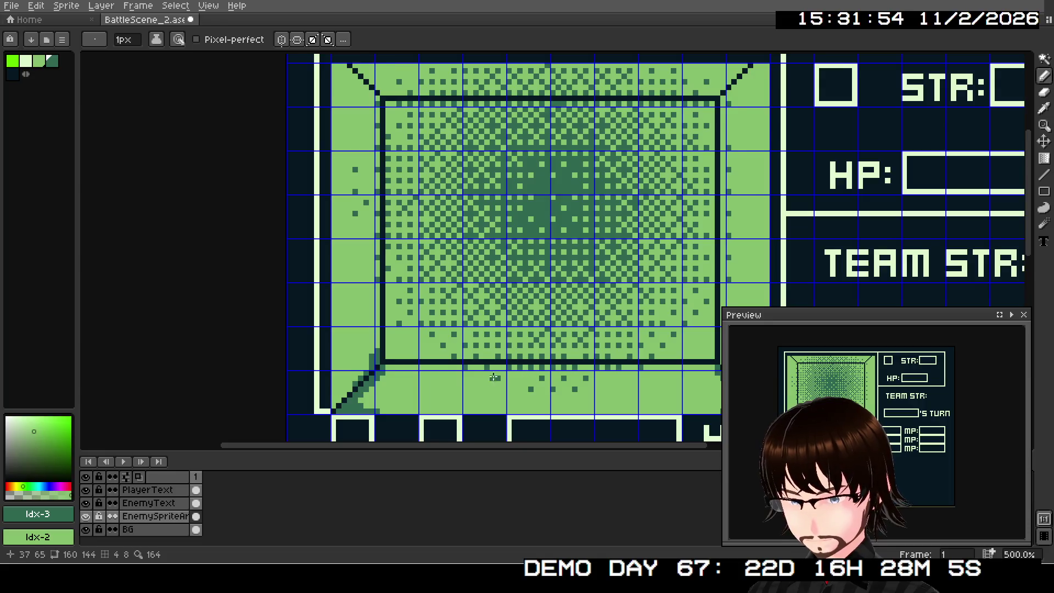
Magic-wand select the dark-green diagonal shading in the floor's bottom-left corner and move it right
{"action": "scroll", "coordinate": [494, 376], "scroll_direction": "up", "scroll_amount": 1}
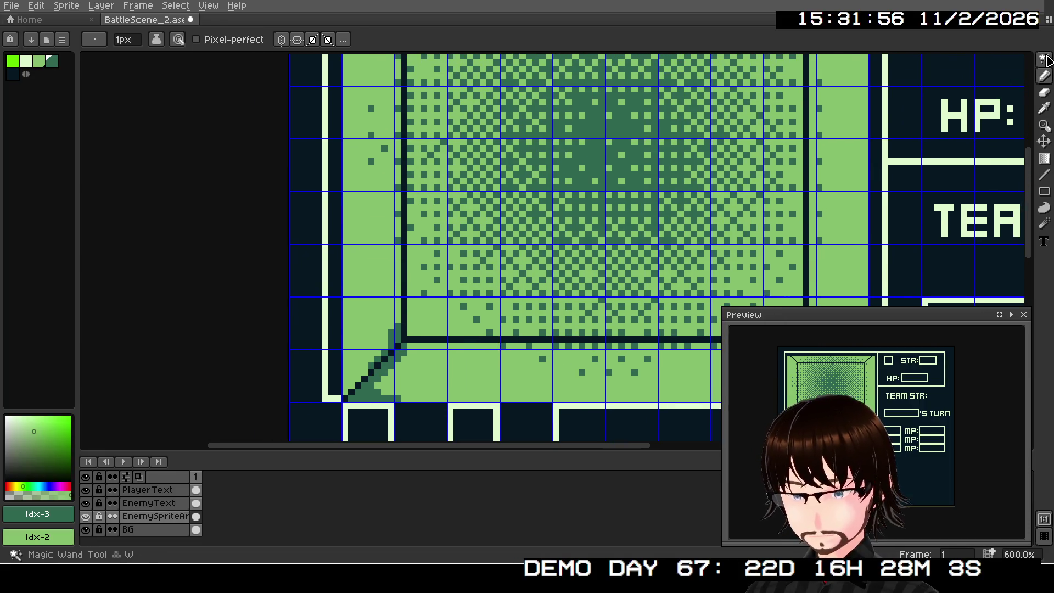
{"action": "left_click", "coordinate": [1045, 60]}
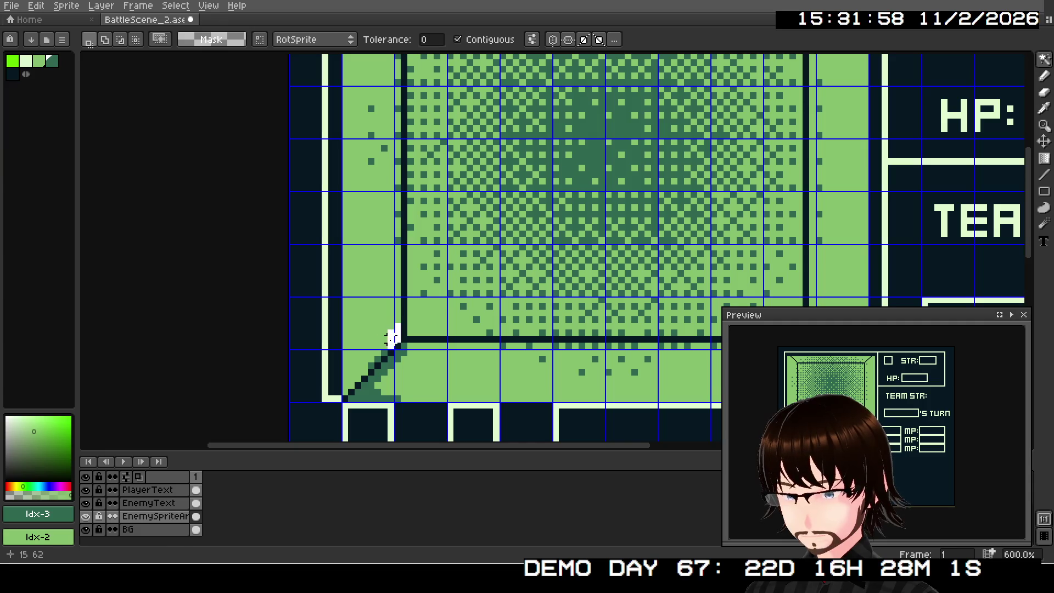
{"action": "scroll", "coordinate": [391, 329], "scroll_direction": "up", "scroll_amount": 4}
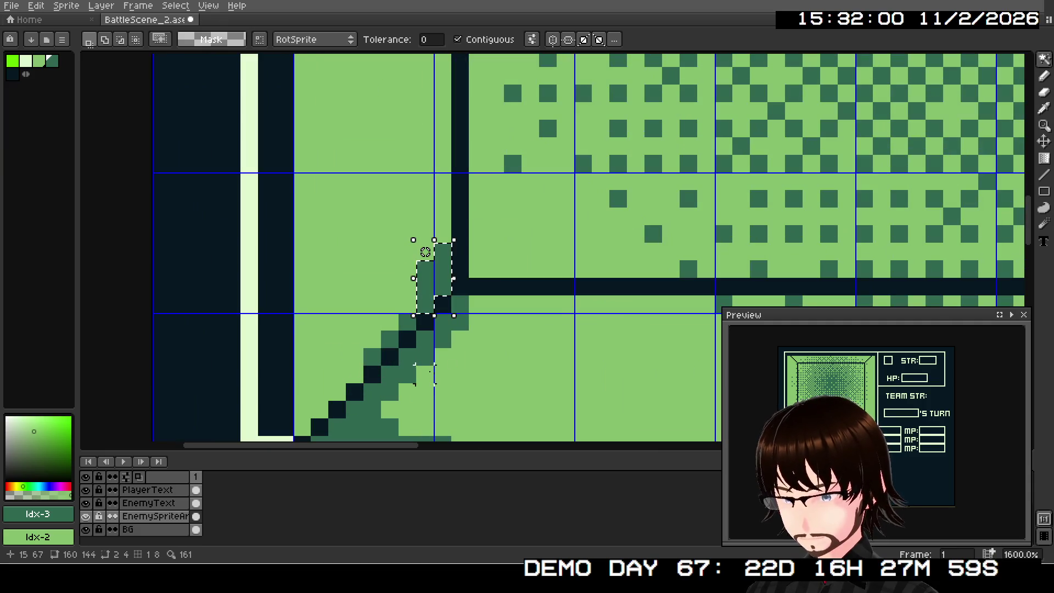
{"action": "left_click", "coordinate": [408, 320], "text": "shift"}
{"action": "left_click", "coordinate": [390, 338], "text": "shift"}
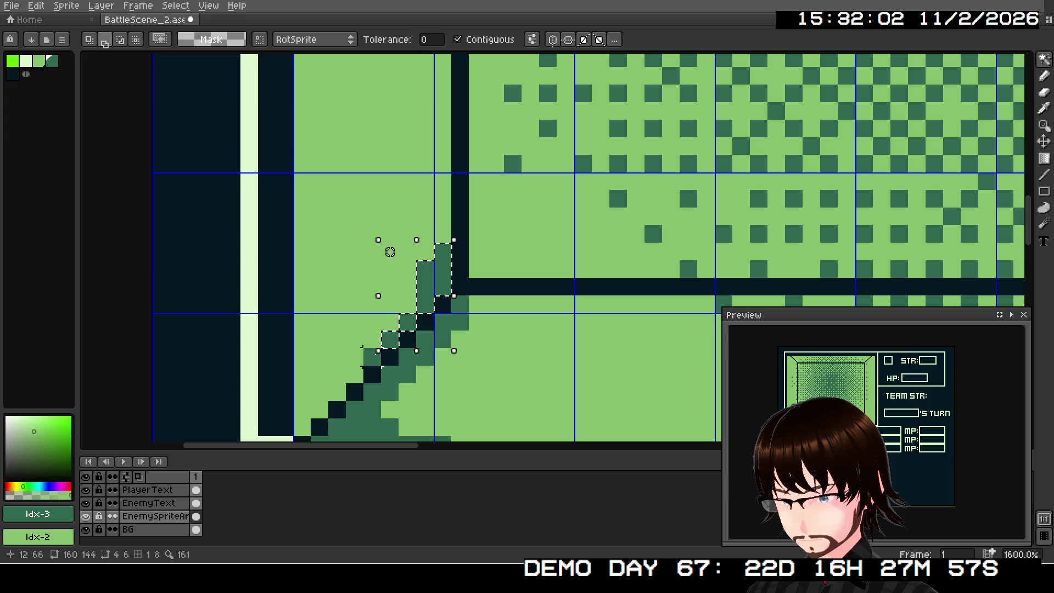
{"action": "scroll", "coordinate": [369, 249], "scroll_direction": "down", "scroll_amount": 3}
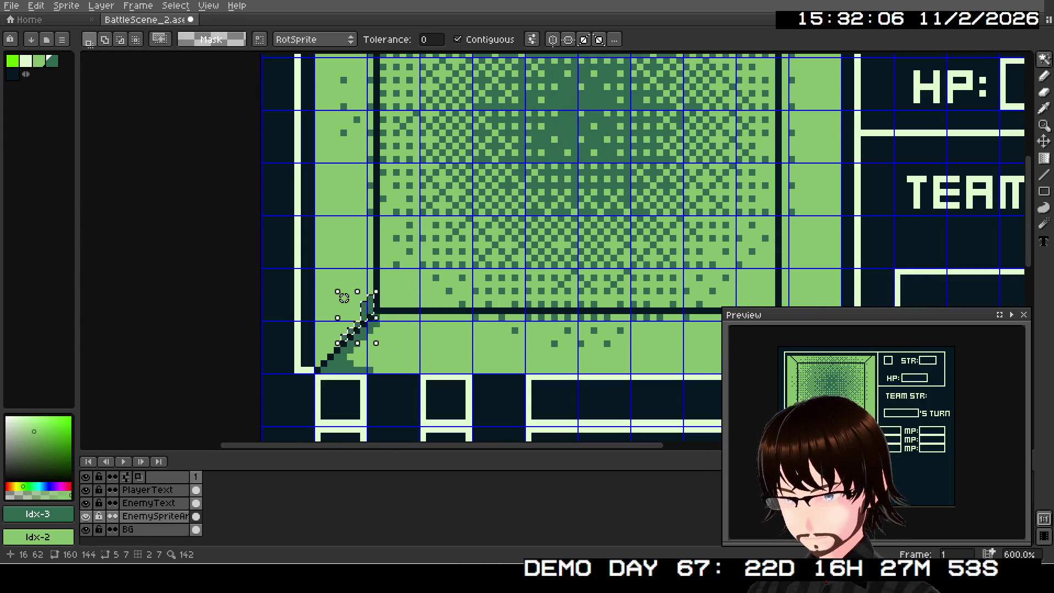
{"action": "mouse_move", "coordinate": [344, 297]}
{"action": "left_mouse_down"}
{"action": "mouse_move", "coordinate": [423, 291]}
{"action": "mouse_move", "coordinate": [458, 314]}
{"action": "mouse_move", "coordinate": [532, 318]}
{"action": "left_mouse_up"}
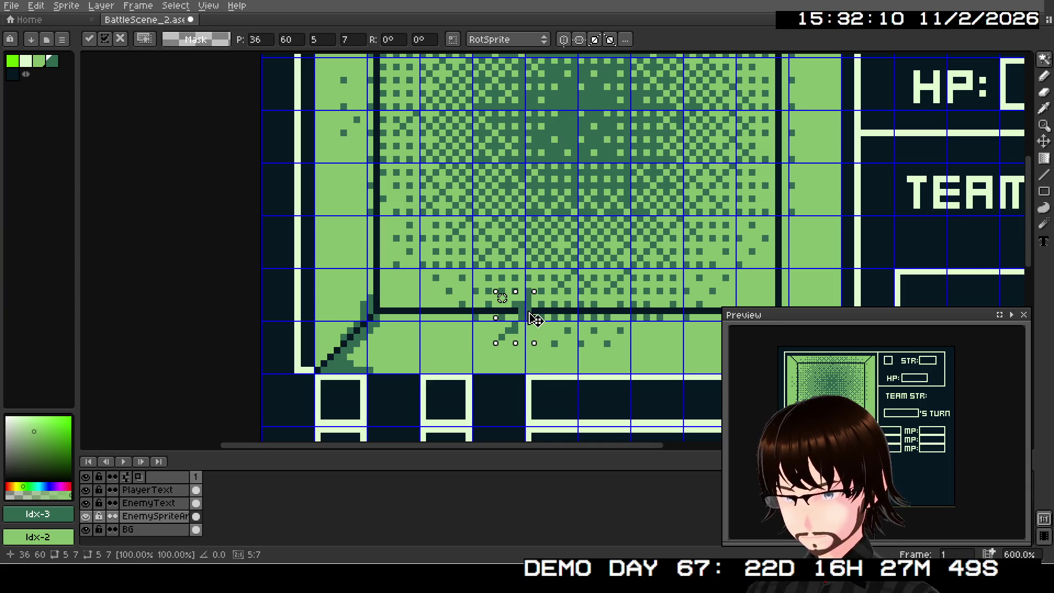
Flip the shading horizontally and commit it in the floor's bottom-right corner
{"action": "left_click", "coordinate": [37, 6]}
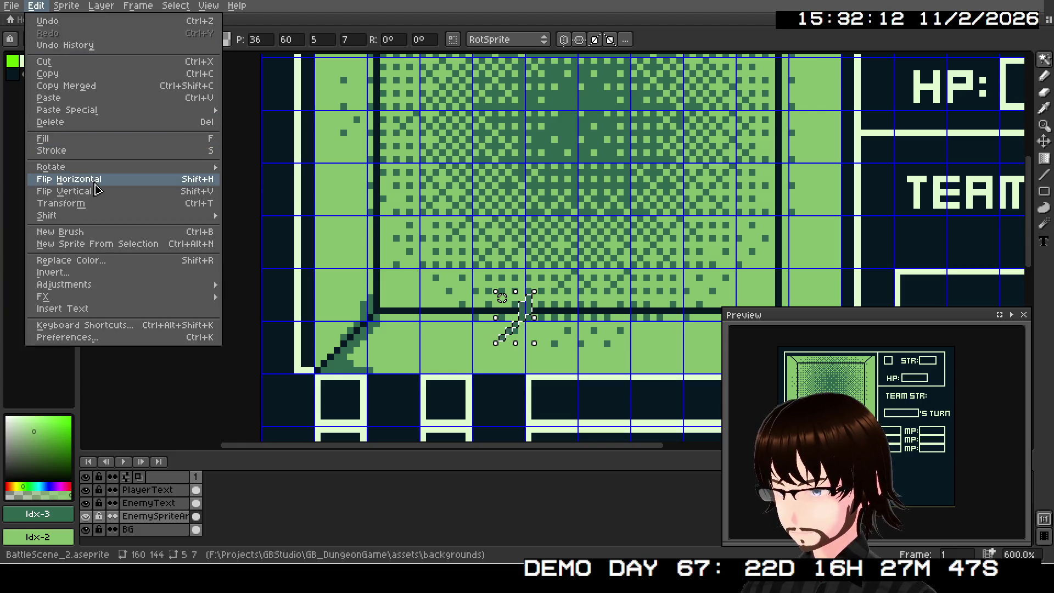
{"action": "left_click", "coordinate": [94, 184]}
{"action": "mouse_move", "coordinate": [501, 306]}
{"action": "left_mouse_down"}
{"action": "mouse_move", "coordinate": [280, 296]}
{"action": "mouse_move", "coordinate": [228, 309]}
{"action": "mouse_move", "coordinate": [510, 313]}
{"action": "left_mouse_up"}
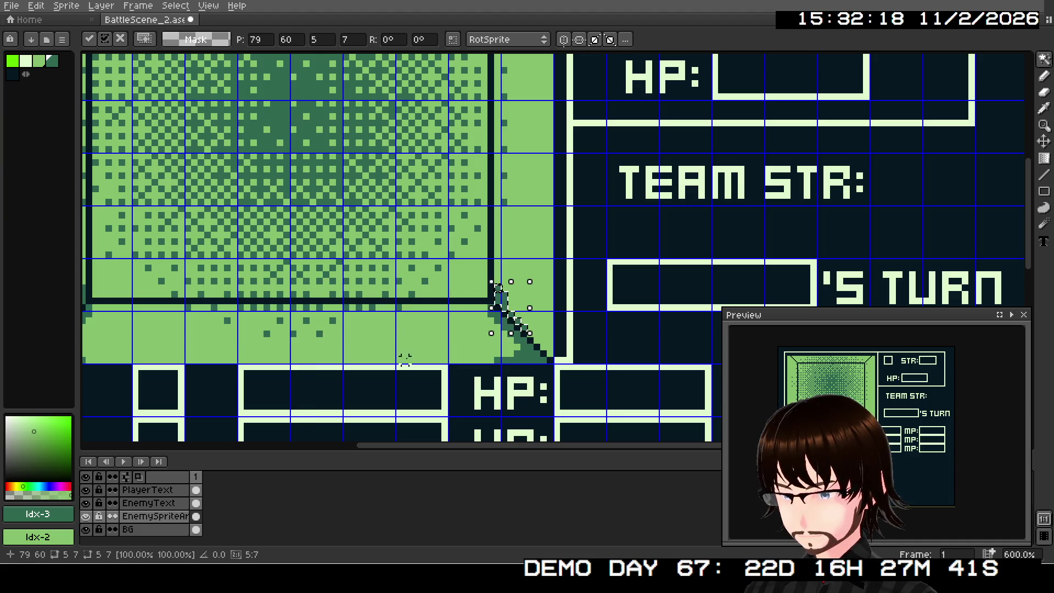
{"action": "key", "text": "Return"}
Inspect both bottom floor corners to confirm they match
{"action": "mouse_move", "coordinate": [363, 327]}
{"action": "left_mouse_down"}
{"action": "mouse_move", "coordinate": [460, 294]}
{"action": "mouse_move", "coordinate": [414, 306]}
{"action": "left_mouse_up"}
{"action": "left_click", "coordinate": [443, 317]}
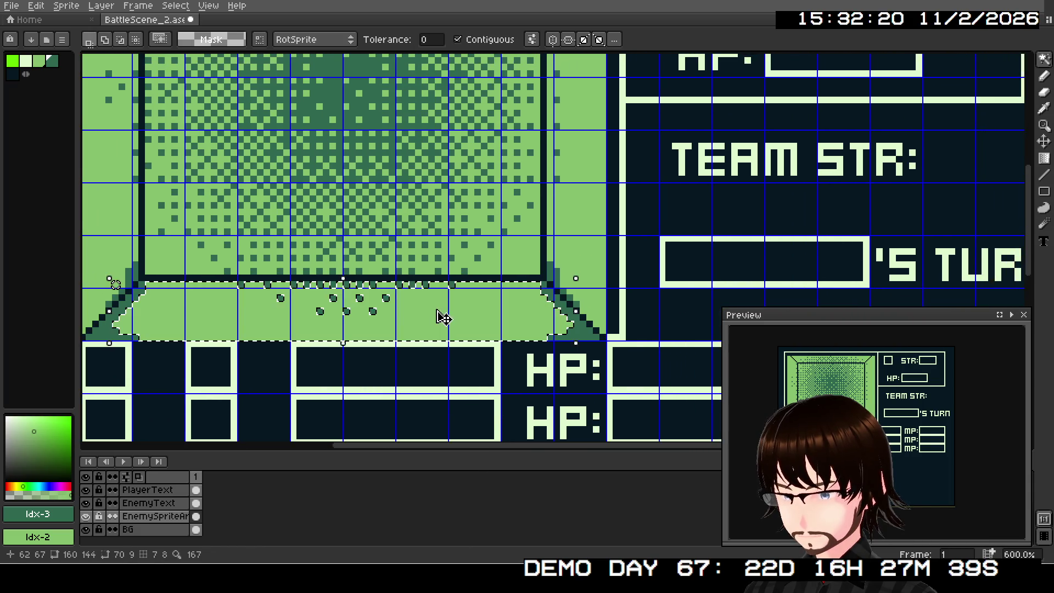
{"action": "key", "text": "ctrl+a"}
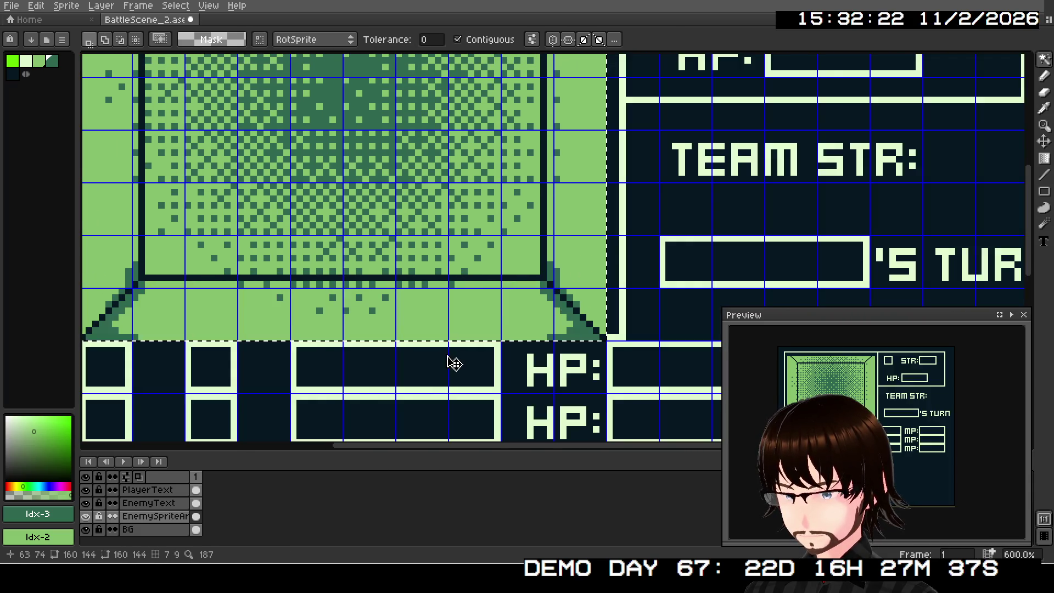
{"action": "scroll", "coordinate": [454, 364], "scroll_direction": "down", "scroll_amount": 3}
{"action": "scroll", "coordinate": [286, 275], "scroll_direction": "up", "scroll_amount": 4}
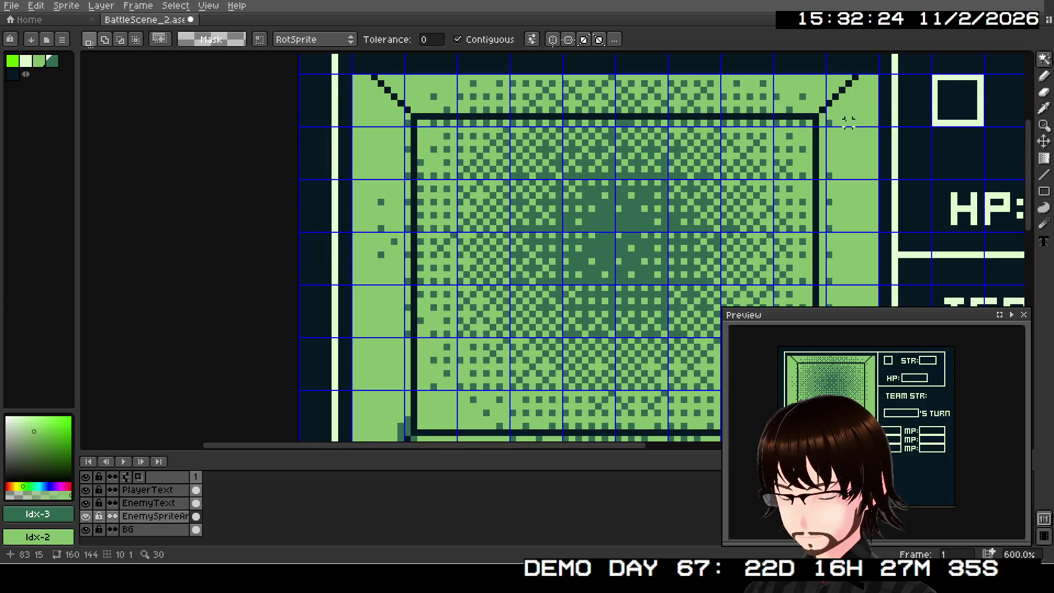
{"action": "left_click", "coordinate": [1044, 59]}
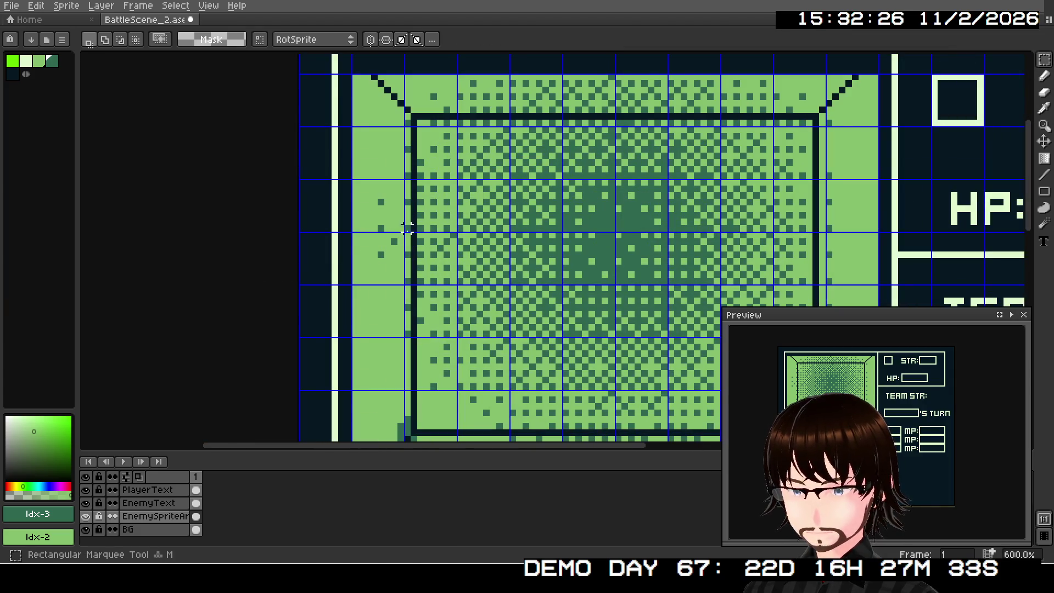
{"action": "left_click_drag", "start_coordinate": [612, 325], "coordinate": [535, 238]}
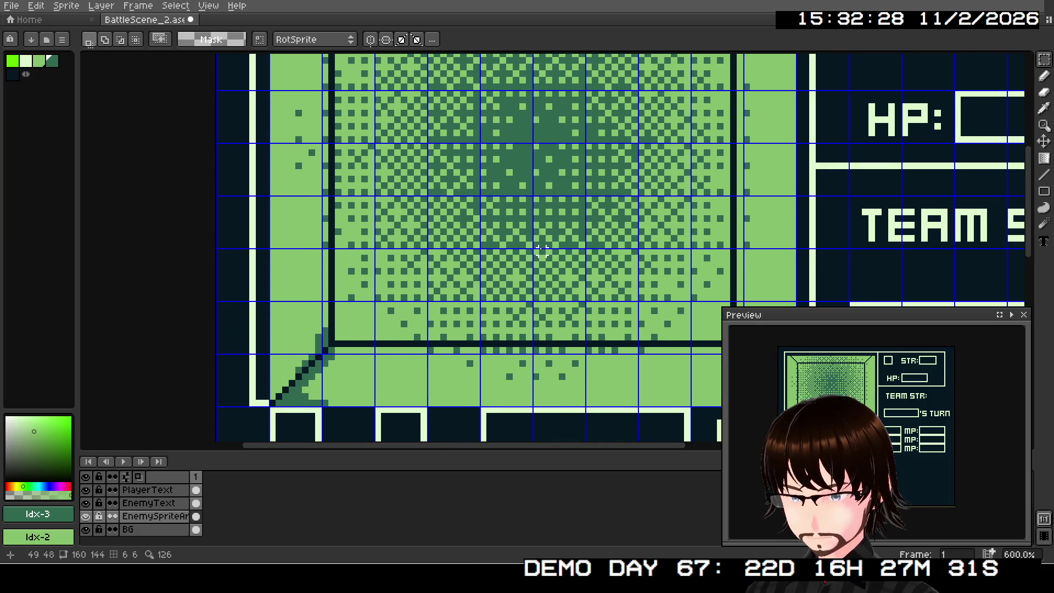
{"action": "left_click_drag", "start_coordinate": [653, 377], "coordinate": [510, 332]}
{"action": "scroll", "coordinate": [403, 251], "scroll_direction": "down", "scroll_amount": 1}
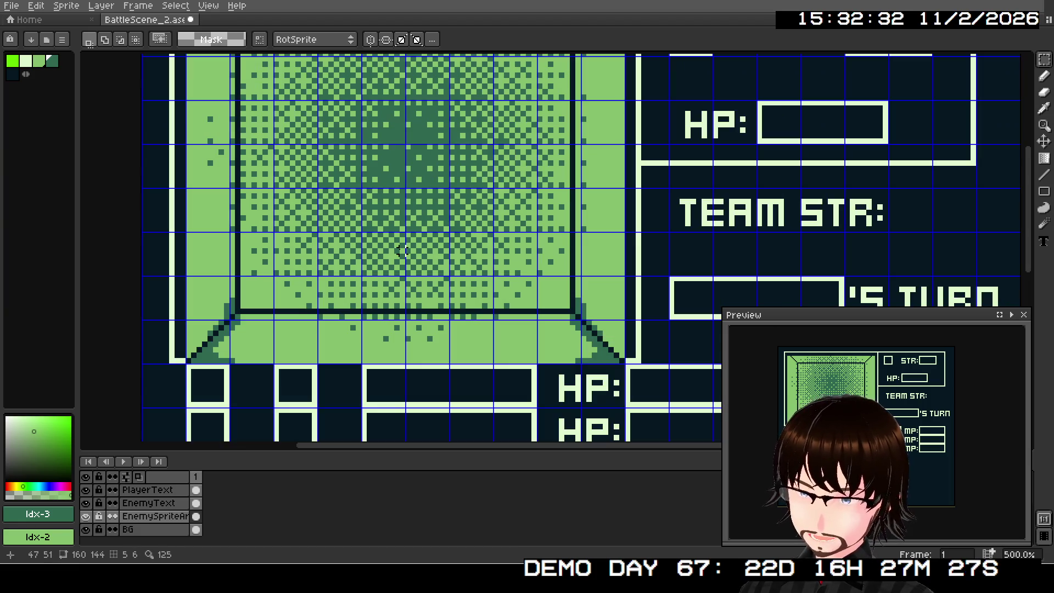
{"action": "scroll", "coordinate": [397, 268], "scroll_direction": "down", "scroll_amount": 1}
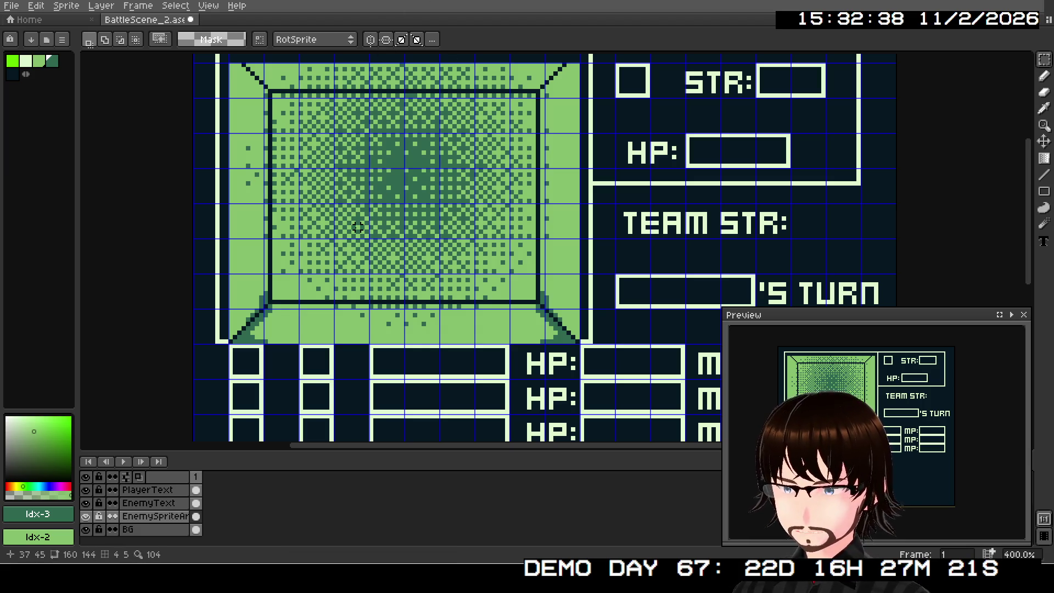
{"action": "mouse_move", "coordinate": [379, 222]}
{"action": "left_mouse_down"}
{"action": "mouse_move", "coordinate": [449, 206]}
{"action": "mouse_move", "coordinate": [449, 226]}
{"action": "mouse_move", "coordinate": [517, 254]}
{"action": "mouse_move", "coordinate": [447, 329]}
{"action": "mouse_move", "coordinate": [456, 205]}
{"action": "left_mouse_up"}
{"action": "scroll", "coordinate": [584, 333], "scroll_direction": "up", "scroll_amount": 1}
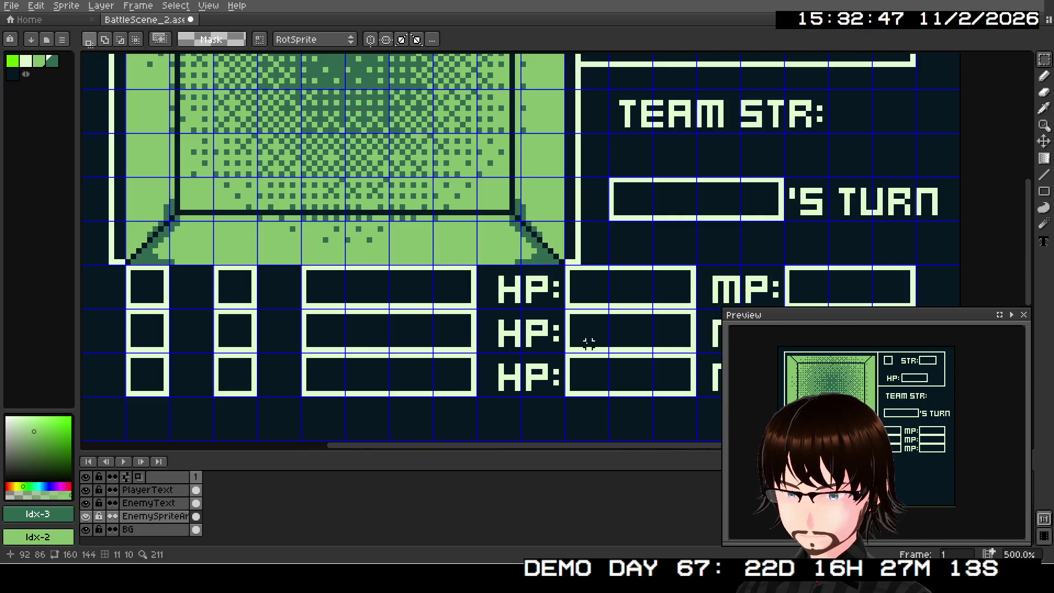
{"action": "scroll", "coordinate": [589, 333], "scroll_direction": "down", "scroll_amount": 2}
{"action": "mouse_move", "coordinate": [581, 332]}
{"action": "left_mouse_down"}
{"action": "mouse_move", "coordinate": [567, 372]}
{"action": "mouse_move", "coordinate": [546, 311]}
{"action": "mouse_move", "coordinate": [554, 311]}
{"action": "mouse_move", "coordinate": [543, 338]}
{"action": "mouse_move", "coordinate": [490, 341]}
{"action": "left_mouse_up"}
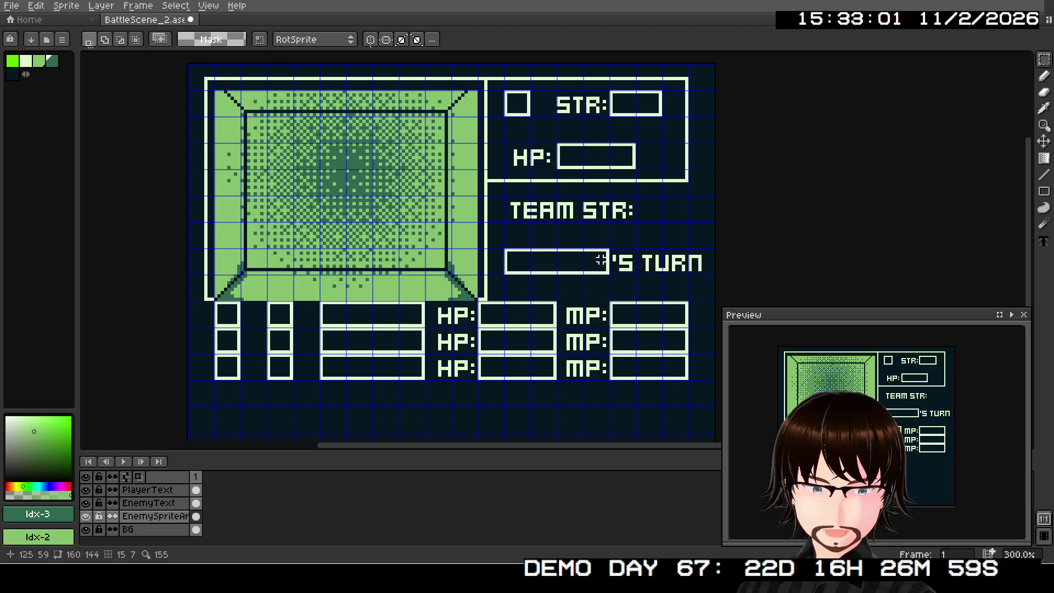
{"action": "scroll", "coordinate": [600, 260], "scroll_direction": "up", "scroll_amount": 3}
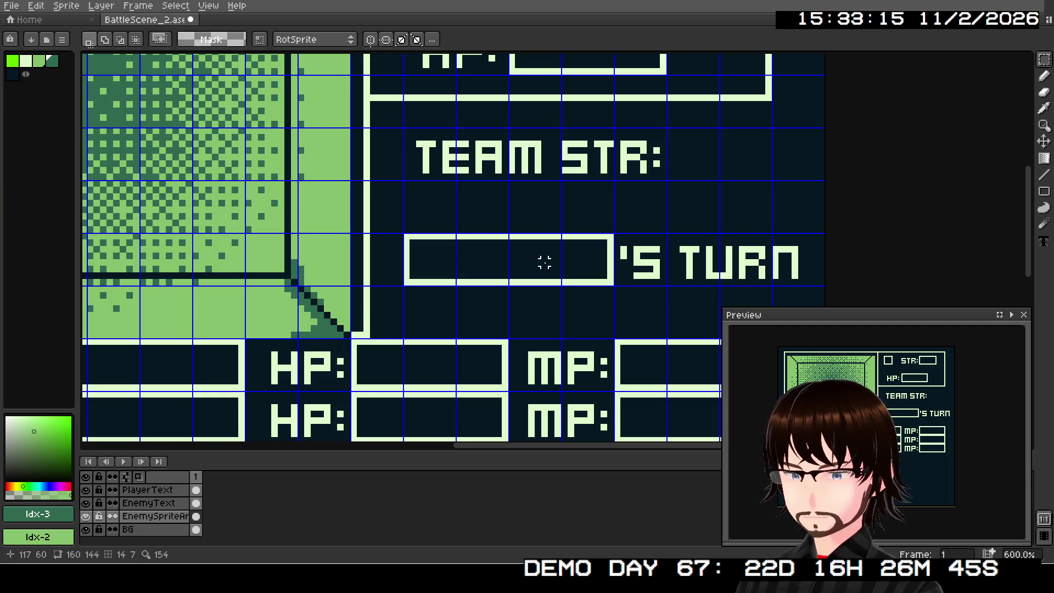
{"action": "scroll", "coordinate": [485, 236], "scroll_direction": "down", "scroll_amount": 3}
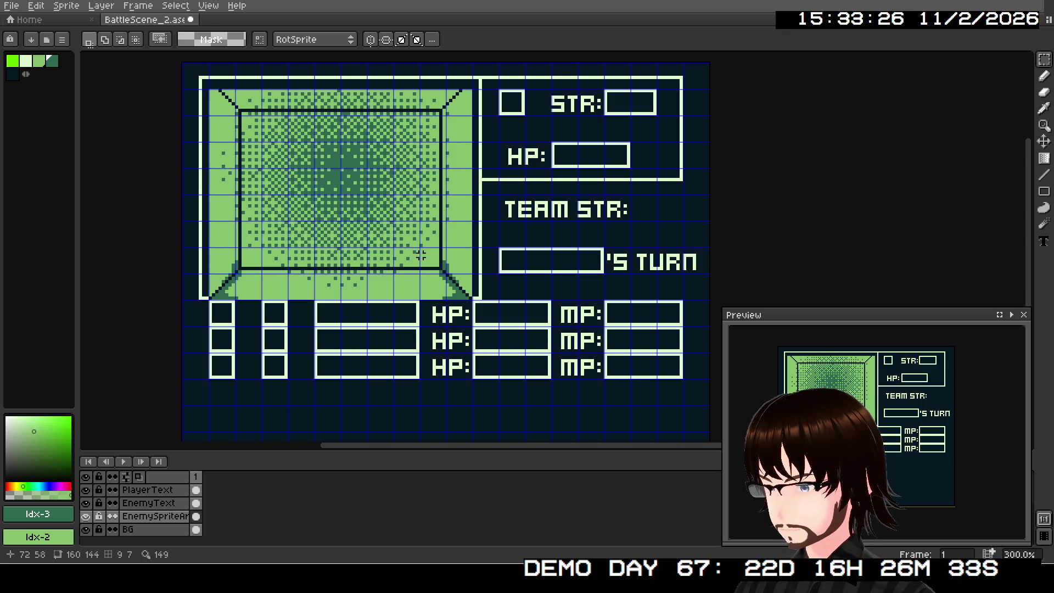
{"action": "left_click", "coordinate": [1044, 174]}
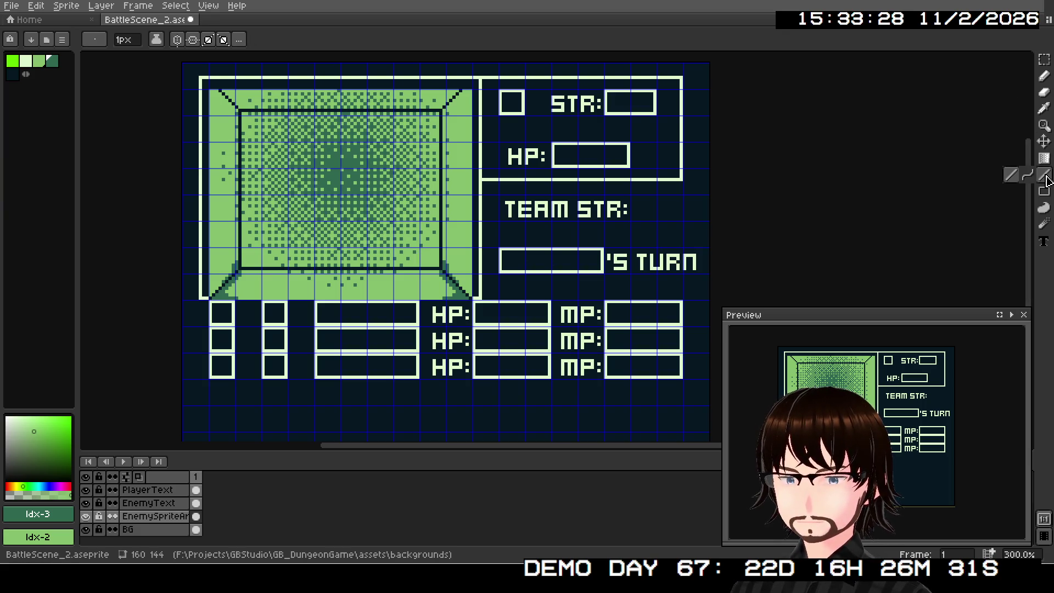
In the lightest palette colour, draw horizontal and vertical border lines along the lower stat panels
{"action": "left_click", "coordinate": [26, 60]}
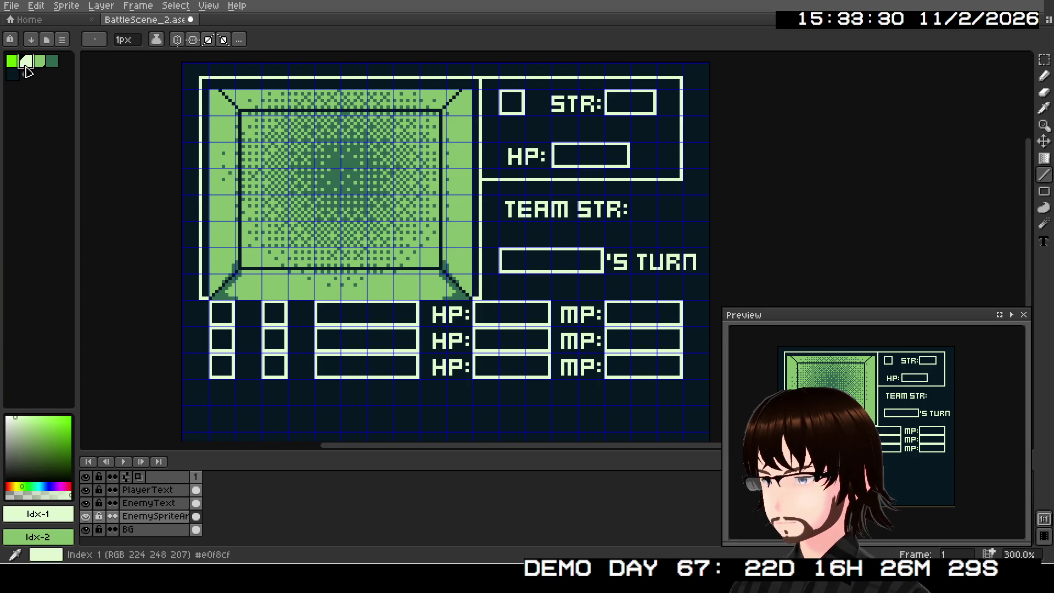
{"action": "mouse_move", "coordinate": [683, 178]}
{"action": "left_mouse_down"}
{"action": "mouse_move", "coordinate": [704, 179]}
{"action": "mouse_move", "coordinate": [704, 386]}
{"action": "mouse_move", "coordinate": [597, 372]}
{"action": "mouse_move", "coordinate": [293, 384]}
{"action": "mouse_move", "coordinate": [85, 371]}
{"action": "mouse_move", "coordinate": [332, 367]}
{"action": "mouse_move", "coordinate": [250, 363]}
{"action": "mouse_move", "coordinate": [277, 364]}
{"action": "left_mouse_up"}
{"action": "scroll", "coordinate": [702, 391], "scroll_direction": "up", "scroll_amount": 3}
{"action": "left_click_drag", "start_coordinate": [277, 201], "coordinate": [267, 342]}
{"action": "scroll", "coordinate": [487, 287], "scroll_direction": "down", "scroll_amount": 3}
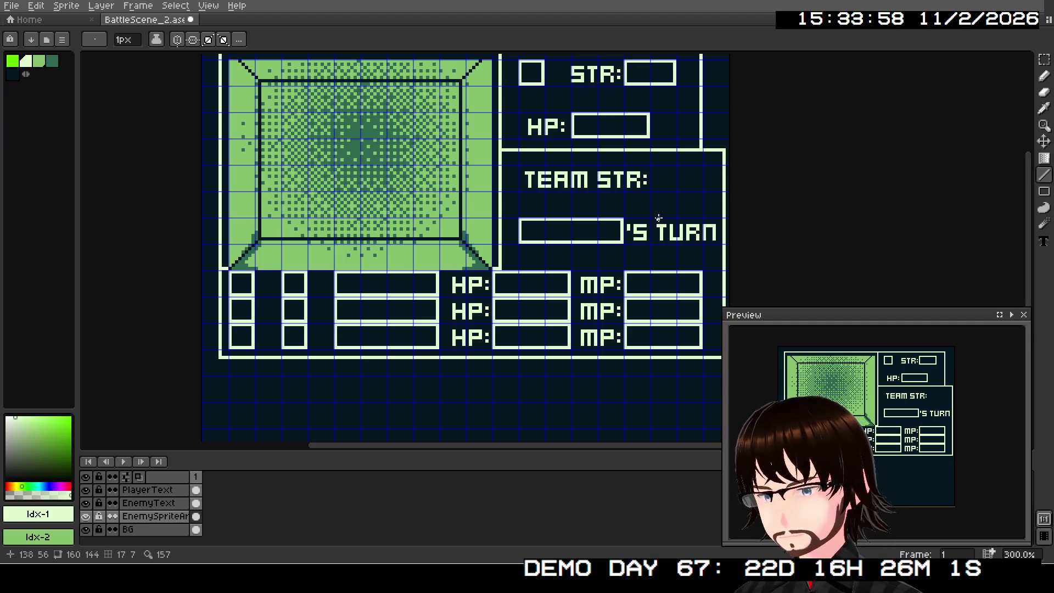
{"action": "scroll", "coordinate": [496, 155], "scroll_direction": "up", "scroll_amount": 4}
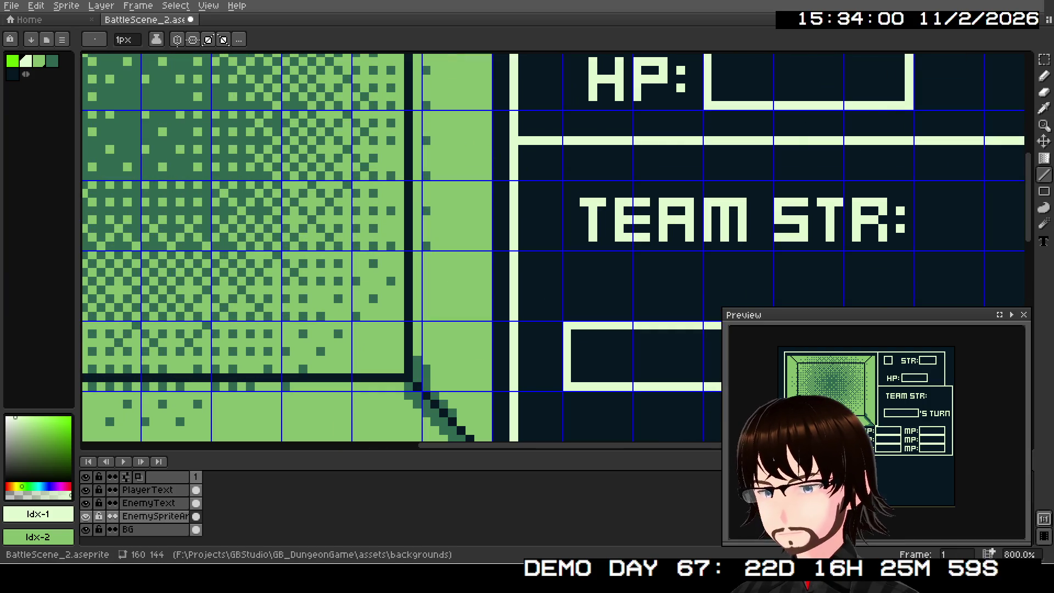
With the Pencil in light green, paint a pixel staircase at the stat panel border's left junction
{"action": "left_click", "coordinate": [1043, 75]}
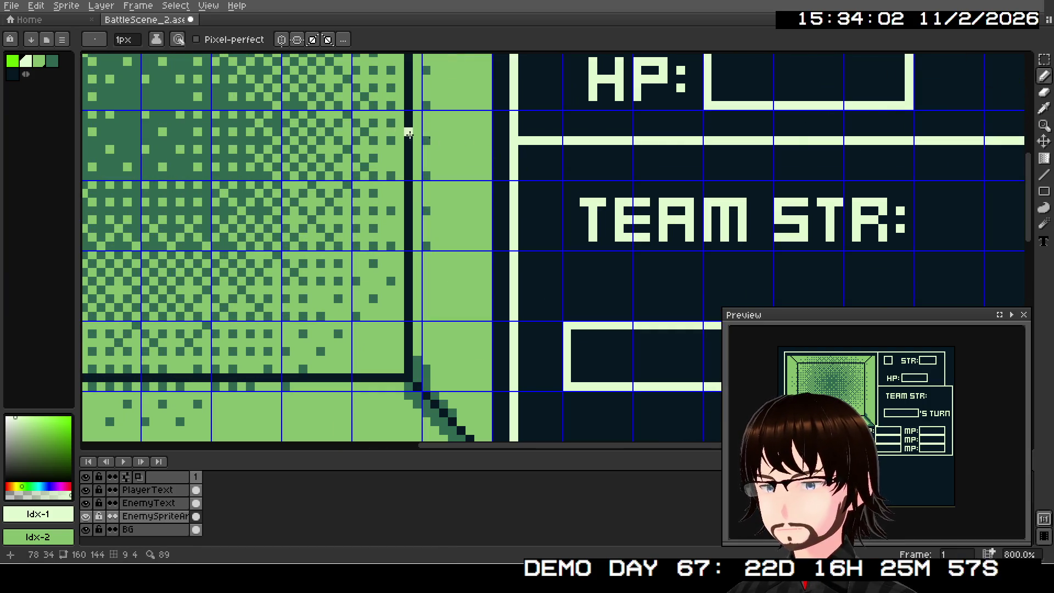
{"action": "left_click", "coordinate": [38, 61]}
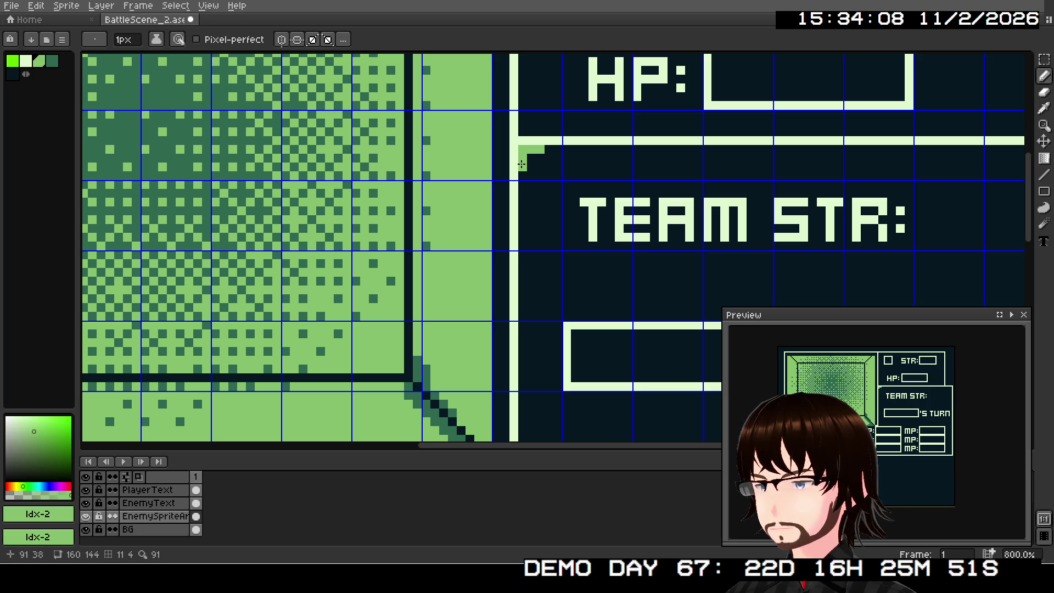
{"action": "left_click", "coordinate": [522, 175]}
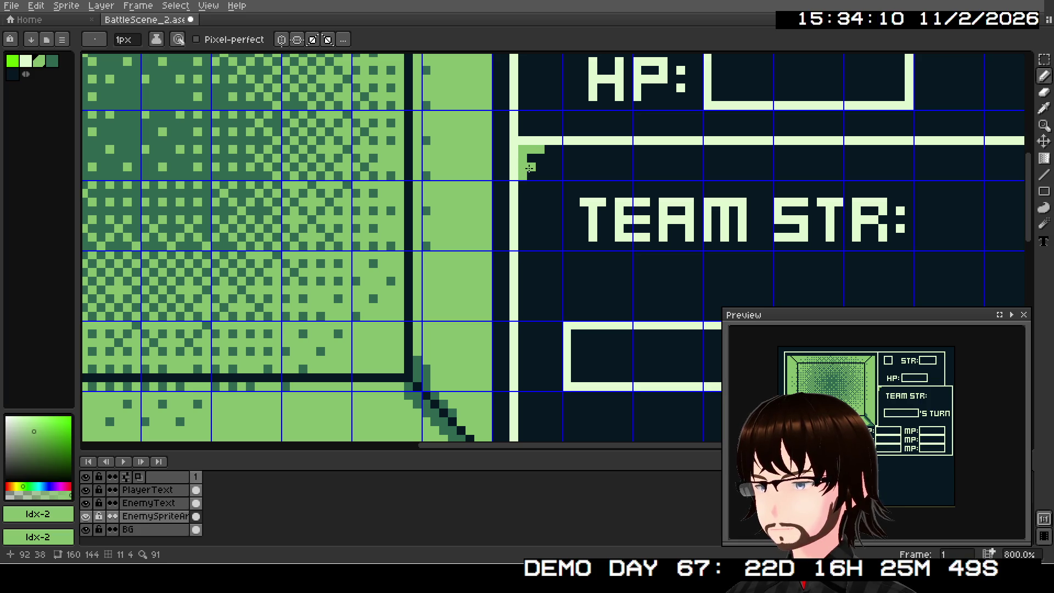
{"action": "left_click", "coordinate": [521, 185]}
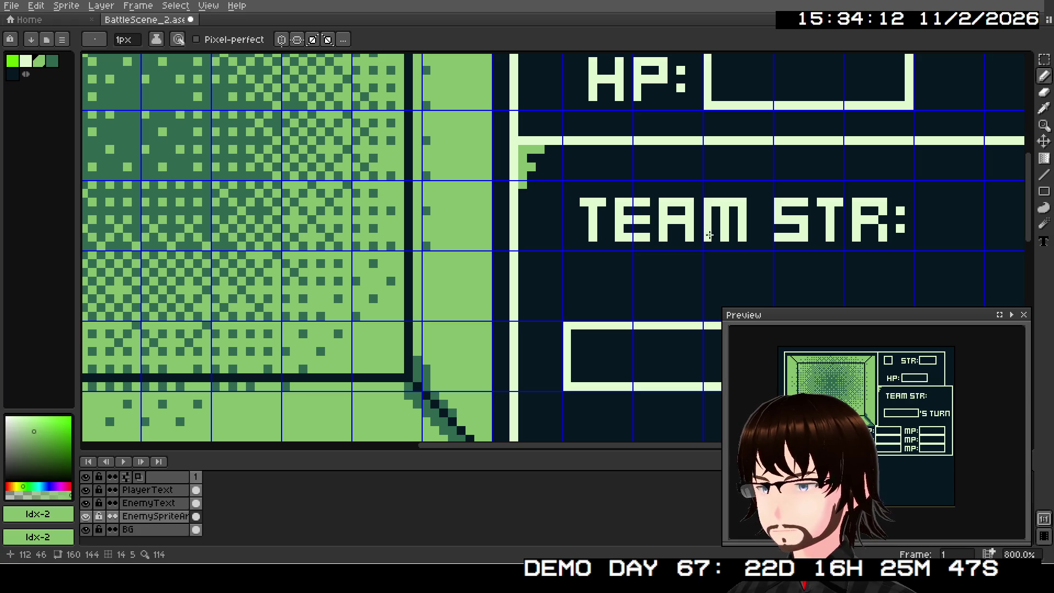
{"action": "scroll", "coordinate": [631, 225], "scroll_direction": "up", "scroll_amount": 2}
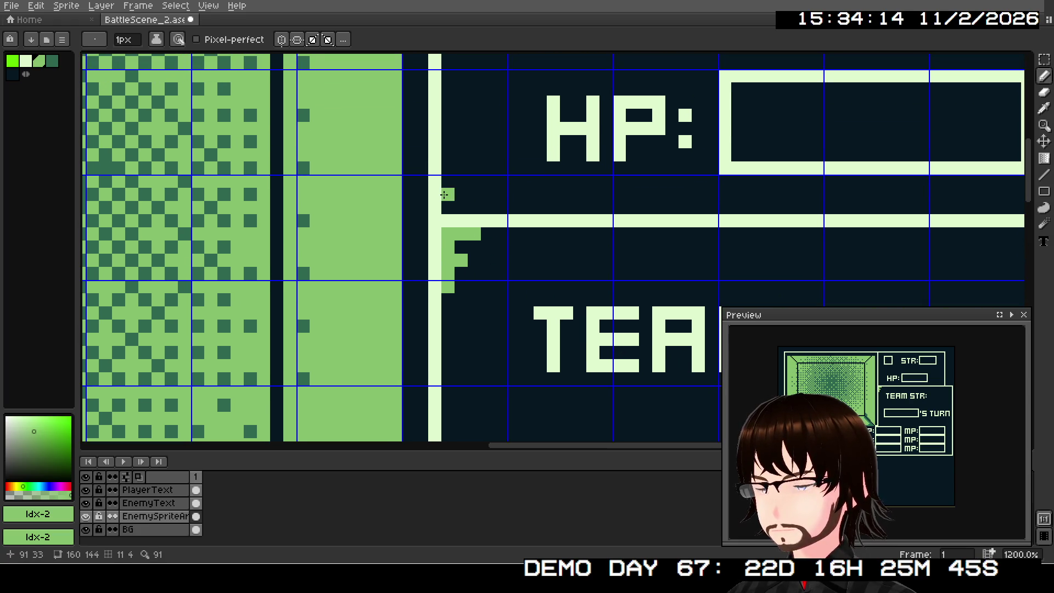
{"action": "mouse_move", "coordinate": [443, 194]}
{"action": "left_mouse_down"}
{"action": "mouse_move", "coordinate": [446, 181]}
{"action": "mouse_move", "coordinate": [461, 194]}
{"action": "left_mouse_up"}
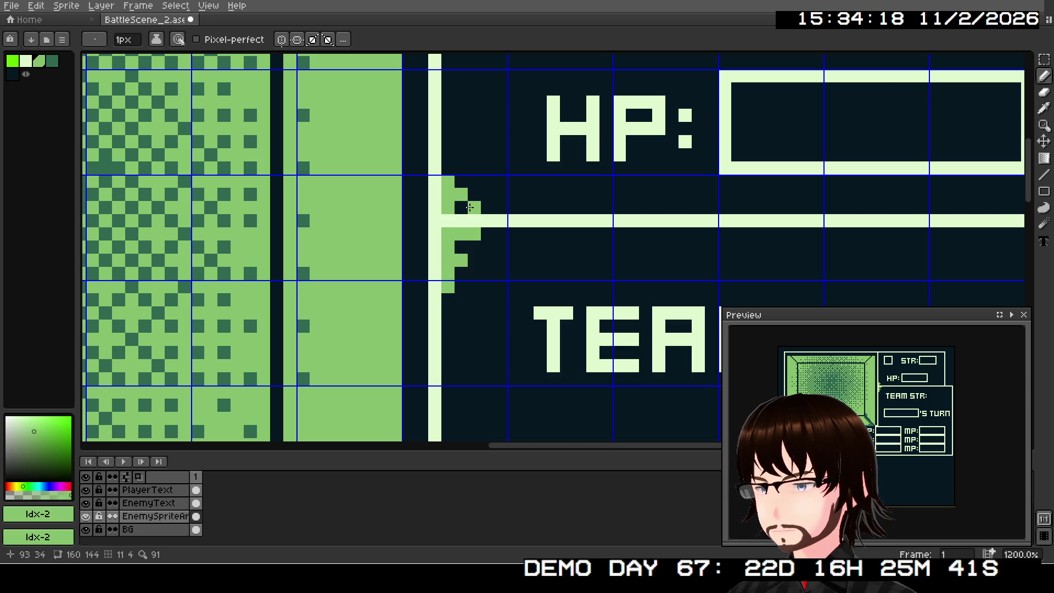
{"action": "left_click", "coordinate": [488, 211]}
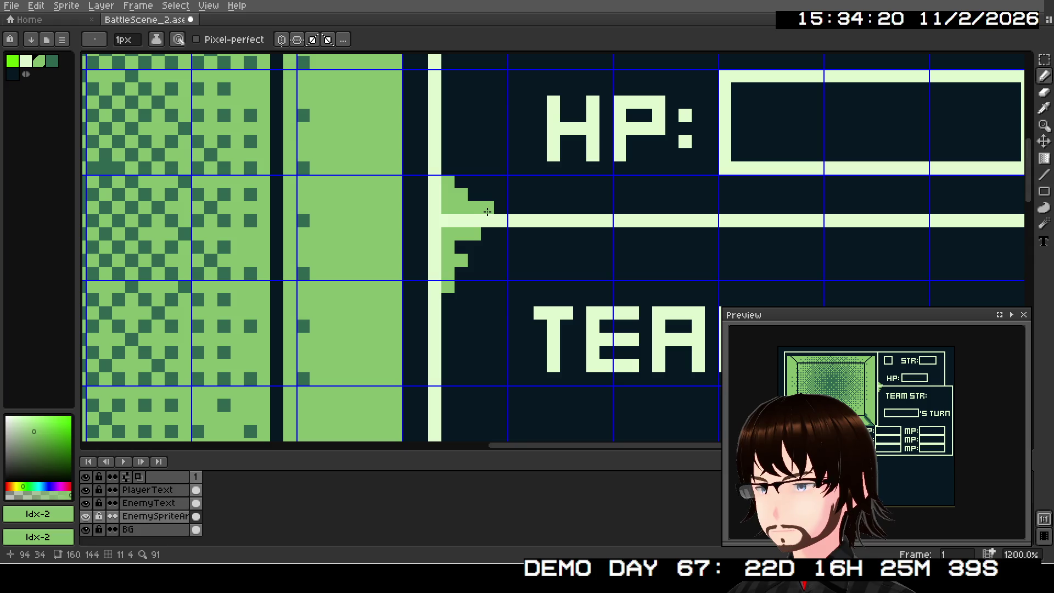
{"action": "left_click", "coordinate": [476, 182]}
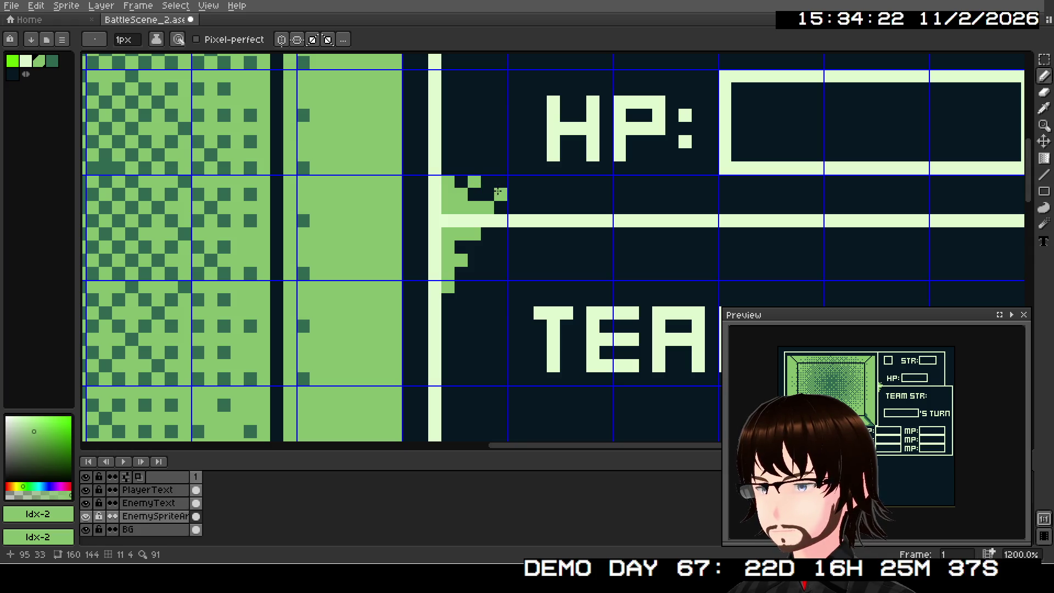
{"action": "left_click", "coordinate": [513, 207]}
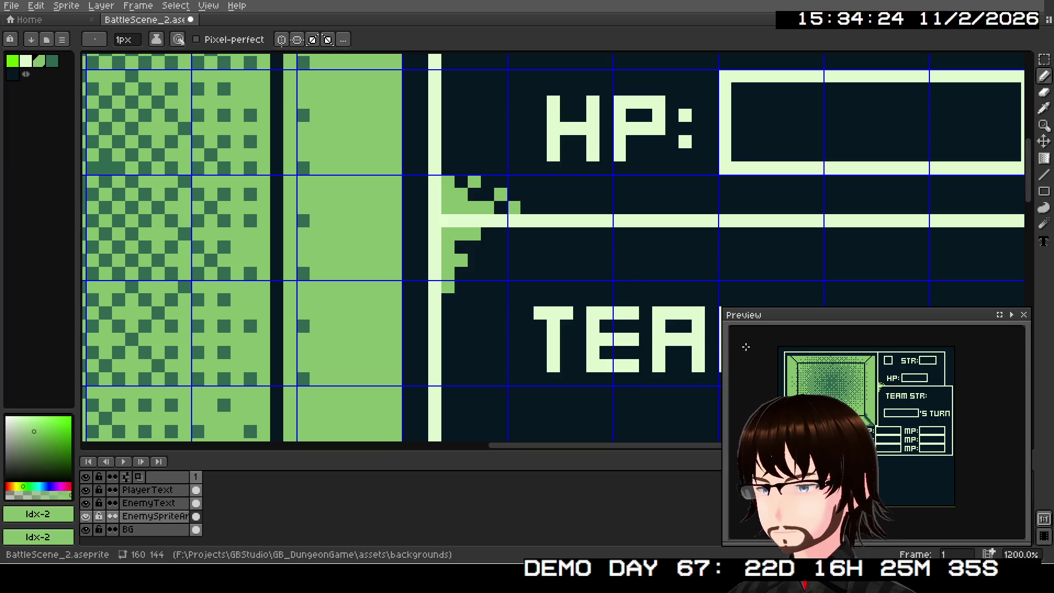
Paint a light-green stepped tail into the panel's lower-right corner and pixels below its border
{"action": "scroll", "coordinate": [574, 258], "scroll_direction": "down", "scroll_amount": 3}
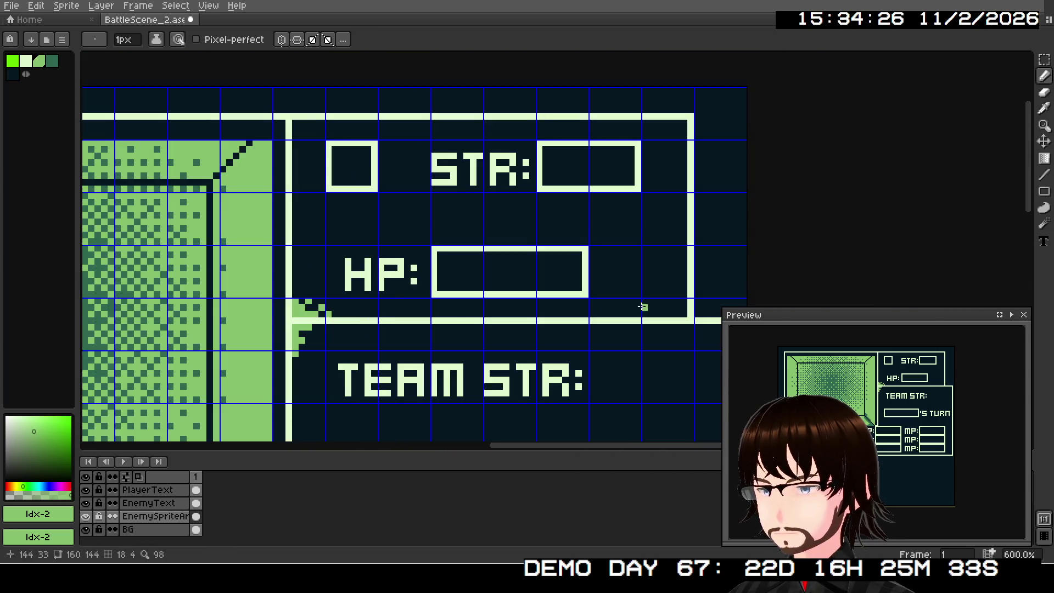
{"action": "scroll", "coordinate": [575, 258], "scroll_direction": "up", "scroll_amount": 3}
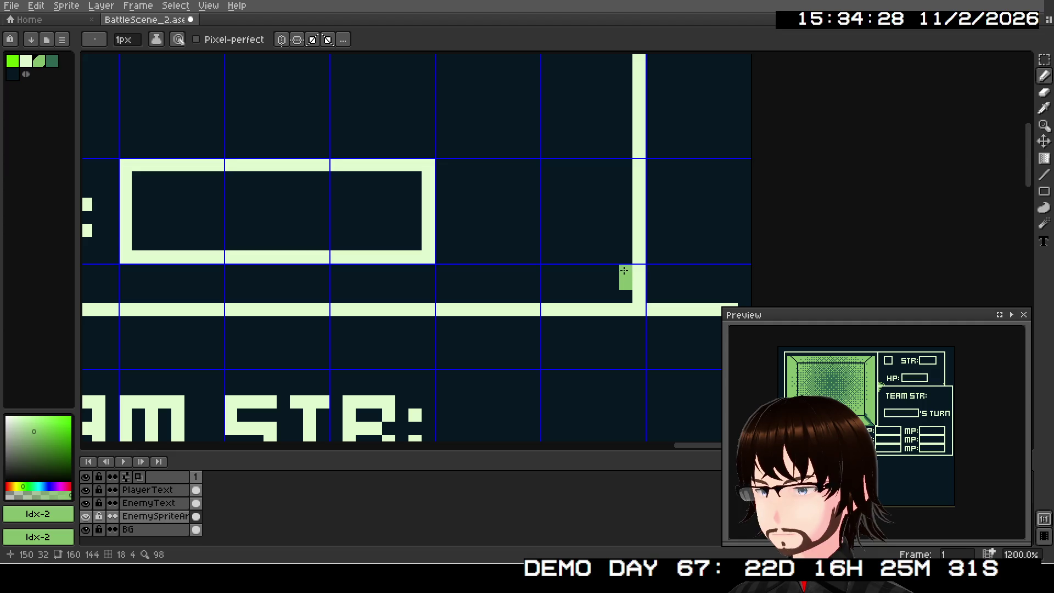
{"action": "mouse_move", "coordinate": [624, 271]}
{"action": "left_mouse_down"}
{"action": "mouse_move", "coordinate": [626, 296]}
{"action": "mouse_move", "coordinate": [591, 300]}
{"action": "left_mouse_up"}
{"action": "left_click", "coordinate": [604, 281]}
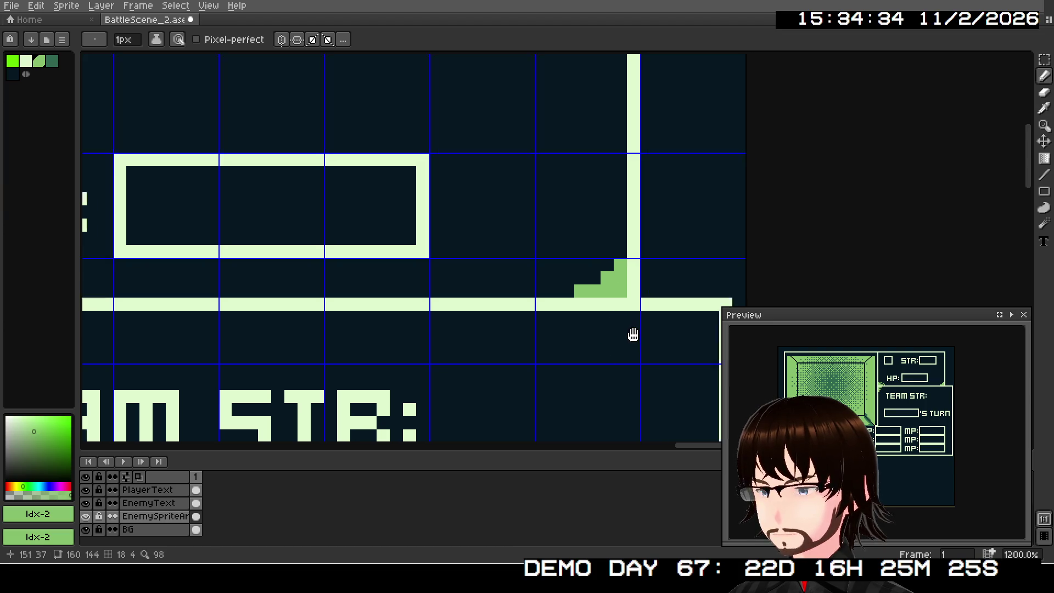
{"action": "left_click_drag", "start_coordinate": [630, 334], "coordinate": [588, 275]}
{"action": "left_click", "coordinate": [548, 248]}
{"action": "left_click", "coordinate": [574, 246]}
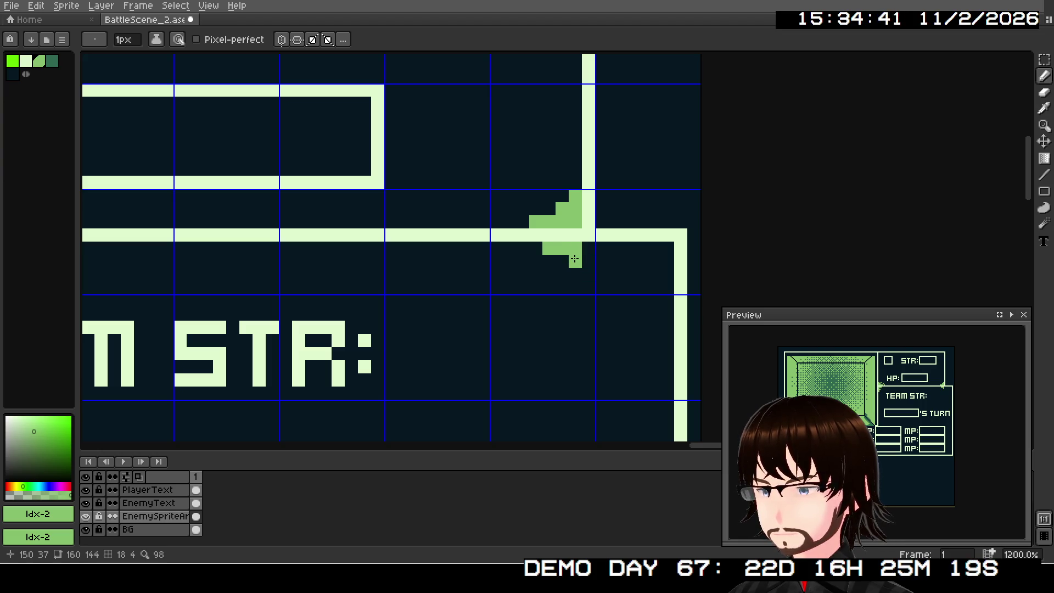
Shade the inner corner under the border and add a light-green tail along the bottom-right corner
{"action": "scroll", "coordinate": [602, 338], "scroll_direction": "up", "scroll_amount": 1}
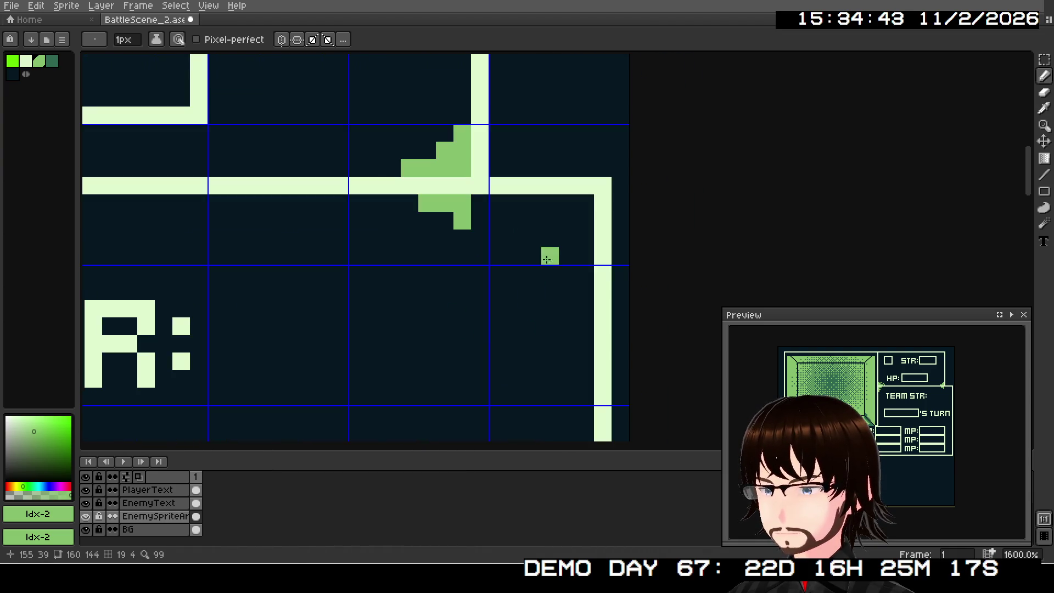
{"action": "mouse_move", "coordinate": [567, 203]}
{"action": "left_mouse_down"}
{"action": "mouse_move", "coordinate": [581, 204]}
{"action": "mouse_move", "coordinate": [568, 255]}
{"action": "left_mouse_up"}
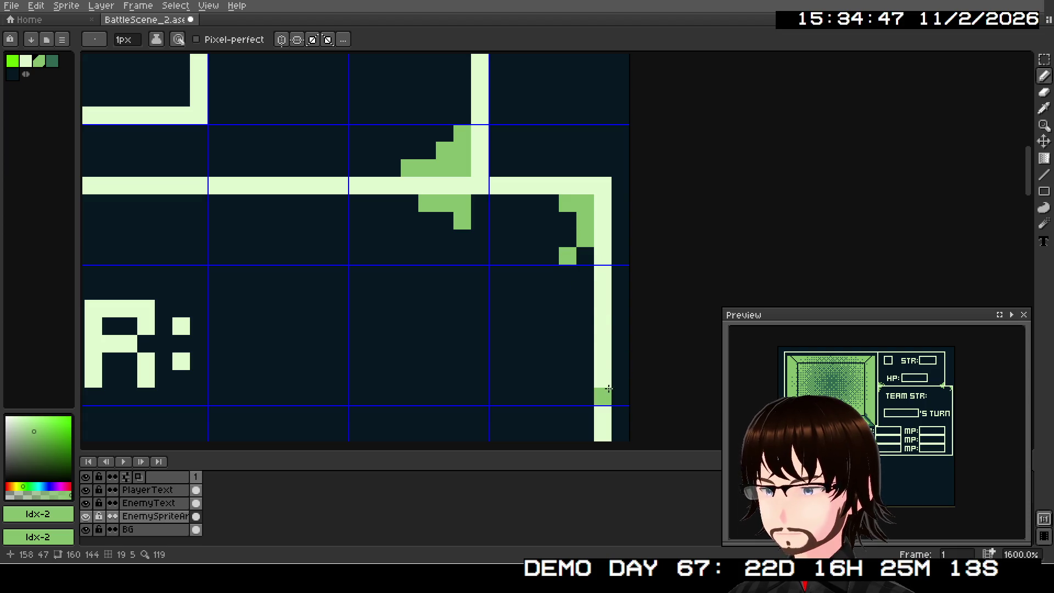
{"action": "scroll", "coordinate": [558, 233], "scroll_direction": "down", "scroll_amount": 1}
{"action": "scroll", "coordinate": [586, 222], "scroll_direction": "down", "scroll_amount": 3}
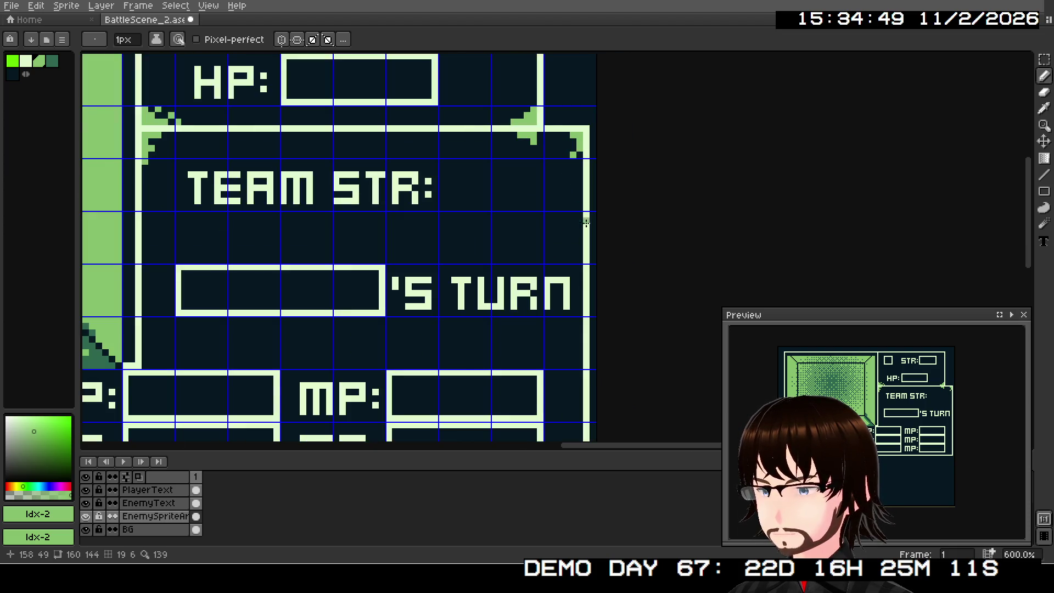
{"action": "scroll", "coordinate": [585, 222], "scroll_direction": "down", "scroll_amount": 4}
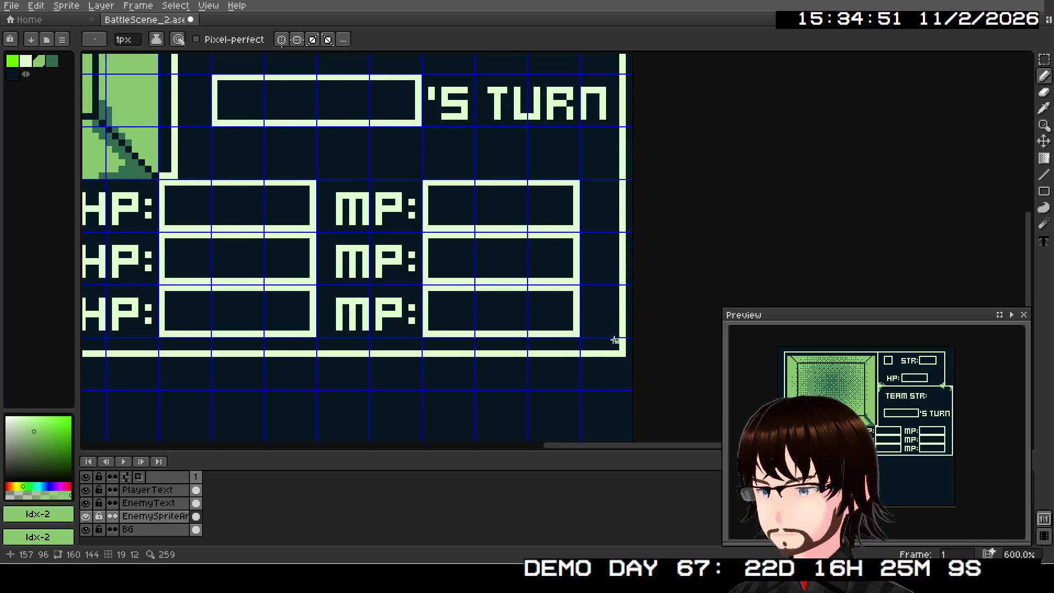
{"action": "scroll", "coordinate": [614, 340], "scroll_direction": "up", "scroll_amount": 4}
{"action": "left_click", "coordinate": [600, 334]}
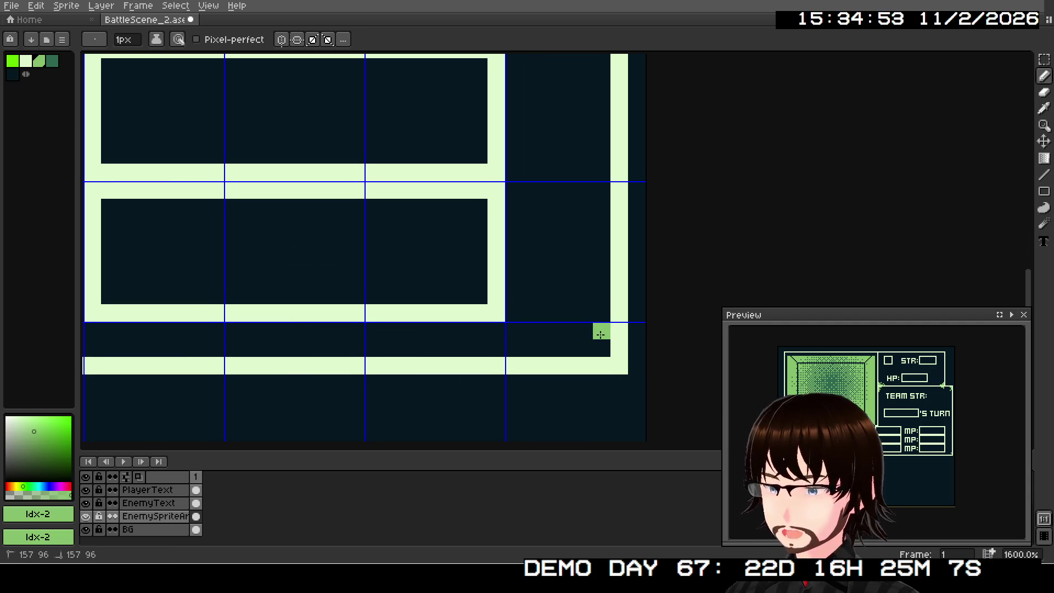
{"action": "mouse_move", "coordinate": [601, 334]}
{"action": "left_mouse_down"}
{"action": "mouse_move", "coordinate": [599, 348]}
{"action": "mouse_move", "coordinate": [565, 348]}
{"action": "left_mouse_up"}
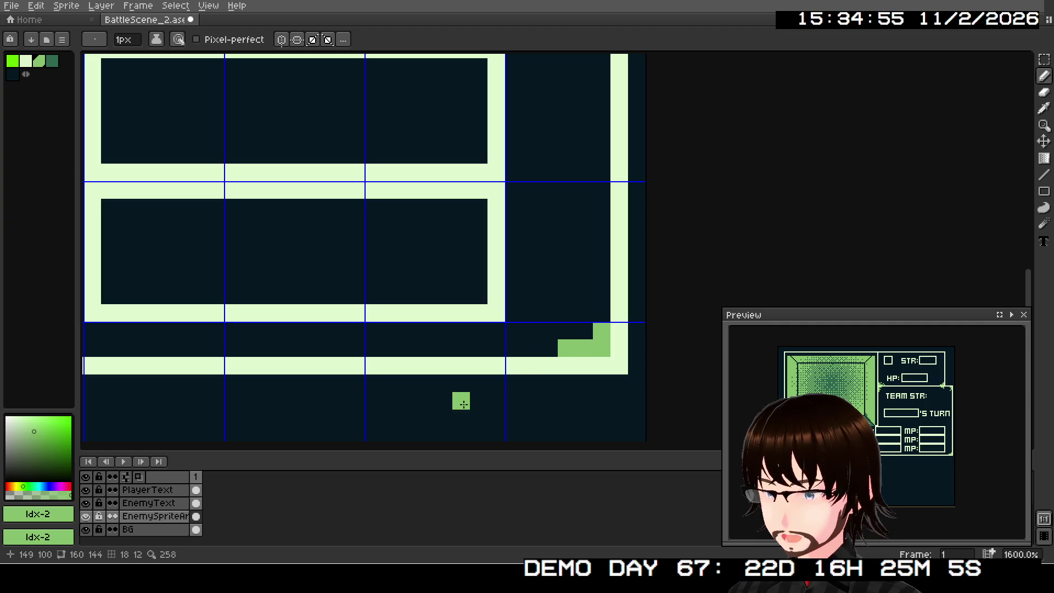
Add light-green pixels beside the panel's bottom-left corner
{"action": "scroll", "coordinate": [463, 404], "scroll_direction": "up", "scroll_amount": 5}
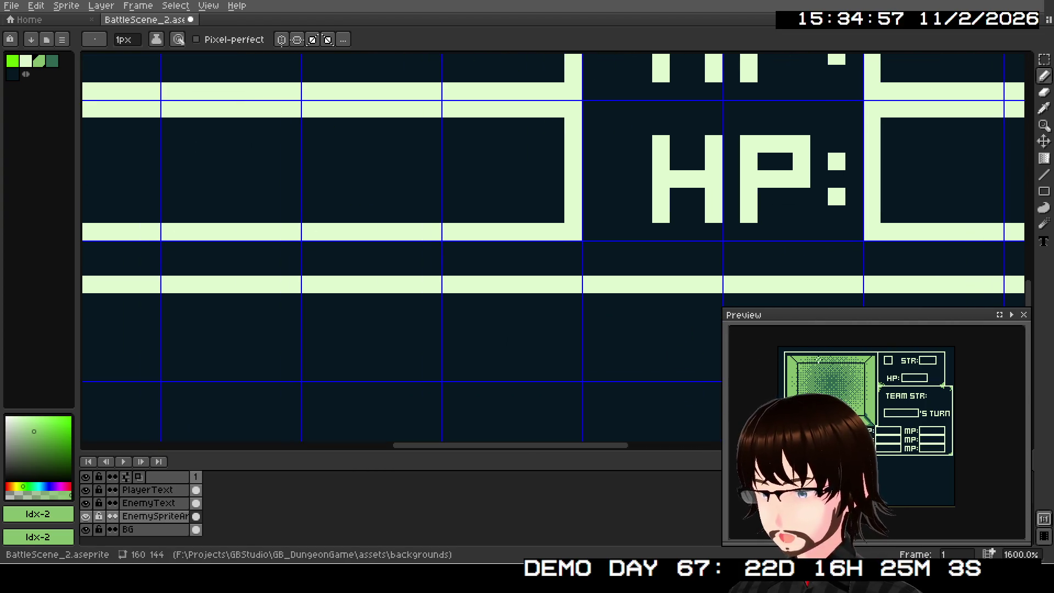
{"action": "scroll", "coordinate": [609, 299], "scroll_direction": "down", "scroll_amount": 2}
{"action": "scroll", "coordinate": [223, 300], "scroll_direction": "up", "scroll_amount": 2}
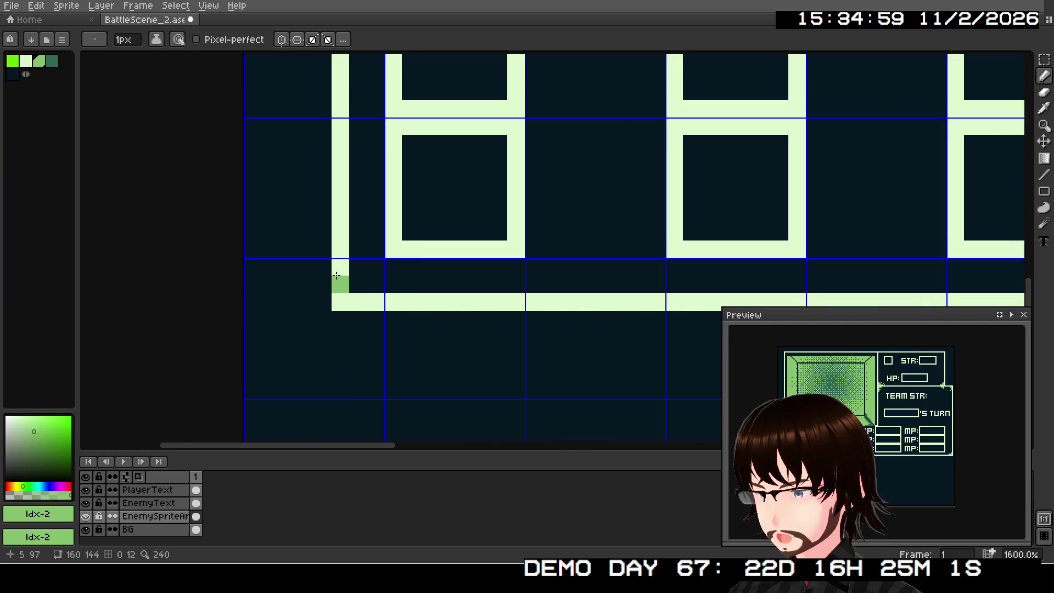
{"action": "left_click", "coordinate": [358, 284]}
{"action": "left_click", "coordinate": [376, 283]}
{"action": "scroll", "coordinate": [435, 238], "scroll_direction": "down", "scroll_amount": 4}
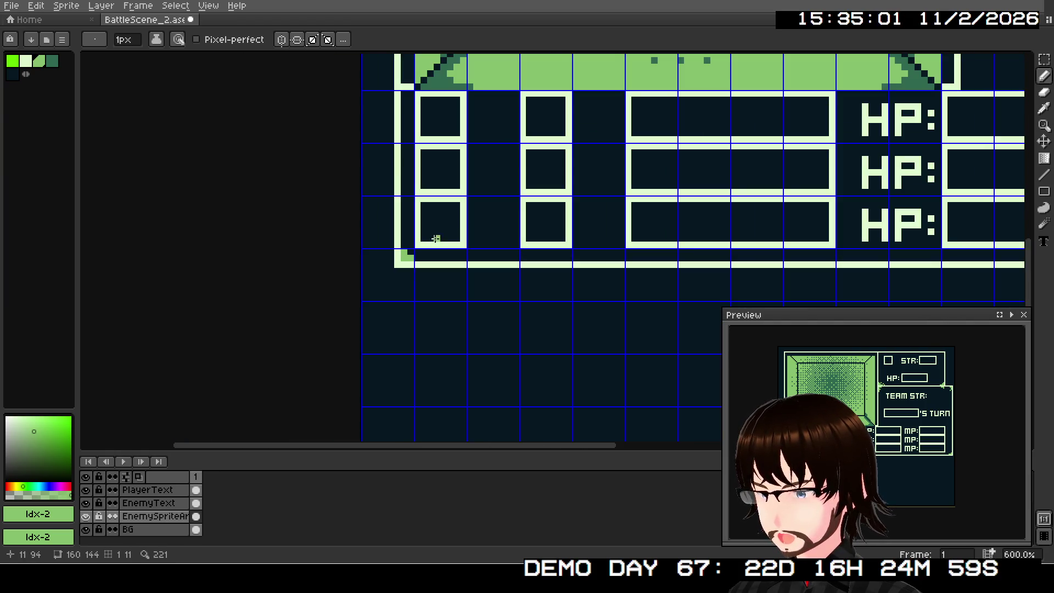
{"action": "scroll", "coordinate": [496, 188], "scroll_direction": "up", "scroll_amount": 2}
{"action": "scroll", "coordinate": [483, 219], "scroll_direction": "up", "scroll_amount": 1}
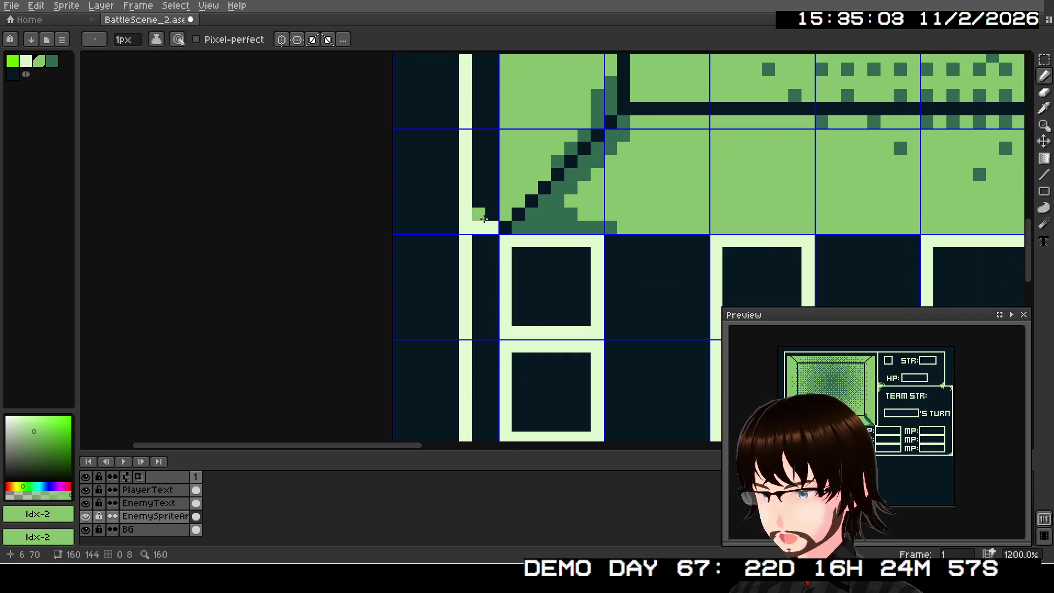
Paint a light-green tail down from the party boxes' top-left corner, undoing misplaced pixels
{"action": "left_click", "coordinate": [492, 214]}
{"action": "left_click", "coordinate": [494, 191]}
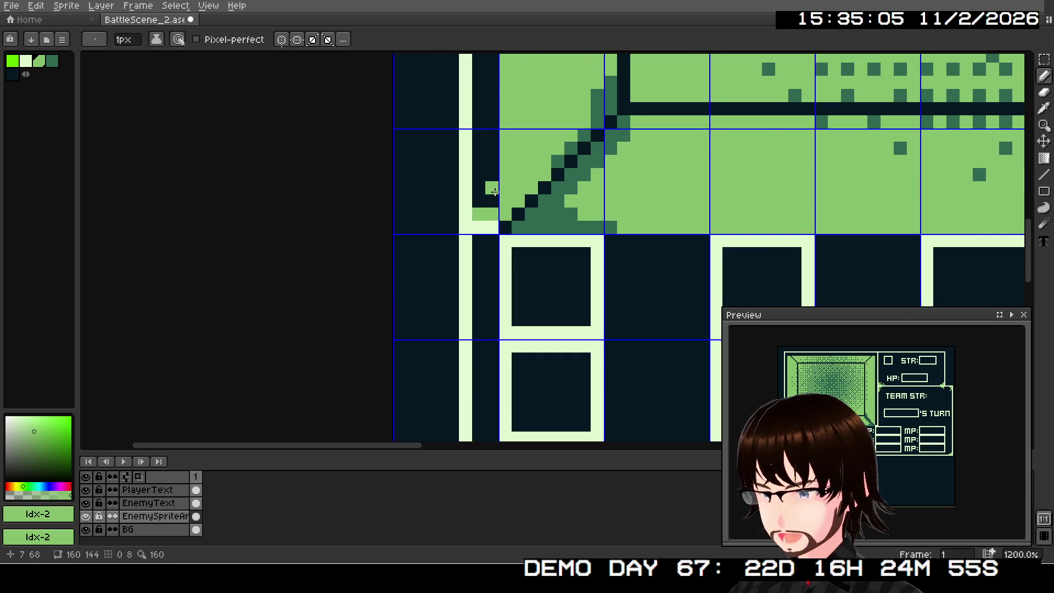
{"action": "key", "text": "ctrl+z"}
{"action": "left_click", "coordinate": [494, 196]}
{"action": "left_click", "coordinate": [479, 240]}
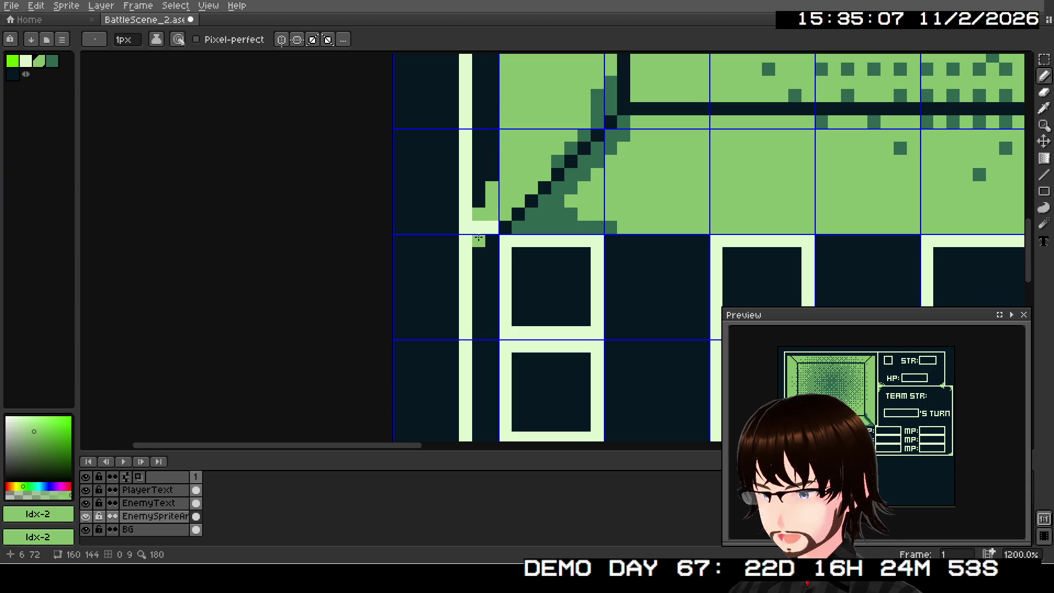
{"action": "left_click_drag", "start_coordinate": [486, 244], "coordinate": [489, 262]}
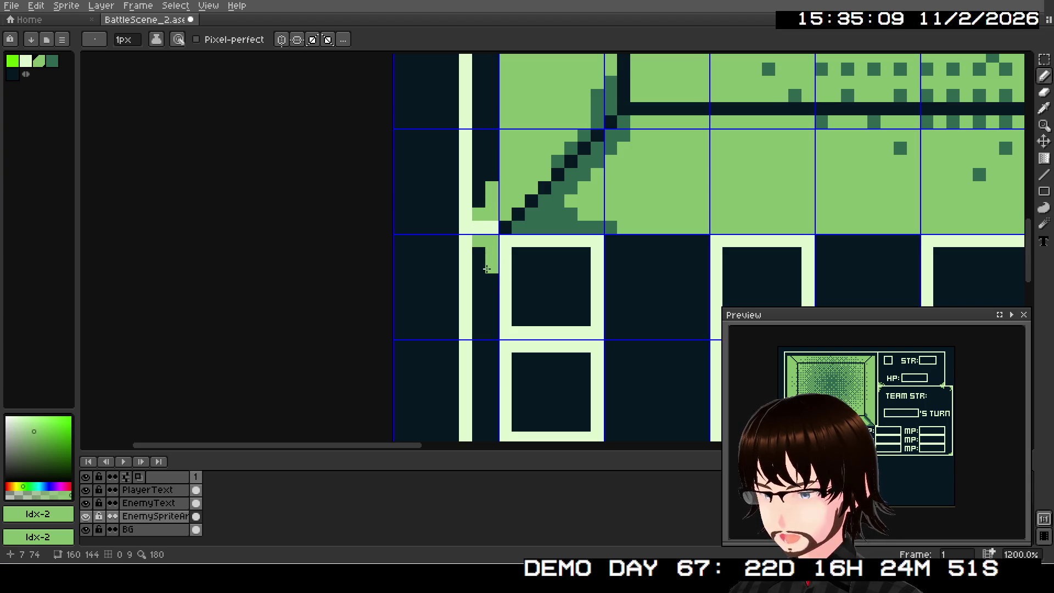
{"action": "key", "text": "ctrl+z"}
{"action": "left_click", "coordinate": [484, 268]}
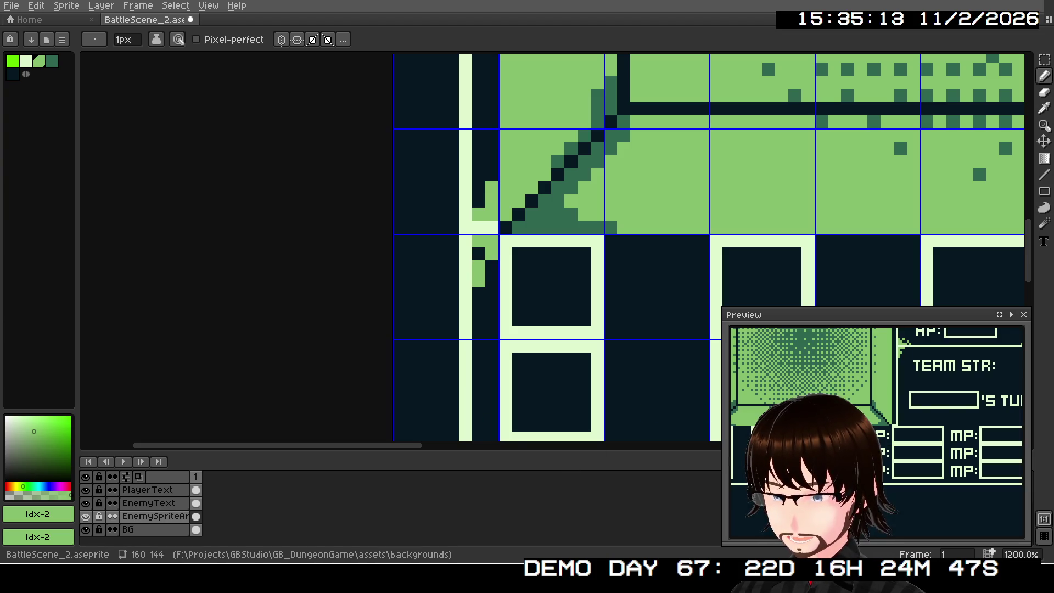
{"action": "left_click_drag", "start_coordinate": [923, 396], "coordinate": [935, 411]}
{"action": "scroll", "coordinate": [770, 248], "scroll_direction": "down", "scroll_amount": 3}
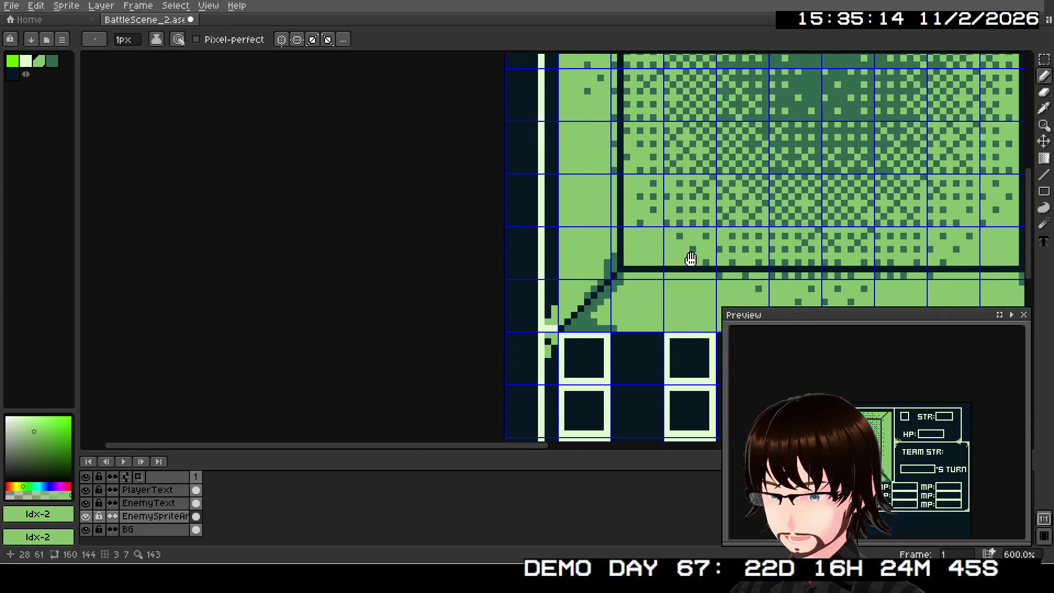
Paint a light-green tail in the frame's top-left corner, repainting one extra pixel dark
{"action": "scroll", "coordinate": [424, 119], "scroll_direction": "up", "scroll_amount": 3}
{"action": "left_click", "coordinate": [430, 100]}
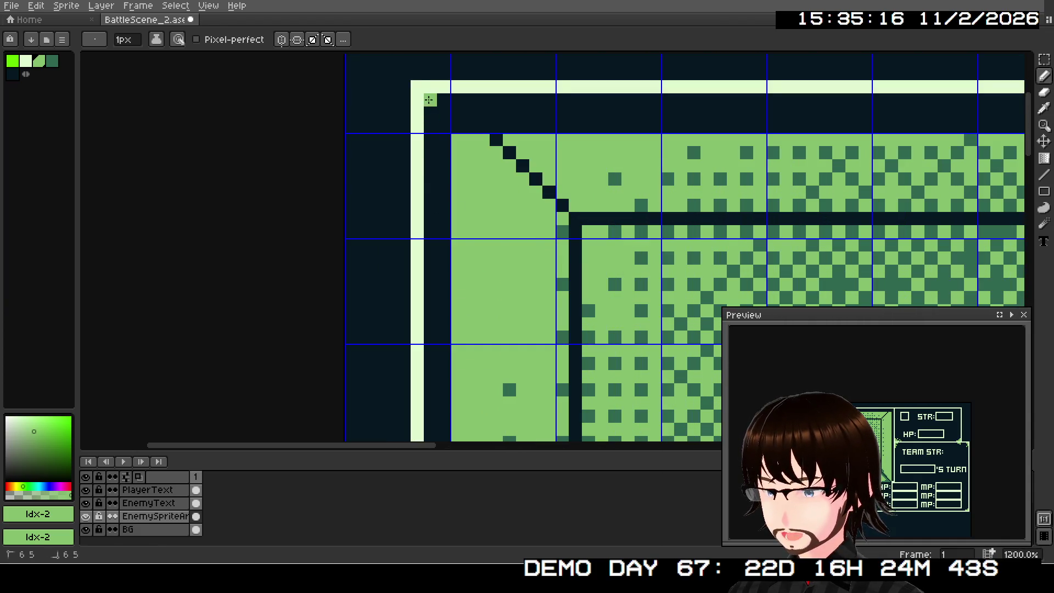
{"action": "left_click", "coordinate": [457, 100]}
{"action": "left_click", "coordinate": [443, 101]}
{"action": "left_click", "coordinate": [430, 127]}
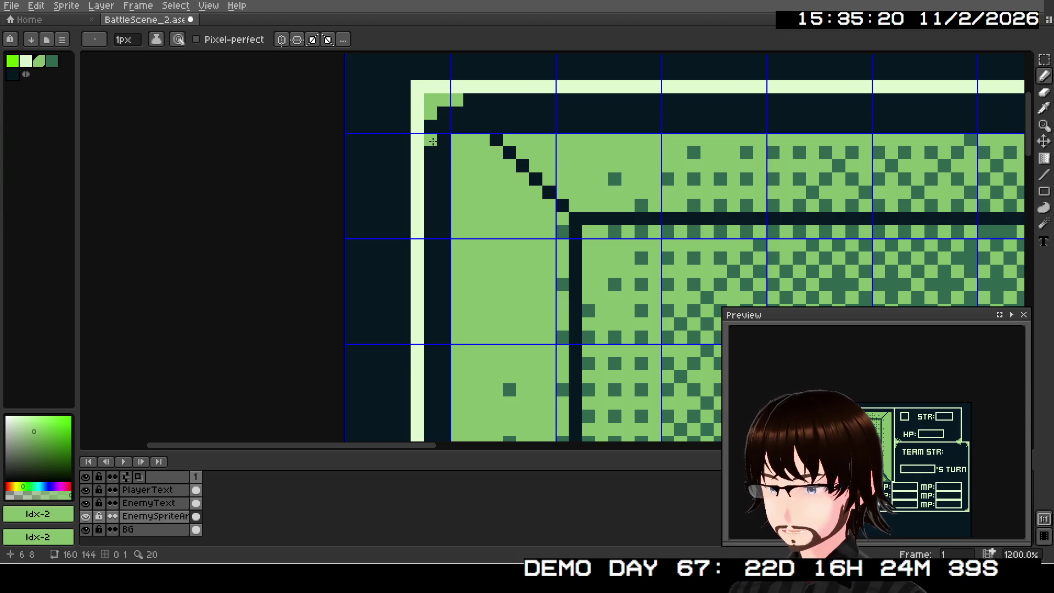
{"action": "left_click", "coordinate": [433, 142]}
{"action": "left_click", "coordinate": [12, 74]}
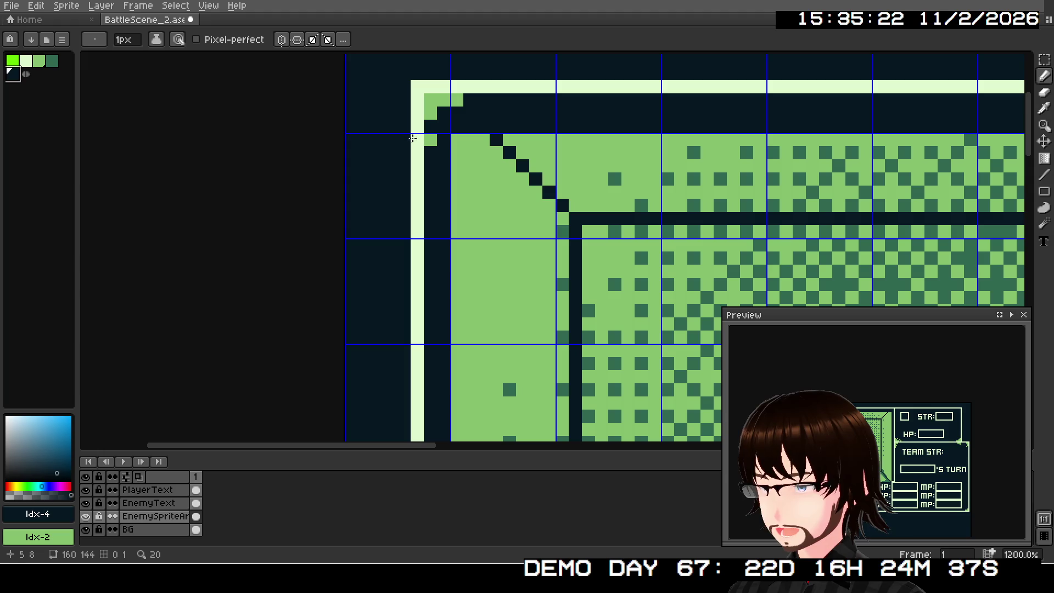
{"action": "left_click", "coordinate": [430, 140]}
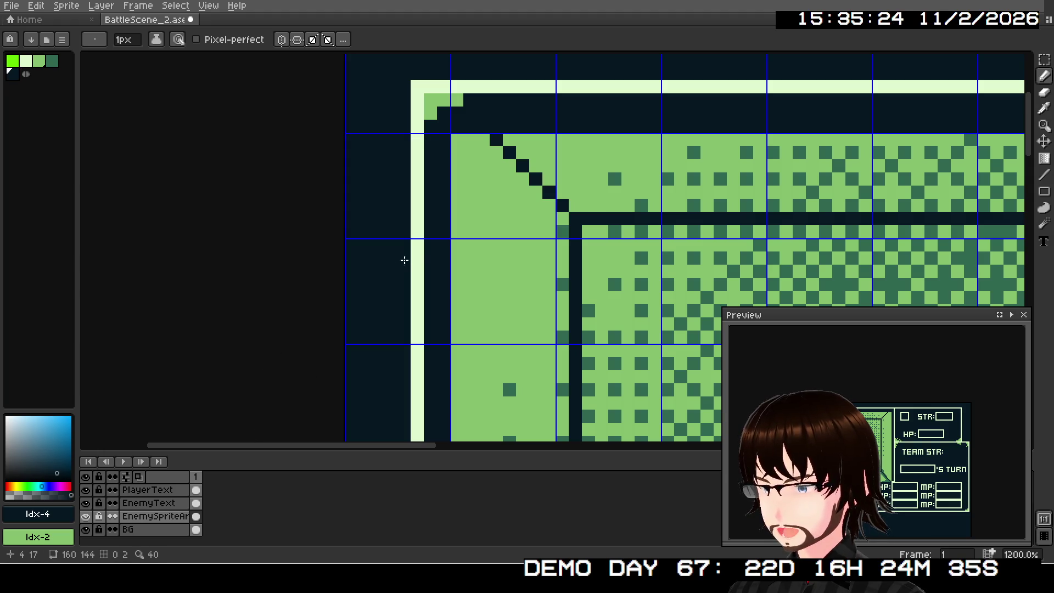
Hide the EnemySpriteArea layer so the green arena floor disappears
{"action": "scroll", "coordinate": [451, 243], "scroll_direction": "down", "scroll_amount": 3}
{"action": "scroll", "coordinate": [460, 191], "scroll_direction": "up", "scroll_amount": 1}
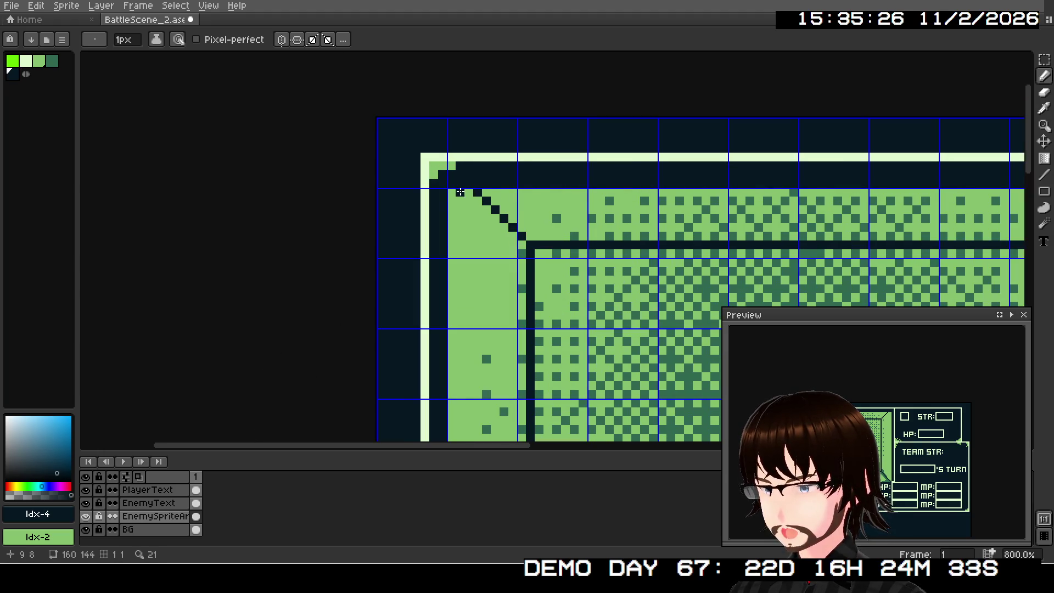
{"action": "scroll", "coordinate": [460, 191], "scroll_direction": "down", "scroll_amount": 1}
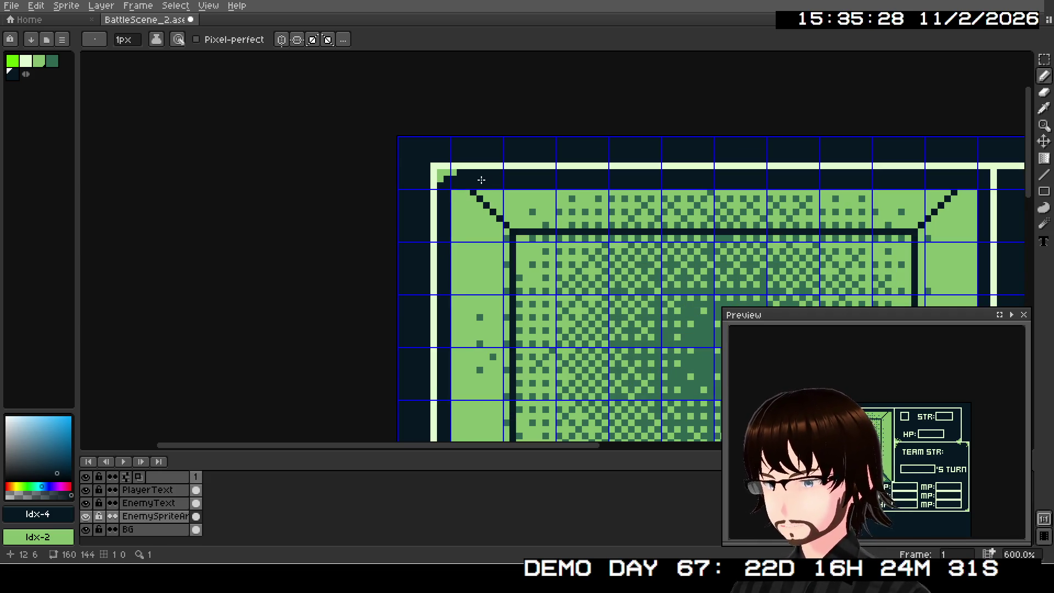
{"action": "scroll", "coordinate": [481, 180], "scroll_direction": "down", "scroll_amount": 3}
{"action": "mouse_move", "coordinate": [526, 230]}
{"action": "left_mouse_down"}
{"action": "mouse_move", "coordinate": [492, 189]}
{"action": "mouse_move", "coordinate": [512, 302]}
{"action": "left_mouse_up"}
{"action": "scroll", "coordinate": [428, 165], "scroll_direction": "up", "scroll_amount": 3}
{"action": "left_click_drag", "start_coordinate": [419, 147], "coordinate": [442, 299]}
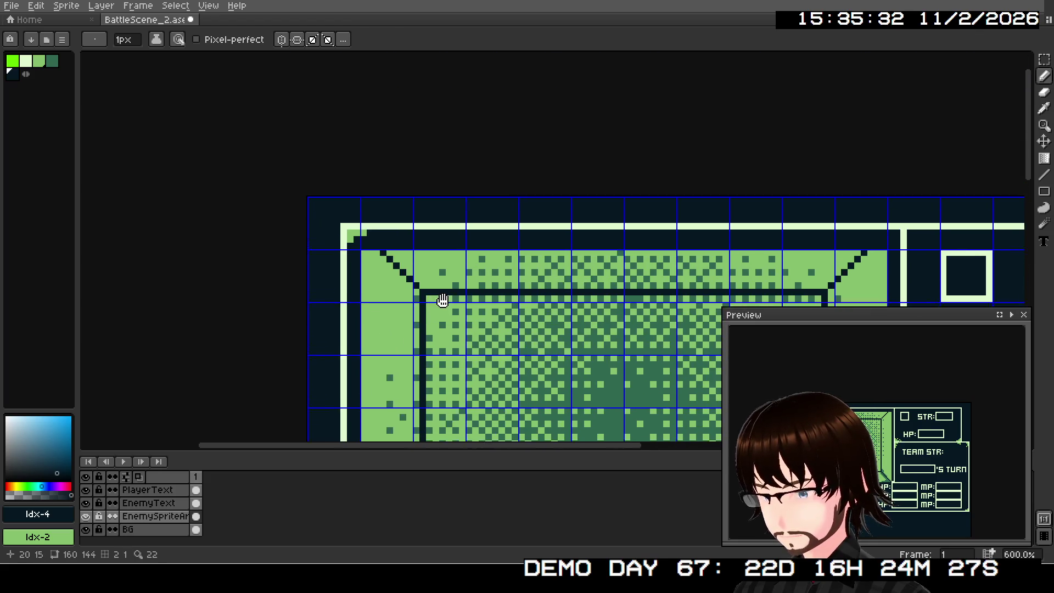
{"action": "scroll", "coordinate": [403, 274], "scroll_direction": "up", "scroll_amount": 3}
{"action": "left_click", "coordinate": [87, 517]}
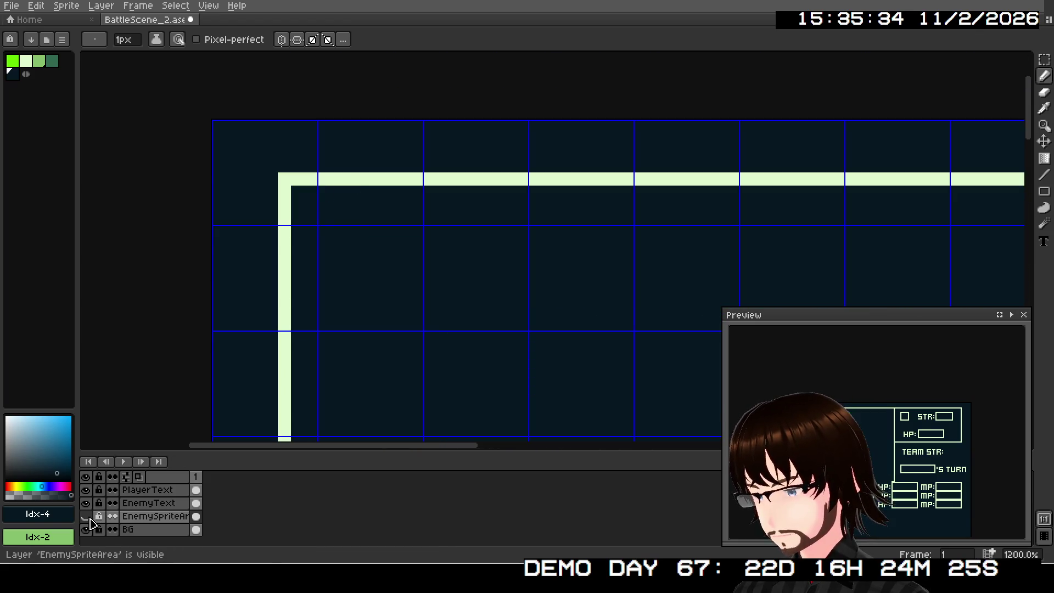
Make the EnemySpriteArea layer visible again
{"action": "scroll", "coordinate": [388, 388], "scroll_direction": "down", "scroll_amount": 5}
{"action": "left_click_drag", "start_coordinate": [536, 345], "coordinate": [539, 233]}
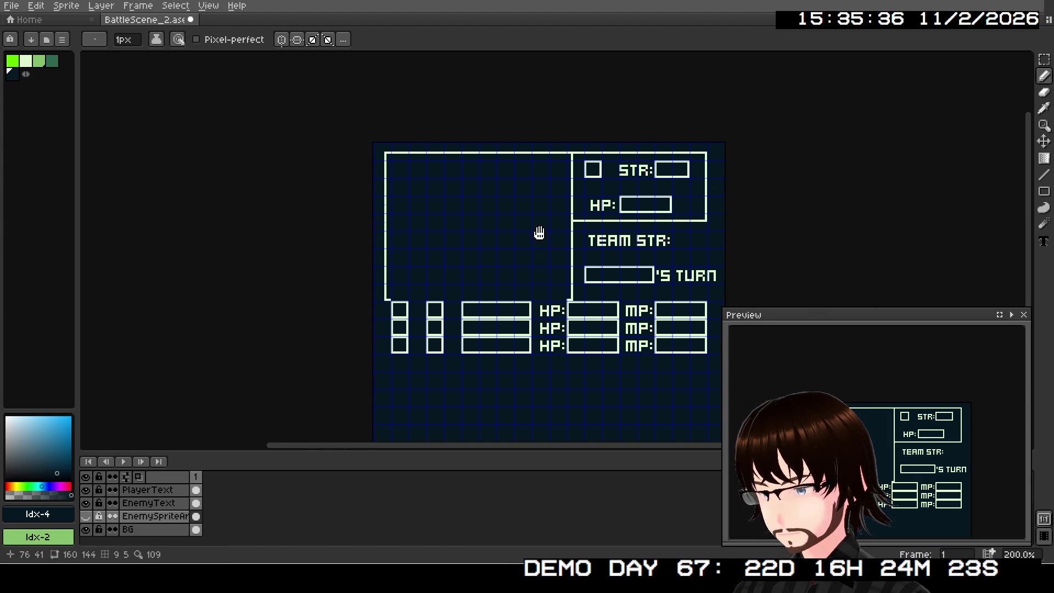
{"action": "left_click", "coordinate": [86, 516]}
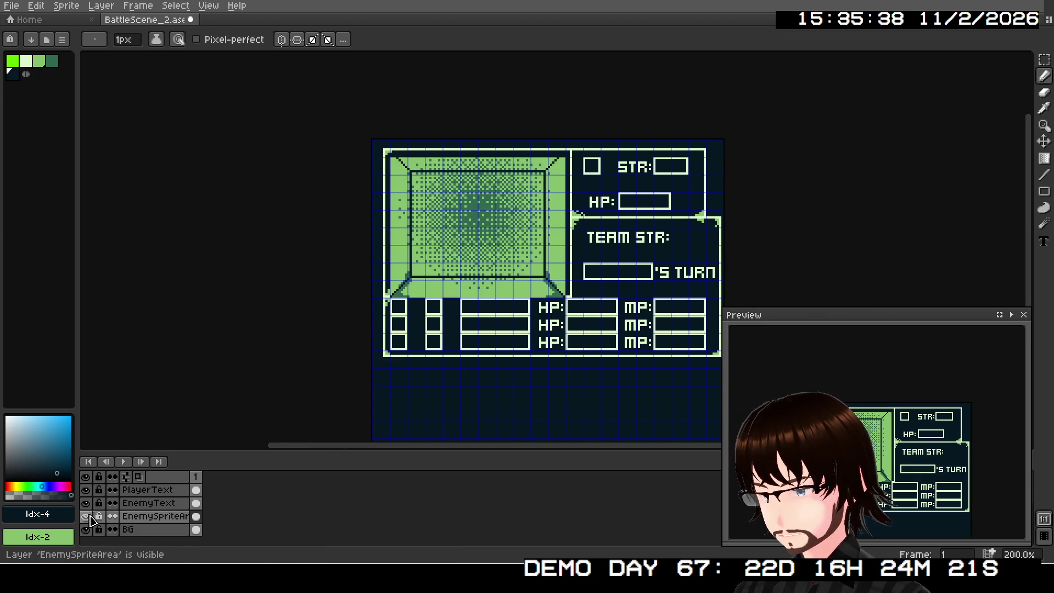
Rectangle-select the TEAM STR panel together with its border
{"action": "scroll", "coordinate": [490, 328], "scroll_direction": "up", "scroll_amount": 2}
{"action": "left_click_drag", "start_coordinate": [490, 328], "coordinate": [207, 372]}
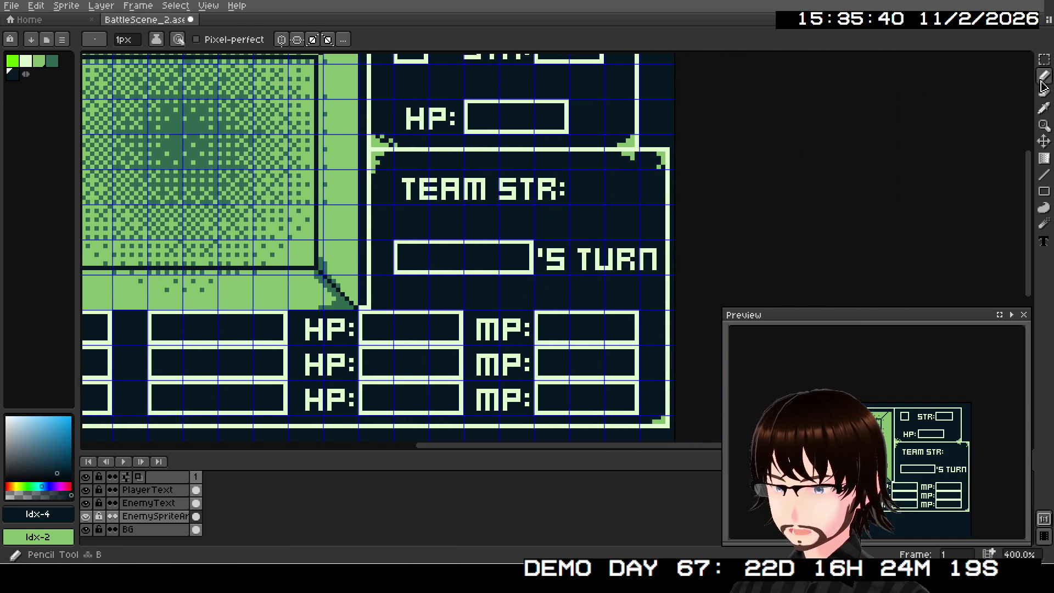
{"action": "left_click", "coordinate": [1043, 59]}
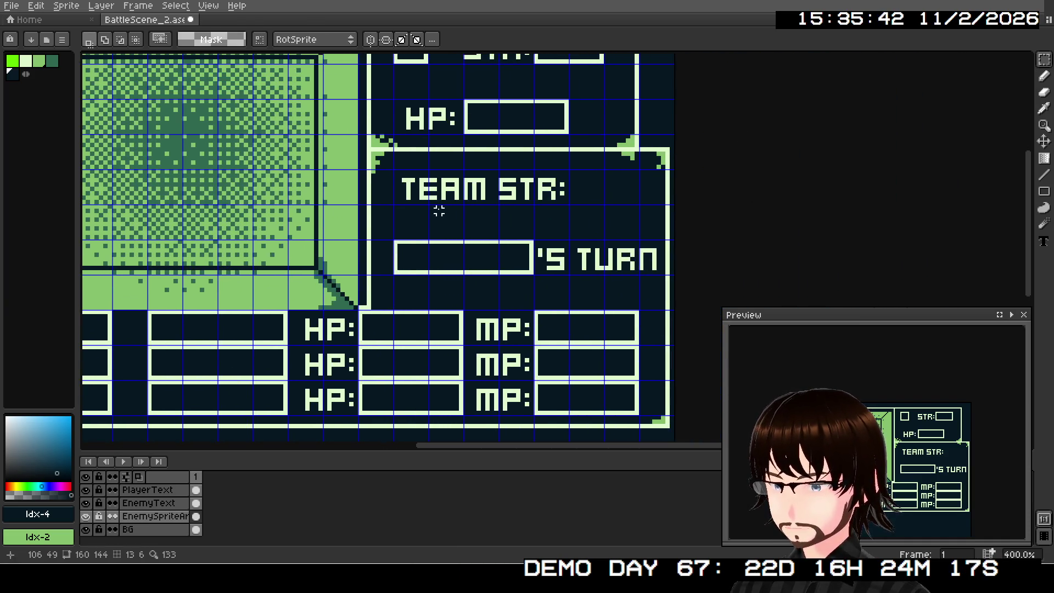
{"action": "scroll", "coordinate": [439, 210], "scroll_direction": "down", "scroll_amount": 2}
{"action": "scroll", "coordinate": [433, 211], "scroll_direction": "up", "scroll_amount": 2}
{"action": "mouse_move", "coordinate": [463, 193]}
{"action": "left_mouse_down"}
{"action": "mouse_move", "coordinate": [539, 293]}
{"action": "mouse_move", "coordinate": [541, 351]}
{"action": "left_mouse_up"}
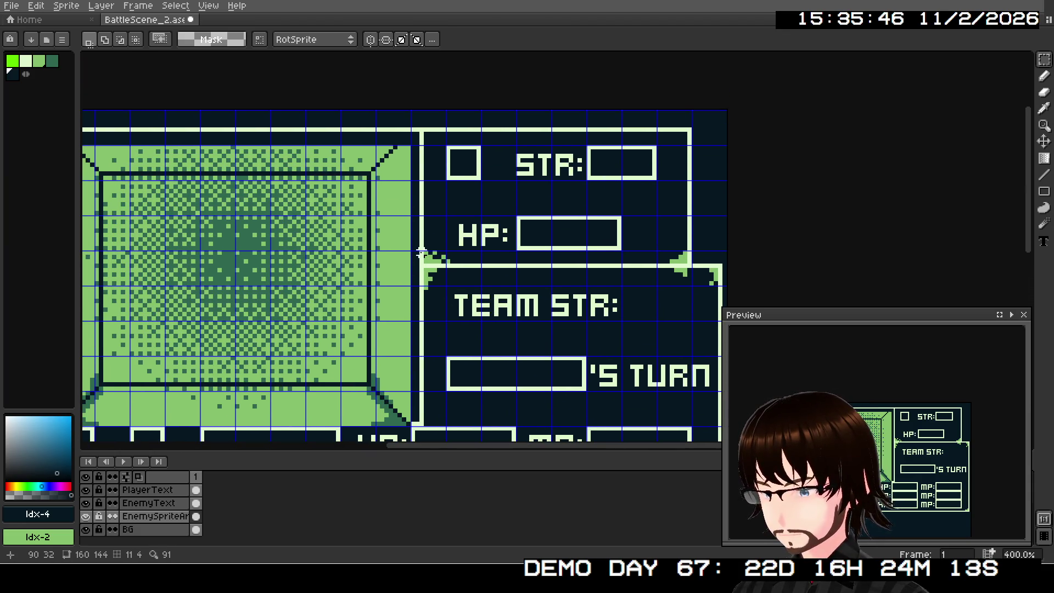
{"action": "mouse_move", "coordinate": [421, 252]}
{"action": "left_mouse_down"}
{"action": "mouse_move", "coordinate": [720, 290]}
{"action": "mouse_move", "coordinate": [719, 433]}
{"action": "mouse_move", "coordinate": [717, 405]}
{"action": "mouse_move", "coordinate": [731, 406]}
{"action": "left_mouse_up"}
{"action": "scroll", "coordinate": [625, 403], "scroll_direction": "down", "scroll_amount": 1}
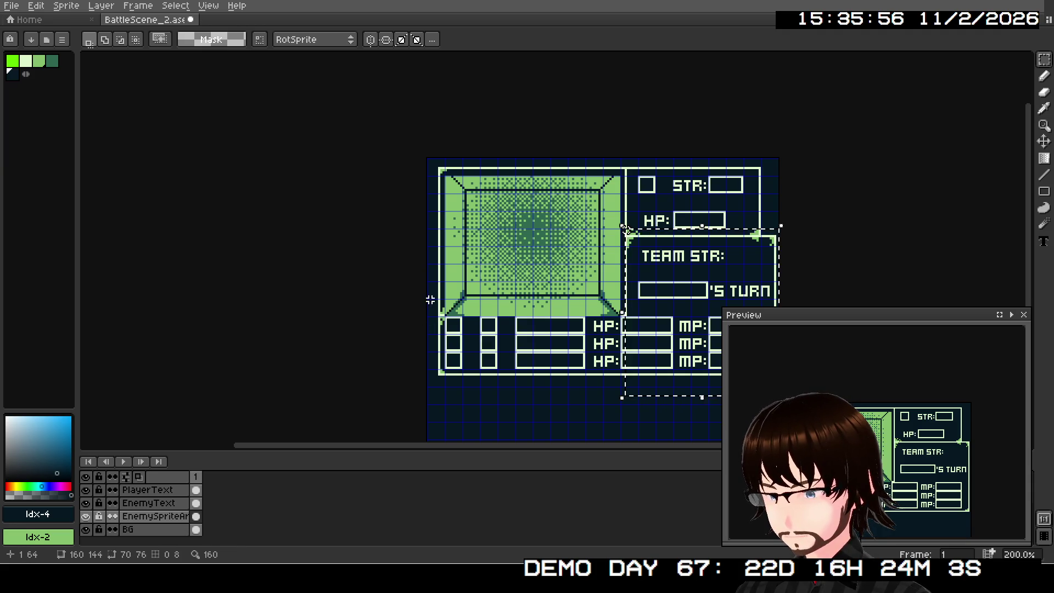
Add the left frame border strip and top-left corner to the selection, restoring an accidental delete
{"action": "scroll", "coordinate": [434, 307], "scroll_direction": "up", "scroll_amount": 1}
{"action": "scroll", "coordinate": [434, 307], "scroll_direction": "up", "scroll_amount": 1}
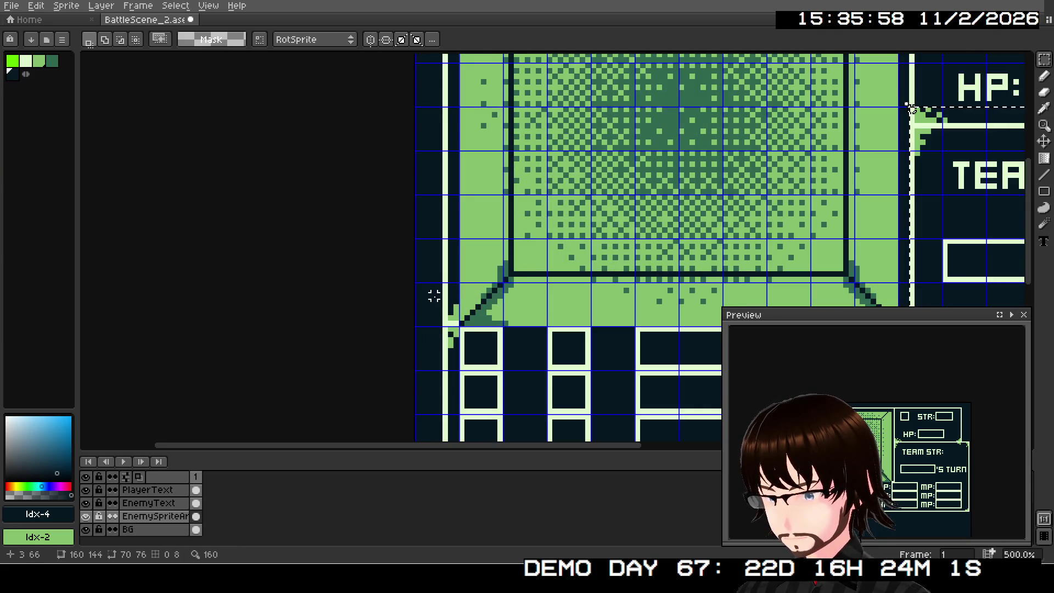
{"action": "mouse_move", "coordinate": [433, 295]}
{"action": "left_mouse_down"}
{"action": "mouse_move", "coordinate": [458, 324]}
{"action": "mouse_move", "coordinate": [459, 366]}
{"action": "left_mouse_up"}
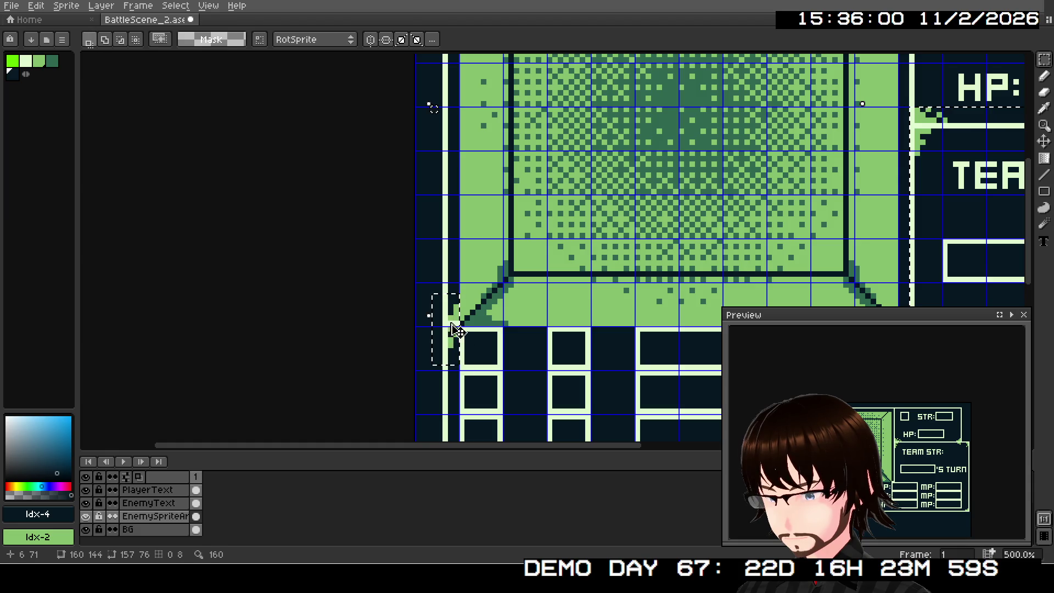
{"action": "scroll", "coordinate": [433, 352], "scroll_direction": "up", "scroll_amount": 5}
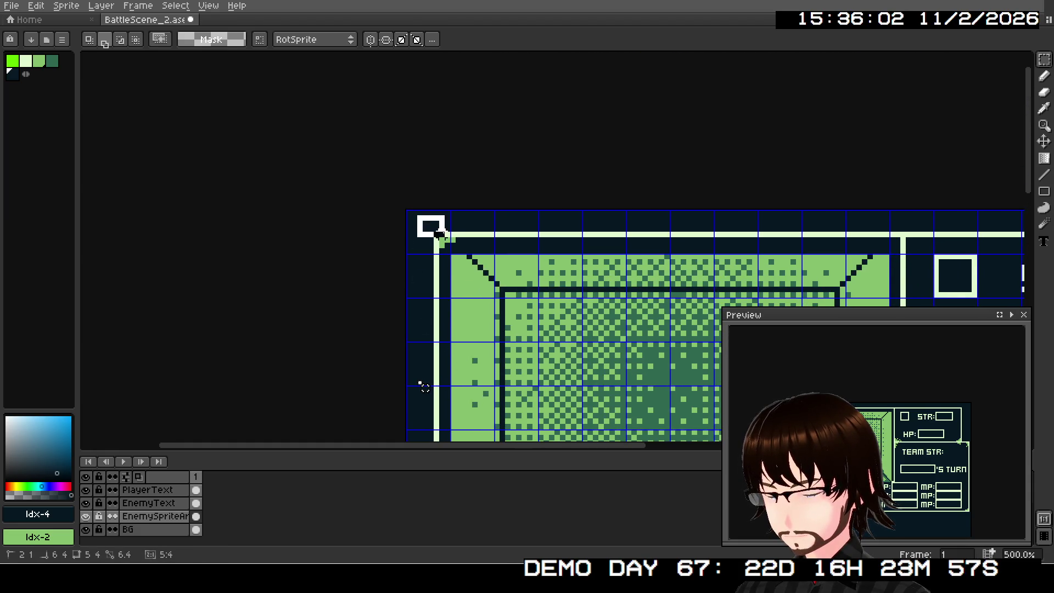
{"action": "left_click_drag", "start_coordinate": [413, 216], "coordinate": [470, 258]}
{"action": "scroll", "coordinate": [470, 259], "scroll_direction": "down", "scroll_amount": 3}
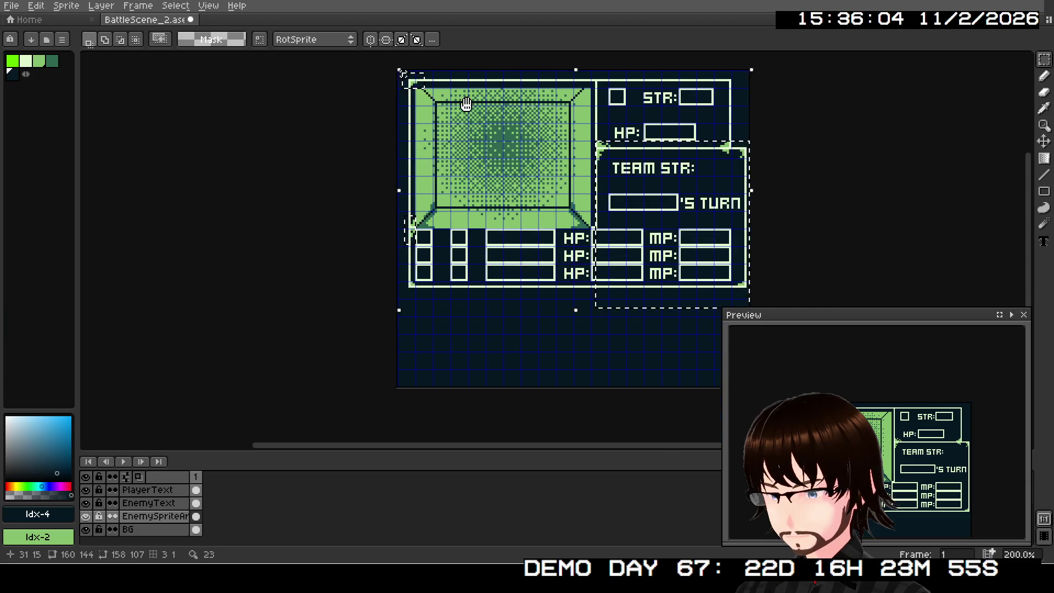
{"action": "left_click_drag", "start_coordinate": [466, 104], "coordinate": [466, 116]}
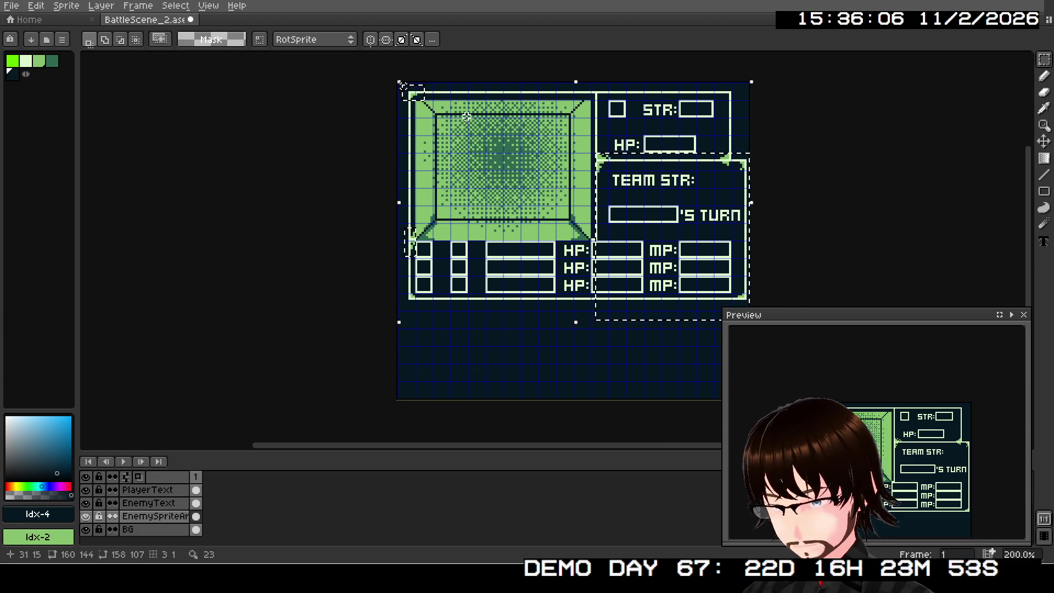
{"action": "key", "text": "Delete"}
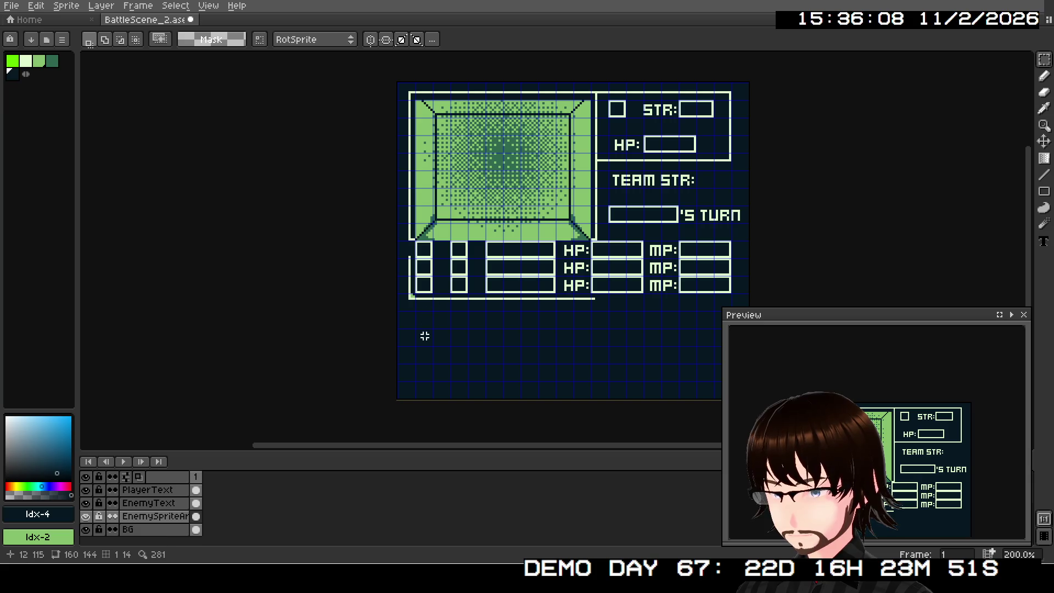
{"action": "key", "text": "ctrl+shift+d"}
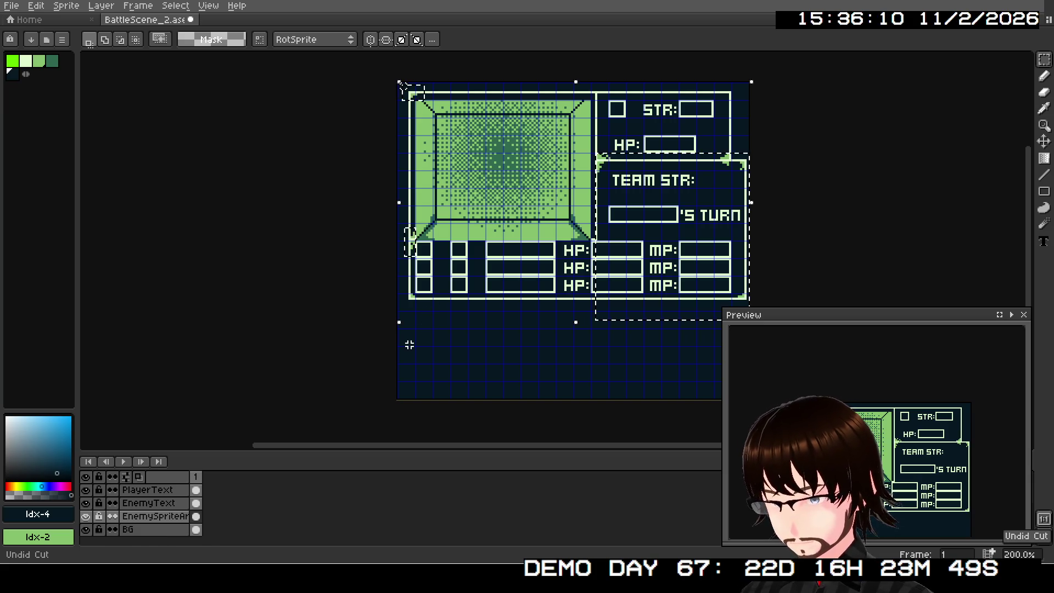
Add the lower-left border strip to the selection and cut the frame borders out
{"action": "scroll", "coordinate": [409, 304], "scroll_direction": "up", "scroll_amount": 4}
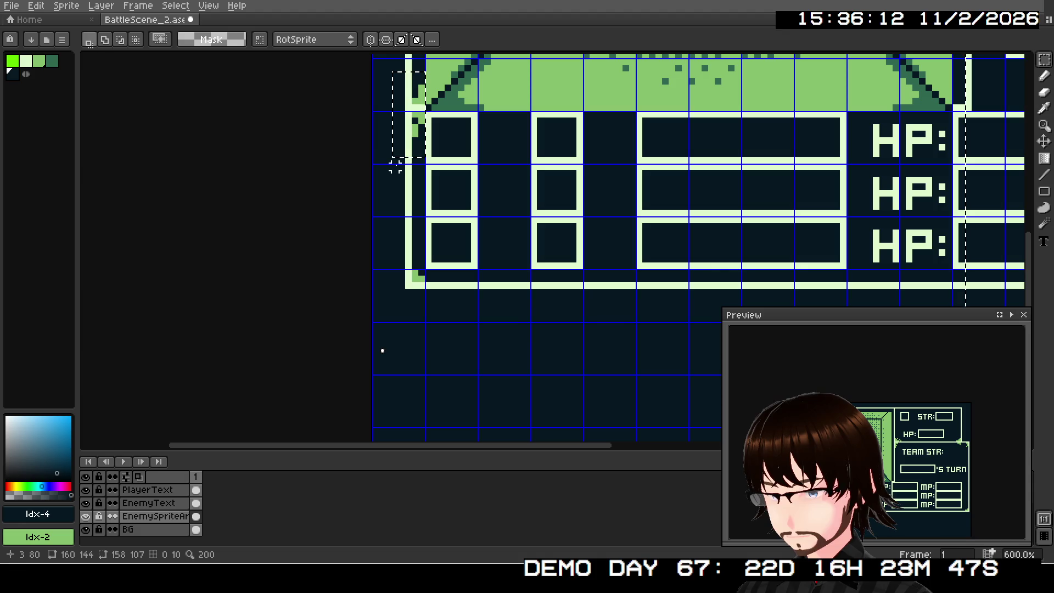
{"action": "mouse_move", "coordinate": [393, 159]}
{"action": "left_mouse_down"}
{"action": "mouse_move", "coordinate": [419, 221]}
{"action": "mouse_move", "coordinate": [425, 309]}
{"action": "mouse_move", "coordinate": [694, 299]}
{"action": "mouse_move", "coordinate": [577, 301]}
{"action": "mouse_move", "coordinate": [576, 310]}
{"action": "mouse_move", "coordinate": [586, 285]}
{"action": "left_mouse_up"}
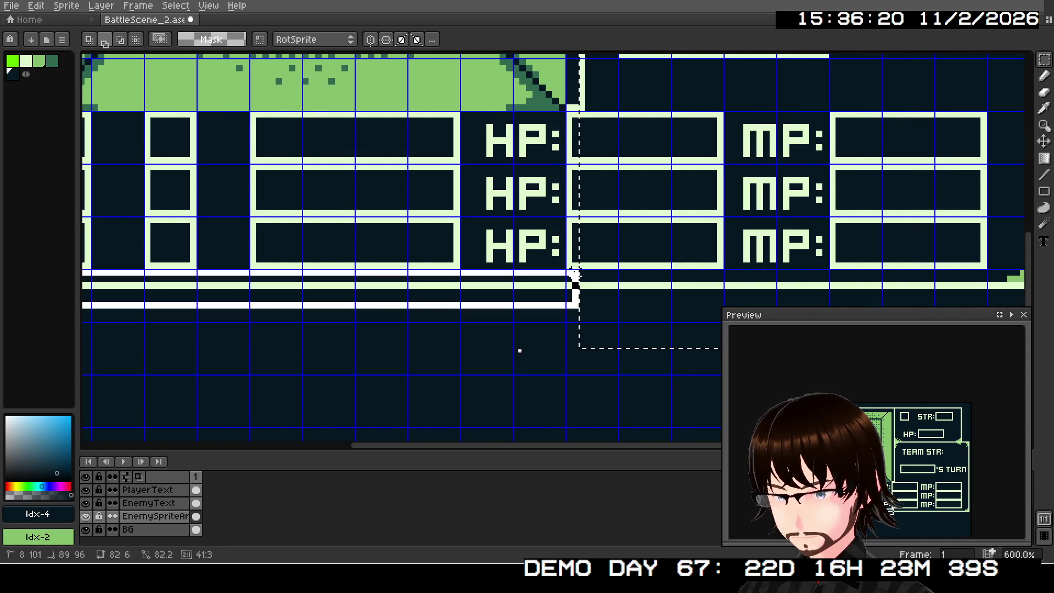
{"action": "scroll", "coordinate": [641, 283], "scroll_direction": "down", "scroll_amount": 3}
{"action": "scroll", "coordinate": [641, 282], "scroll_direction": "down", "scroll_amount": 1}
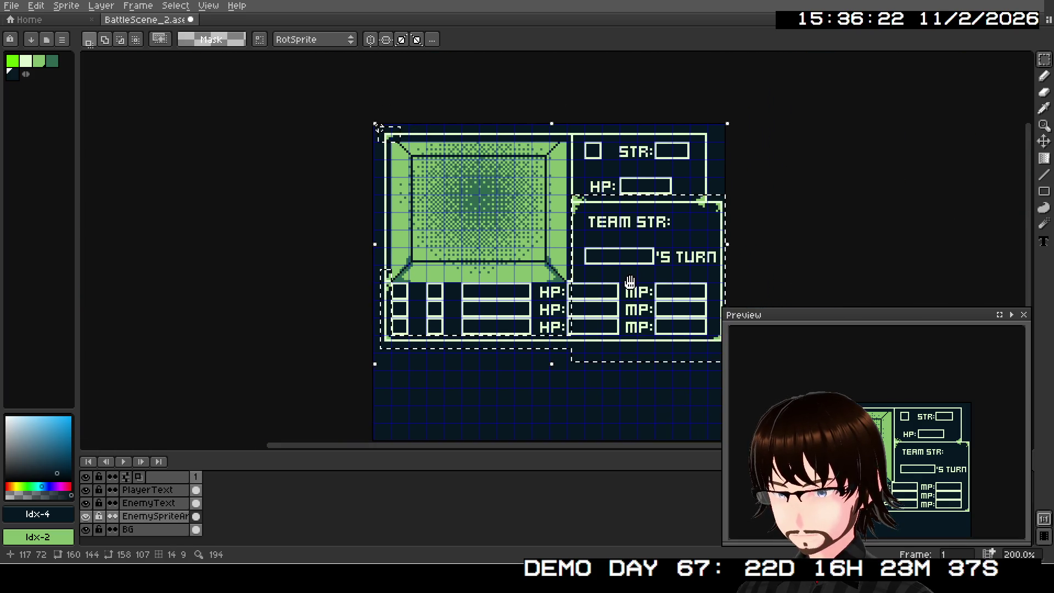
{"action": "key", "text": "ctrl+d"}
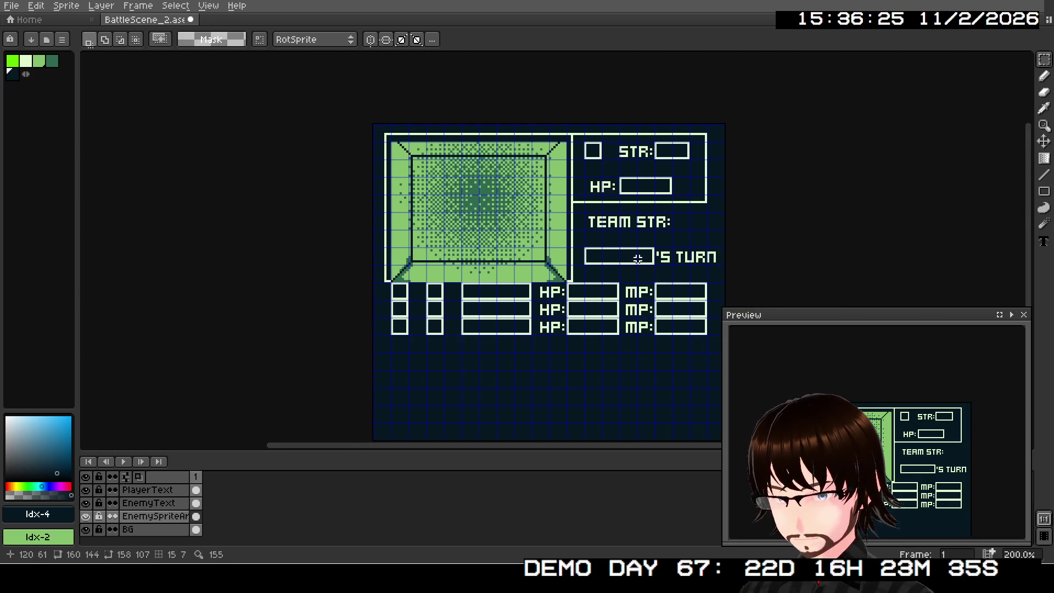
{"action": "scroll", "coordinate": [137, 505], "scroll_direction": "up", "scroll_amount": 2}
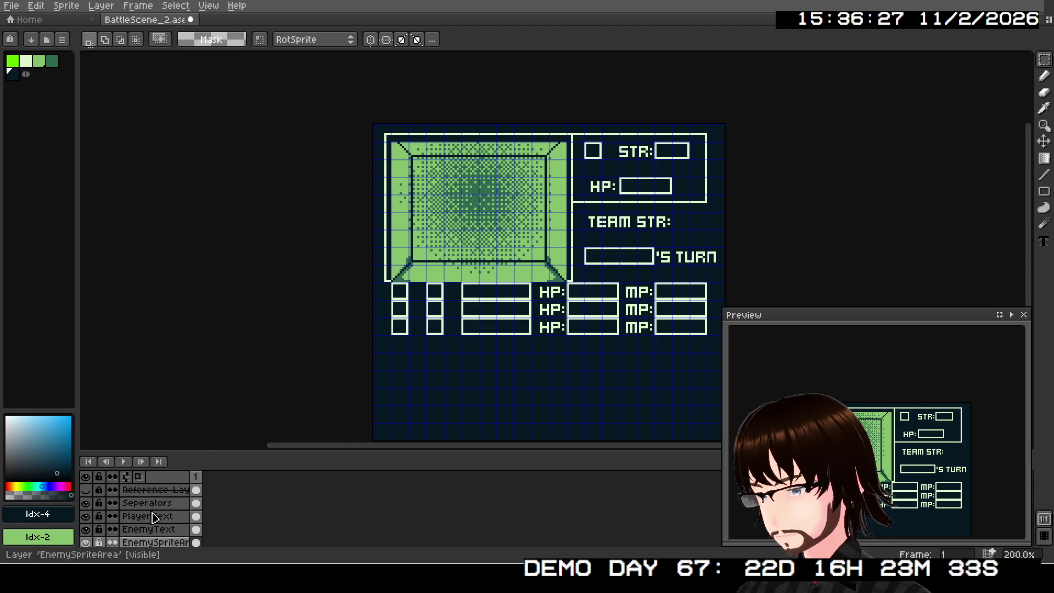
Paste the cut borders onto the Seperators layer in their original position
{"action": "left_click", "coordinate": [168, 503]}
{"action": "key", "text": "ctrl+t"}
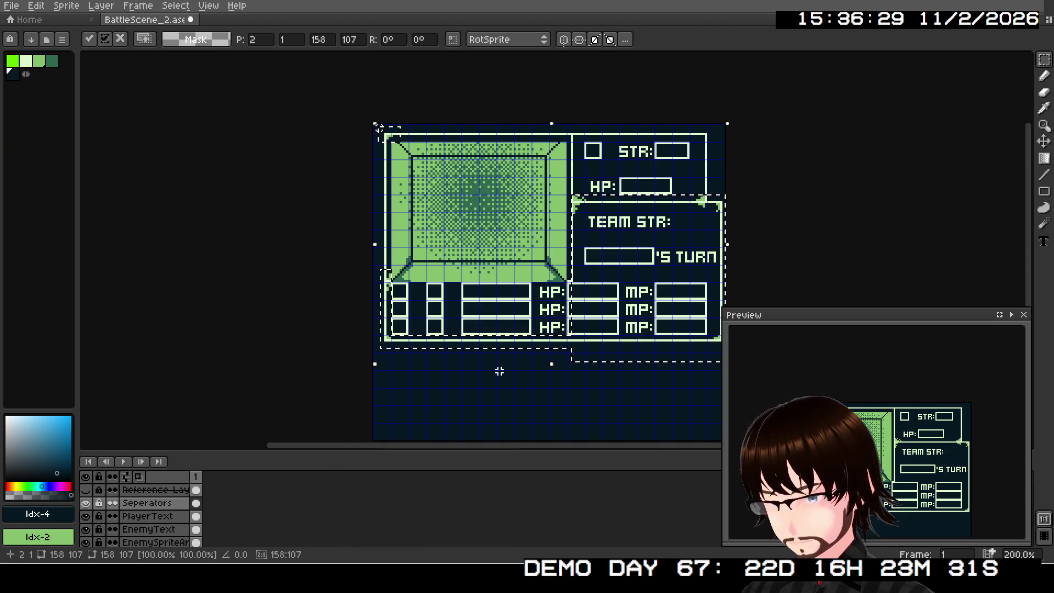
{"action": "key", "text": "ctrl+d"}
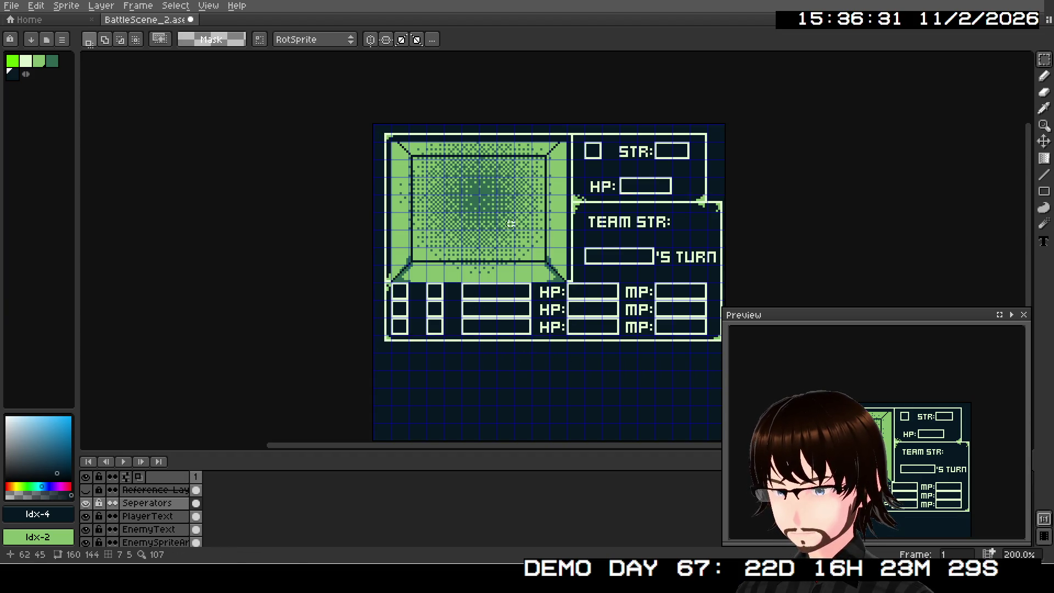
{"action": "scroll", "coordinate": [552, 308], "scroll_direction": "up", "scroll_amount": 3}
{"action": "left_click_drag", "start_coordinate": [570, 211], "coordinate": [551, 281]}
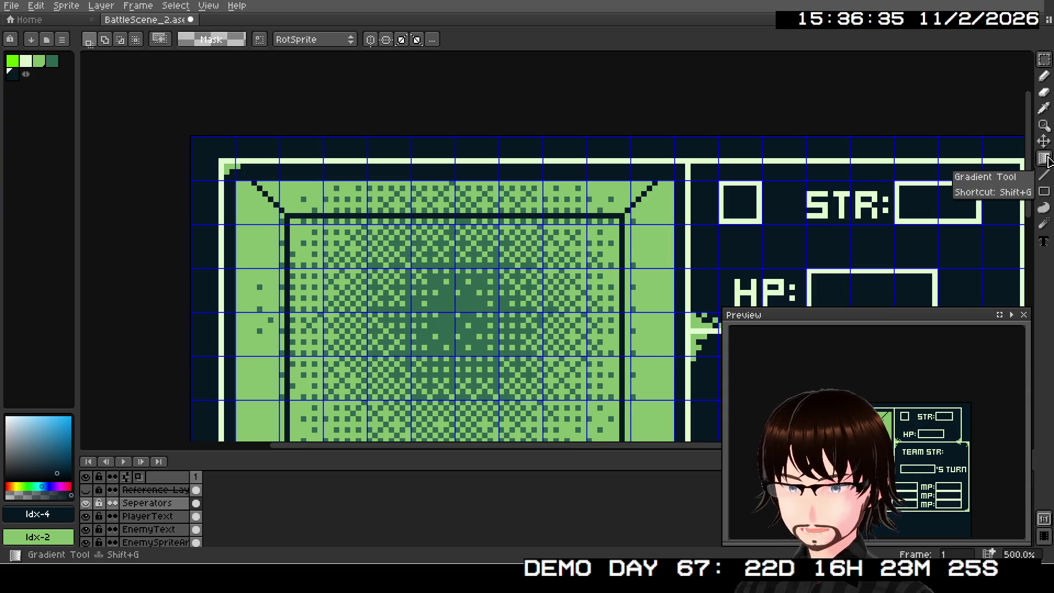
{"action": "left_click", "coordinate": [1044, 76]}
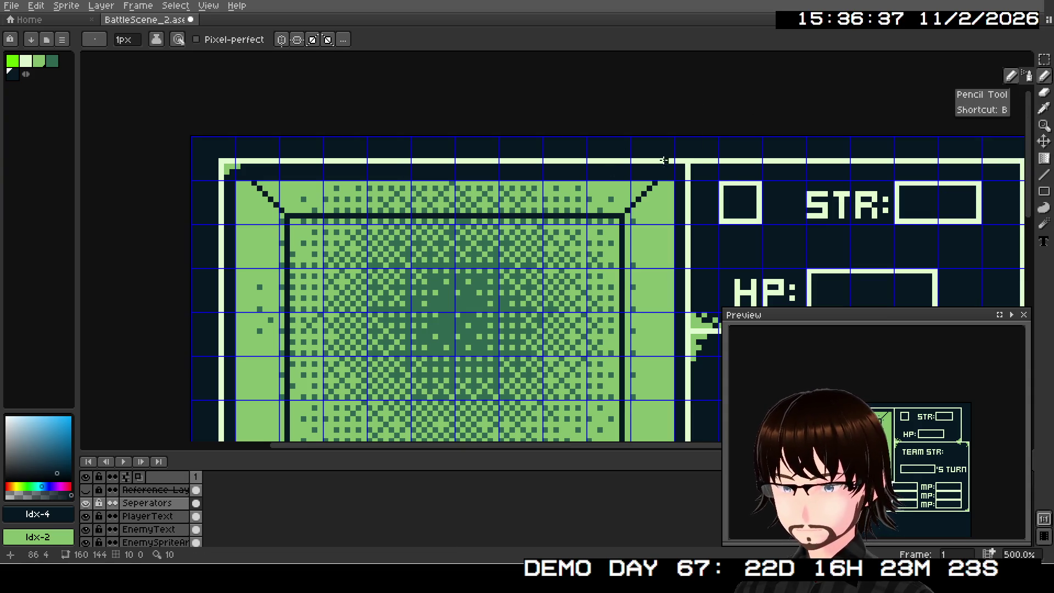
With the Pencil in light green Idx-2, draw a stepped tail at the STR panel's top-left corner
{"action": "scroll", "coordinate": [663, 160], "scroll_direction": "up", "scroll_amount": 1}
{"action": "mouse_move", "coordinate": [653, 174]}
{"action": "left_mouse_down"}
{"action": "mouse_move", "coordinate": [506, 176]}
{"action": "mouse_move", "coordinate": [443, 195]}
{"action": "left_mouse_up"}
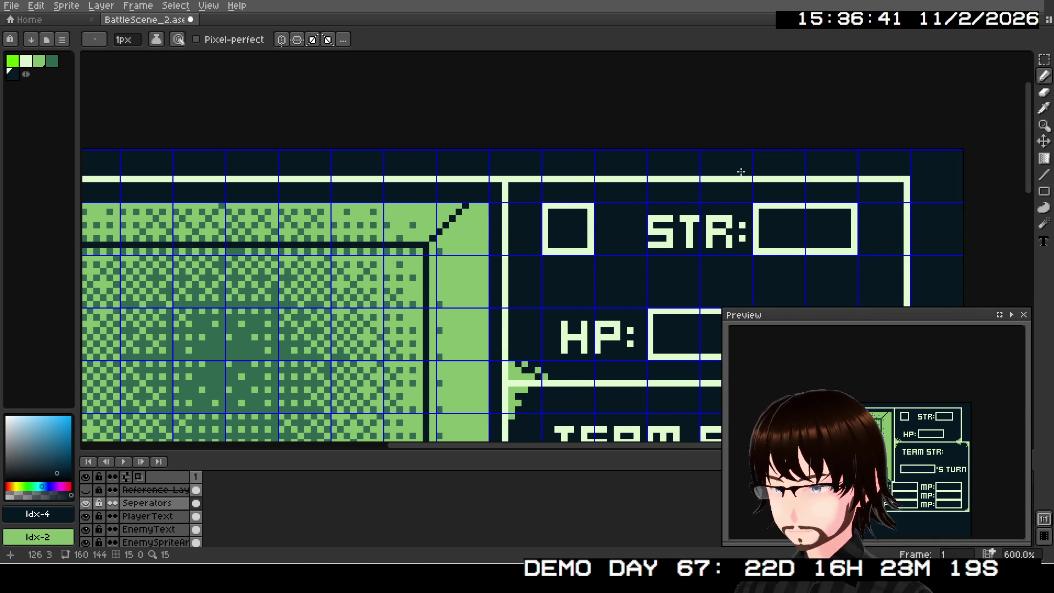
{"action": "left_click", "coordinate": [1044, 60]}
{"action": "key", "text": "1"}
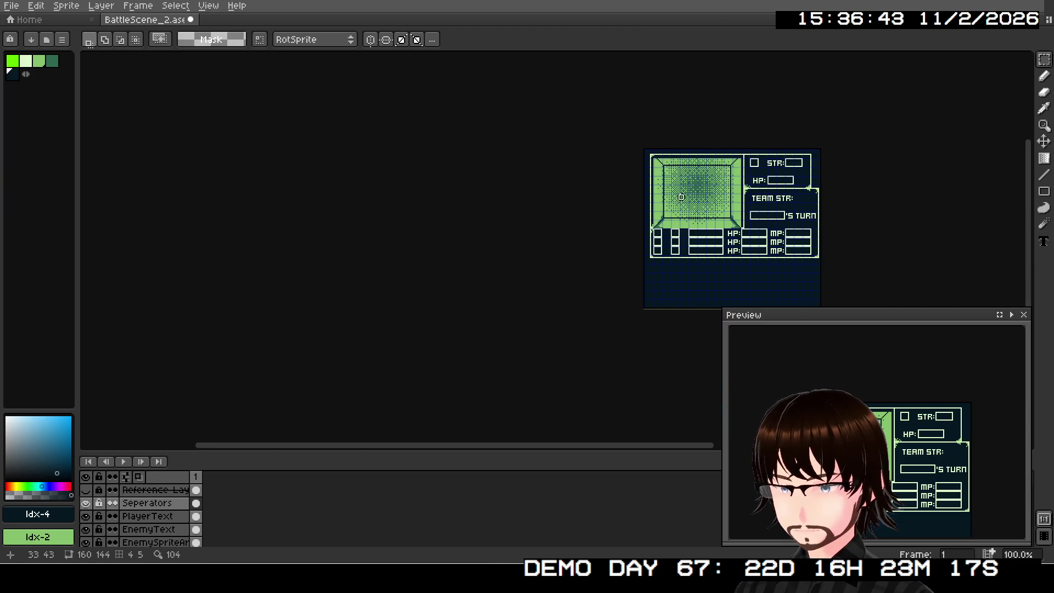
{"action": "scroll", "coordinate": [681, 196], "scroll_direction": "up", "scroll_amount": 5}
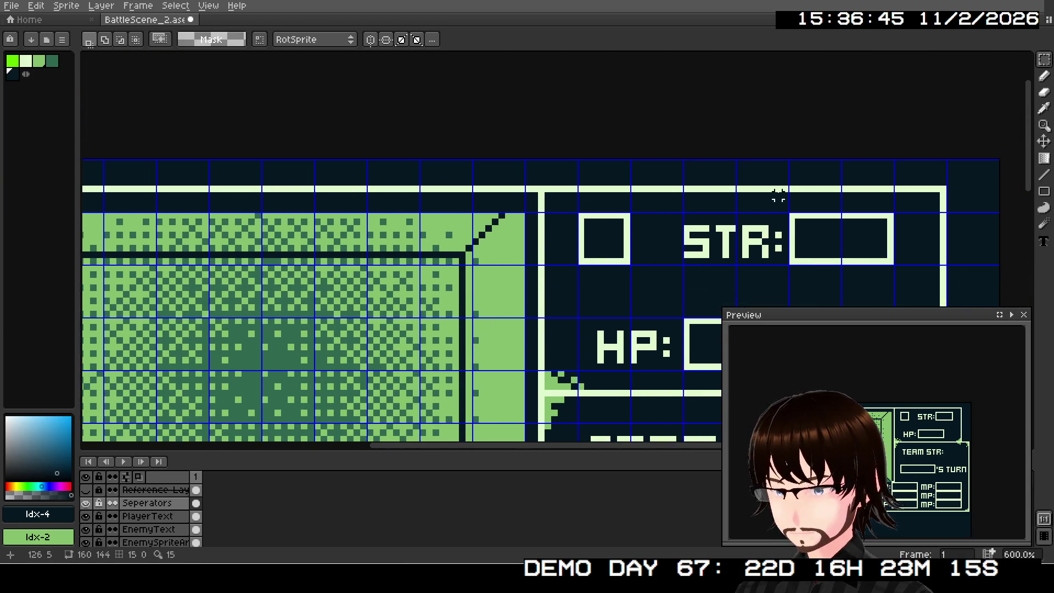
{"action": "key", "text": "b"}
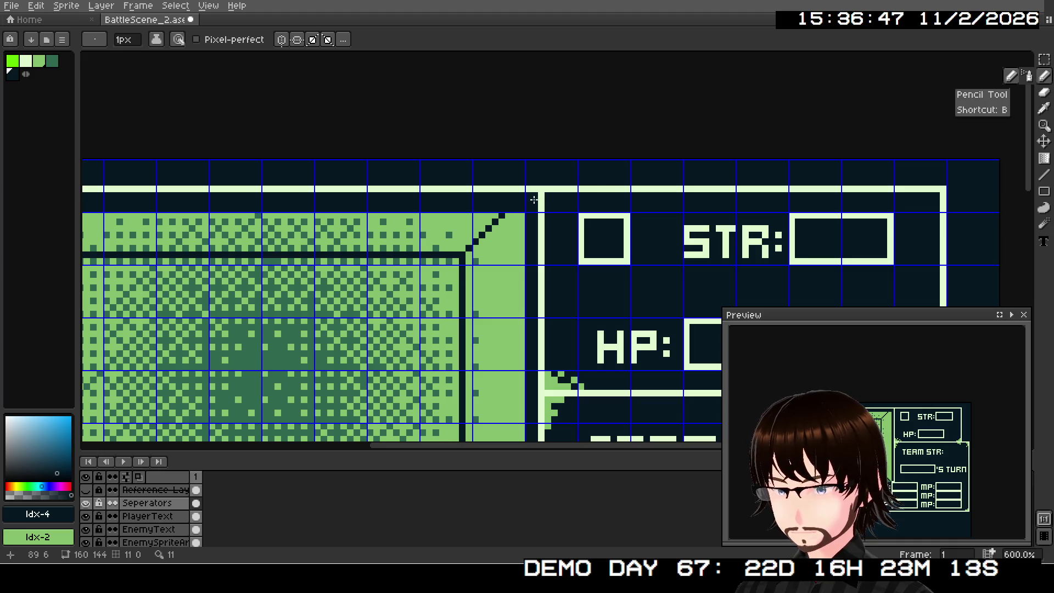
{"action": "left_click", "coordinate": [38, 61]}
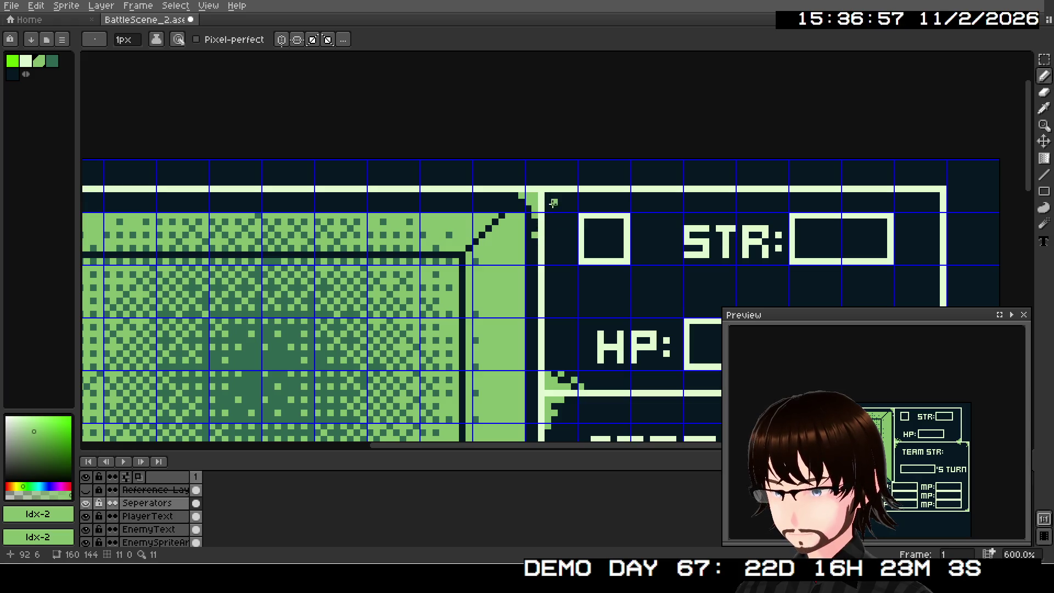
{"action": "key", "text": "ctrl+z"}
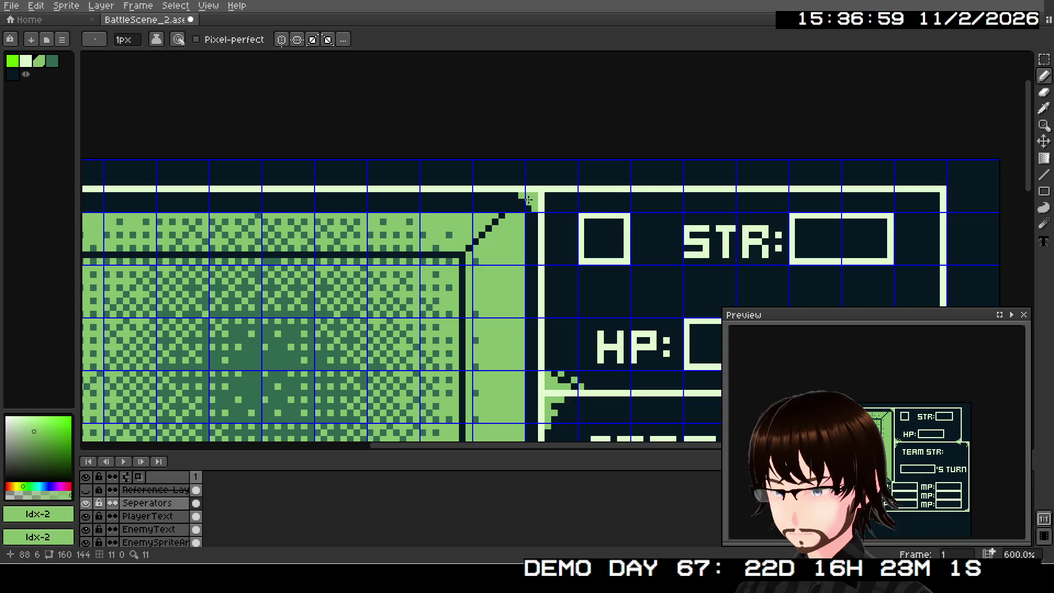
{"action": "left_click_drag", "start_coordinate": [519, 196], "coordinate": [501, 196]}
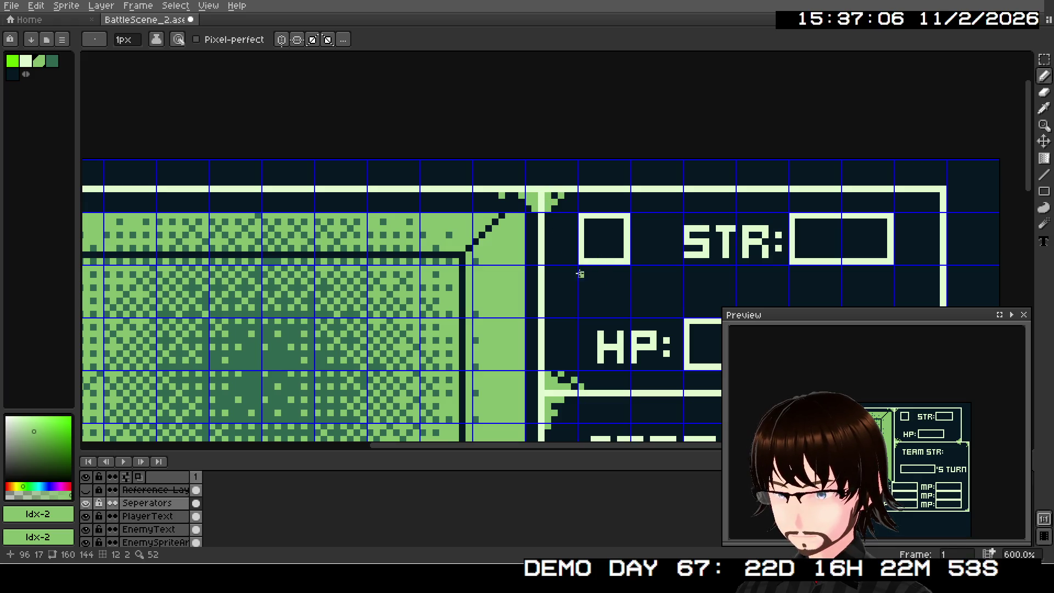
Draw a matching light-green tail inside the STR panel's top-right corner
{"action": "scroll", "coordinate": [580, 273], "scroll_direction": "right", "scroll_amount": 5}
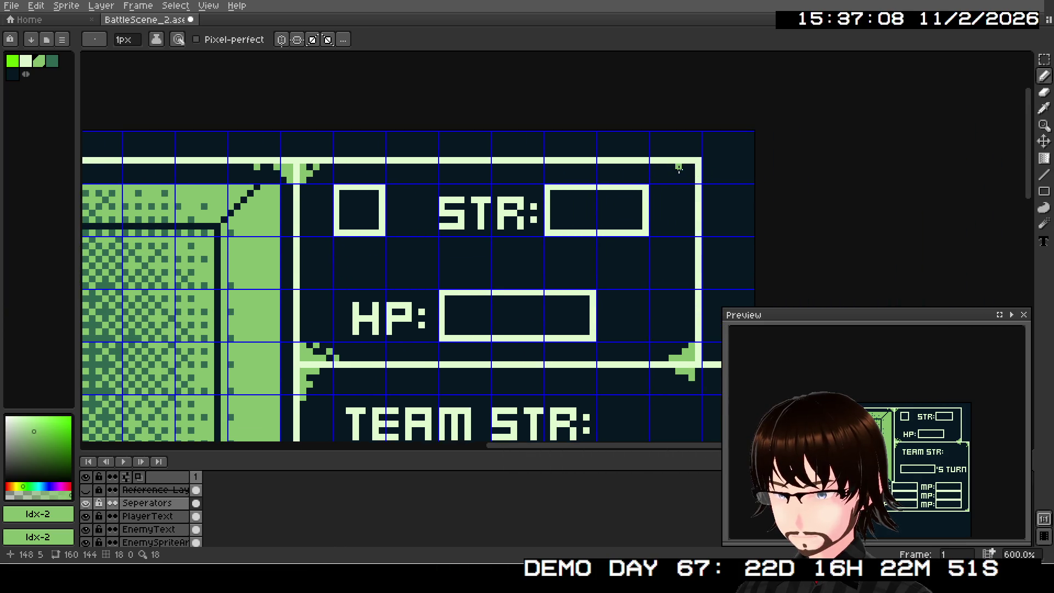
{"action": "left_click_drag", "start_coordinate": [680, 167], "coordinate": [690, 171]}
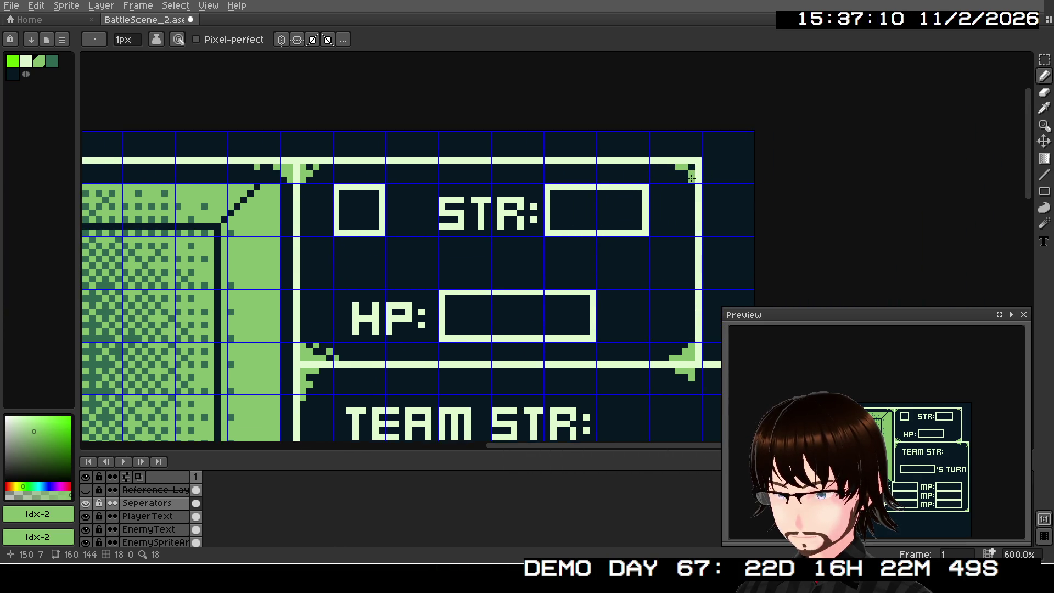
{"action": "left_click", "coordinate": [680, 175]}
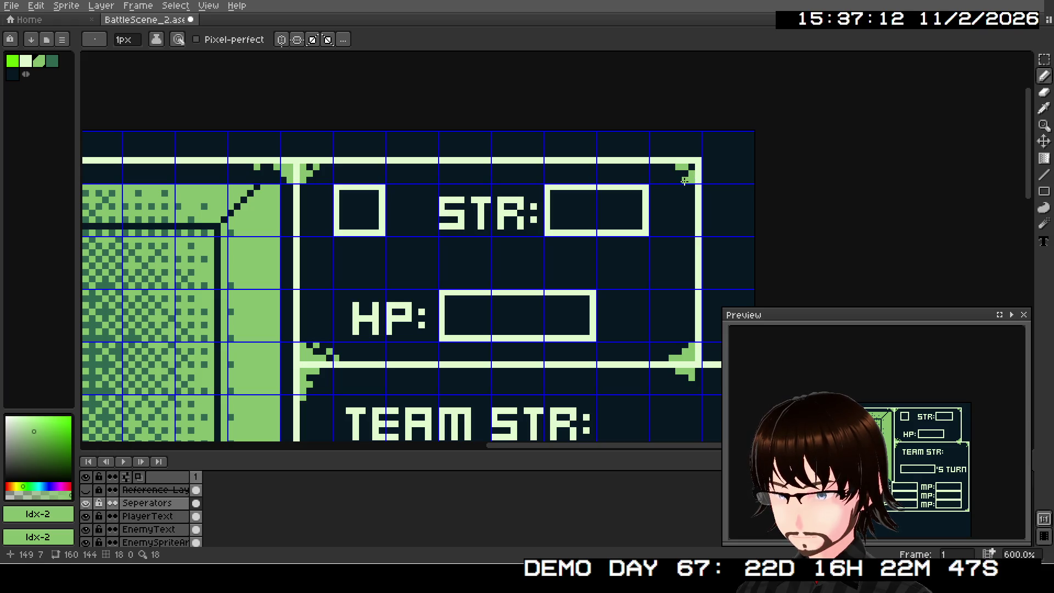
{"action": "scroll", "coordinate": [706, 266], "scroll_direction": "down", "scroll_amount": 1}
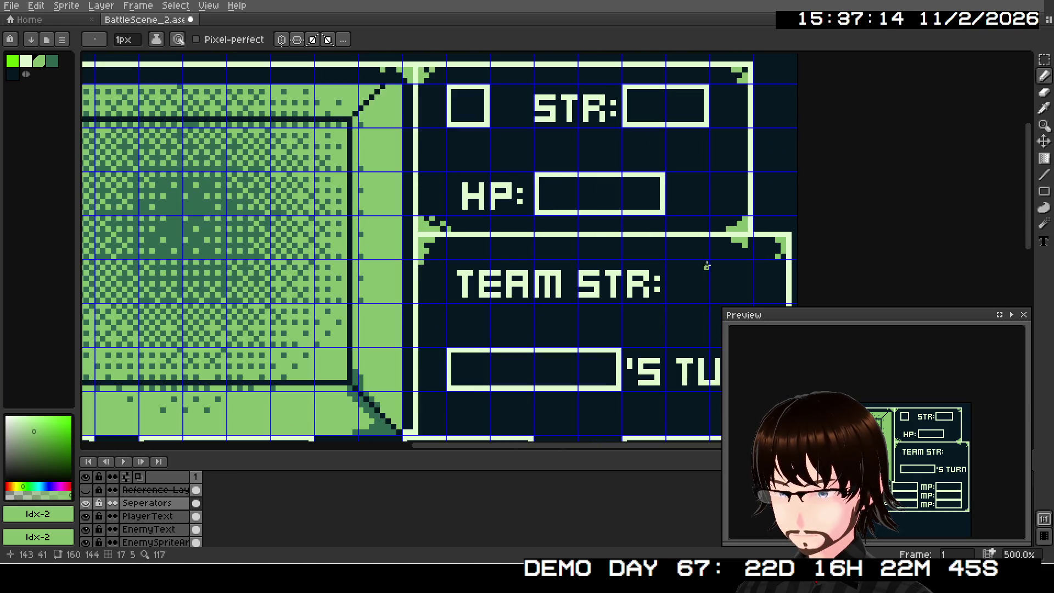
{"action": "scroll", "coordinate": [706, 265], "scroll_direction": "down", "scroll_amount": 3}
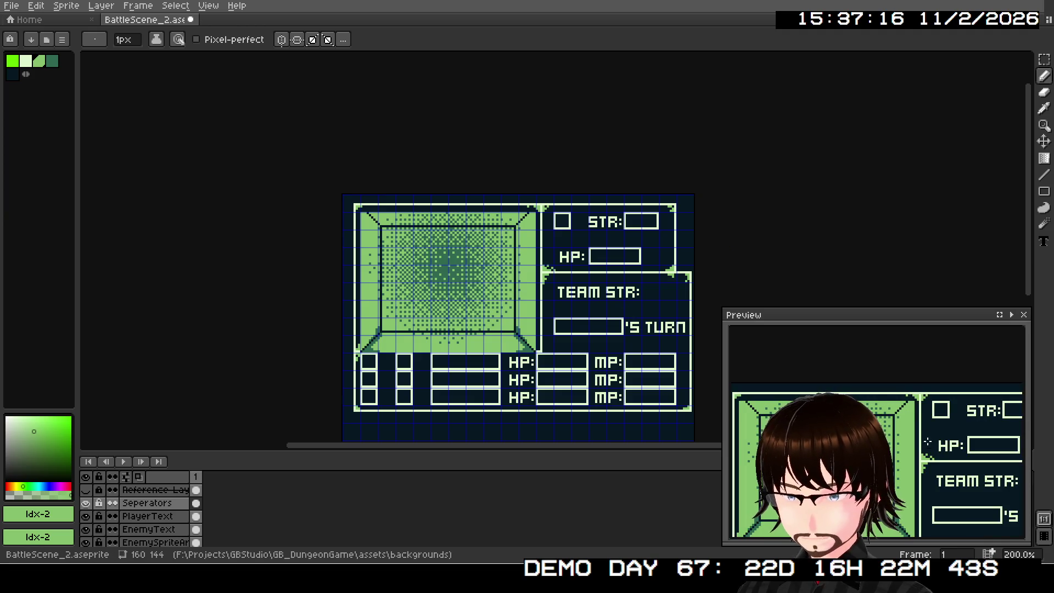
{"action": "left_click_drag", "start_coordinate": [926, 442], "coordinate": [895, 411]}
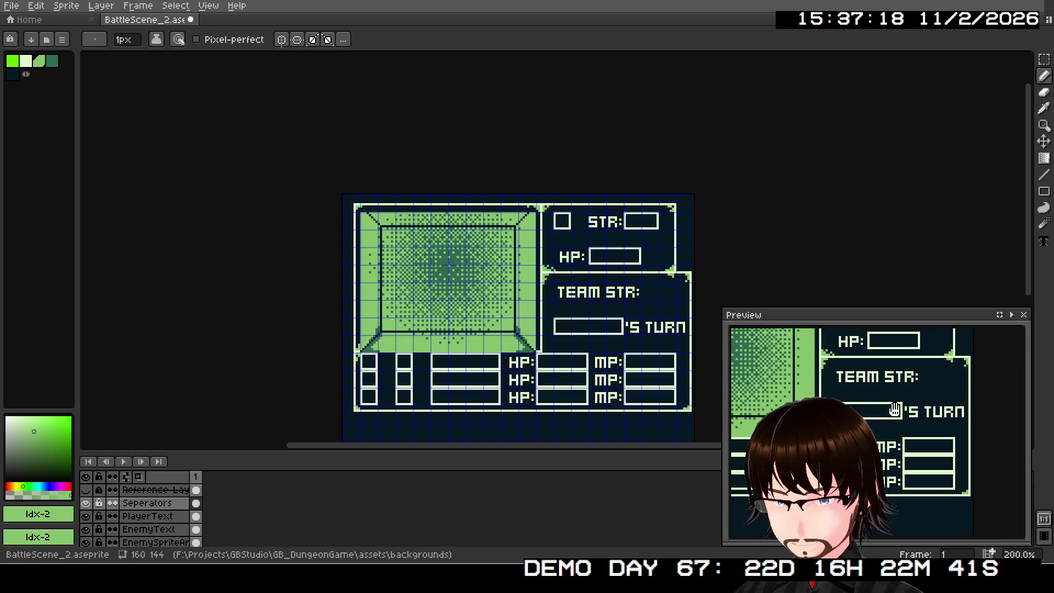
{"action": "scroll", "coordinate": [628, 313], "scroll_direction": "up", "scroll_amount": 3}
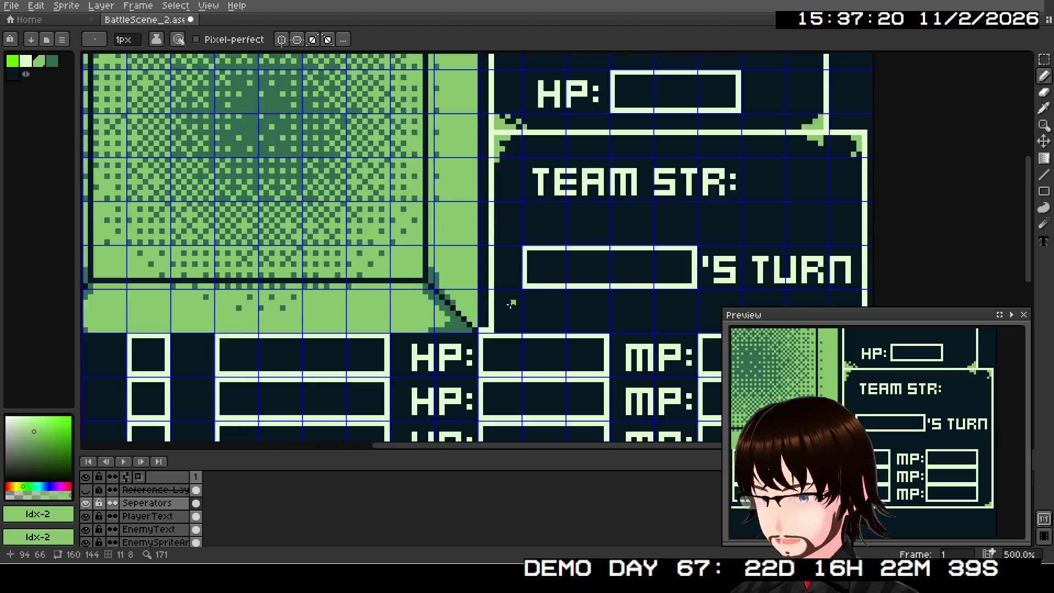
{"action": "scroll", "coordinate": [510, 304], "scroll_direction": "up", "scroll_amount": 2}
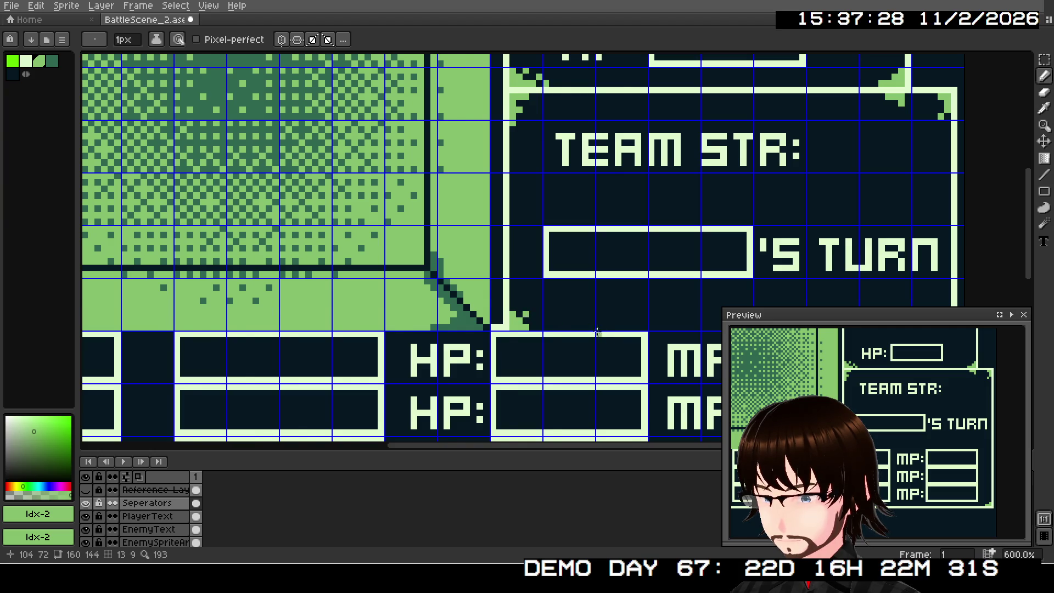
{"action": "scroll", "coordinate": [538, 302], "scroll_direction": "down", "scroll_amount": 1}
{"action": "scroll", "coordinate": [555, 292], "scroll_direction": "down", "scroll_amount": 1}
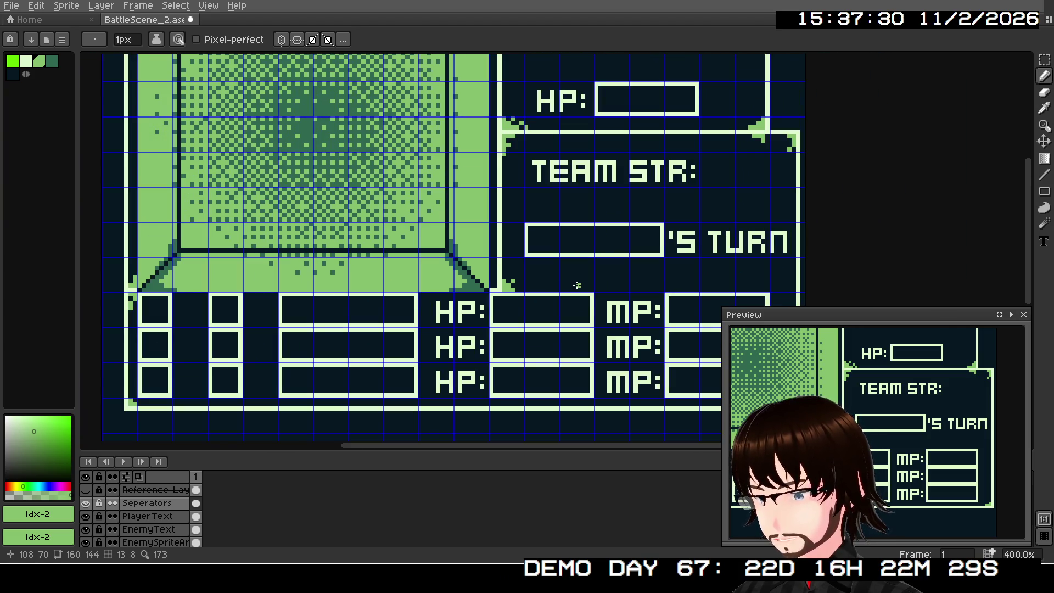
{"action": "scroll", "coordinate": [576, 284], "scroll_direction": "down", "scroll_amount": 3}
{"action": "scroll", "coordinate": [579, 282], "scroll_direction": "up", "scroll_amount": 2}
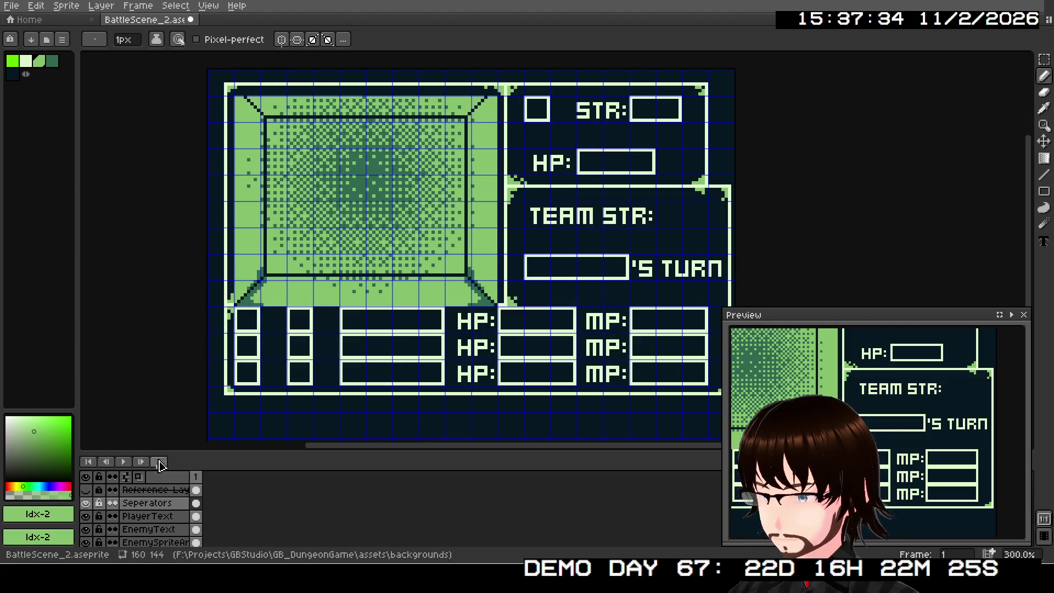
{"action": "left_click", "coordinate": [85, 504]}
{"action": "left_click", "coordinate": [86, 503]}
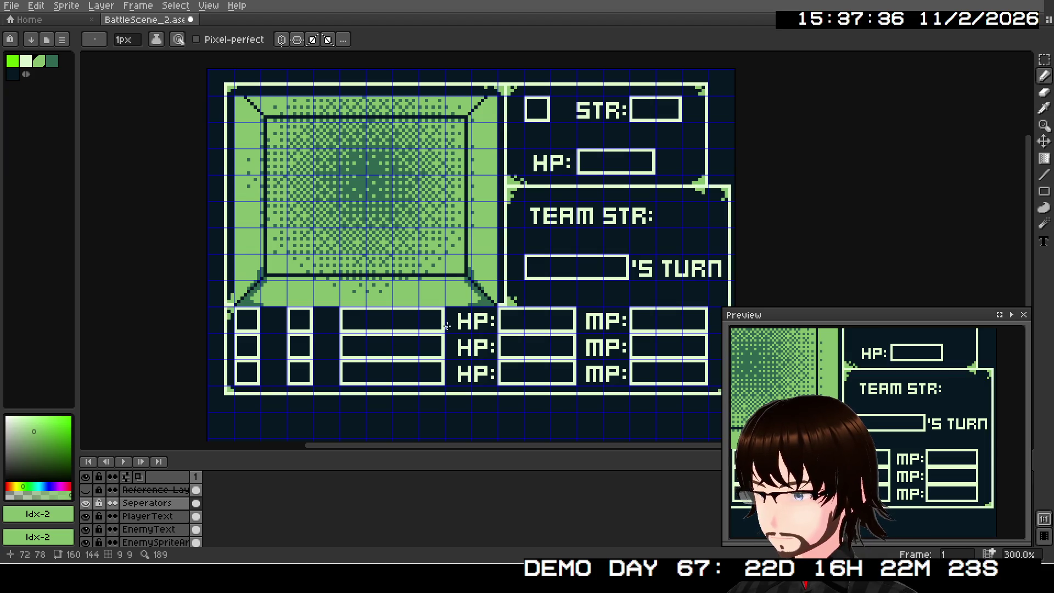
{"action": "scroll", "coordinate": [888, 434], "scroll_direction": "down", "scroll_amount": 2}
{"action": "left_click_drag", "start_coordinate": [889, 434], "coordinate": [884, 446]}
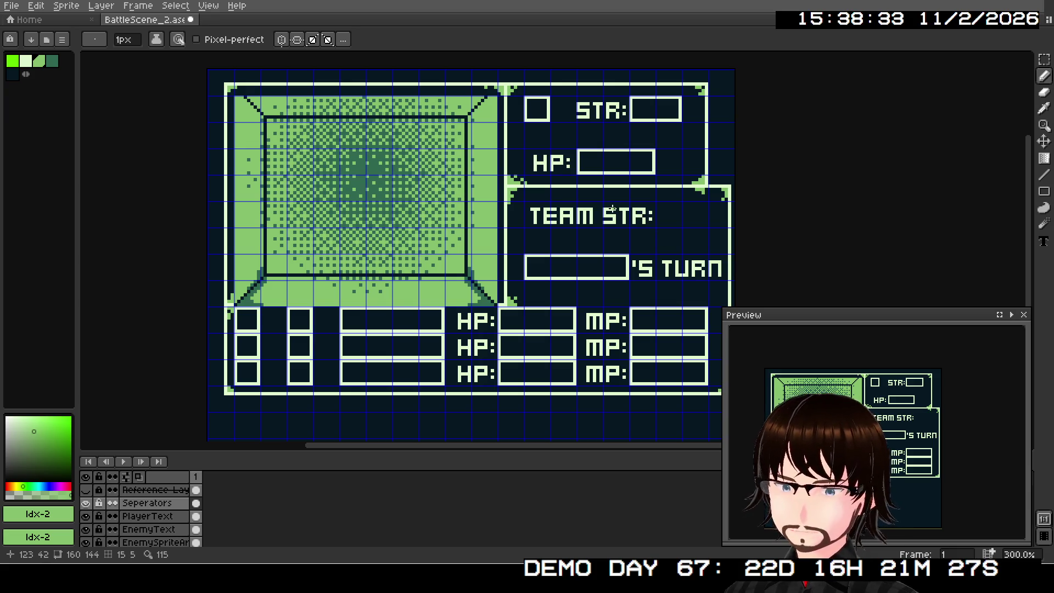
Scroll so the whole battle scene sprite is visible
{"action": "scroll", "coordinate": [593, 201], "scroll_direction": "down", "scroll_amount": 1}
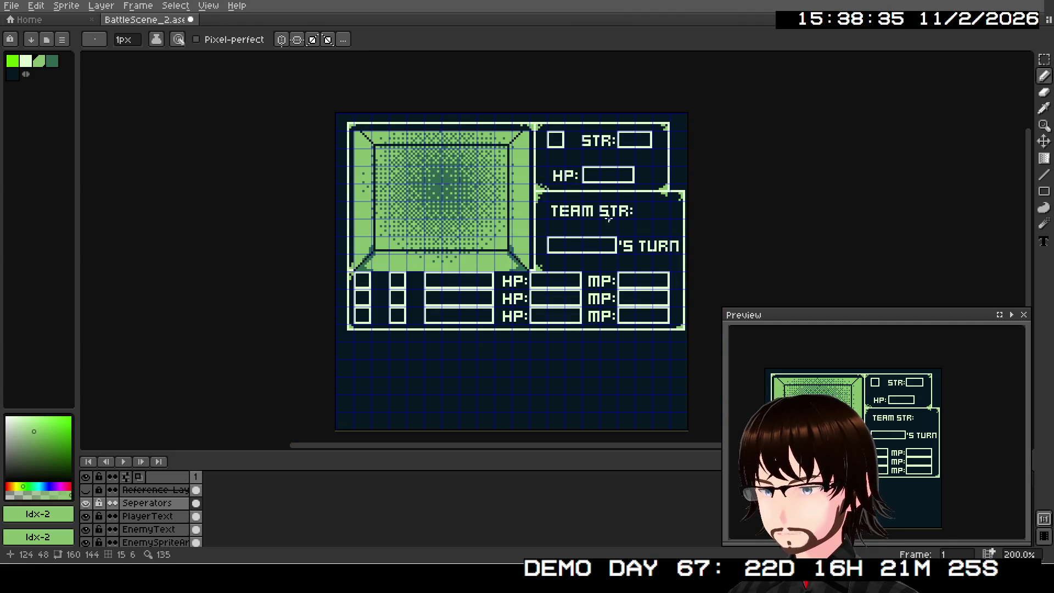
{"action": "scroll", "coordinate": [608, 230], "scroll_direction": "up", "scroll_amount": 1}
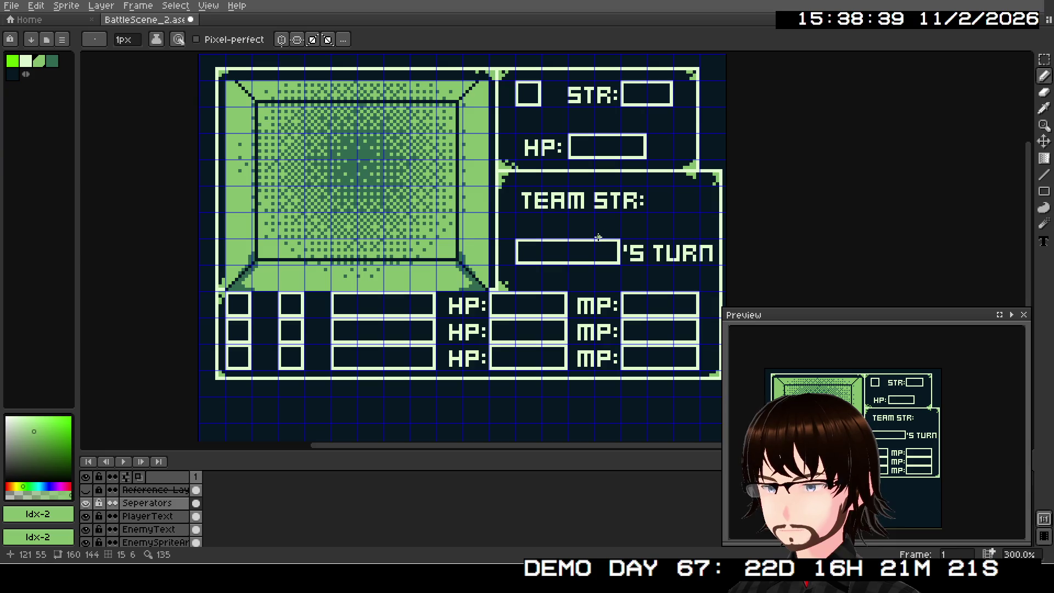
{"action": "scroll", "coordinate": [595, 239], "scroll_direction": "down", "scroll_amount": 1}
{"action": "scroll", "coordinate": [590, 243], "scroll_direction": "up", "scroll_amount": 2}
{"action": "scroll", "coordinate": [586, 245], "scroll_direction": "down", "scroll_amount": 1}
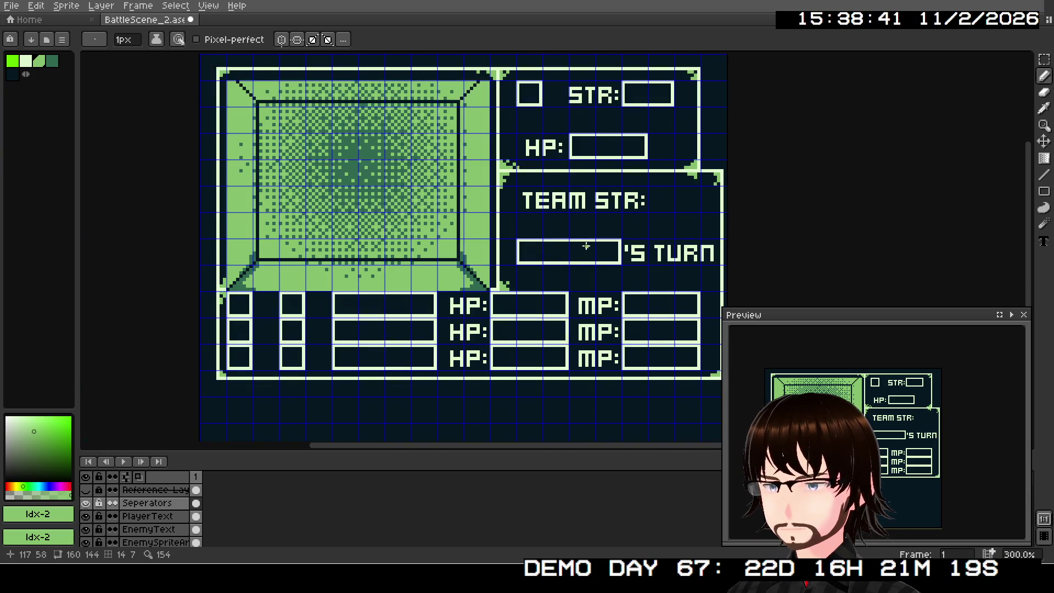
{"action": "left_click_drag", "start_coordinate": [456, 256], "coordinate": [490, 301]}
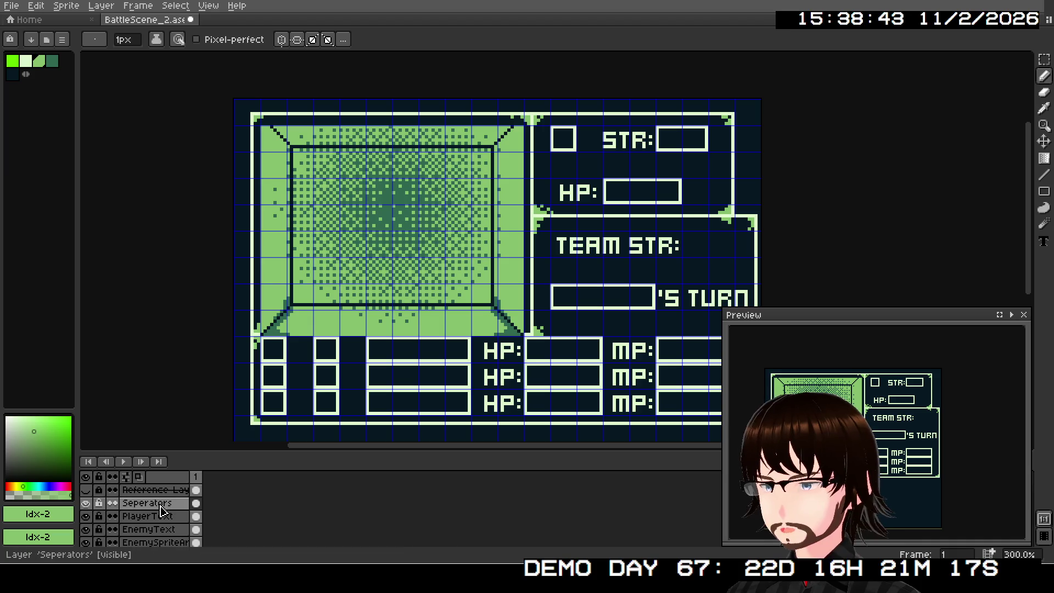
{"action": "scroll", "coordinate": [110, 510], "scroll_direction": "down", "scroll_amount": 2}
{"action": "left_click", "coordinate": [86, 517]}
{"action": "left_click", "coordinate": [86, 517]}
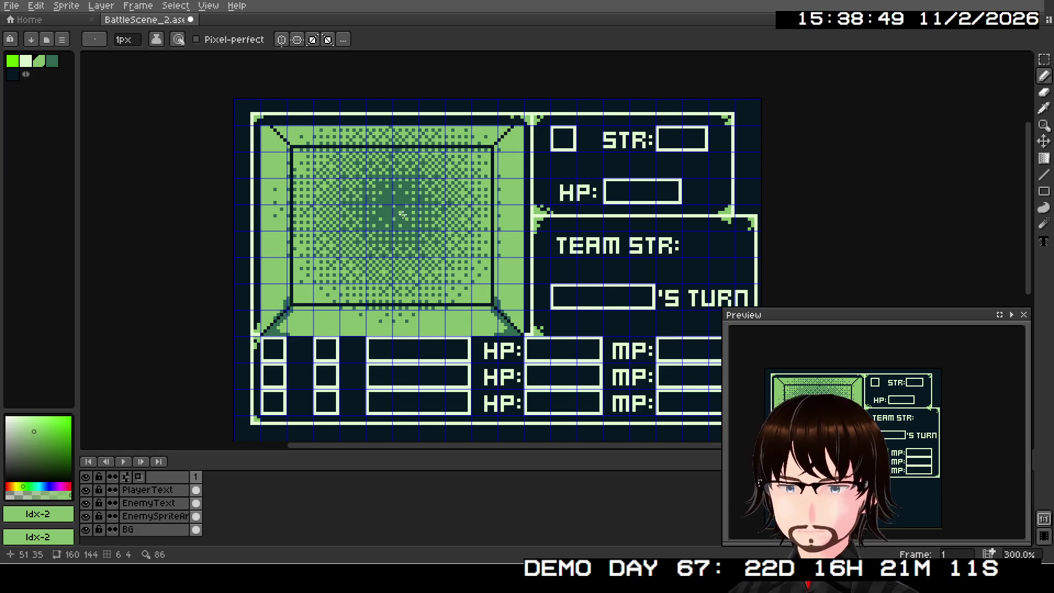
{"action": "scroll", "coordinate": [308, 513], "scroll_direction": "up", "scroll_amount": 2}
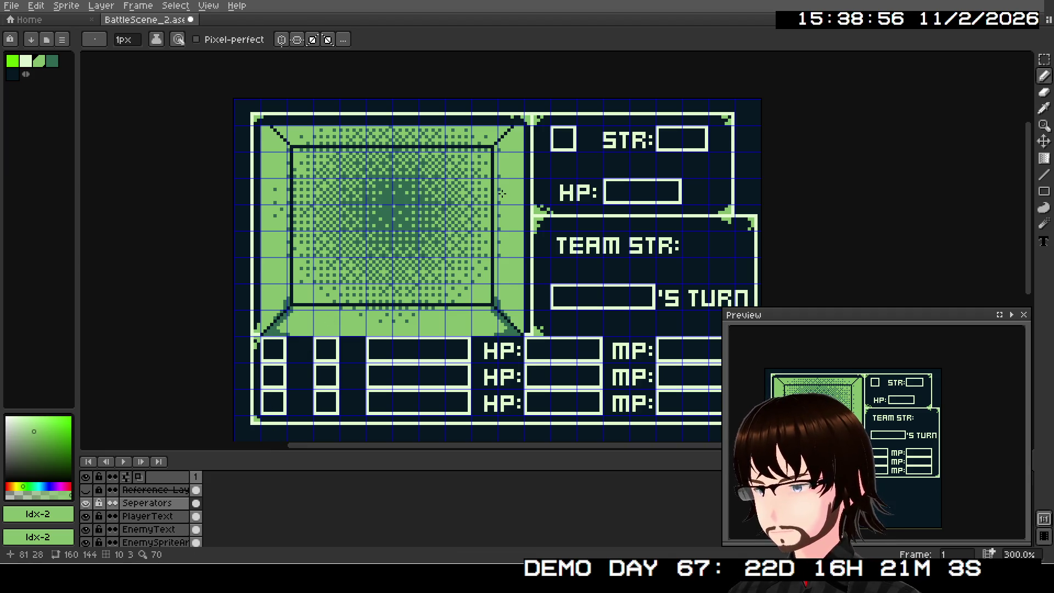
{"action": "scroll", "coordinate": [501, 192], "scroll_direction": "down", "scroll_amount": 1}
{"action": "scroll", "coordinate": [490, 206], "scroll_direction": "up", "scroll_amount": 1}
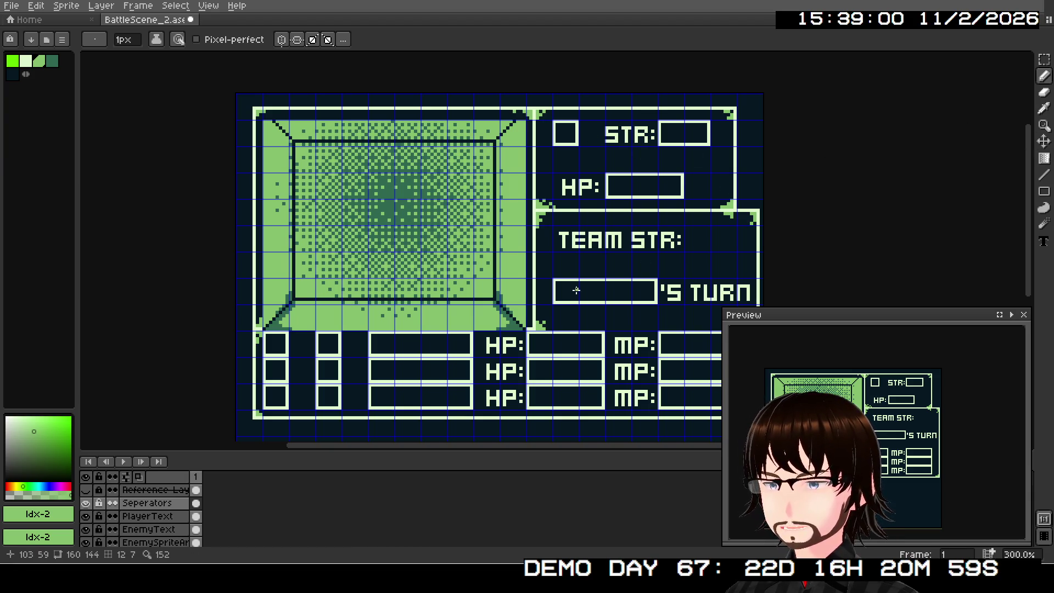
{"action": "scroll", "coordinate": [575, 290], "scroll_direction": "up", "scroll_amount": 3}
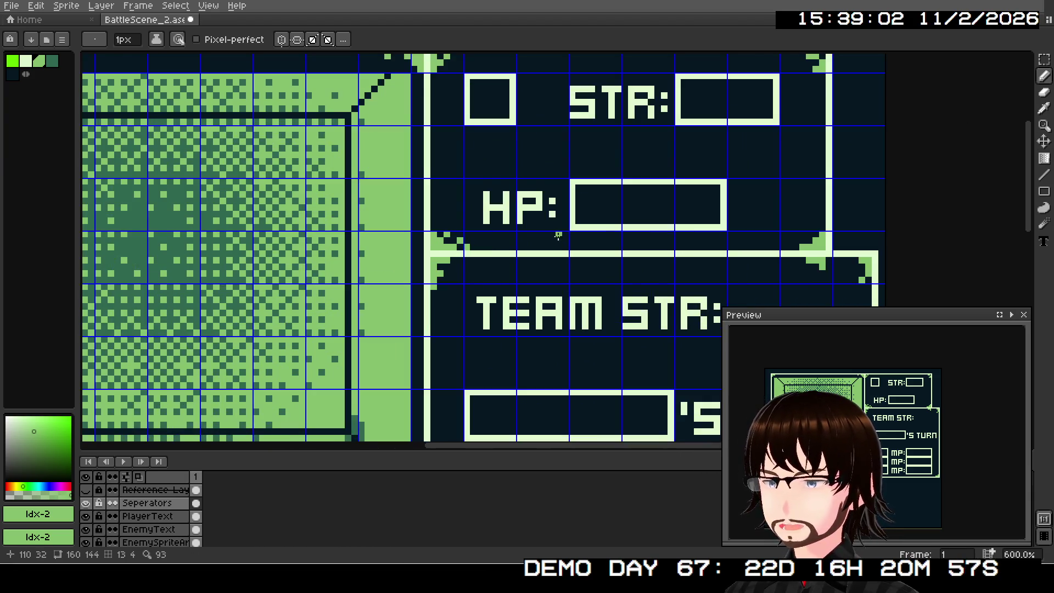
In the lightest colour, draw a glyph's top row, left stroke and bottom row in the box beside STR
{"action": "left_click_drag", "start_coordinate": [557, 236], "coordinate": [575, 309]}
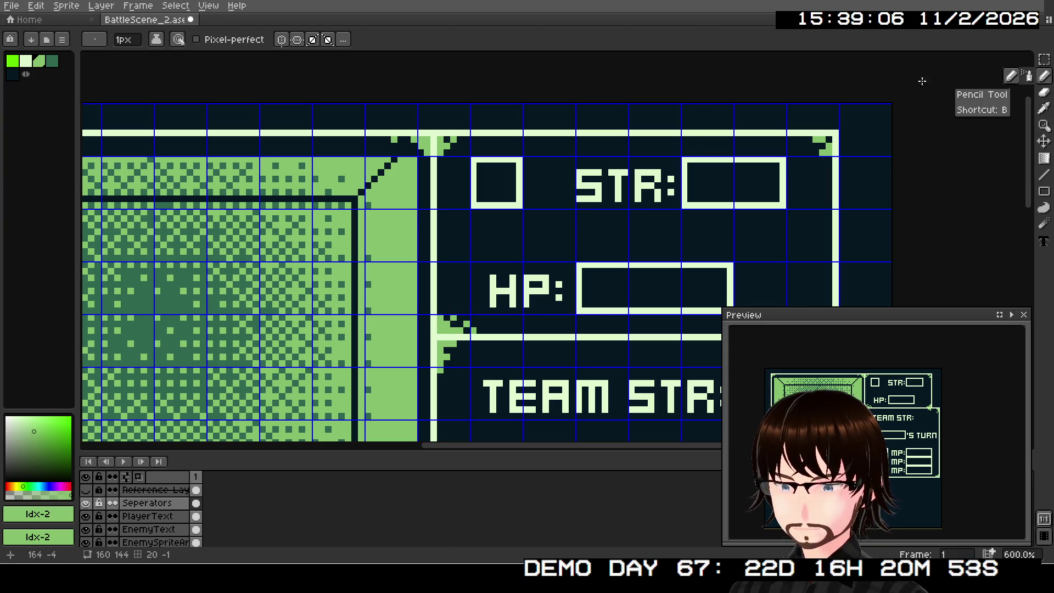
{"action": "left_click", "coordinate": [25, 61]}
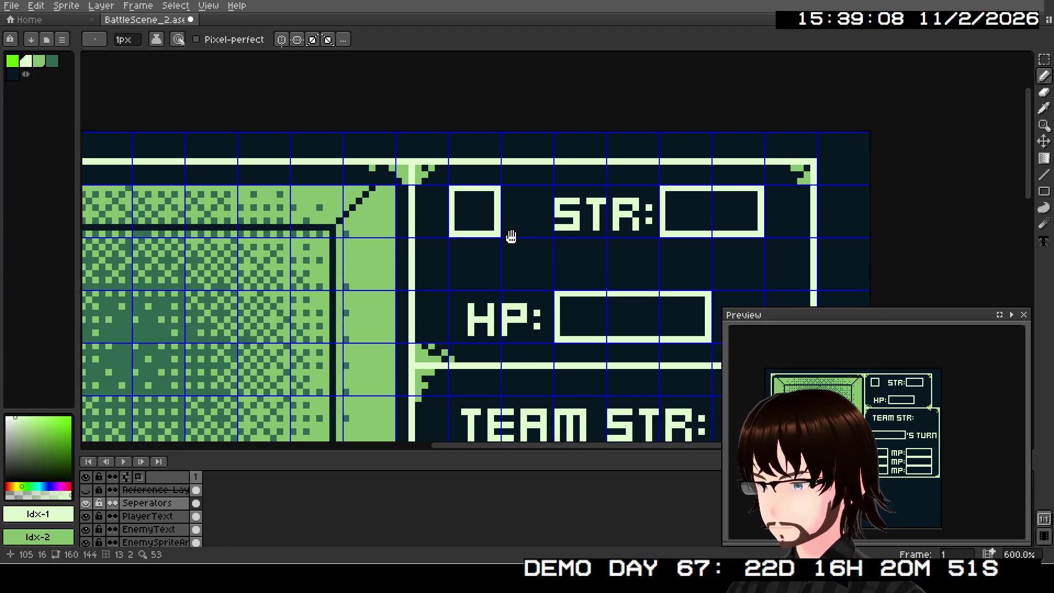
{"action": "scroll", "coordinate": [513, 235], "scroll_direction": "up", "scroll_amount": 4}
{"action": "left_click_drag", "start_coordinate": [365, 125], "coordinate": [383, 128]}
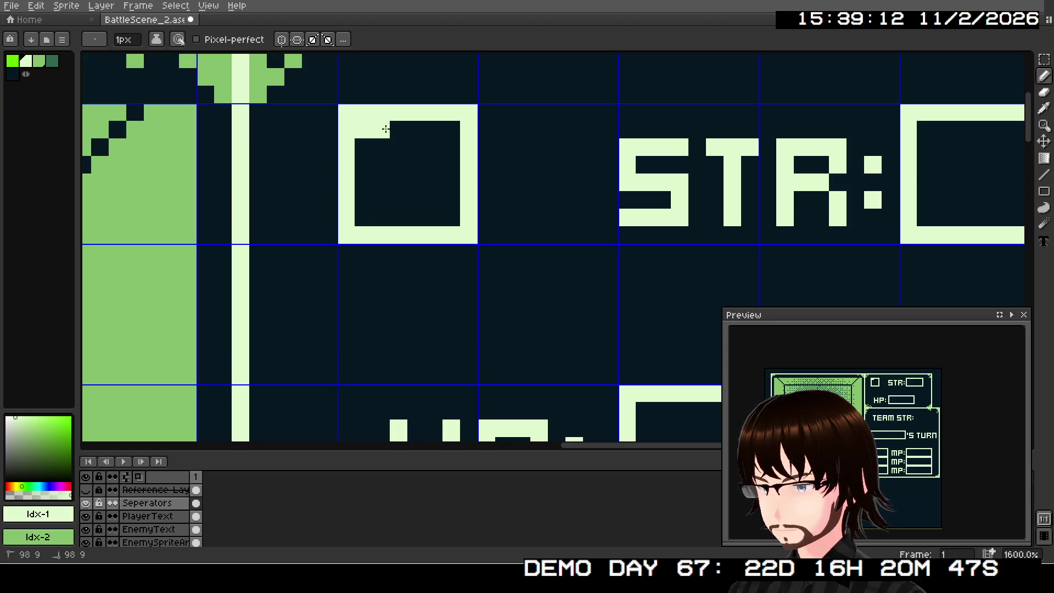
{"action": "left_click", "coordinate": [393, 130]}
{"action": "left_click_drag", "start_coordinate": [360, 147], "coordinate": [357, 182]}
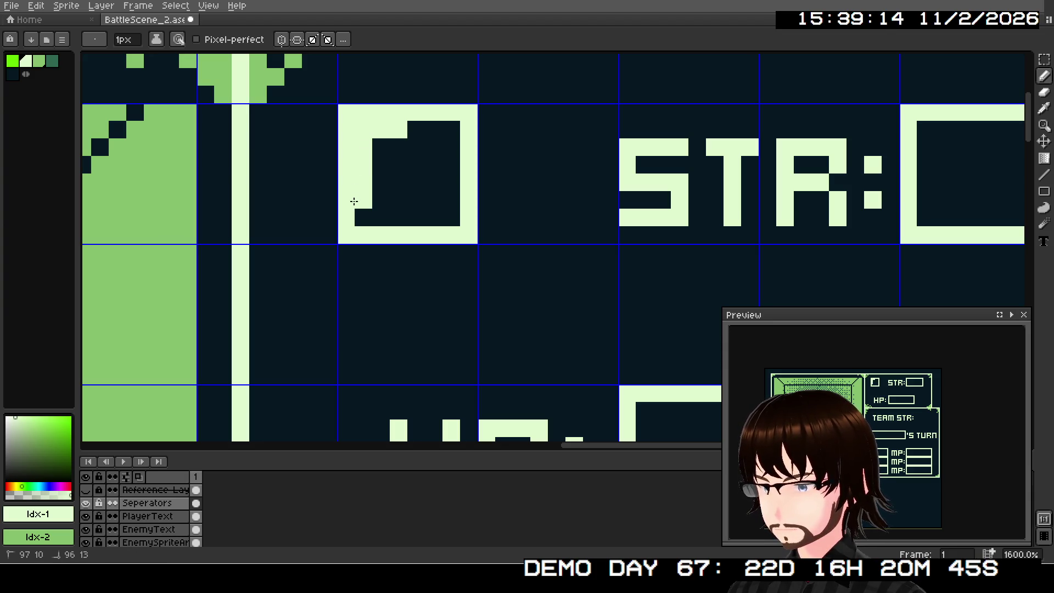
{"action": "left_click", "coordinate": [380, 200]}
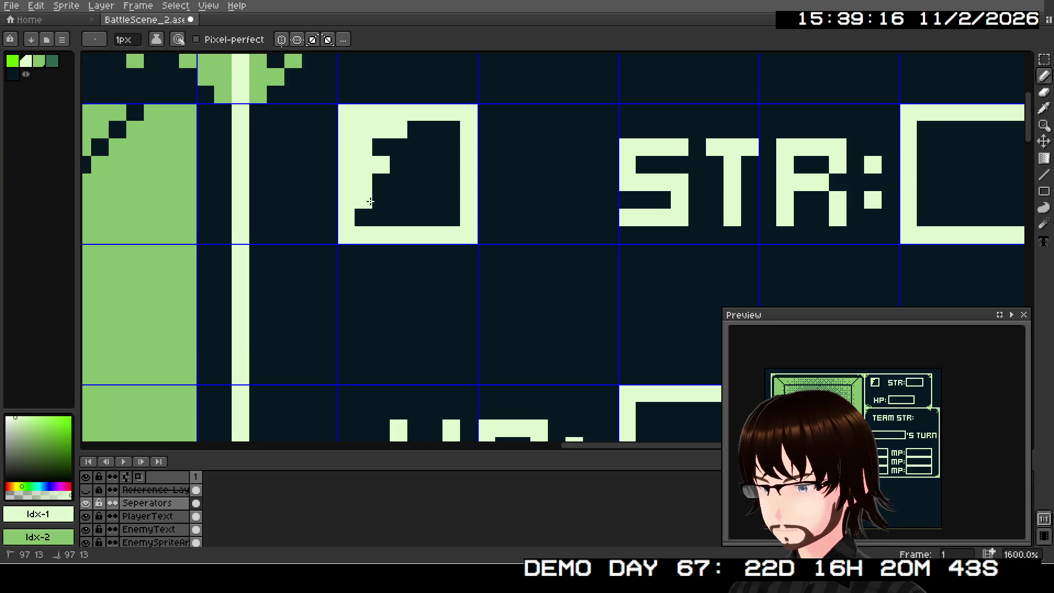
{"action": "left_click", "coordinate": [397, 200]}
{"action": "scroll", "coordinate": [583, 258], "scroll_direction": "down", "scroll_amount": 2}
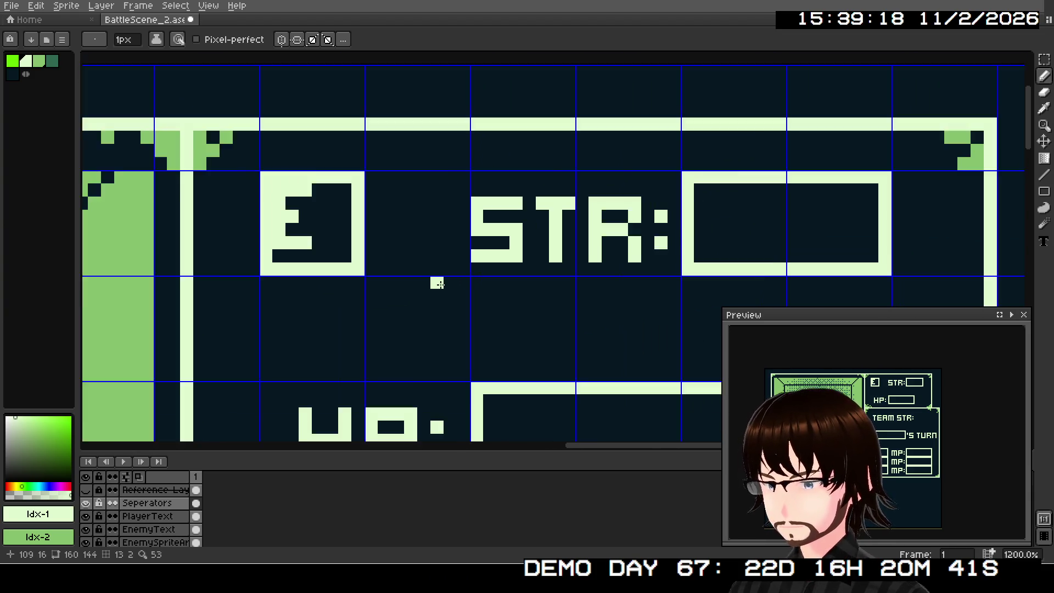
Light the STR box's top-left corner and paint the first glyph's lower shape, undoing misplaced middle pixels
{"action": "scroll", "coordinate": [582, 269], "scroll_direction": "up", "scroll_amount": 2}
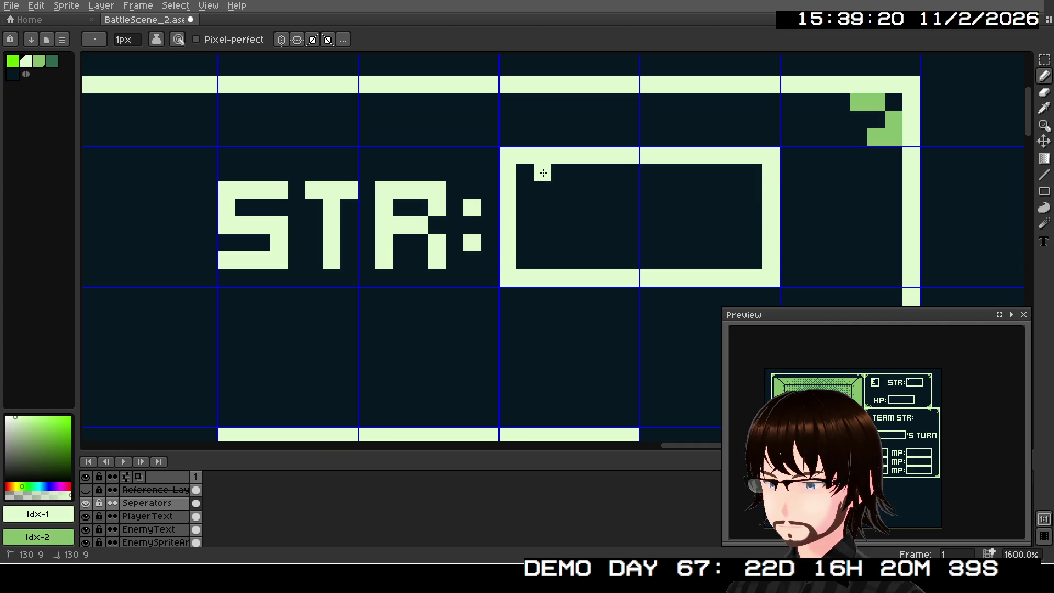
{"action": "left_click_drag", "start_coordinate": [538, 171], "coordinate": [531, 173]}
{"action": "left_click", "coordinate": [526, 214]}
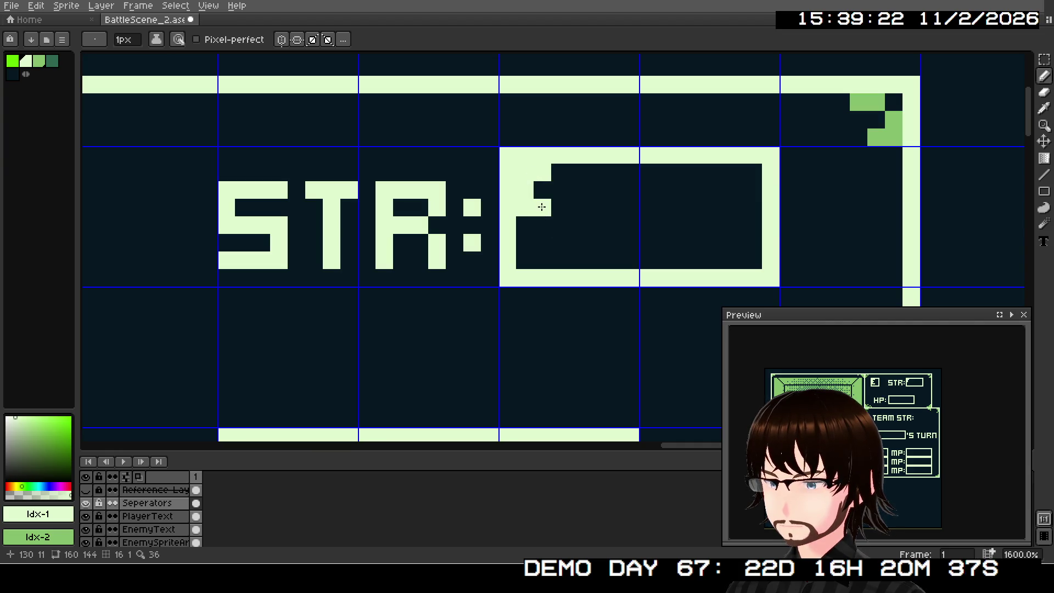
{"action": "left_click", "coordinate": [525, 225]}
{"action": "left_click", "coordinate": [524, 243]}
{"action": "left_click", "coordinate": [542, 242]}
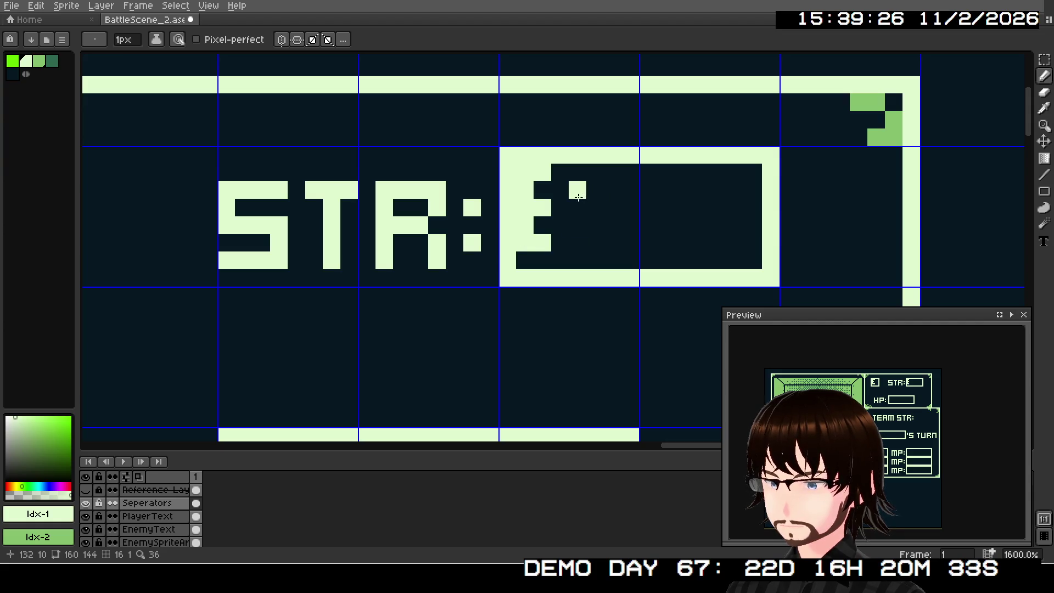
{"action": "left_click_drag", "start_coordinate": [570, 199], "coordinate": [566, 198]}
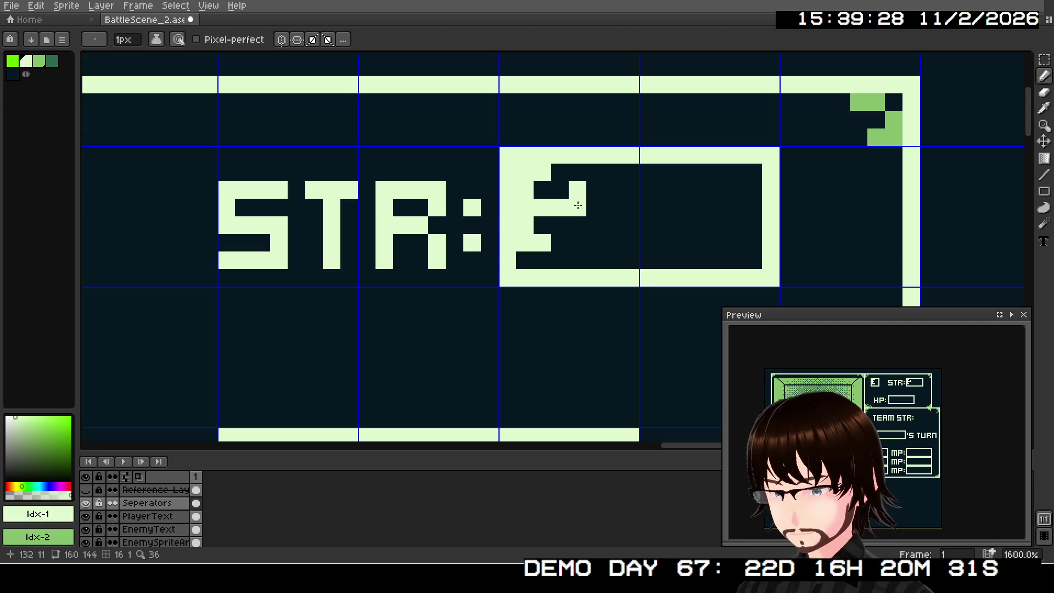
{"action": "key", "text": "ctrl+z"}
Paint a light diagonal stroke down the first STR glyph with extra light pixels below
{"action": "left_click", "coordinate": [567, 192]}
{"action": "left_click", "coordinate": [561, 207]}
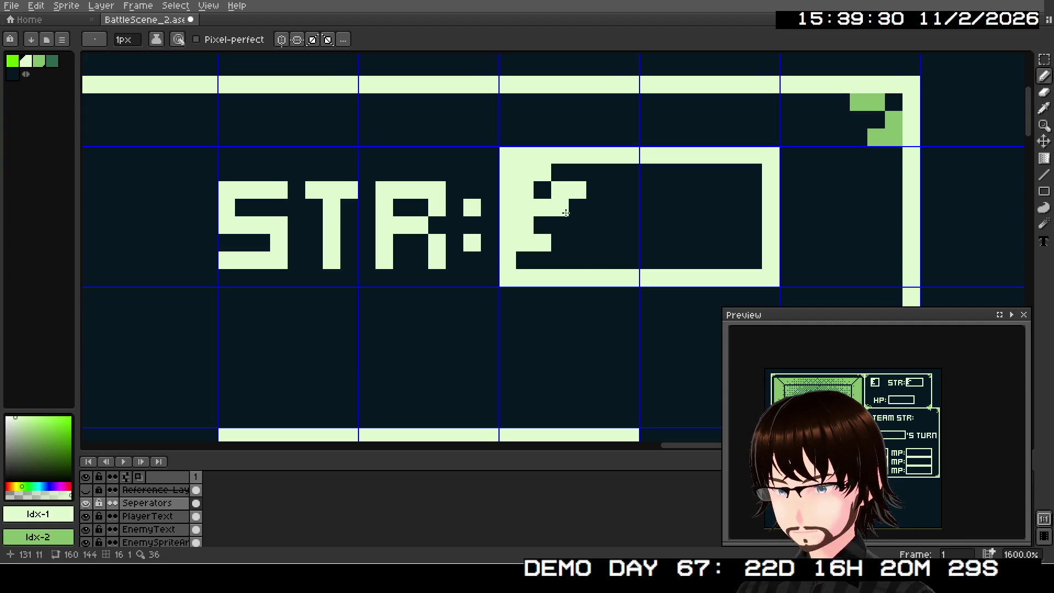
{"action": "left_click", "coordinate": [576, 225]}
{"action": "left_click", "coordinate": [574, 236]}
{"action": "left_click", "coordinate": [560, 243]}
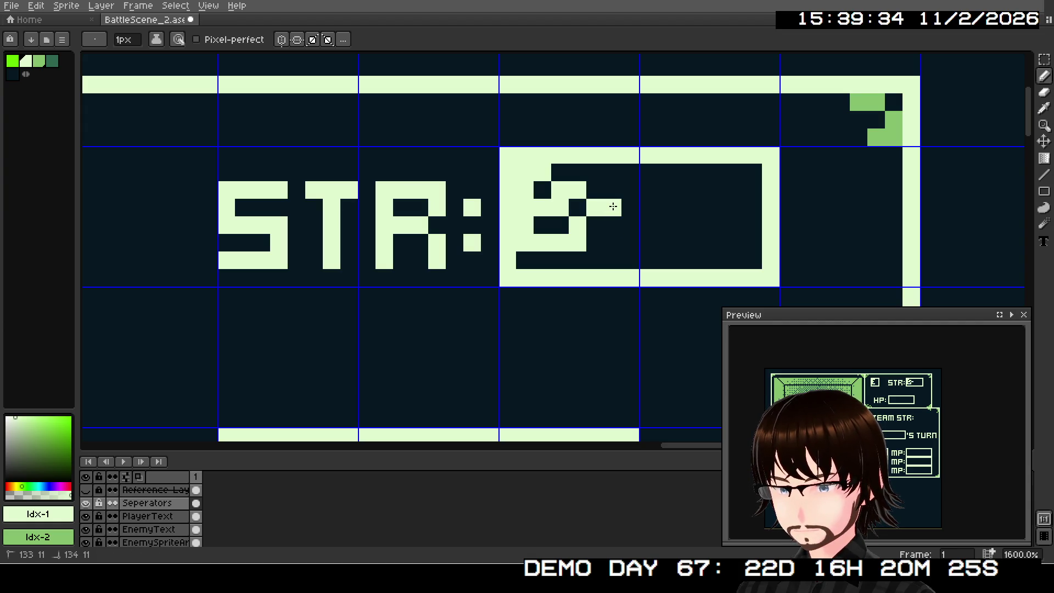
{"action": "left_click_drag", "start_coordinate": [613, 206], "coordinate": [605, 219]}
{"action": "left_click", "coordinate": [608, 240]}
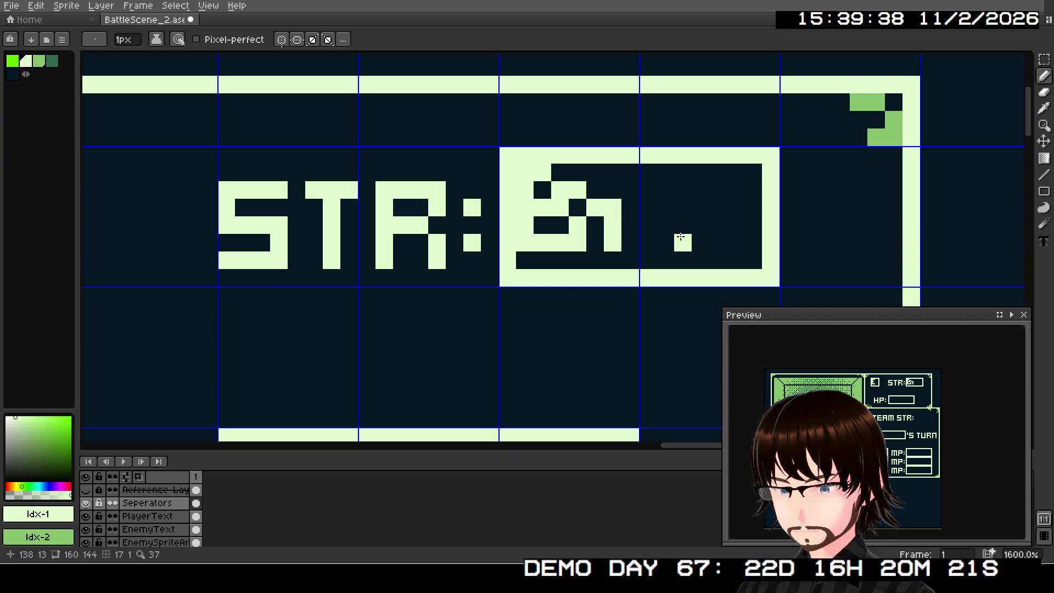
Draw a light E as the second STR glyph: vertical stroke, middle arm and bottom bar
{"action": "left_click", "coordinate": [665, 171]}
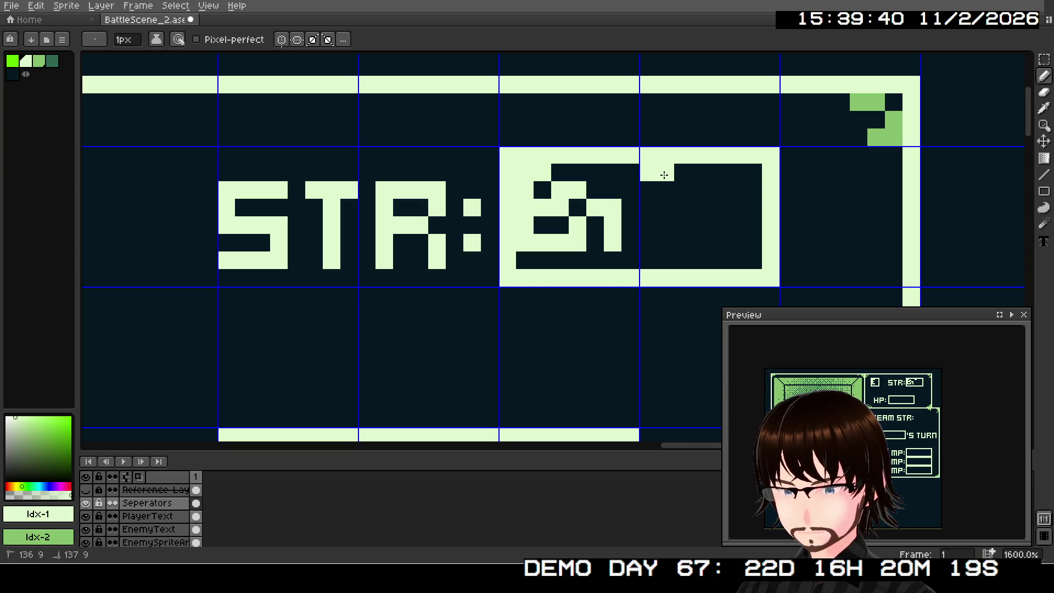
{"action": "left_click_drag", "start_coordinate": [648, 190], "coordinate": [643, 227]}
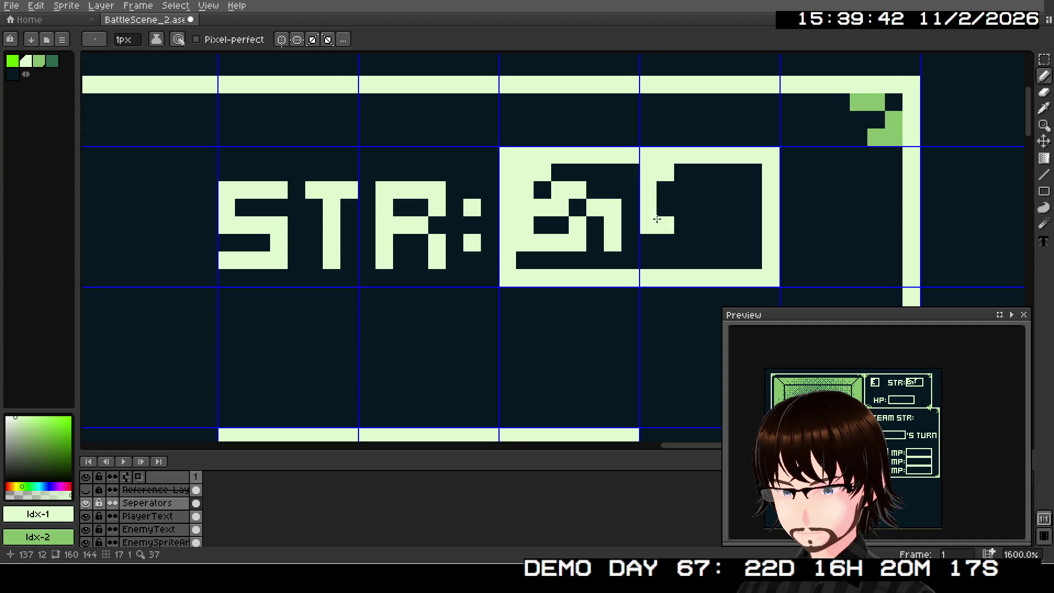
{"action": "left_click", "coordinate": [665, 208]}
{"action": "left_click", "coordinate": [665, 242]}
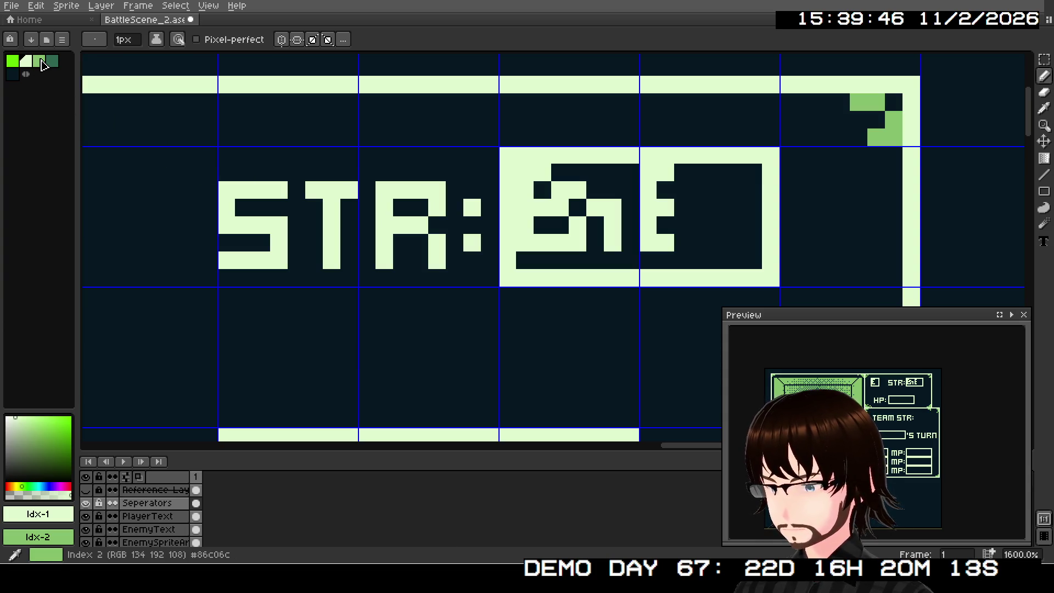
Recolour the first STR glyph's top, body and lowest pixel green
{"action": "right_click", "coordinate": [576, 190]}
{"action": "right_click", "coordinate": [560, 190]}
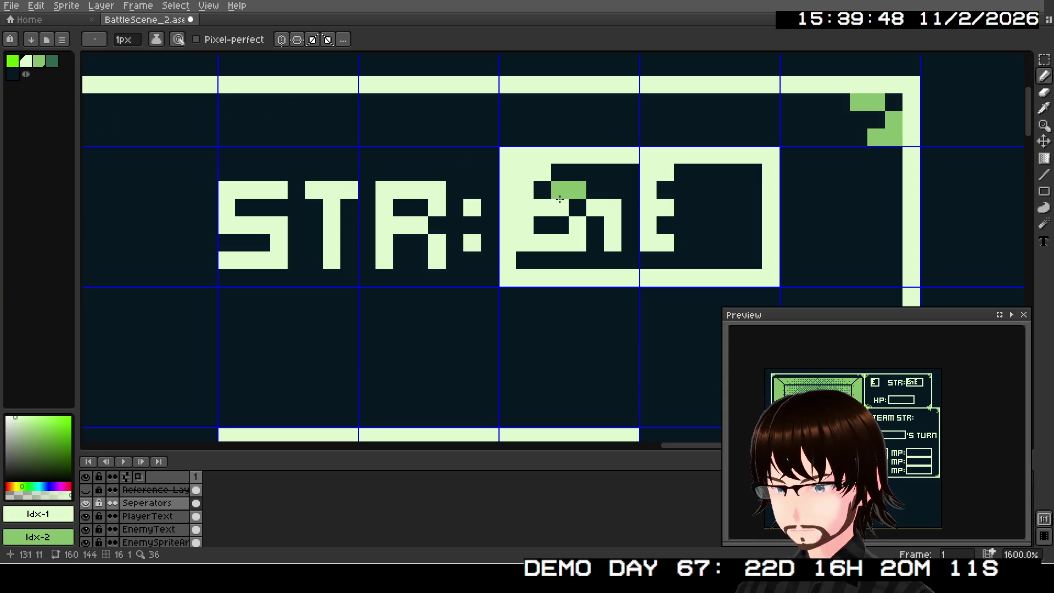
{"action": "right_click", "coordinate": [560, 207]}
{"action": "right_click", "coordinate": [576, 225]}
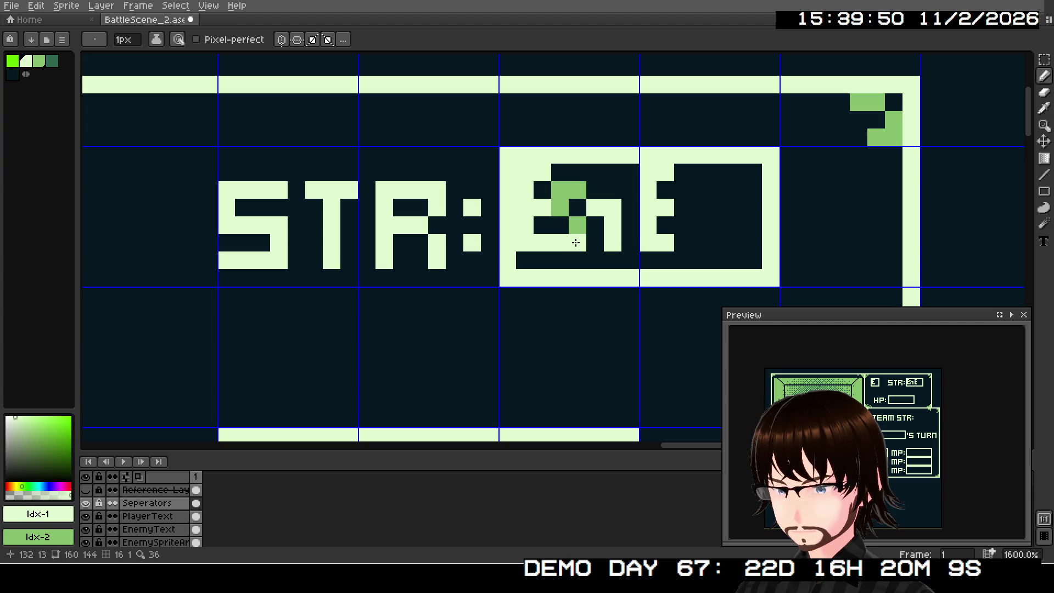
{"action": "right_click", "coordinate": [566, 244]}
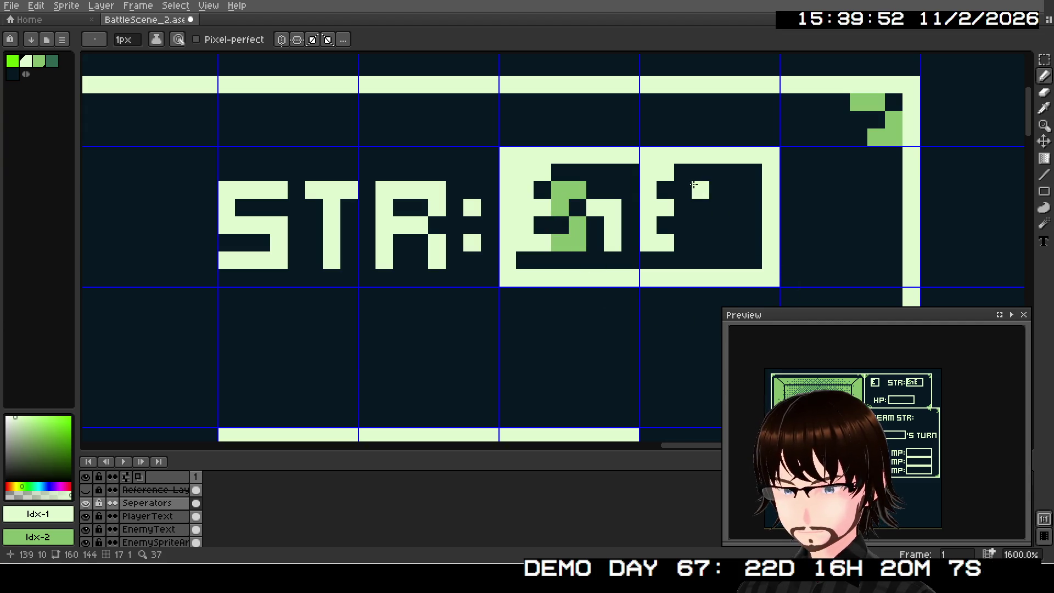
Add a light tail pixel right of the E and paint green pixels through the second glyph
{"action": "left_click", "coordinate": [688, 195]}
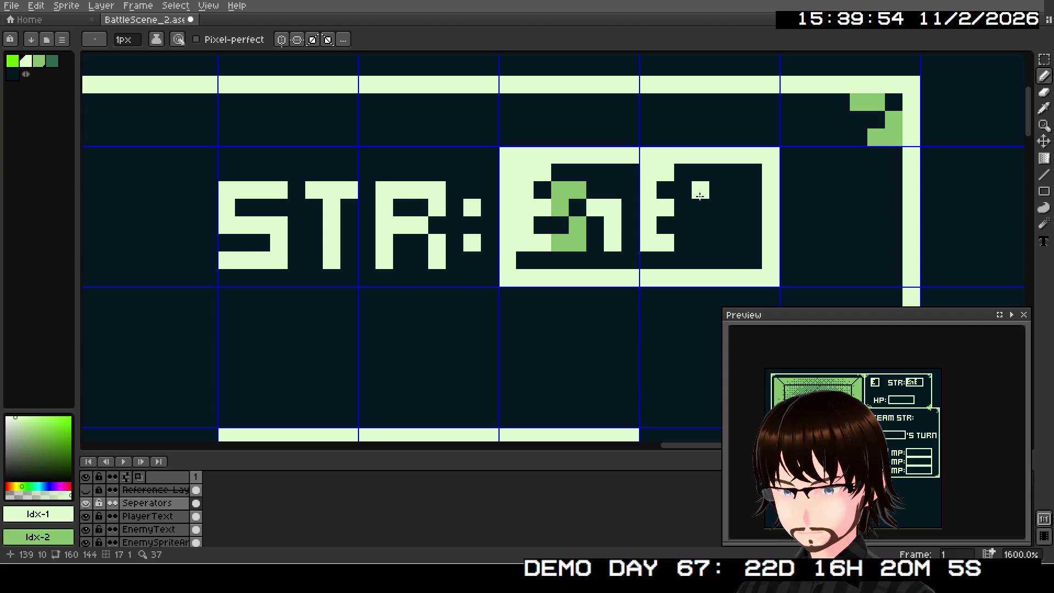
{"action": "right_click", "coordinate": [682, 190]}
{"action": "right_click", "coordinate": [701, 190]}
{"action": "right_click", "coordinate": [683, 208]}
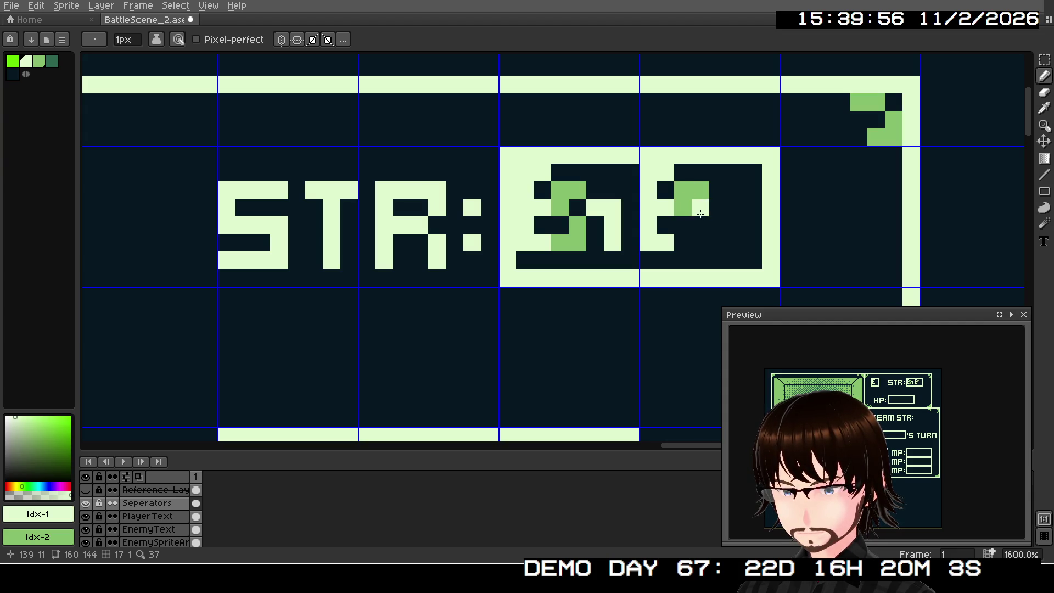
{"action": "right_click", "coordinate": [701, 225]}
{"action": "right_click", "coordinate": [700, 242]}
{"action": "right_click", "coordinate": [683, 243]}
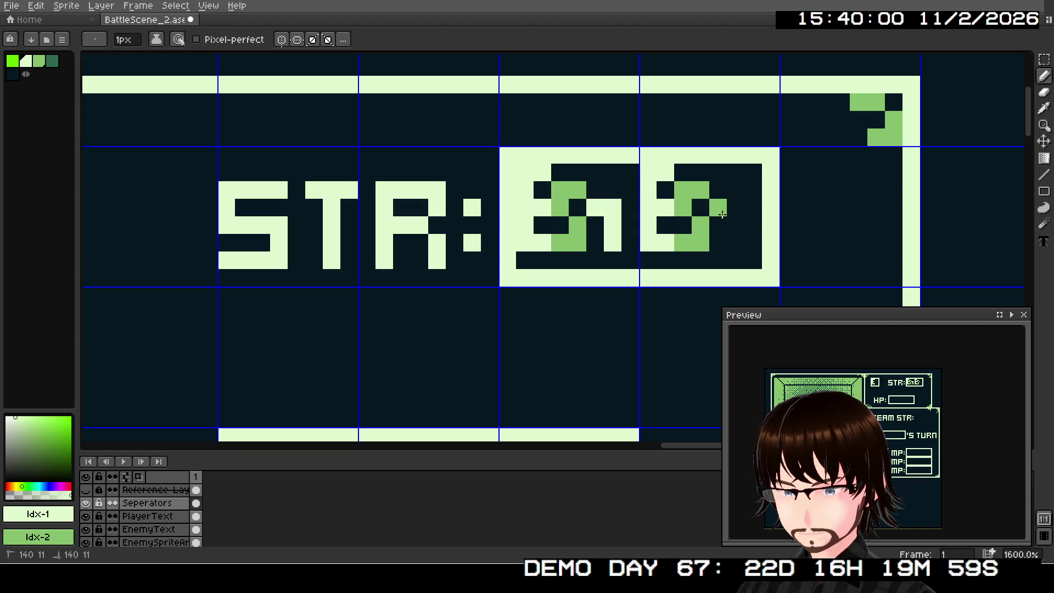
Add light tail pixels to the glyph's lower row, undoing a stray stroke, then pan to the TEAM STR row
{"action": "left_click", "coordinate": [722, 214]}
{"action": "left_click_drag", "start_coordinate": [722, 214], "coordinate": [731, 215]}
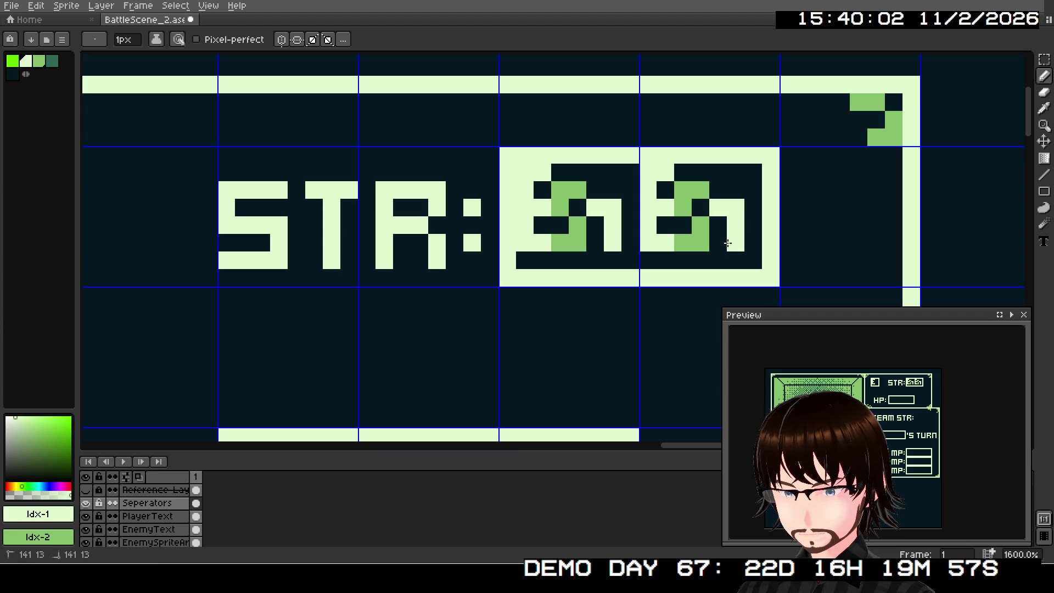
{"action": "key", "text": "ctrl+z"}
{"action": "left_click", "coordinate": [719, 255]}
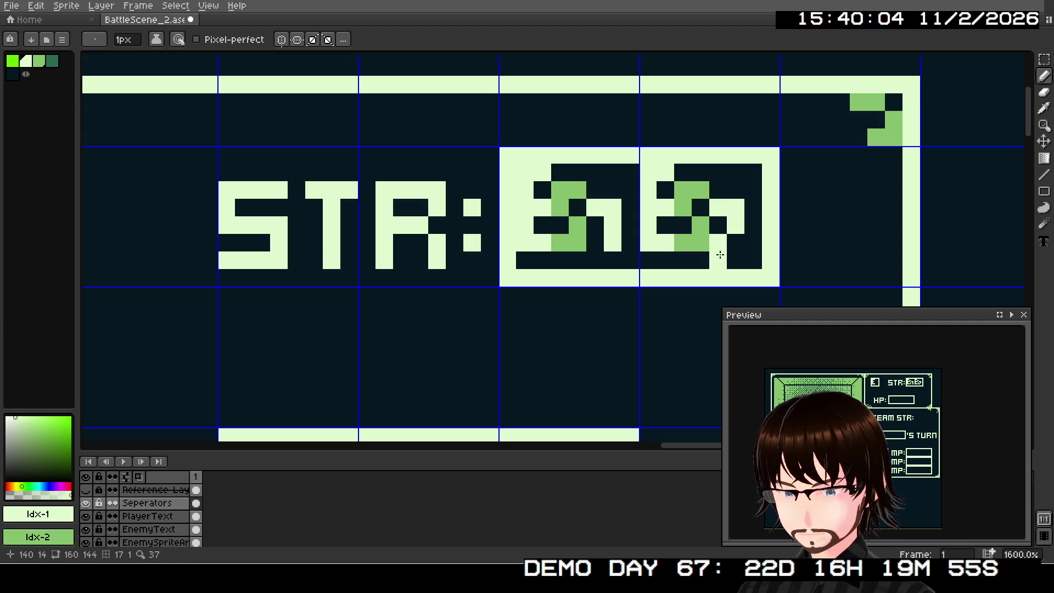
{"action": "left_click", "coordinate": [737, 257]}
{"action": "scroll", "coordinate": [596, 295], "scroll_direction": "down", "scroll_amount": 3}
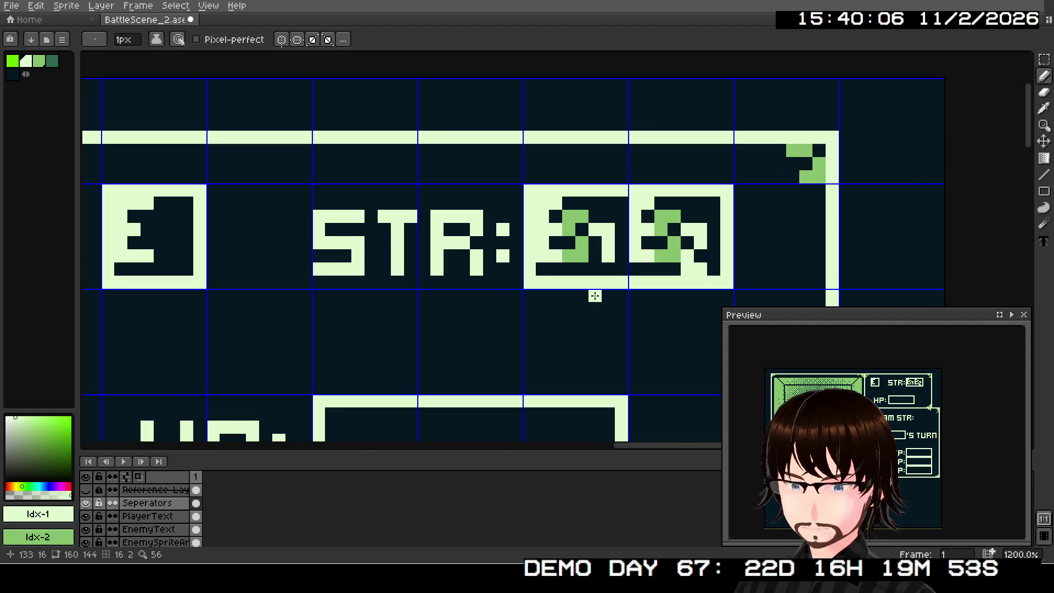
{"action": "left_click_drag", "start_coordinate": [605, 282], "coordinate": [630, 177]}
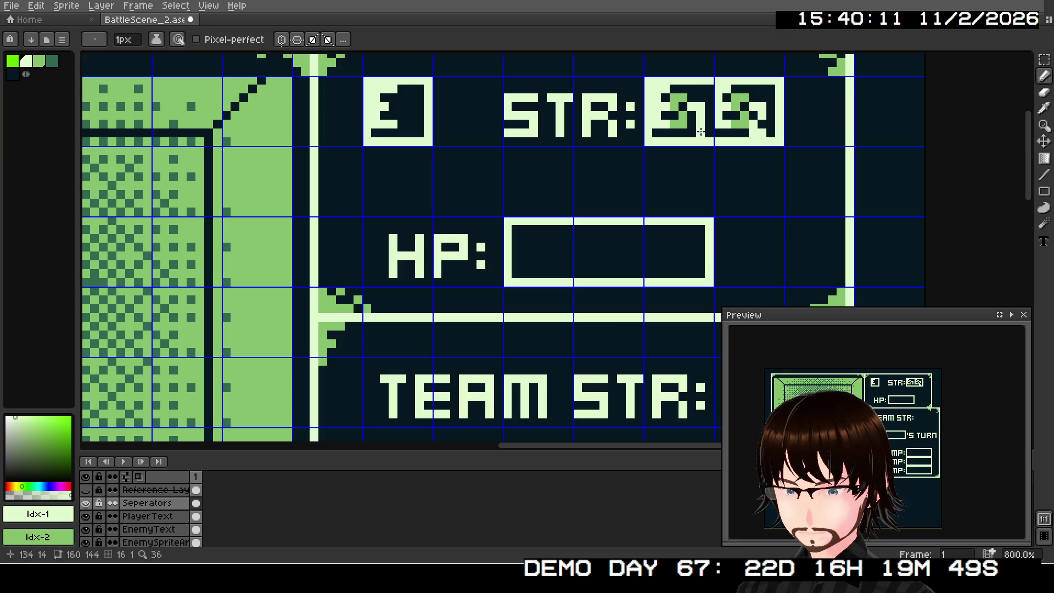
{"action": "scroll", "coordinate": [579, 256], "scroll_direction": "down", "scroll_amount": 1}
Draw light pixels along the HP box's inner top-left and left edge, undoing a stray pixel
{"action": "scroll", "coordinate": [581, 252], "scroll_direction": "up", "scroll_amount": 3}
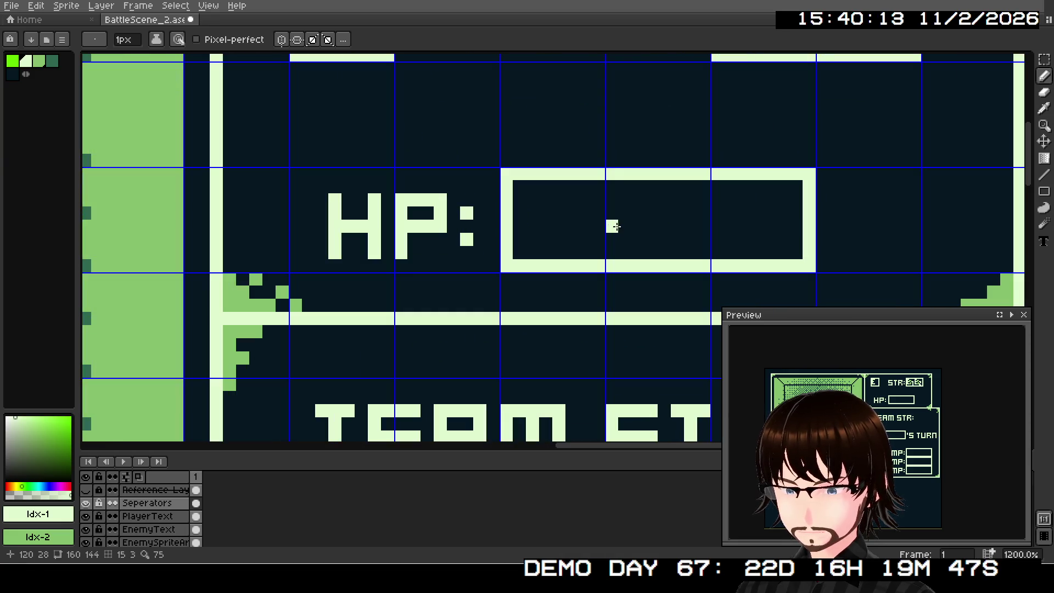
{"action": "left_click_drag", "start_coordinate": [522, 187], "coordinate": [533, 186]}
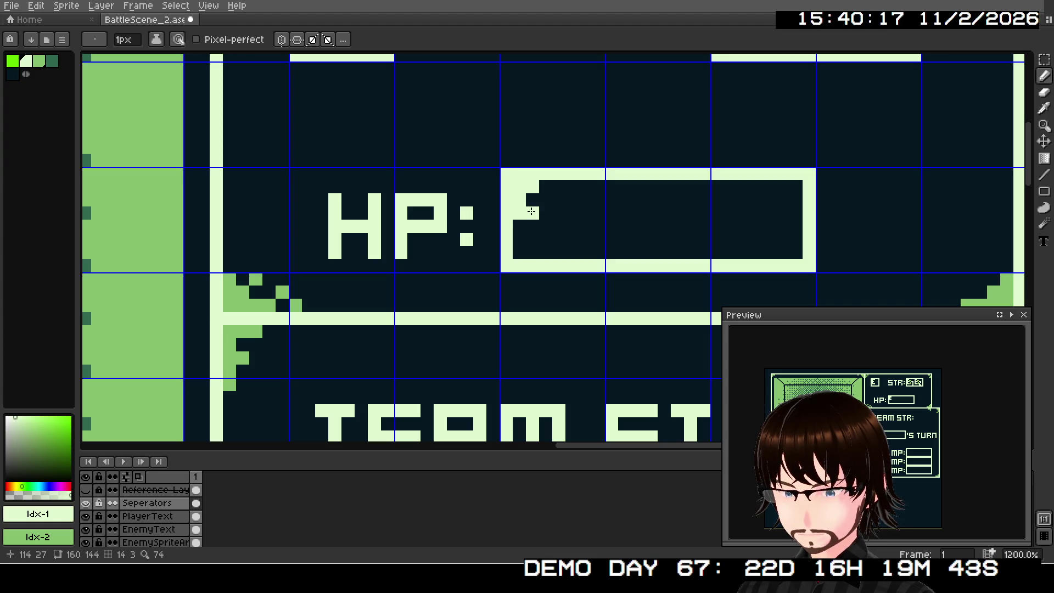
{"action": "left_click", "coordinate": [519, 239]}
{"action": "left_click", "coordinate": [533, 238]}
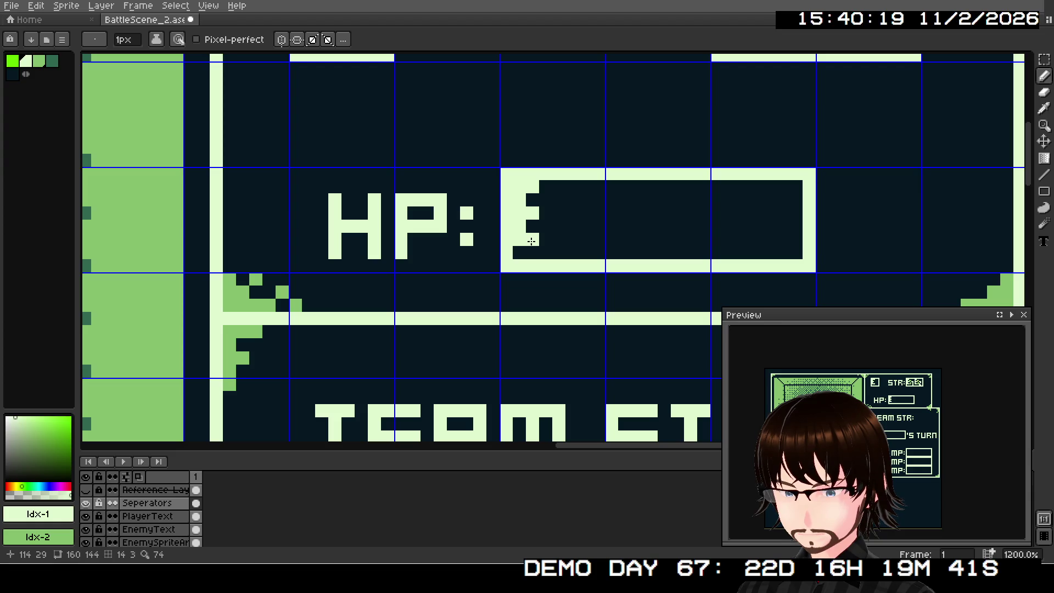
{"action": "left_click", "coordinate": [545, 225]}
{"action": "key", "text": "ctrl+z"}
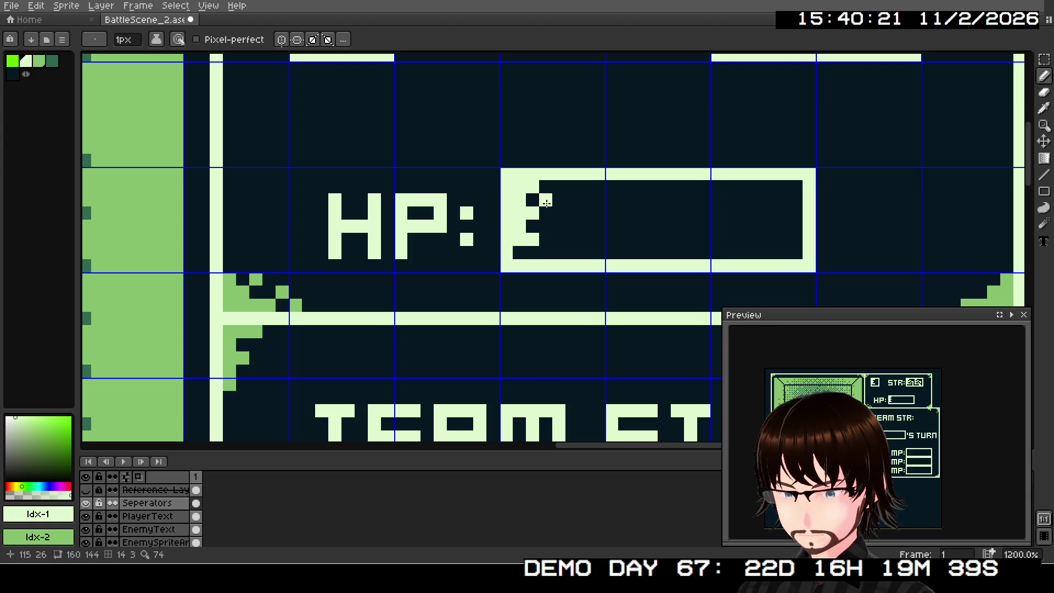
{"action": "left_click", "coordinate": [545, 186]}
Undo a misplaced green stroke and paint a stray green pixel over with the dark colour
{"action": "mouse_move", "coordinate": [545, 191]}
{"action": "left_mouse_down"}
{"action": "mouse_move", "coordinate": [544, 214]}
{"action": "mouse_move", "coordinate": [565, 209]}
{"action": "left_mouse_up"}
{"action": "key", "text": "ctrl+z"}
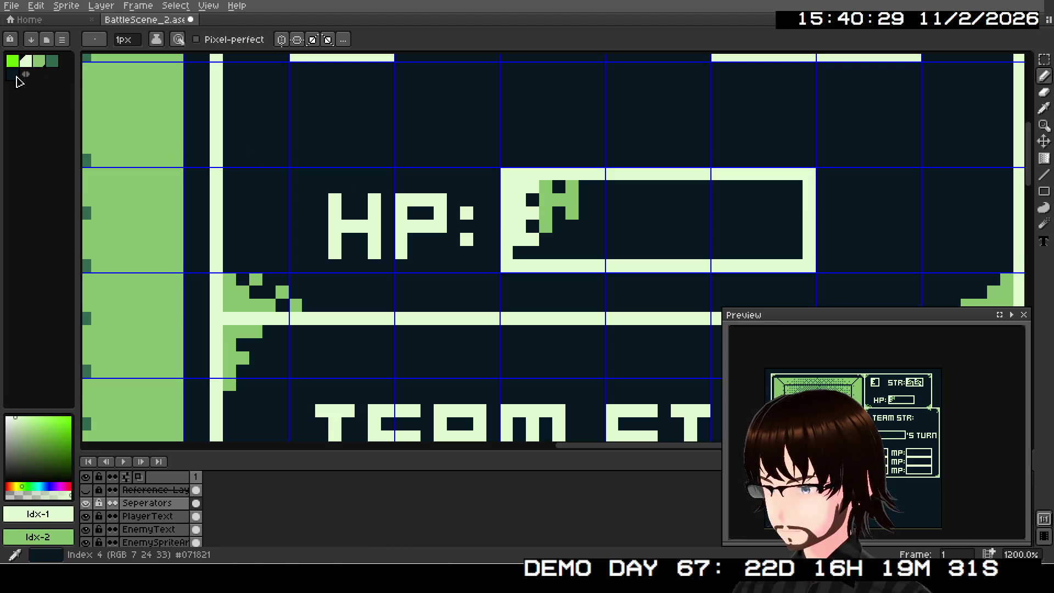
{"action": "left_click", "coordinate": [17, 78]}
{"action": "left_click", "coordinate": [545, 227]}
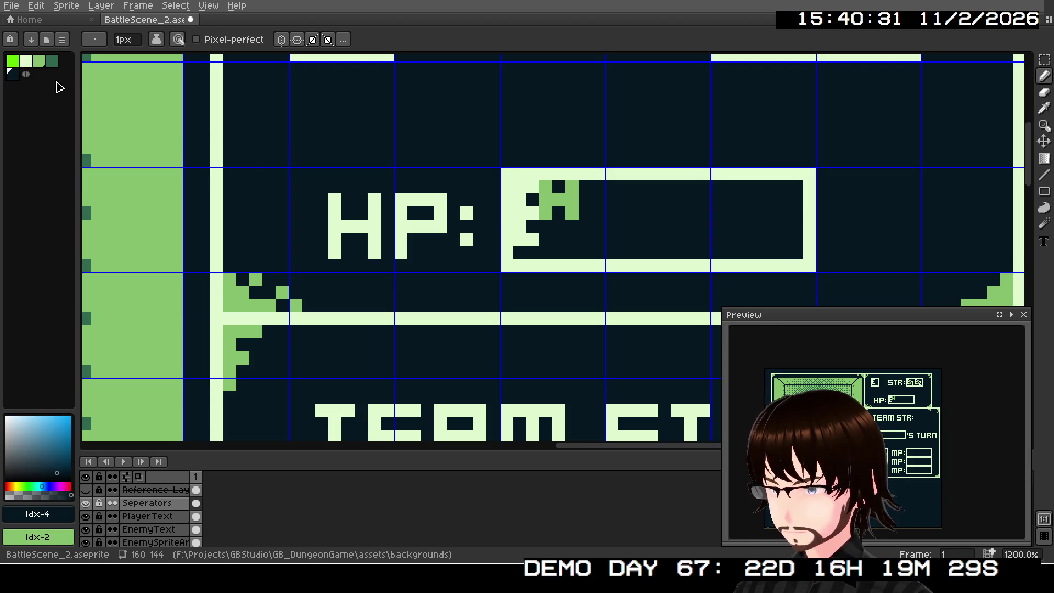
{"action": "left_click", "coordinate": [26, 60]}
Draw a light vertical stroke after the first HP glyph, down to the box border
{"action": "left_click", "coordinate": [597, 214]}
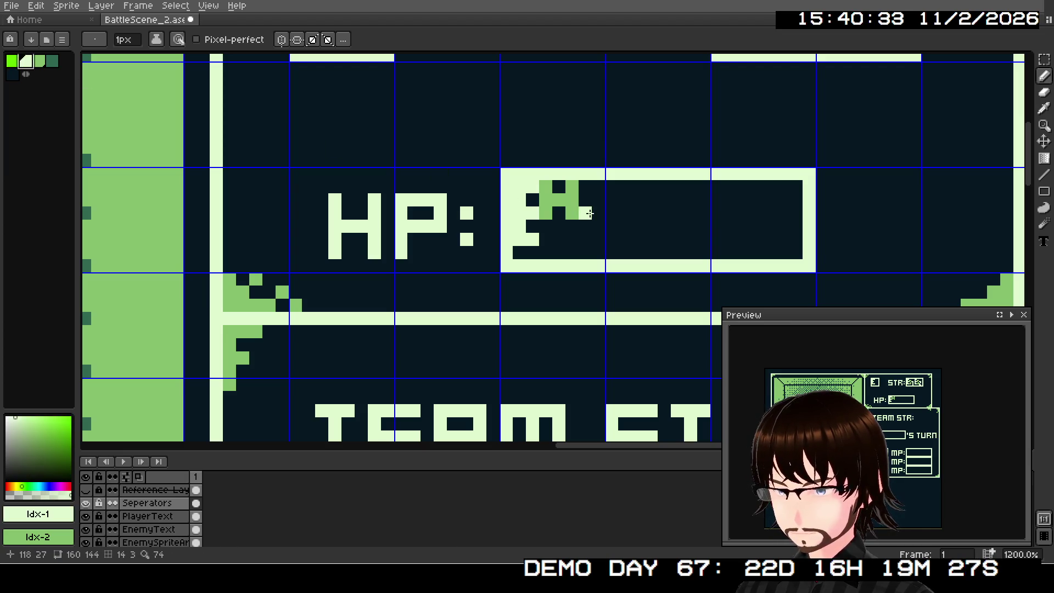
{"action": "left_click_drag", "start_coordinate": [587, 227], "coordinate": [586, 253]}
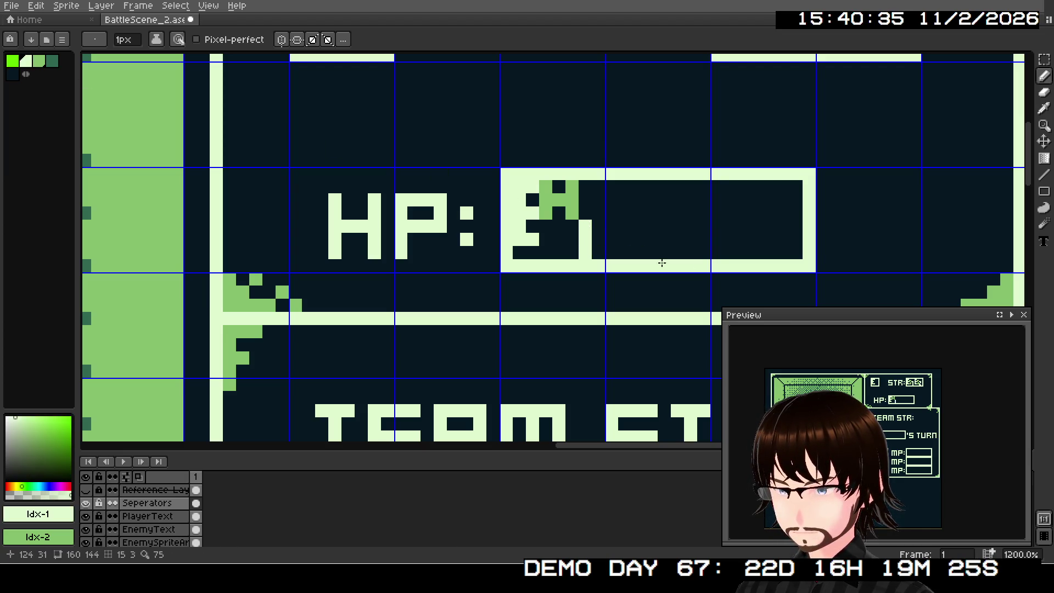
{"action": "mouse_move", "coordinate": [611, 187]}
{"action": "left_mouse_down"}
{"action": "mouse_move", "coordinate": [630, 192]}
{"action": "mouse_move", "coordinate": [612, 199]}
{"action": "left_mouse_up"}
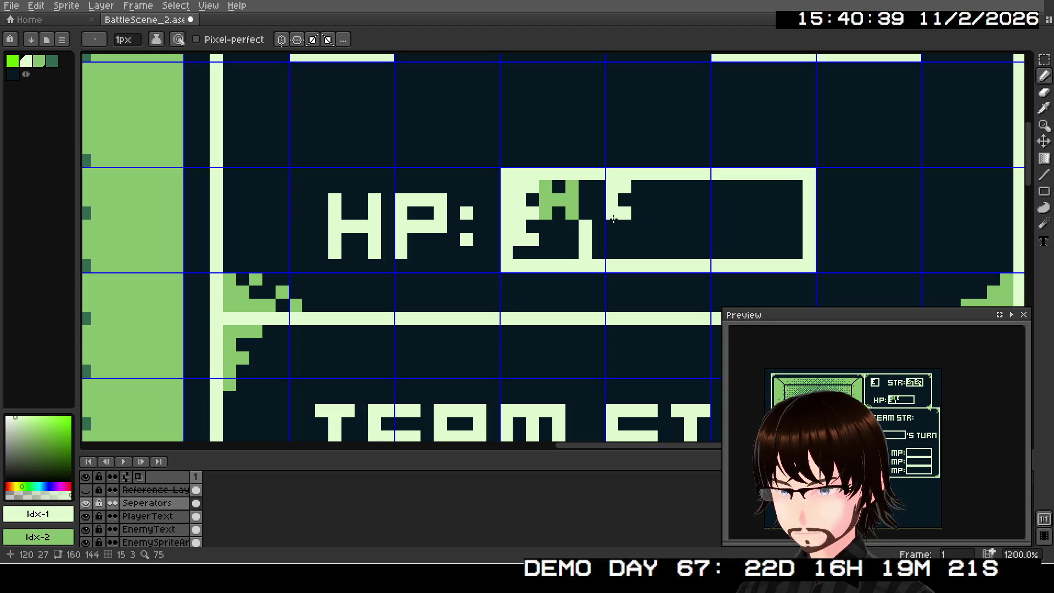
{"action": "left_click", "coordinate": [625, 242]}
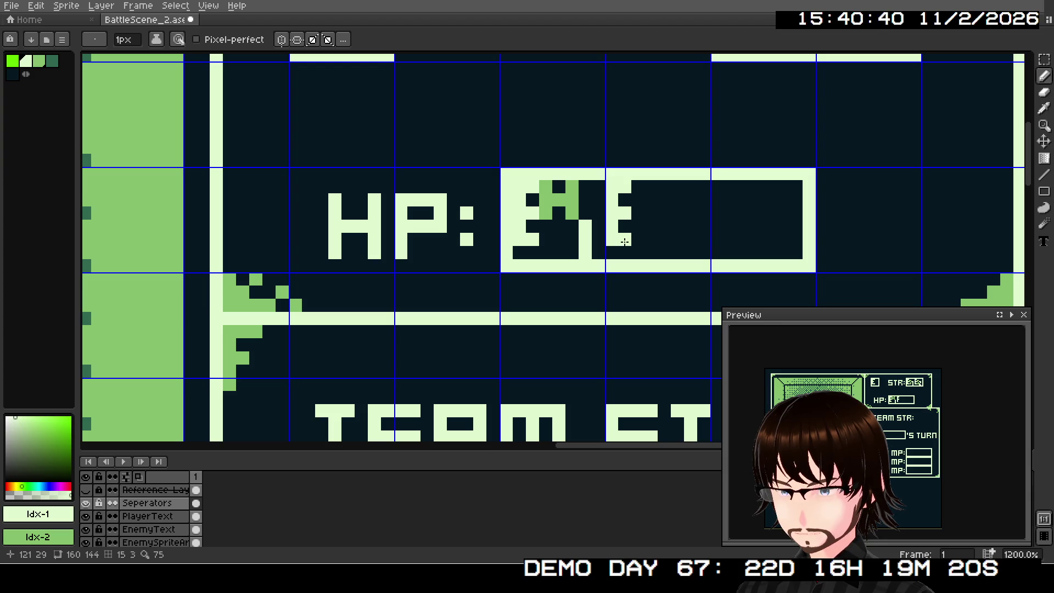
Paint the second HP glyph's green top and its light bend
{"action": "mouse_move", "coordinate": [640, 190]}
{"action": "left_mouse_down"}
{"action": "mouse_move", "coordinate": [638, 202]}
{"action": "mouse_move", "coordinate": [663, 205]}
{"action": "left_mouse_up"}
{"action": "left_click", "coordinate": [651, 199]}
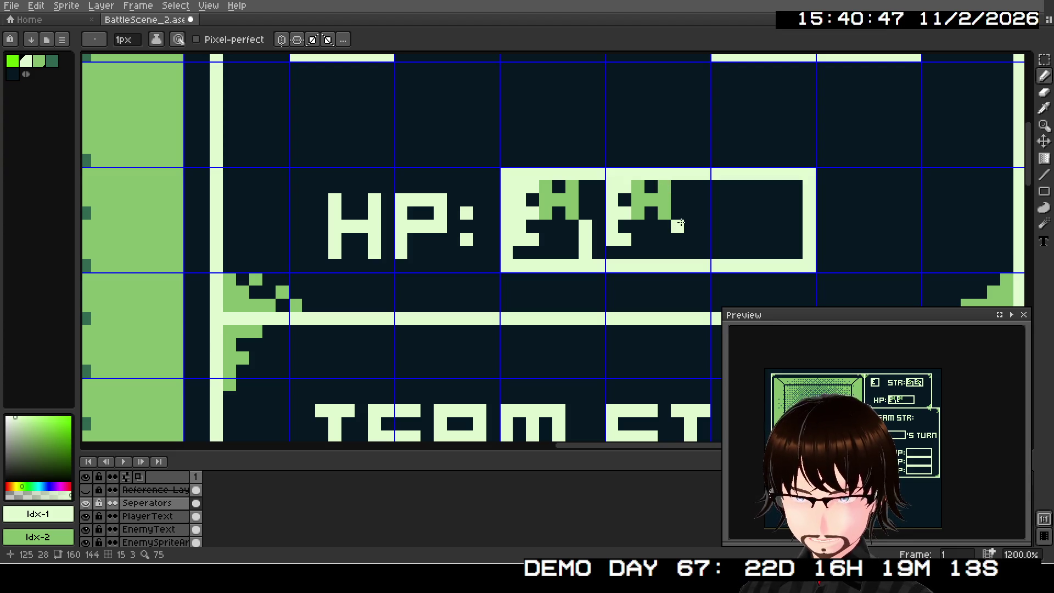
{"action": "left_click", "coordinate": [677, 213]}
{"action": "left_click", "coordinate": [690, 213]}
{"action": "left_click", "coordinate": [691, 226]}
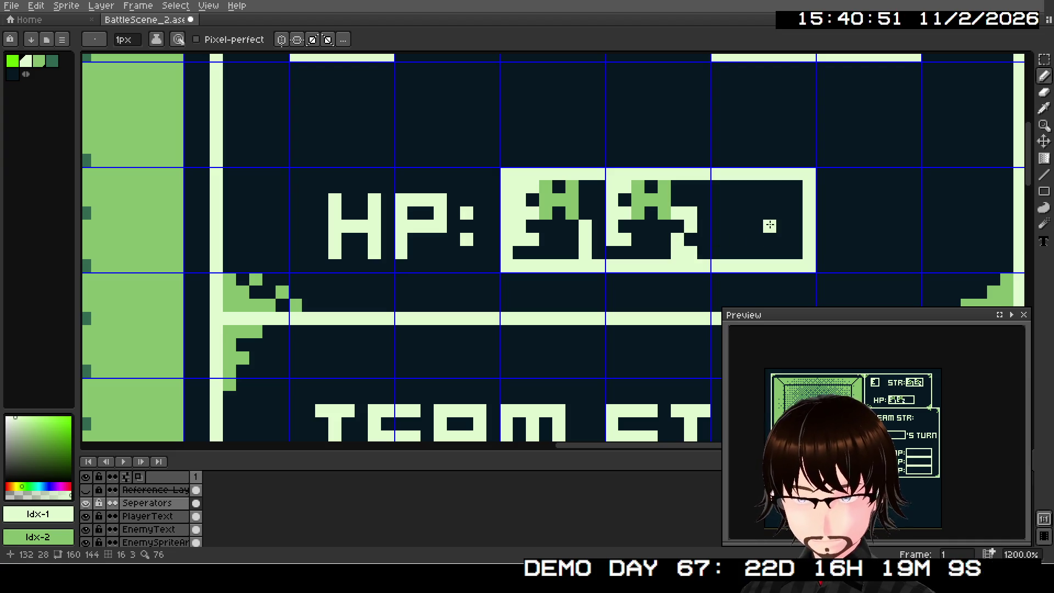
Build the third HP glyph with light top-left pixels, a green top and light lower-right fill
{"action": "mouse_move", "coordinate": [731, 186]}
{"action": "left_mouse_down"}
{"action": "mouse_move", "coordinate": [717, 187]}
{"action": "mouse_move", "coordinate": [718, 214]}
{"action": "left_mouse_up"}
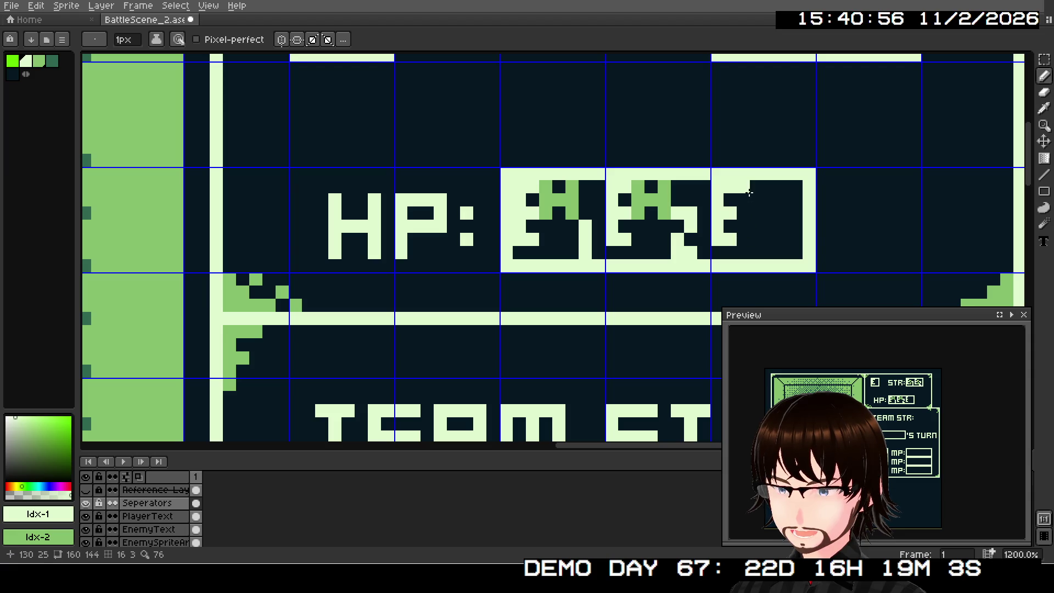
{"action": "mouse_move", "coordinate": [749, 192]}
{"action": "left_mouse_down"}
{"action": "mouse_move", "coordinate": [741, 214]}
{"action": "mouse_move", "coordinate": [769, 203]}
{"action": "mouse_move", "coordinate": [772, 229]}
{"action": "left_mouse_up"}
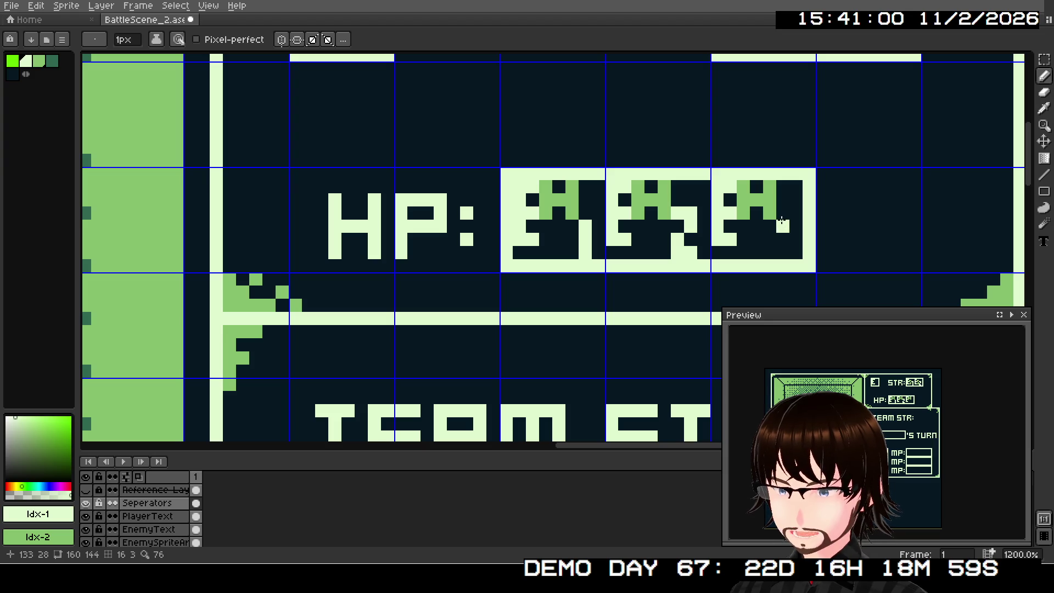
{"action": "left_click", "coordinate": [782, 216]}
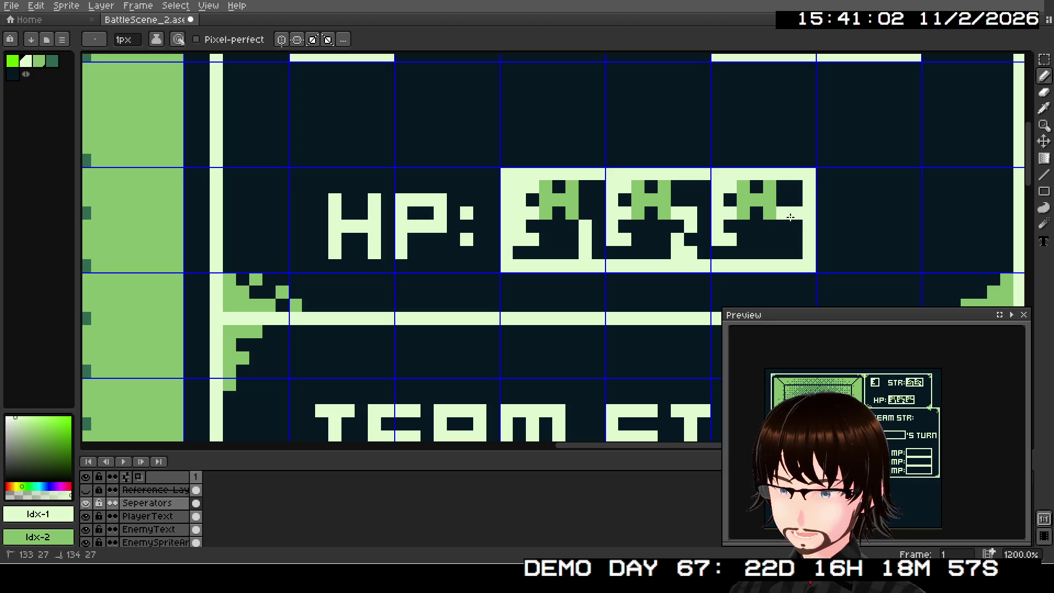
{"action": "left_click", "coordinate": [791, 225]}
{"action": "left_click", "coordinate": [794, 239]}
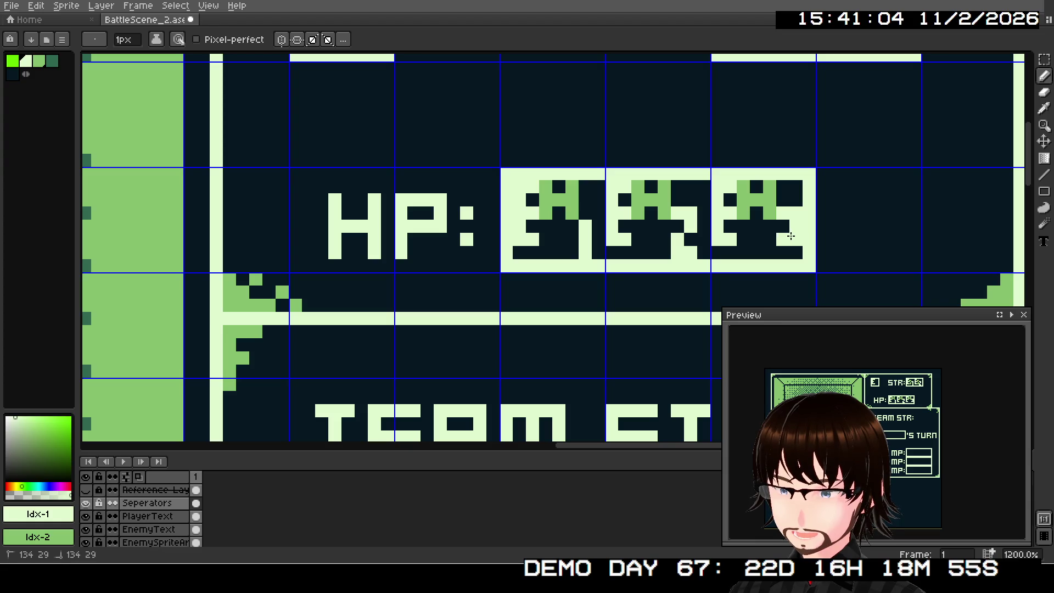
{"action": "left_click", "coordinate": [794, 253]}
{"action": "left_click", "coordinate": [779, 258]}
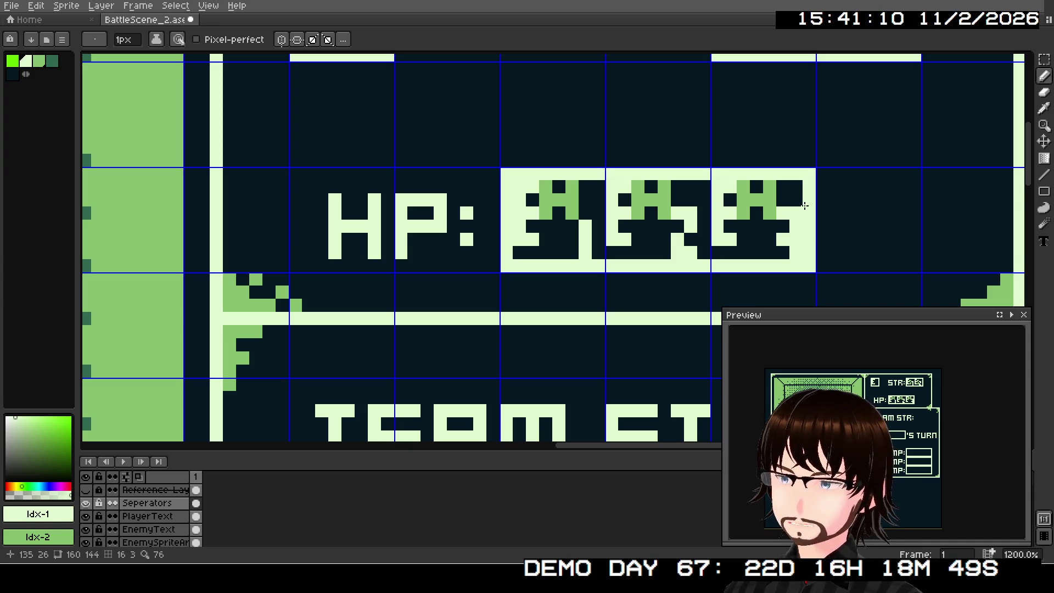
{"action": "scroll", "coordinate": [807, 222], "scroll_direction": "down", "scroll_amount": 1}
Draw light pixels at the name box's top-left and green pixels on the first glyph's column
{"action": "left_click_drag", "start_coordinate": [807, 222], "coordinate": [720, 164]}
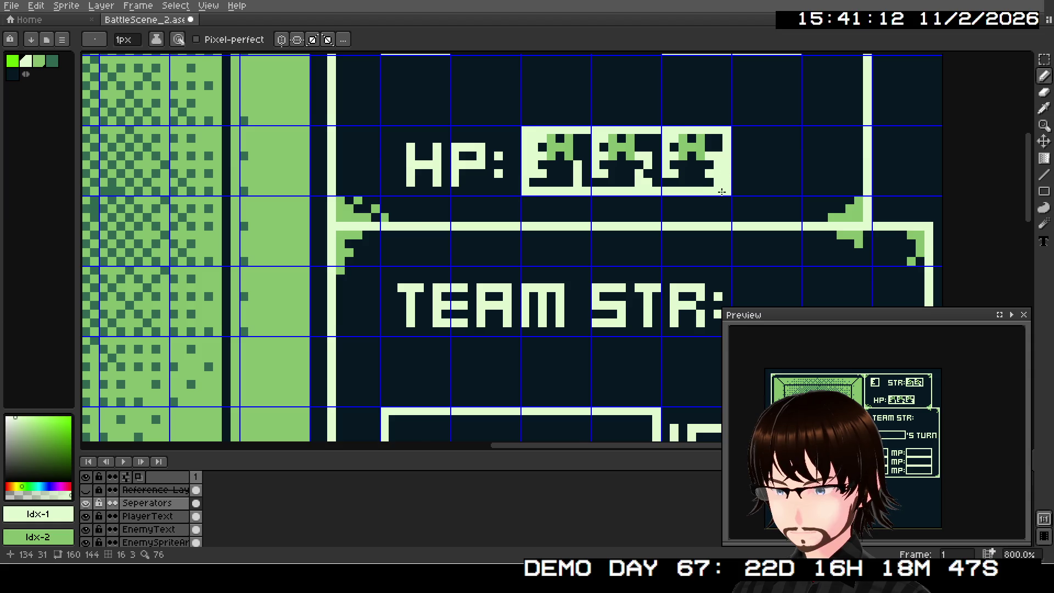
{"action": "scroll", "coordinate": [719, 197], "scroll_direction": "up", "scroll_amount": 1}
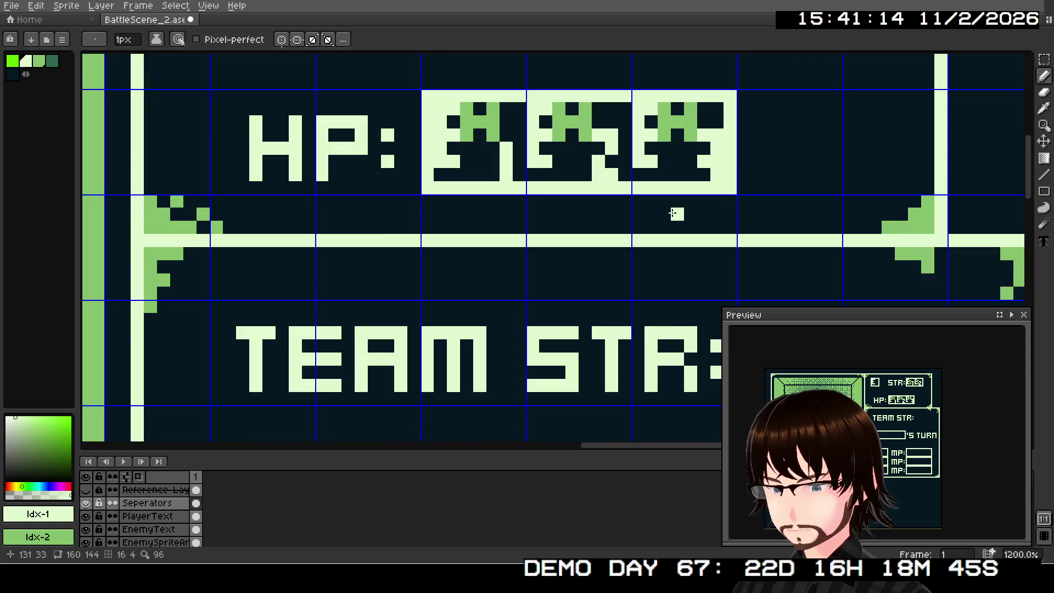
{"action": "scroll", "coordinate": [613, 254], "scroll_direction": "down", "scroll_amount": 2}
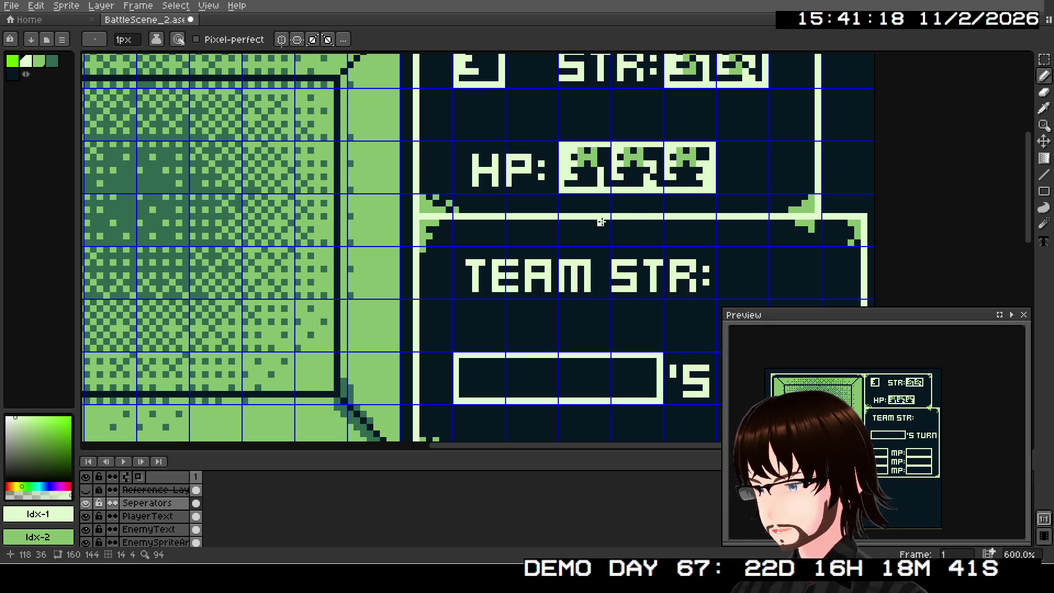
{"action": "scroll", "coordinate": [584, 238], "scroll_direction": "down", "scroll_amount": 1}
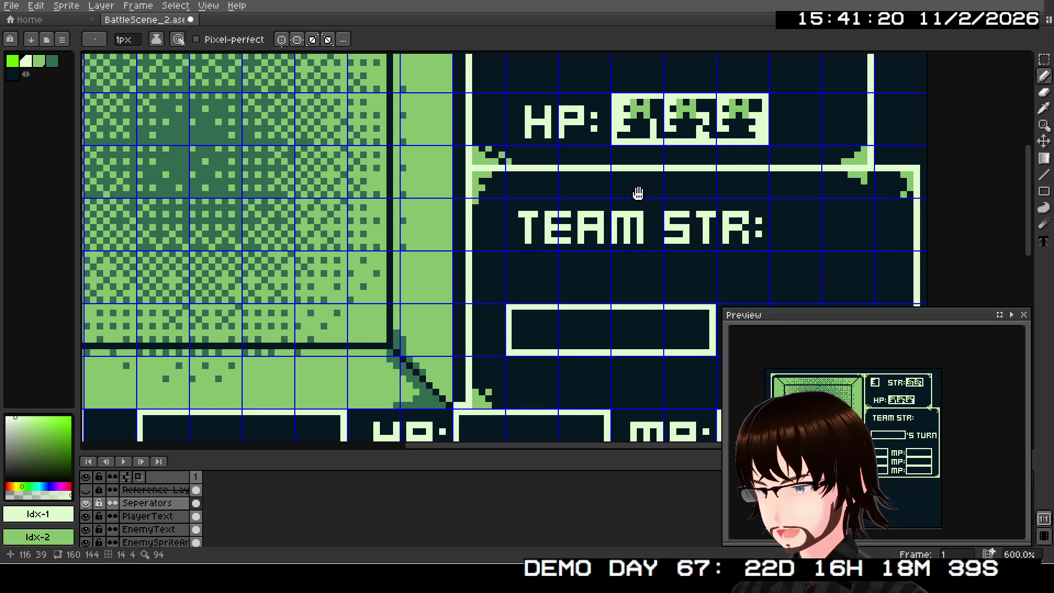
{"action": "mouse_move", "coordinate": [576, 194]}
{"action": "left_mouse_down"}
{"action": "mouse_move", "coordinate": [580, 293]}
{"action": "mouse_move", "coordinate": [625, 211]}
{"action": "left_mouse_up"}
{"action": "scroll", "coordinate": [616, 212], "scroll_direction": "up", "scroll_amount": 5}
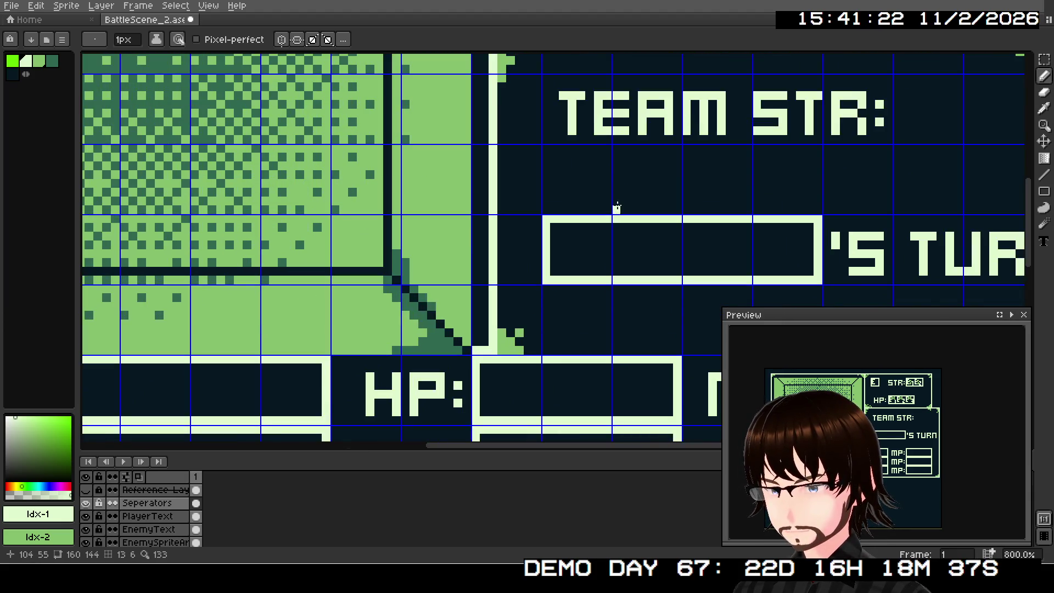
{"action": "mouse_move", "coordinate": [561, 205]}
{"action": "left_mouse_down"}
{"action": "mouse_move", "coordinate": [526, 205]}
{"action": "mouse_move", "coordinate": [543, 240]}
{"action": "mouse_move", "coordinate": [612, 241]}
{"action": "left_mouse_up"}
{"action": "left_click", "coordinate": [595, 205]}
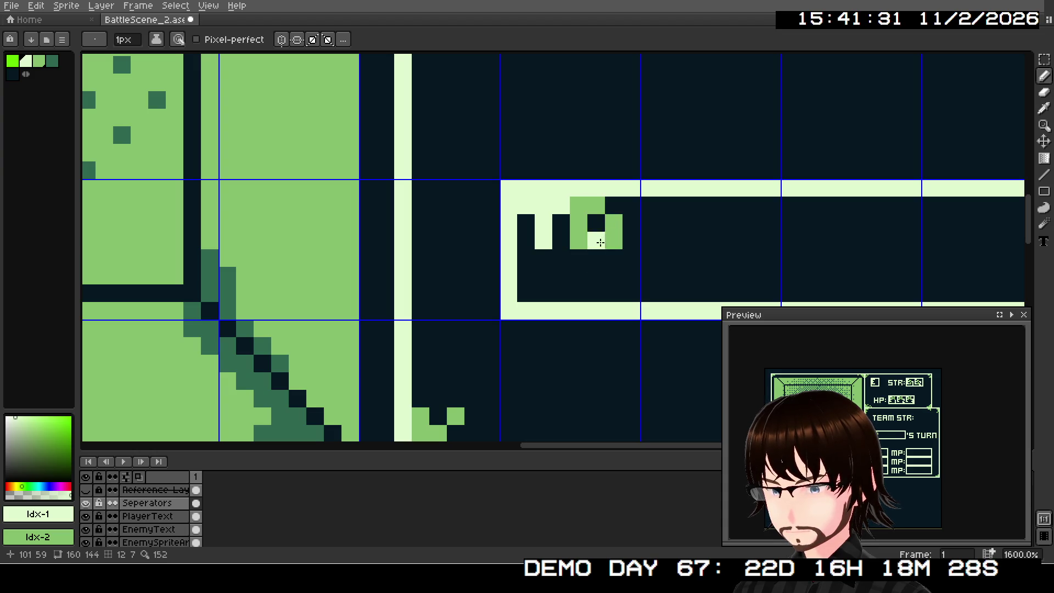
{"action": "left_click", "coordinate": [547, 263]}
{"action": "left_click_drag", "start_coordinate": [546, 264], "coordinate": [543, 294]}
Give the next glyph a light top row, a green column, and a green tail reaching the bottom border
{"action": "mouse_move", "coordinate": [649, 205]}
{"action": "left_mouse_down"}
{"action": "mouse_move", "coordinate": [701, 223]}
{"action": "mouse_move", "coordinate": [699, 239]}
{"action": "mouse_move", "coordinate": [733, 221]}
{"action": "mouse_move", "coordinate": [732, 235]}
{"action": "left_mouse_up"}
{"action": "left_click", "coordinate": [666, 230]}
{"action": "left_click", "coordinate": [666, 240]}
{"action": "left_click", "coordinate": [719, 205]}
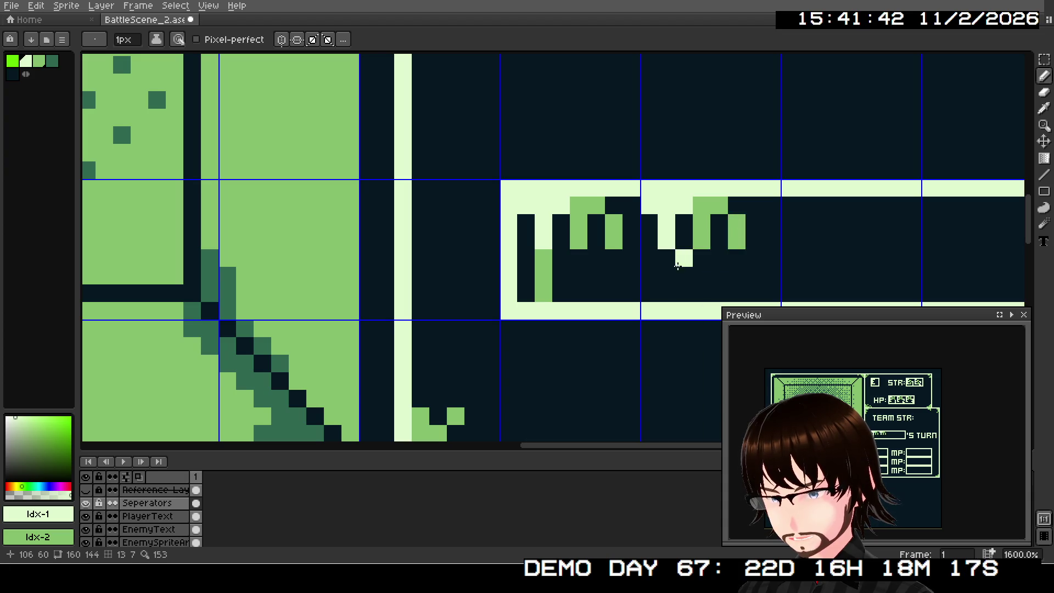
{"action": "mouse_move", "coordinate": [666, 257]}
{"action": "left_mouse_down"}
{"action": "mouse_move", "coordinate": [684, 257]}
{"action": "mouse_move", "coordinate": [666, 311]}
{"action": "mouse_move", "coordinate": [684, 311]}
{"action": "left_mouse_up"}
{"action": "left_click", "coordinate": [664, 291]}
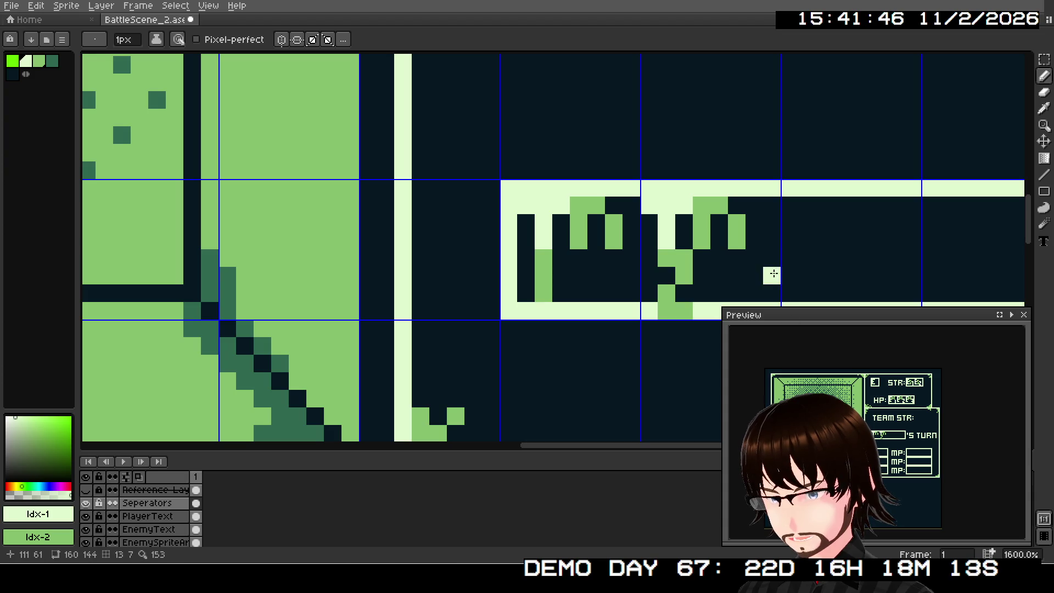
{"action": "left_click_drag", "start_coordinate": [769, 275], "coordinate": [528, 217]}
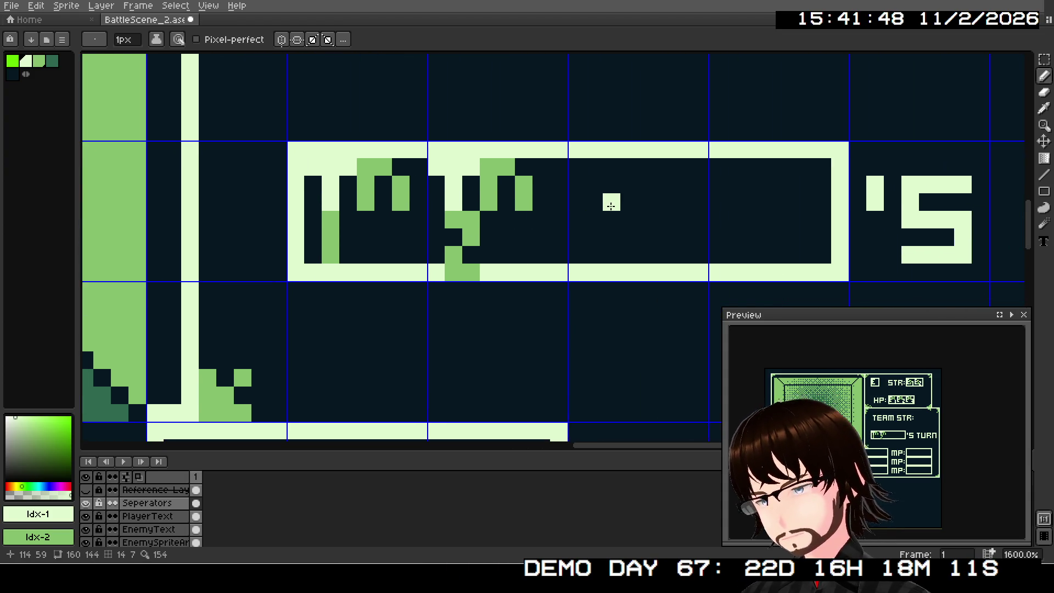
Shape the third name glyph as a light T with green detail strokes
{"action": "left_click", "coordinate": [593, 175]}
{"action": "left_click", "coordinate": [576, 167]}
{"action": "left_click", "coordinate": [612, 167]}
{"action": "left_click", "coordinate": [594, 184]}
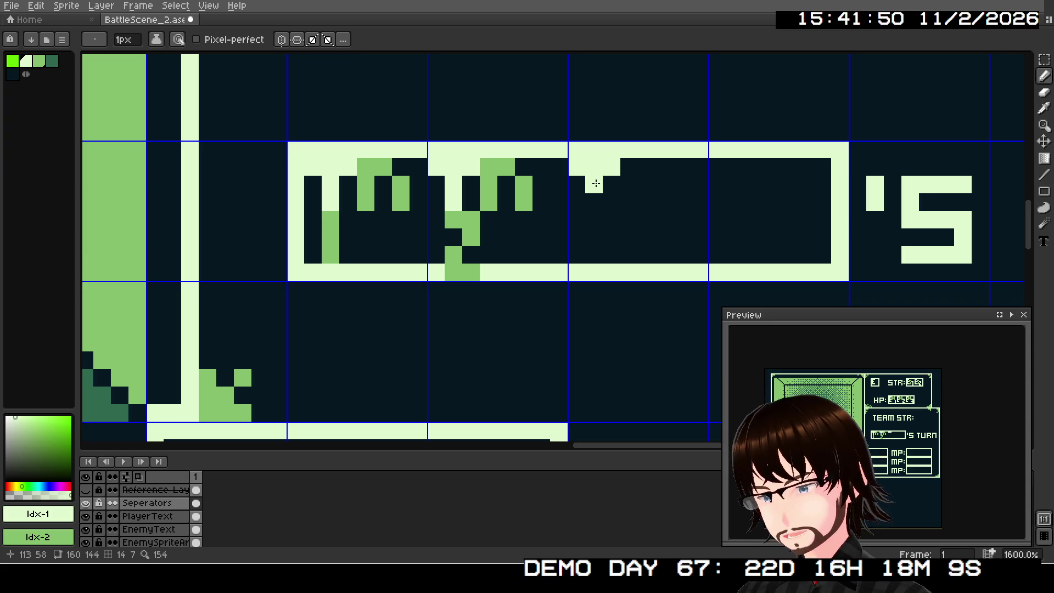
{"action": "left_click", "coordinate": [597, 203]}
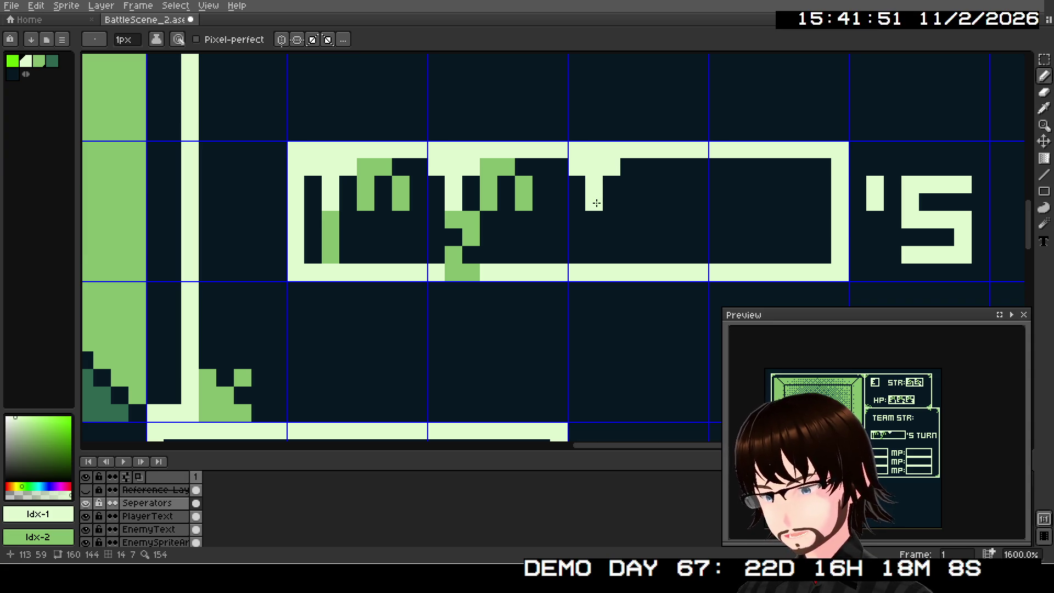
{"action": "left_click", "coordinate": [630, 168]}
{"action": "left_click_drag", "start_coordinate": [630, 170], "coordinate": [626, 194]}
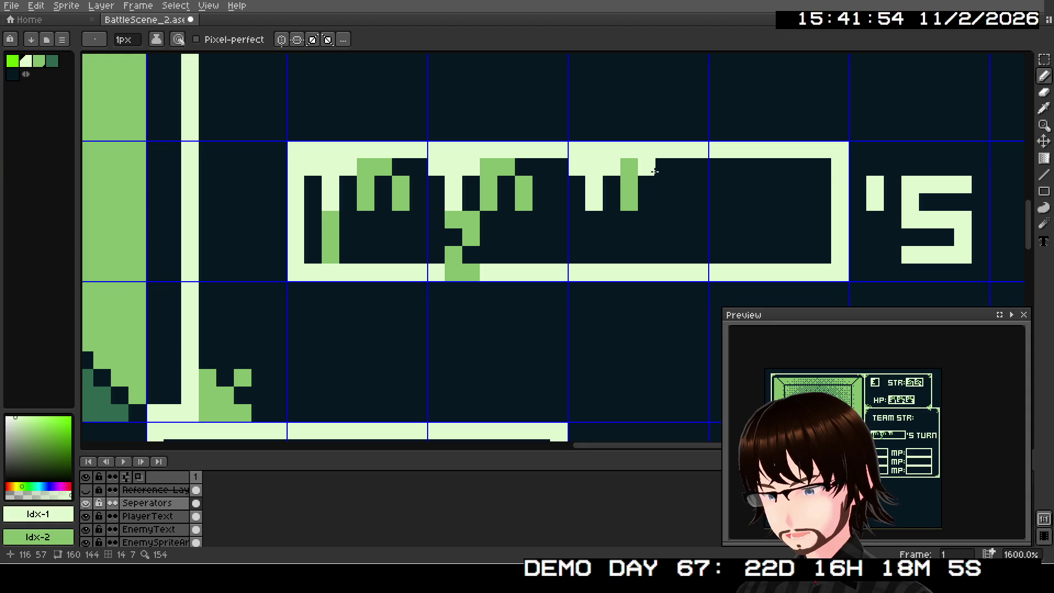
{"action": "left_click", "coordinate": [647, 167]}
{"action": "left_click_drag", "start_coordinate": [664, 184], "coordinate": [664, 202]}
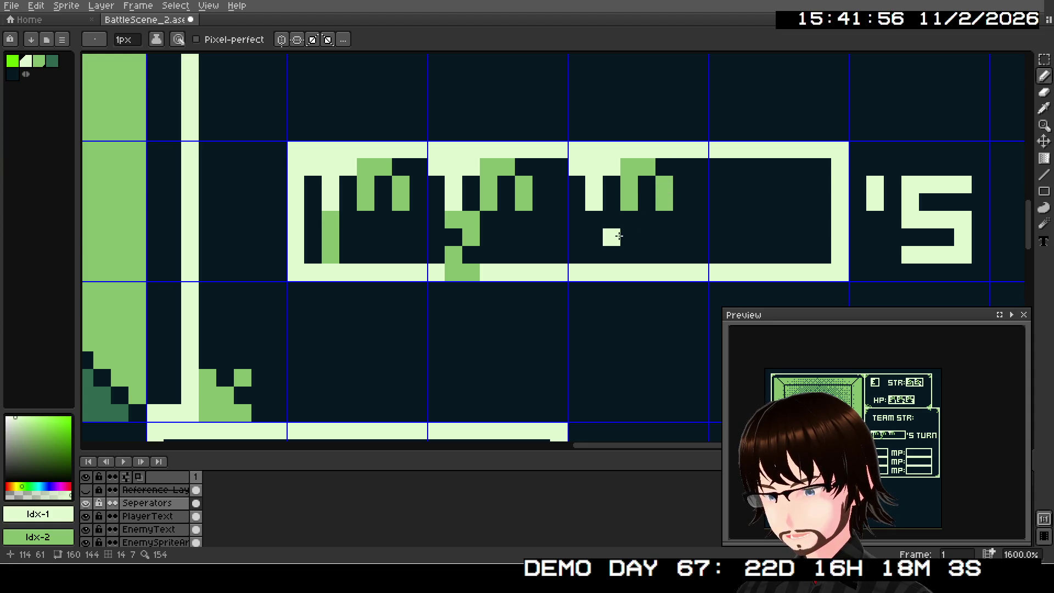
Paint the third glyph's green tail extending downward
{"action": "right_click", "coordinate": [592, 222]}
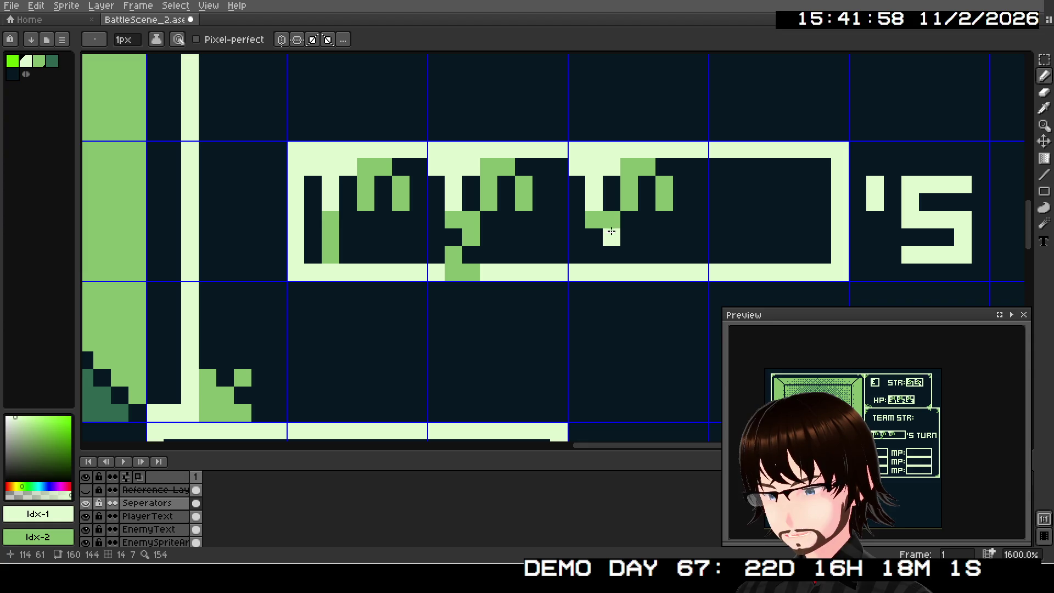
{"action": "right_click", "coordinate": [611, 237]}
{"action": "right_click", "coordinate": [593, 254]}
{"action": "right_click", "coordinate": [611, 254]}
{"action": "right_click", "coordinate": [611, 272]}
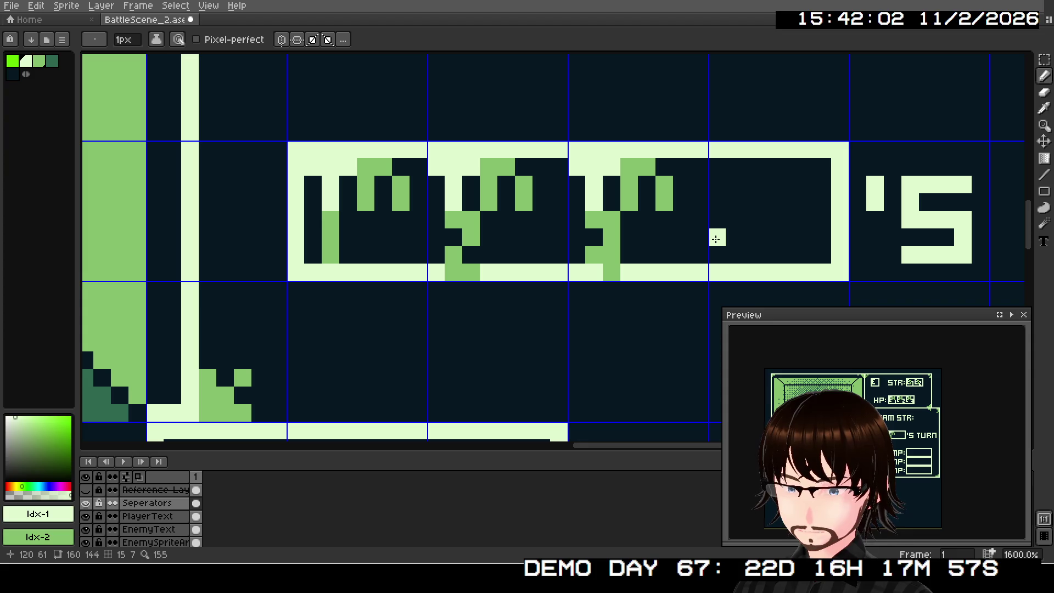
Draw the fourth glyph's light top row and stem with a green bar and detail
{"action": "left_click", "coordinate": [716, 166]}
{"action": "left_click", "coordinate": [734, 167]}
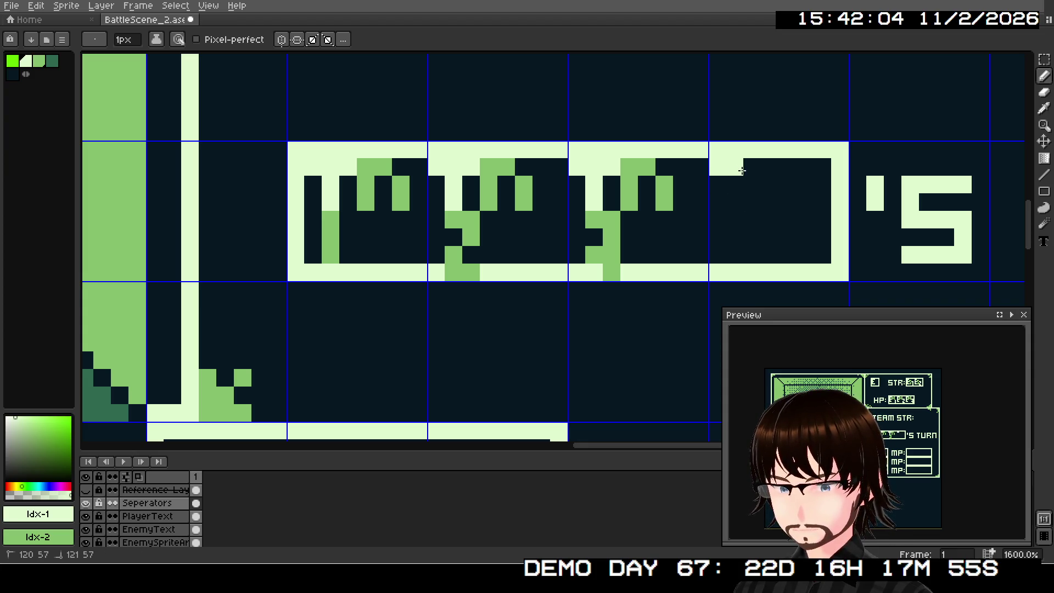
{"action": "left_click", "coordinate": [748, 171]}
{"action": "left_click", "coordinate": [727, 178]}
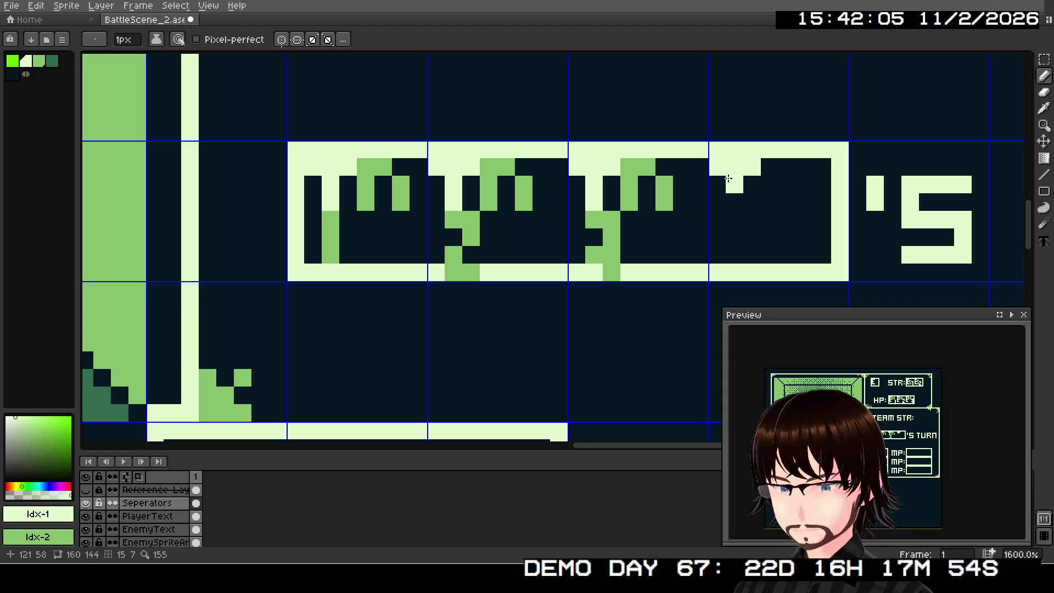
{"action": "right_click", "coordinate": [762, 180]}
{"action": "right_click", "coordinate": [769, 166]}
{"action": "right_click", "coordinate": [768, 202]}
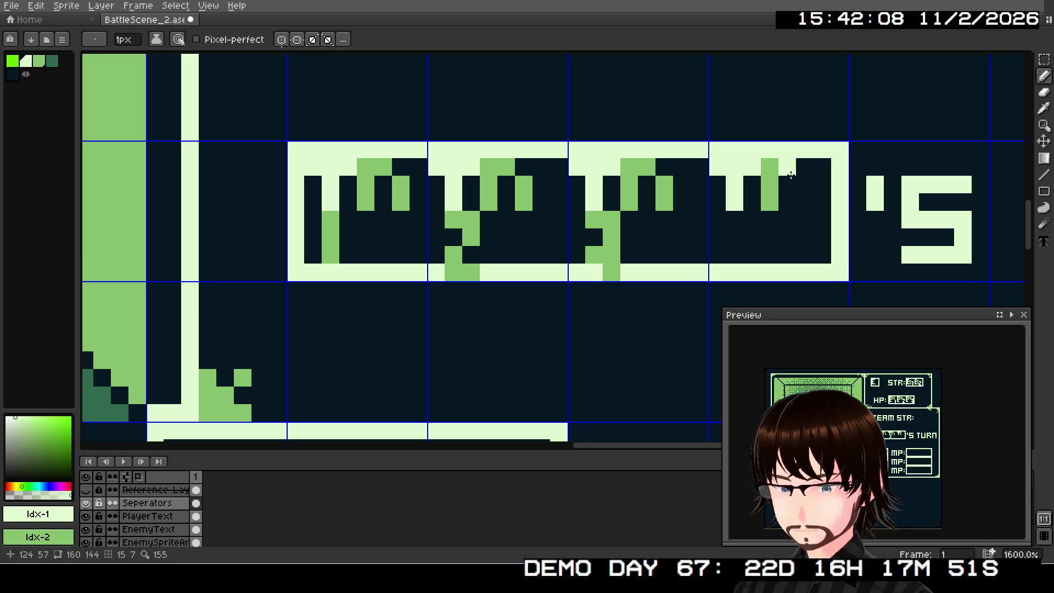
{"action": "right_click", "coordinate": [787, 167]}
{"action": "right_click", "coordinate": [804, 185]}
{"action": "right_click", "coordinate": [804, 202]}
{"action": "left_click", "coordinate": [730, 220]}
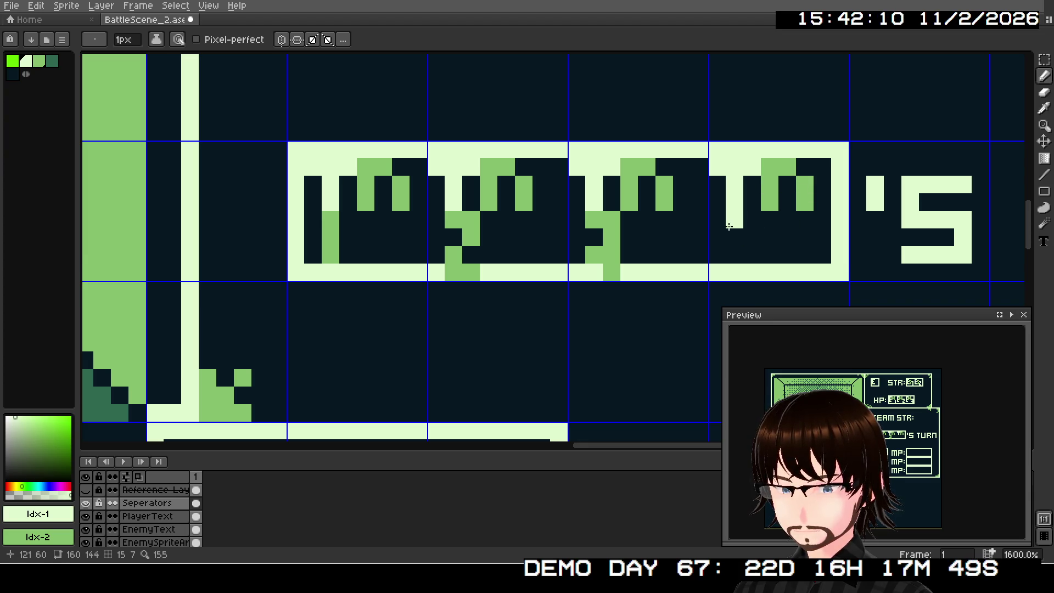
Paint the fourth glyph's green tail below the stem, darkening one bottom cell
{"action": "right_click", "coordinate": [729, 227]}
{"action": "right_click", "coordinate": [729, 238]}
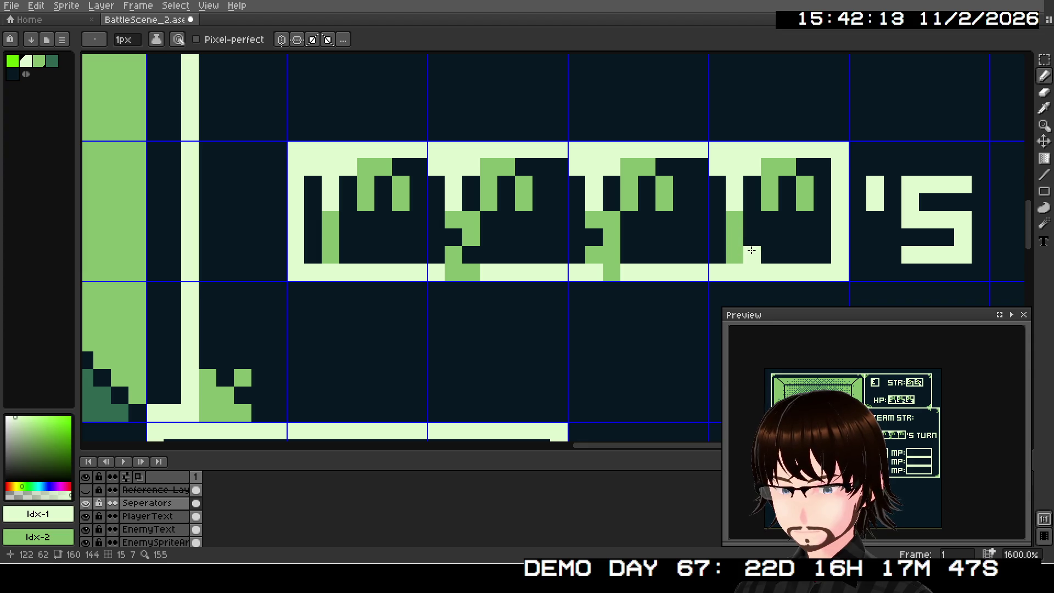
{"action": "right_click", "coordinate": [734, 254]}
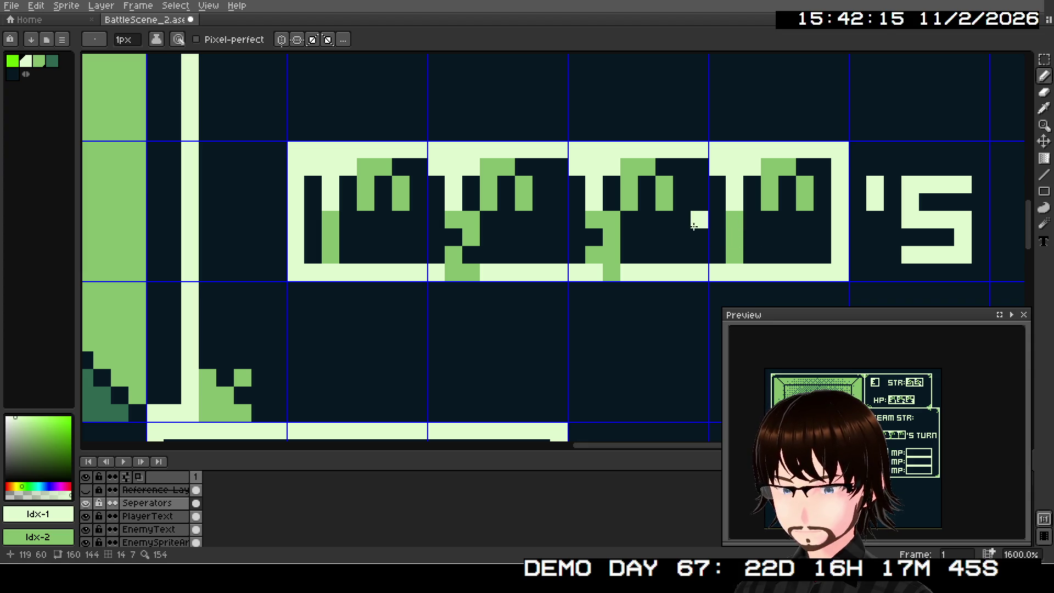
{"action": "left_click", "coordinate": [12, 74]}
{"action": "left_click", "coordinate": [741, 256]}
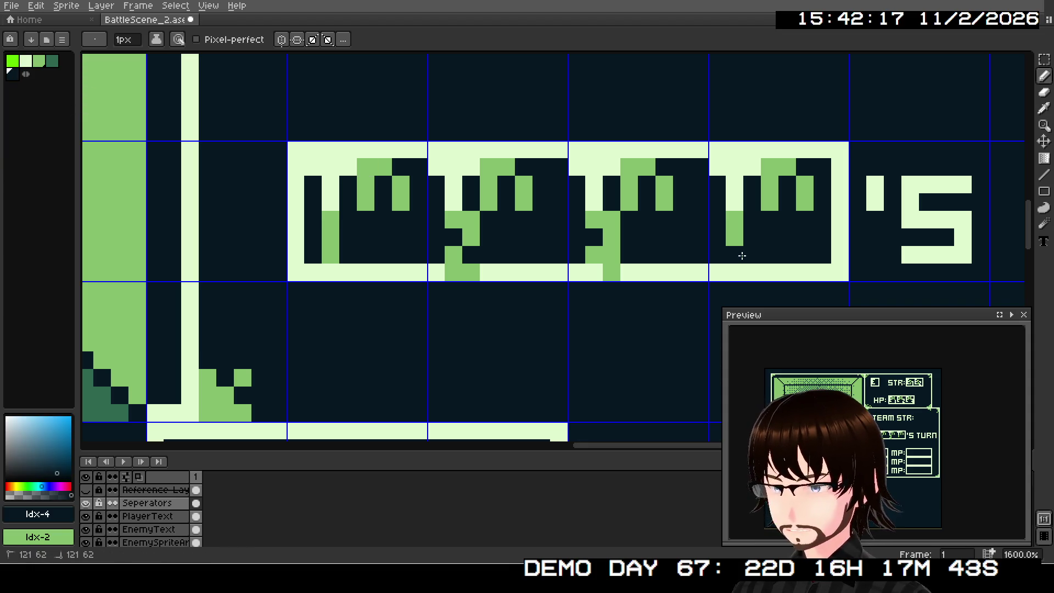
{"action": "right_click", "coordinate": [751, 239]}
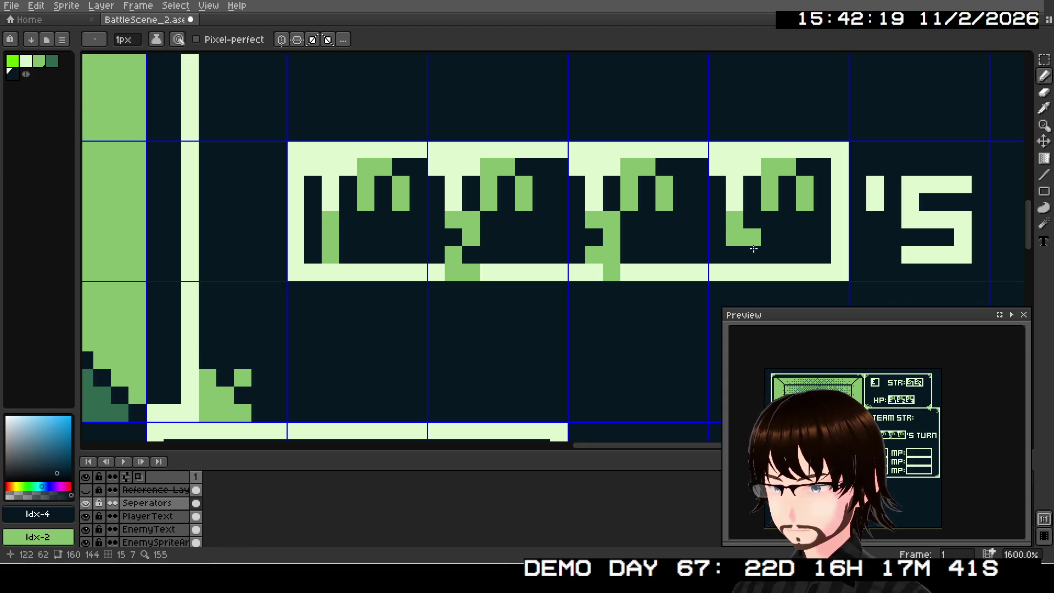
{"action": "right_click", "coordinate": [753, 254]}
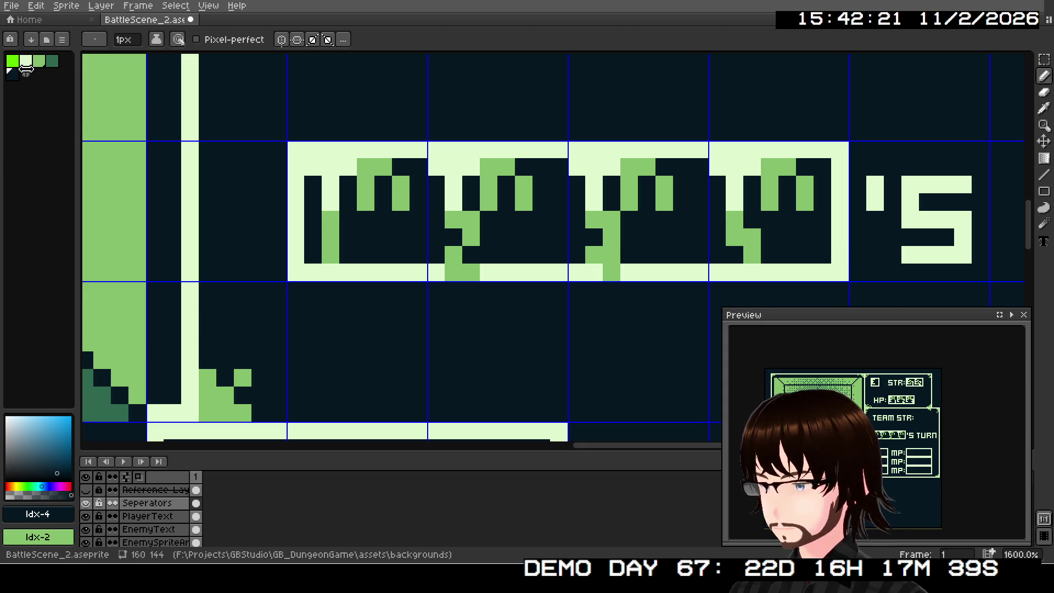
{"action": "left_click", "coordinate": [25, 61]}
{"action": "scroll", "coordinate": [719, 225], "scroll_direction": "down", "scroll_amount": 2}
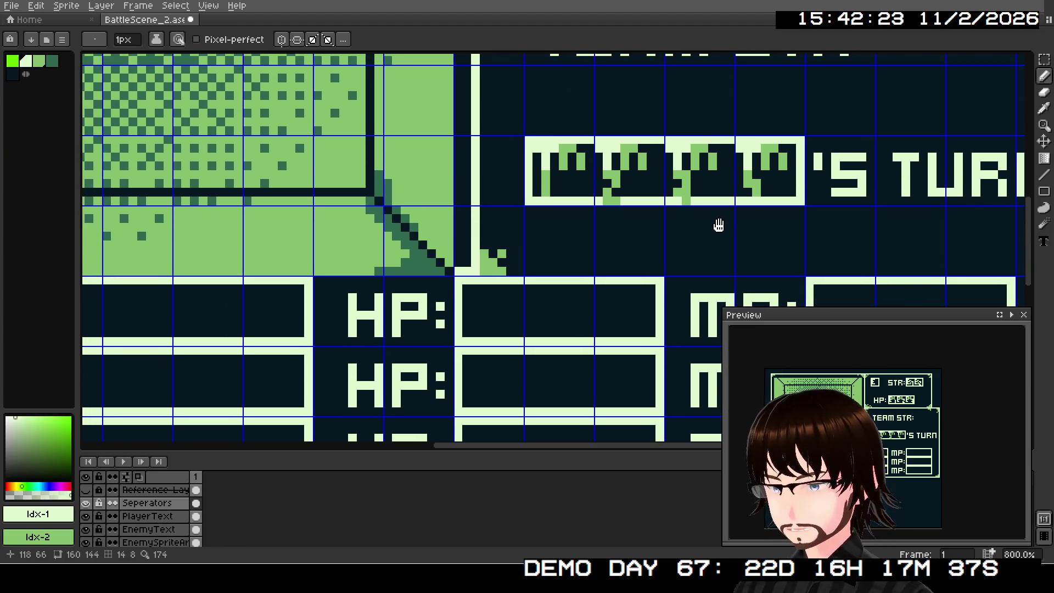
{"action": "scroll", "coordinate": [719, 225], "scroll_direction": "down", "scroll_amount": 1}
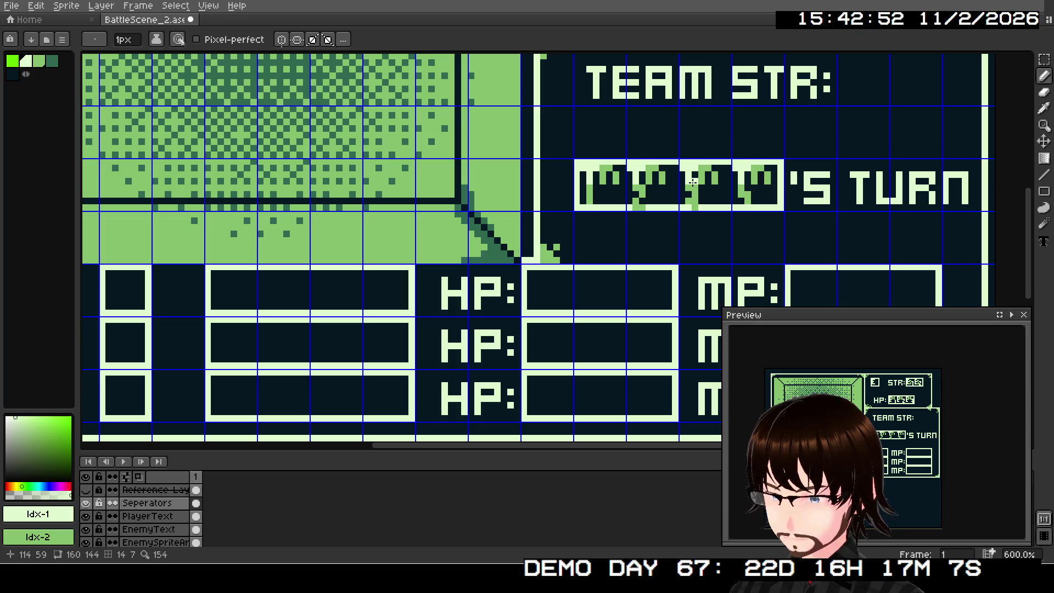
{"action": "scroll", "coordinate": [682, 188], "scroll_direction": "down", "scroll_amount": 2}
{"action": "mouse_move", "coordinate": [553, 284]}
{"action": "left_mouse_down"}
{"action": "mouse_move", "coordinate": [630, 289]}
{"action": "mouse_move", "coordinate": [573, 370]}
{"action": "mouse_move", "coordinate": [515, 407]}
{"action": "mouse_move", "coordinate": [656, 208]}
{"action": "left_mouse_up"}
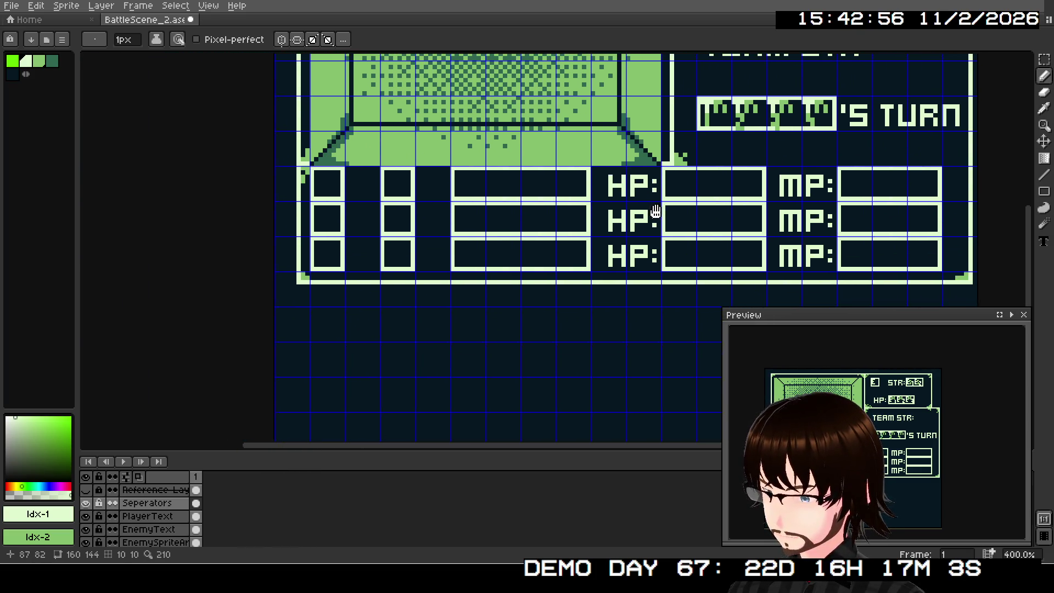
{"action": "scroll", "coordinate": [501, 273], "scroll_direction": "up", "scroll_amount": 1}
{"action": "scroll", "coordinate": [433, 231], "scroll_direction": "up", "scroll_amount": 5}
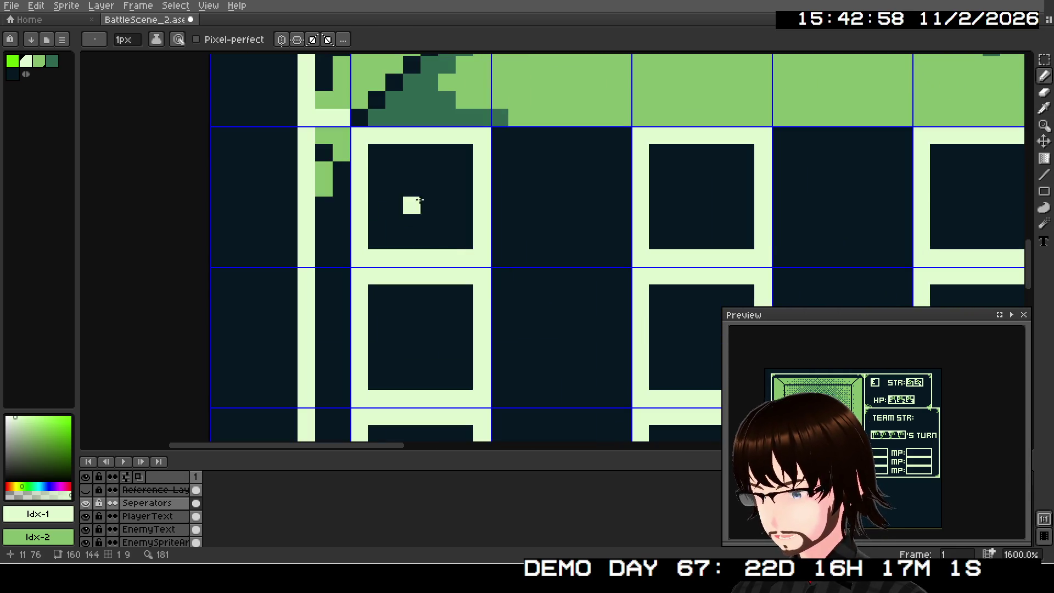
Draw light digits 1 and 2 in the first two party slot boxes
{"action": "left_click_drag", "start_coordinate": [376, 152], "coordinate": [412, 152]}
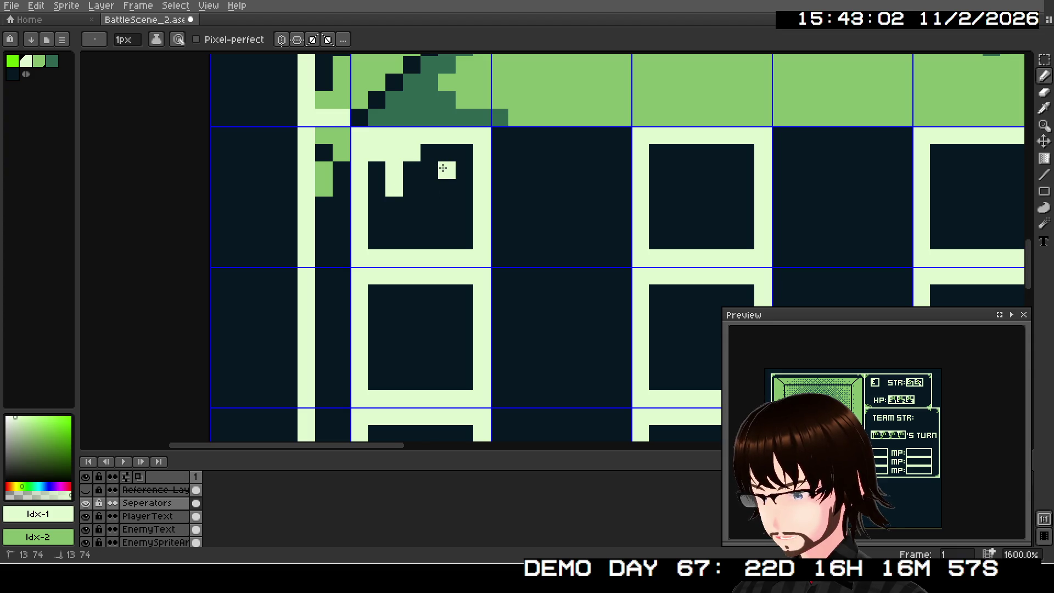
{"action": "left_click_drag", "start_coordinate": [377, 294], "coordinate": [398, 305]}
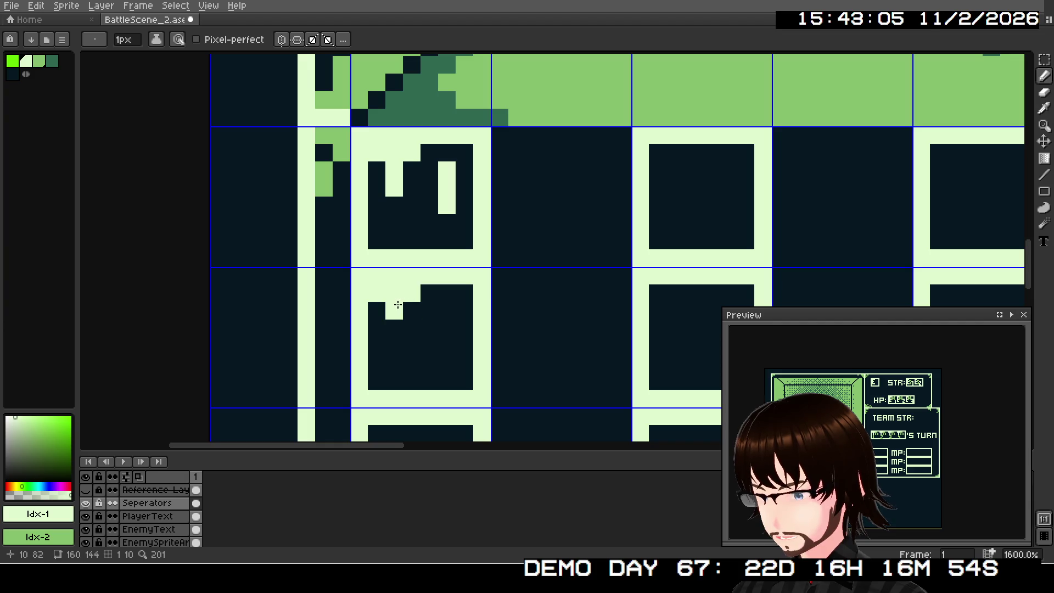
{"action": "left_click", "coordinate": [436, 311]}
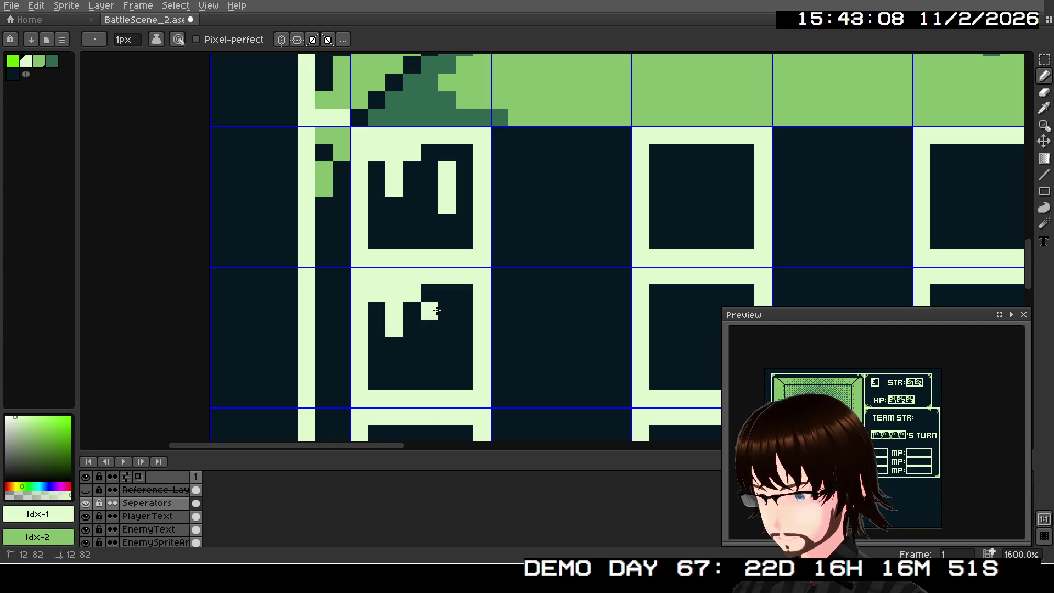
{"action": "left_click_drag", "start_coordinate": [436, 311], "coordinate": [446, 329]}
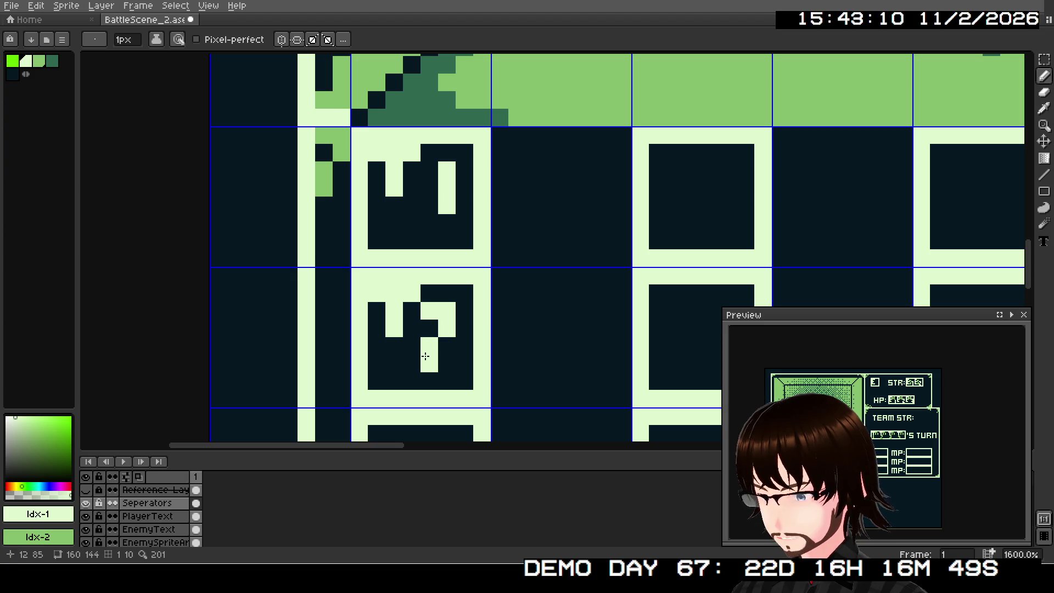
{"action": "left_click", "coordinate": [447, 364]}
{"action": "scroll", "coordinate": [435, 370], "scroll_direction": "down", "scroll_amount": 3}
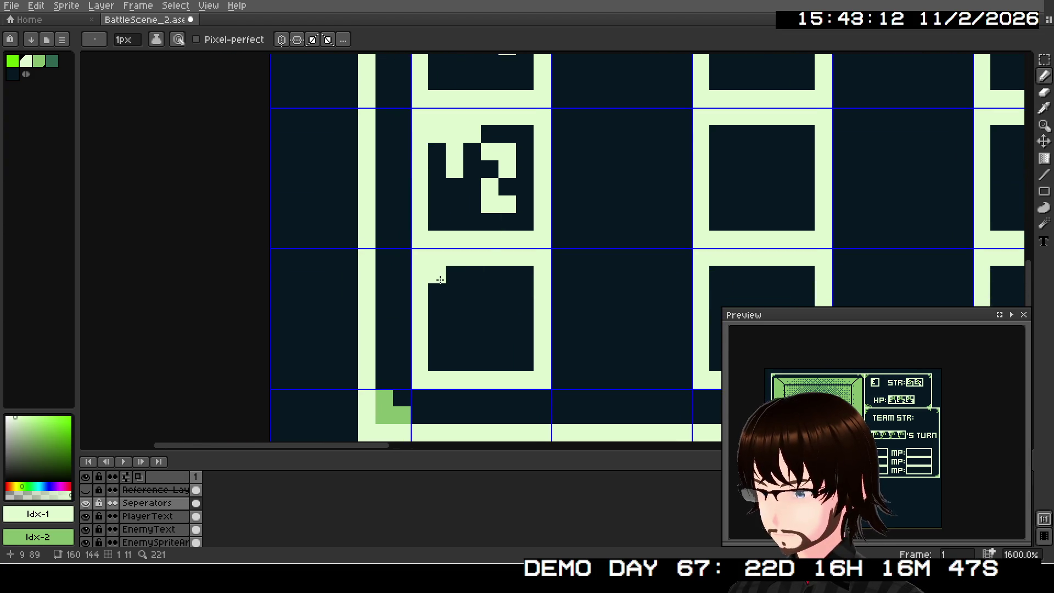
Draw a light digit 3 in the third slot box, from top hook to bottom
{"action": "mouse_move", "coordinate": [440, 280]}
{"action": "left_mouse_down"}
{"action": "mouse_move", "coordinate": [454, 279]}
{"action": "mouse_move", "coordinate": [453, 308]}
{"action": "left_mouse_up"}
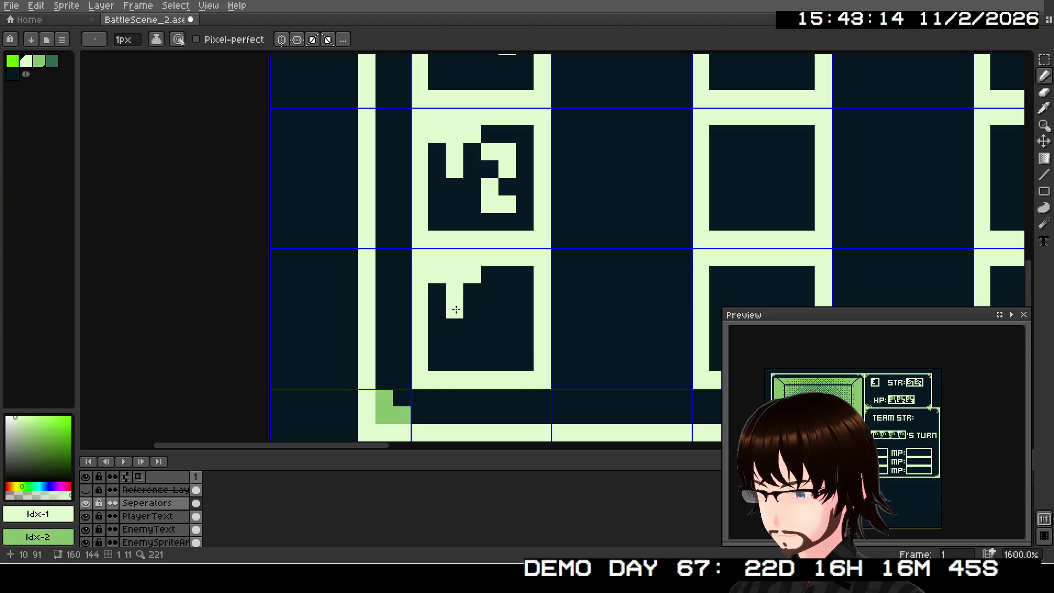
{"action": "left_click", "coordinate": [500, 291]}
{"action": "left_click", "coordinate": [490, 292]}
{"action": "left_click", "coordinate": [506, 292]}
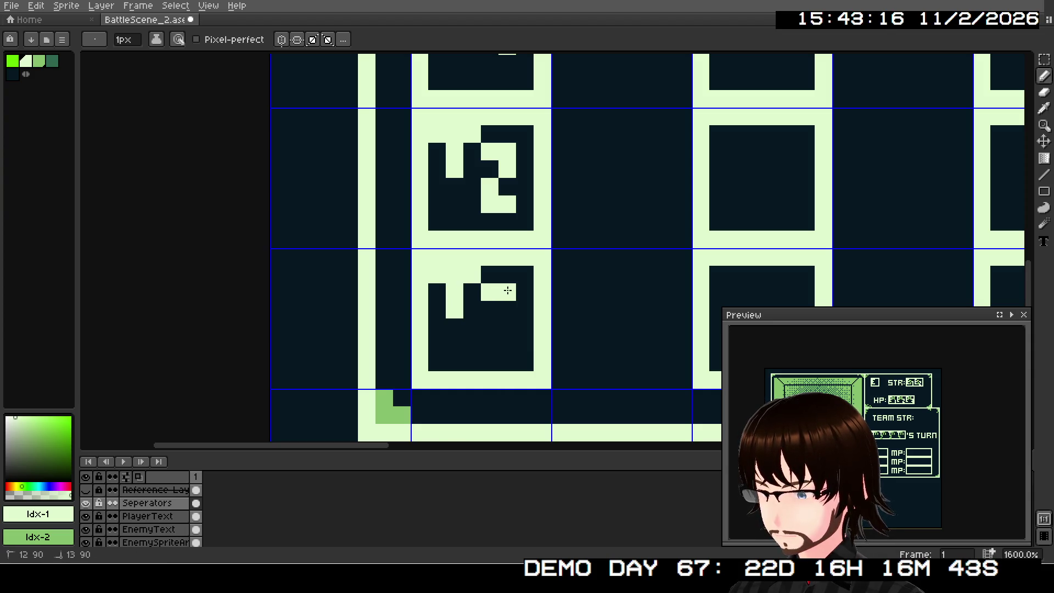
{"action": "left_click", "coordinate": [512, 304]}
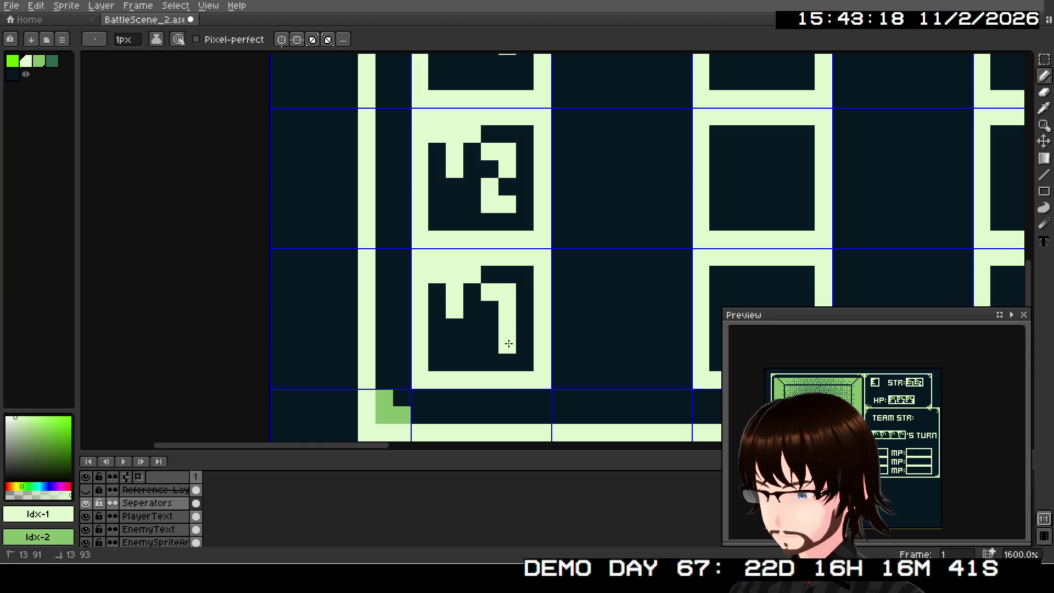
{"action": "left_click", "coordinate": [491, 327]}
{"action": "left_click", "coordinate": [507, 363]}
{"action": "left_click", "coordinate": [489, 362]}
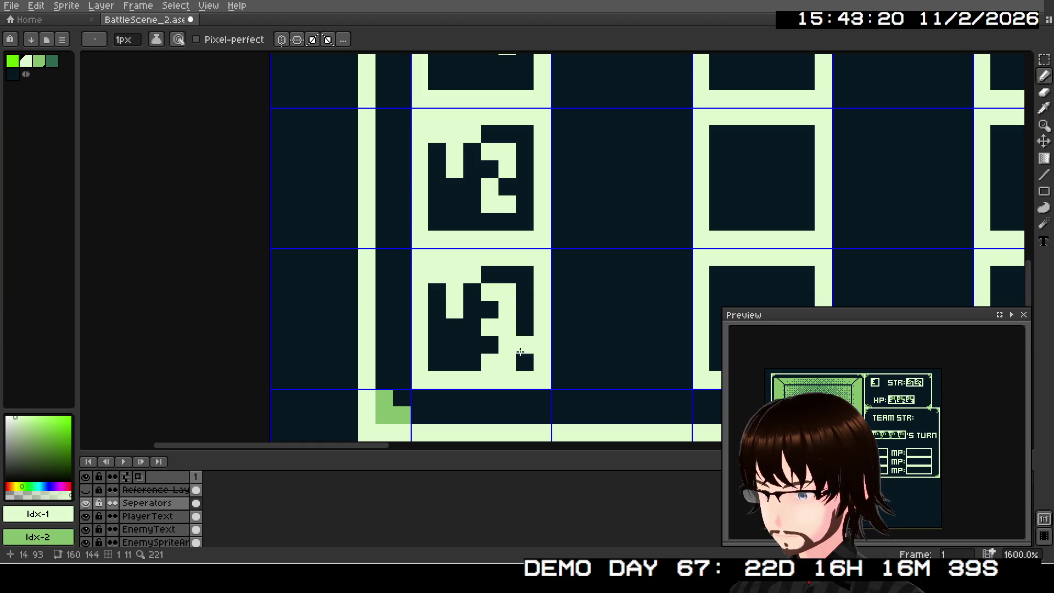
{"action": "scroll", "coordinate": [516, 311], "scroll_direction": "down", "scroll_amount": 1}
{"action": "scroll", "coordinate": [623, 261], "scroll_direction": "down", "scroll_amount": 2}
{"action": "scroll", "coordinate": [574, 275], "scroll_direction": "up", "scroll_amount": 3}
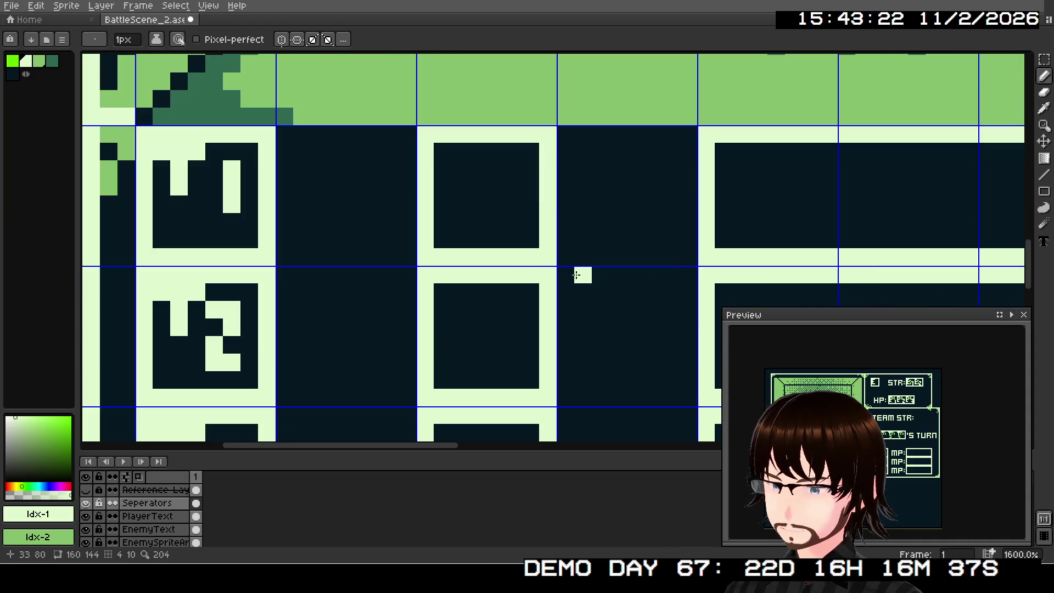
Draw the light numeral 2 in the second slot-number box, undoing a stray stroke
{"action": "mouse_move", "coordinate": [460, 156]}
{"action": "left_mouse_down"}
{"action": "mouse_move", "coordinate": [442, 169]}
{"action": "mouse_move", "coordinate": [448, 187]}
{"action": "left_mouse_up"}
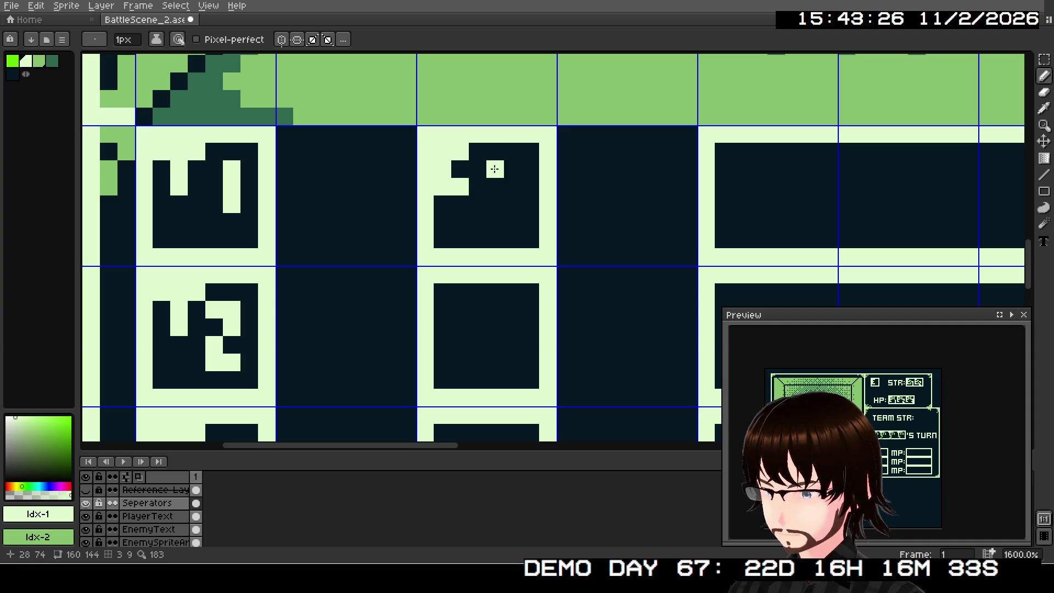
{"action": "left_click", "coordinate": [495, 204]}
{"action": "left_click", "coordinate": [460, 291]}
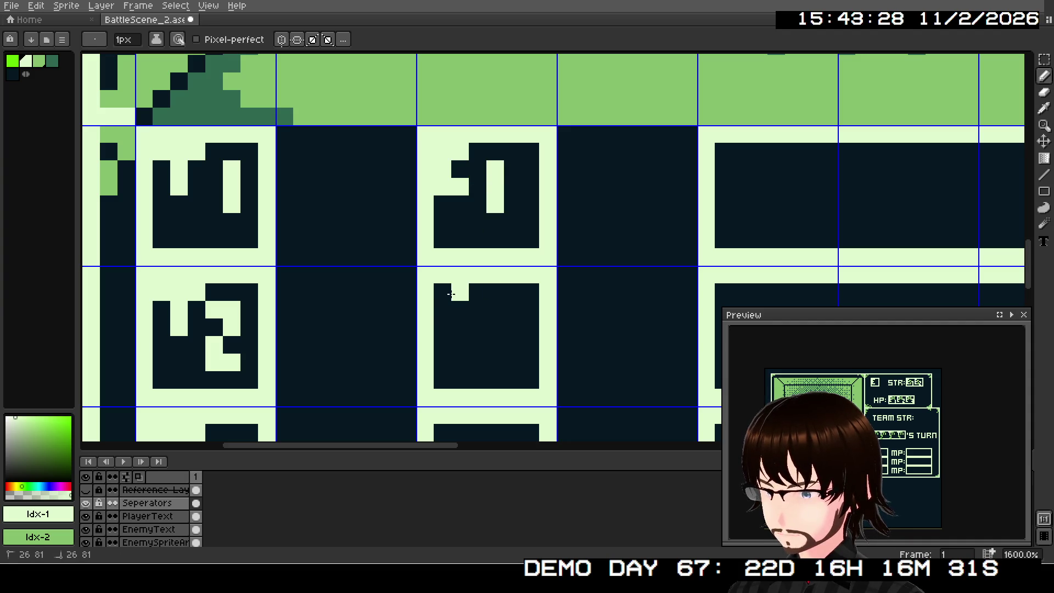
{"action": "mouse_move", "coordinate": [442, 292]}
{"action": "left_mouse_down"}
{"action": "mouse_move", "coordinate": [446, 313]}
{"action": "mouse_move", "coordinate": [478, 328]}
{"action": "left_mouse_up"}
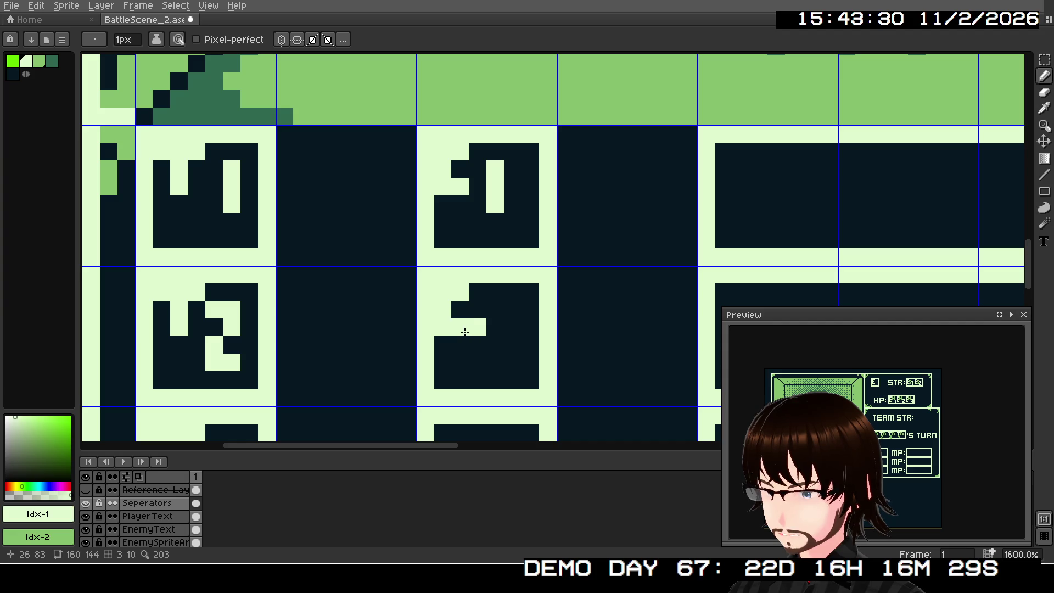
{"action": "key", "text": "ctrl+z"}
{"action": "left_click", "coordinate": [405, 305], "text": "alt"}
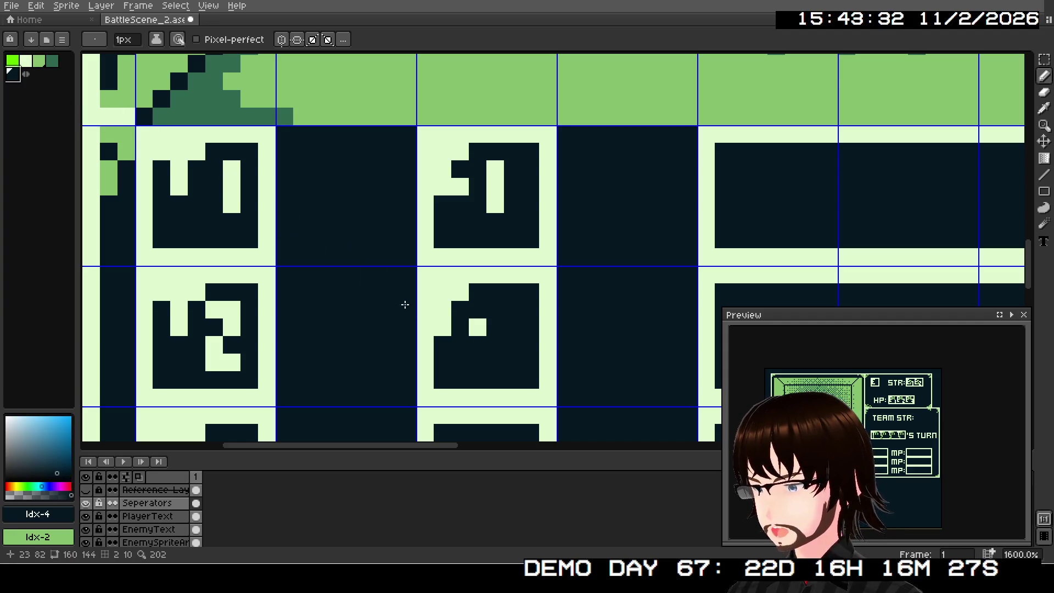
{"action": "left_click", "coordinate": [25, 61]}
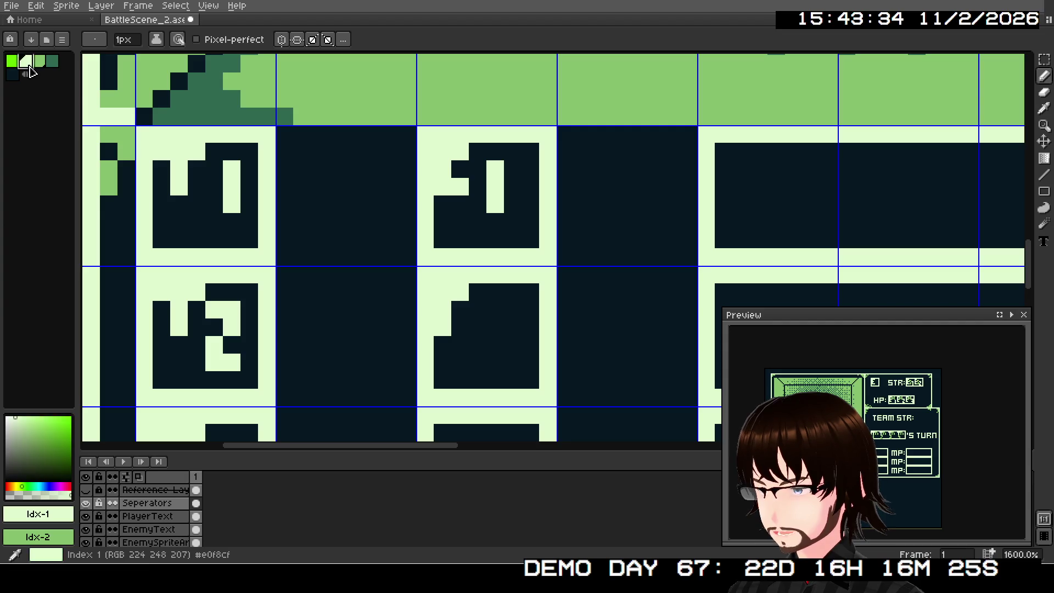
{"action": "left_click", "coordinate": [460, 328]}
{"action": "mouse_move", "coordinate": [495, 308]}
{"action": "left_mouse_down"}
{"action": "mouse_move", "coordinate": [512, 308]}
{"action": "mouse_move", "coordinate": [495, 345]}
{"action": "mouse_move", "coordinate": [505, 360]}
{"action": "left_mouse_up"}
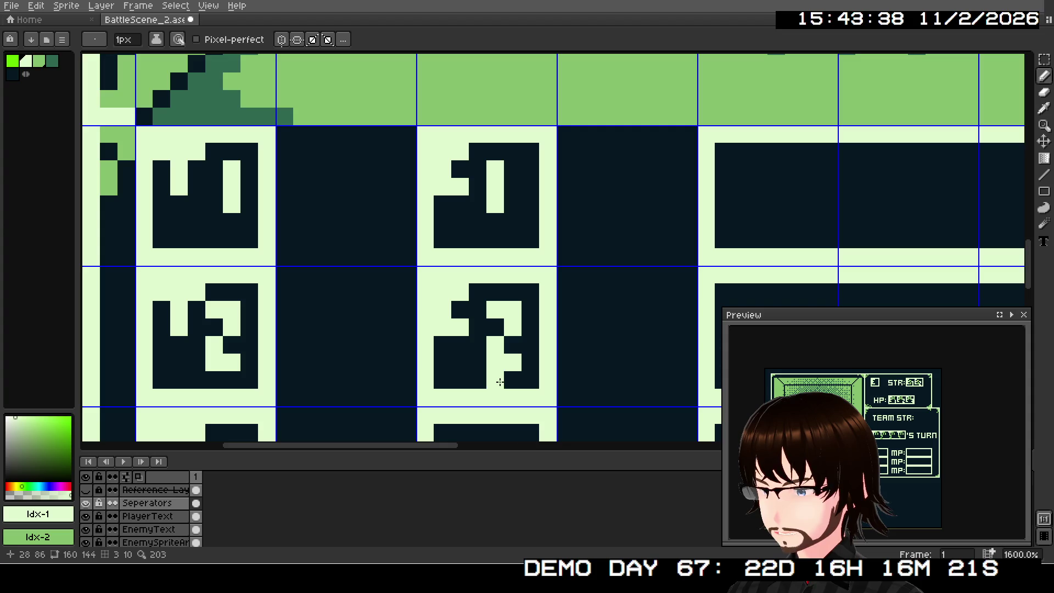
Draw the light numeral 3 in the third slot-number box
{"action": "scroll", "coordinate": [494, 372], "scroll_direction": "down", "scroll_amount": 5}
{"action": "left_click", "coordinate": [476, 271]}
{"action": "left_click", "coordinate": [462, 267]}
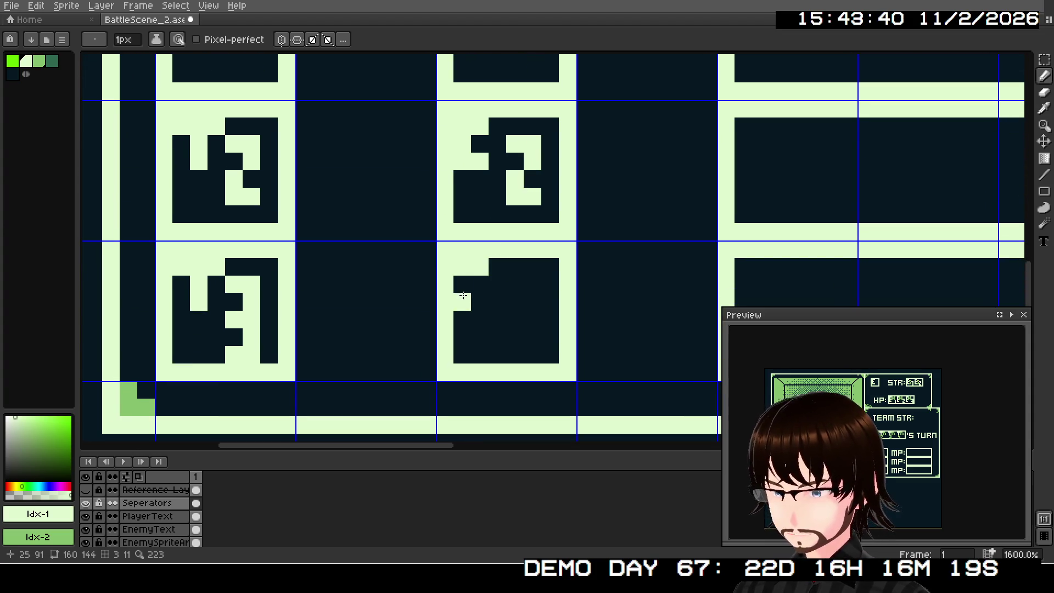
{"action": "left_click", "coordinate": [479, 302]}
{"action": "left_click", "coordinate": [519, 309]}
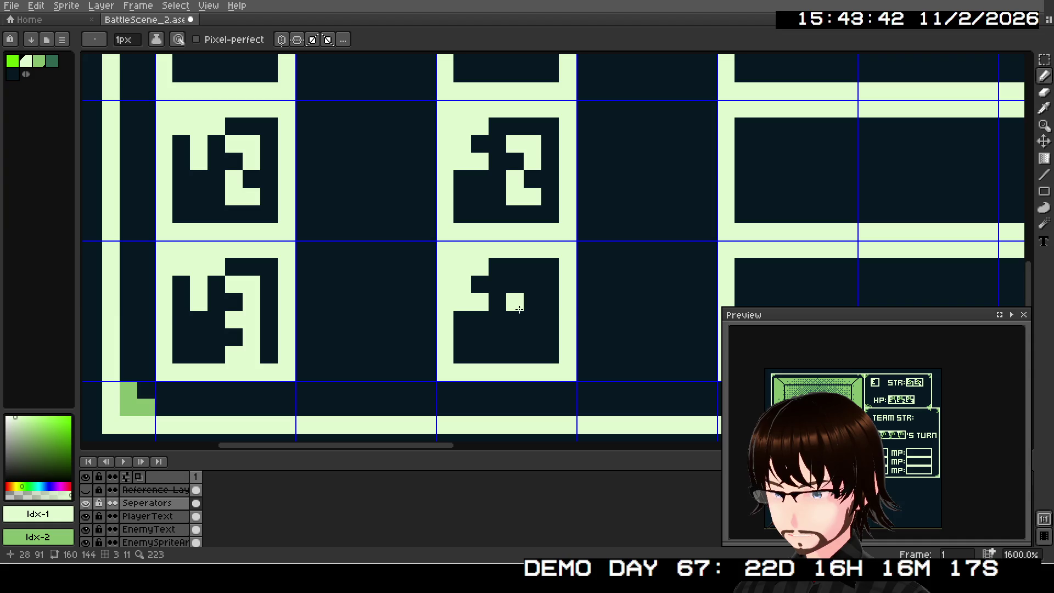
{"action": "left_click", "coordinate": [518, 287]}
{"action": "left_click", "coordinate": [534, 301]}
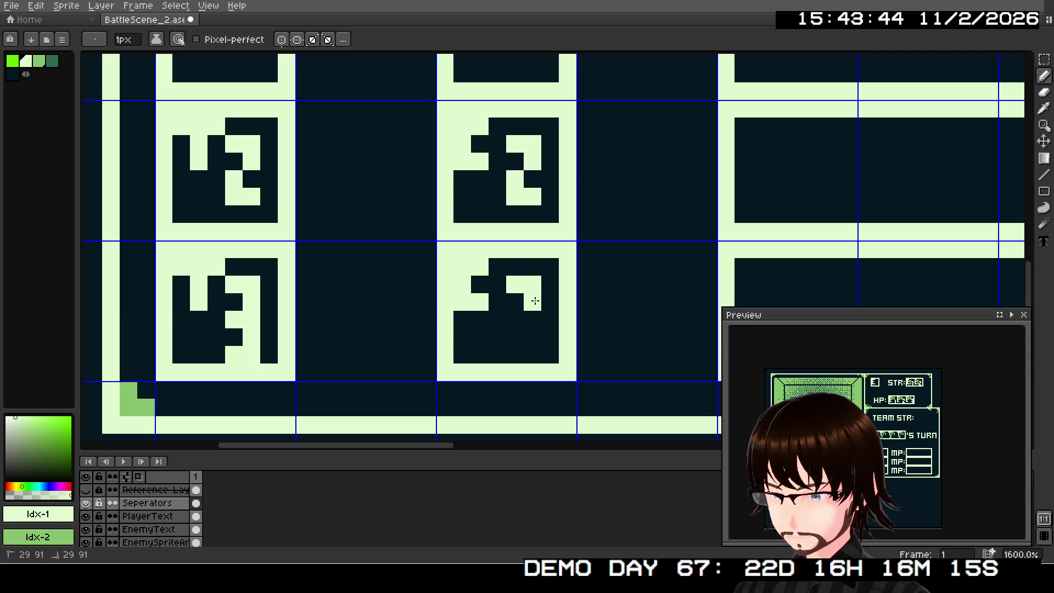
{"action": "left_click", "coordinate": [515, 319]}
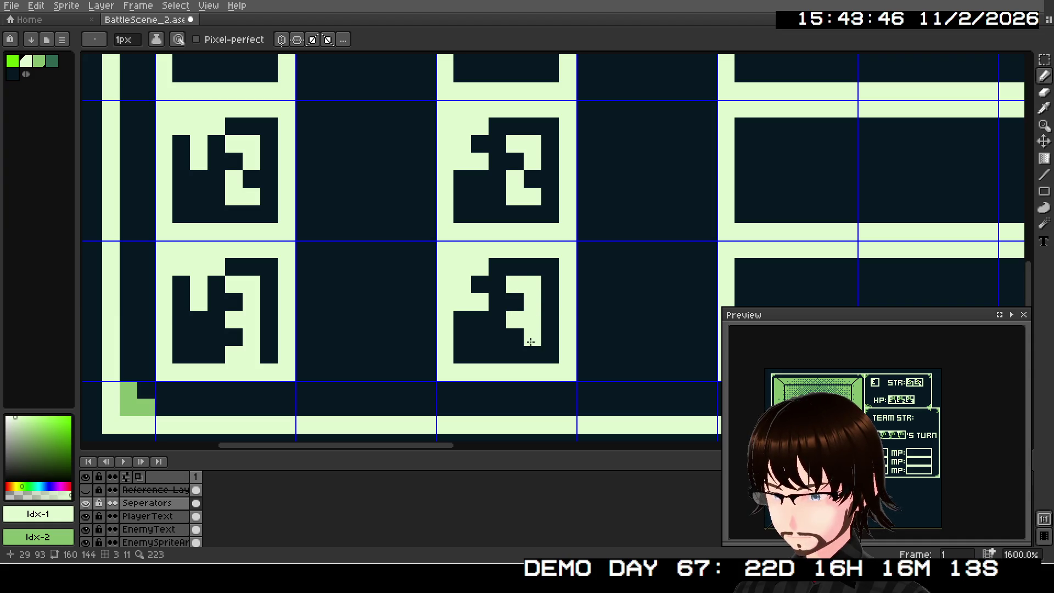
{"action": "scroll", "coordinate": [592, 273], "scroll_direction": "down", "scroll_amount": 4}
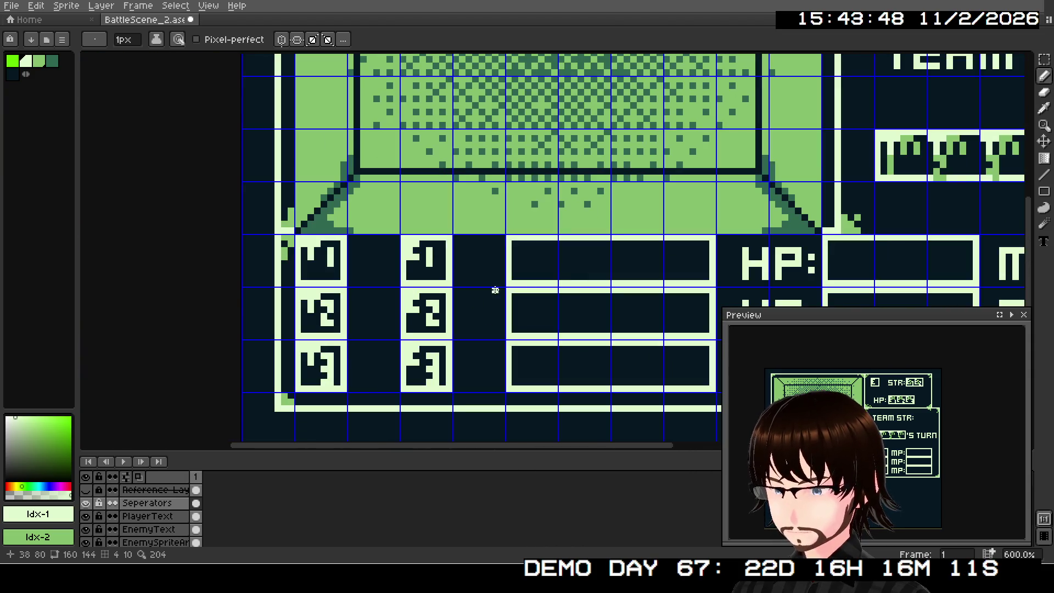
Paint the first green glyph in the name box with a light tail below it
{"action": "scroll", "coordinate": [486, 266], "scroll_direction": "up", "scroll_amount": 3}
{"action": "left_click", "coordinate": [466, 235]}
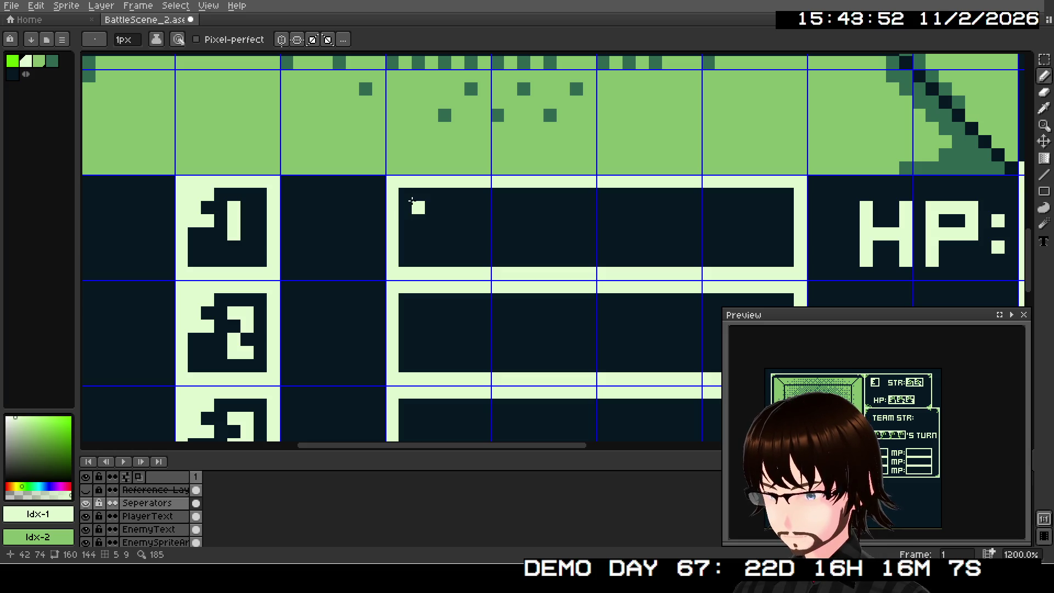
{"action": "scroll", "coordinate": [410, 201], "scroll_direction": "up", "scroll_amount": 3}
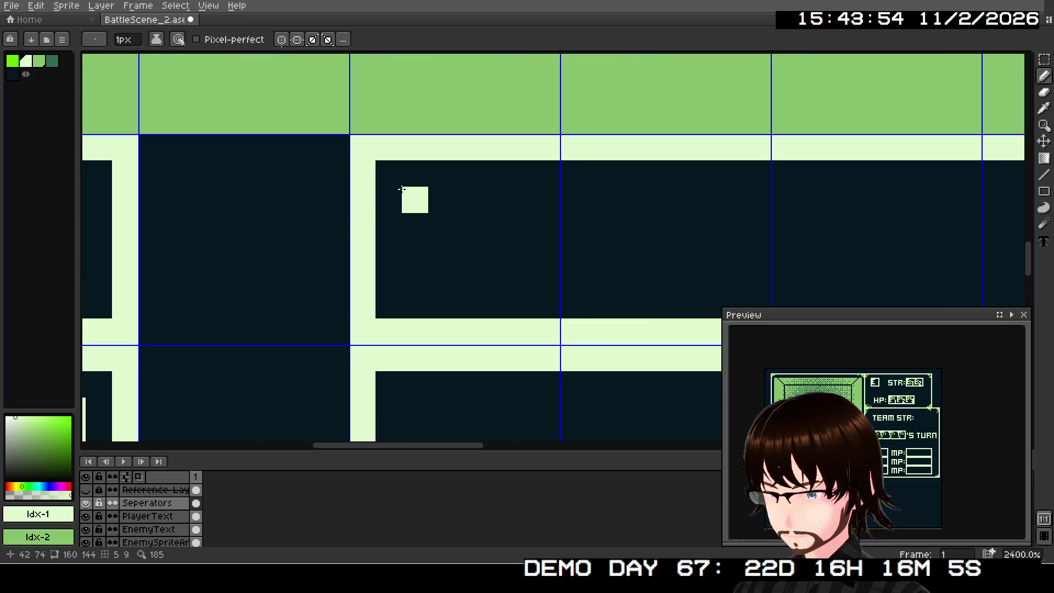
{"action": "left_click_drag", "start_coordinate": [388, 174], "coordinate": [402, 203]}
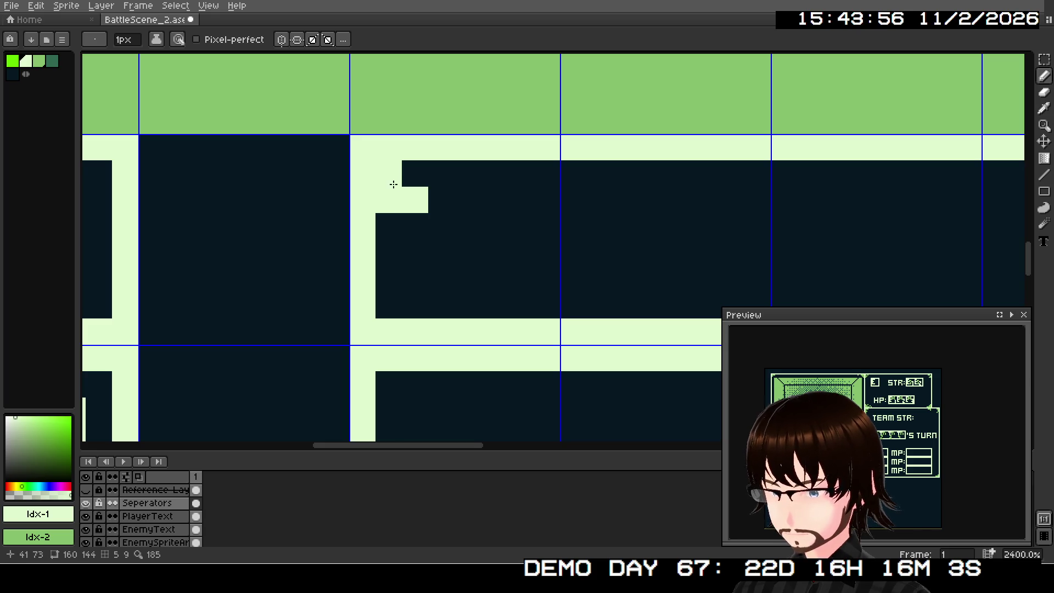
{"action": "key", "text": "ctrl+z"}
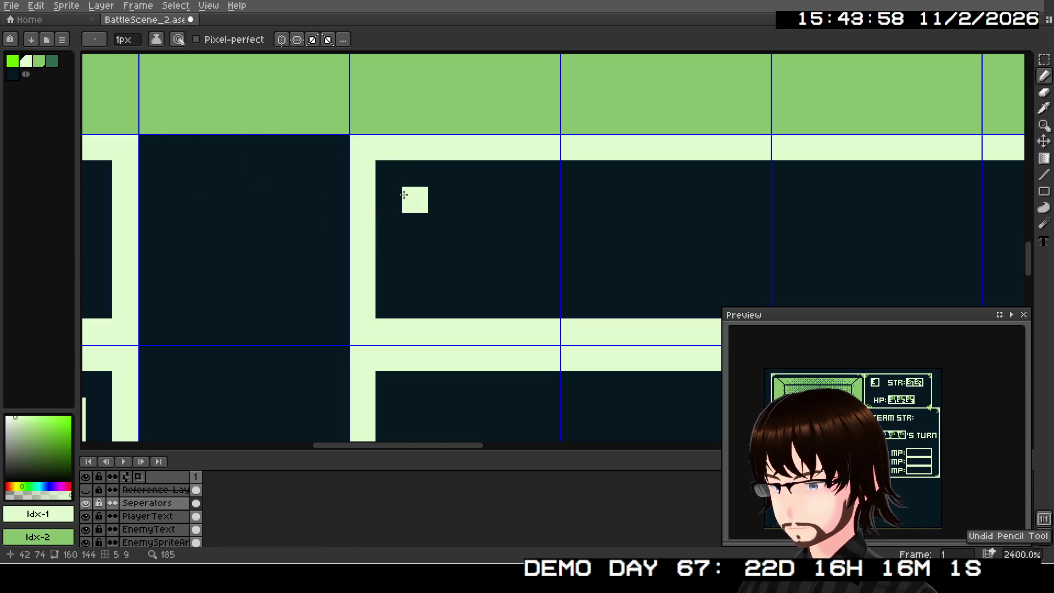
{"action": "left_click_drag", "start_coordinate": [388, 176], "coordinate": [393, 225]}
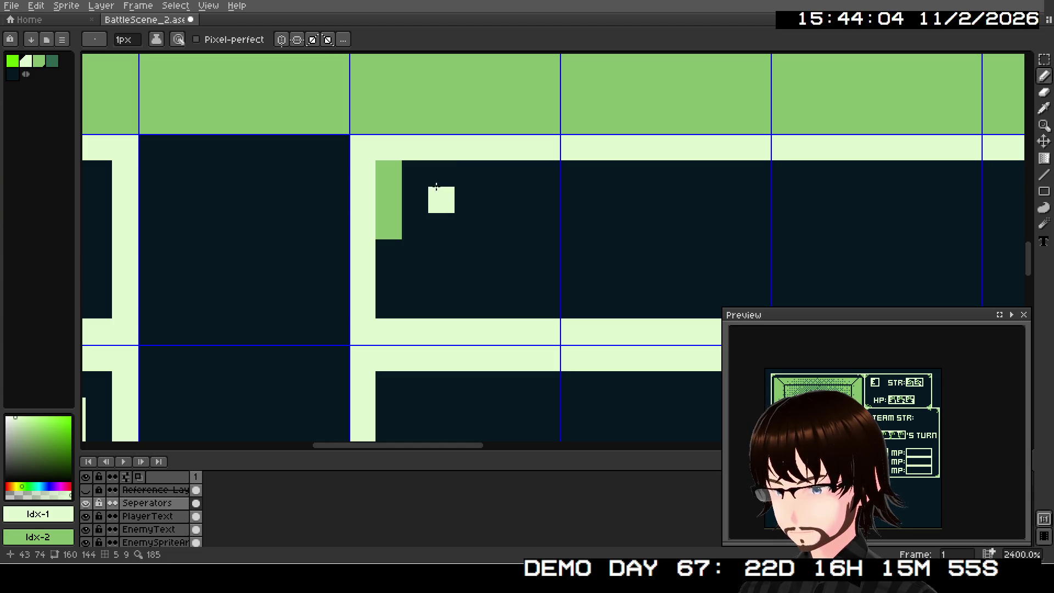
{"action": "left_click_drag", "start_coordinate": [441, 172], "coordinate": [439, 222]}
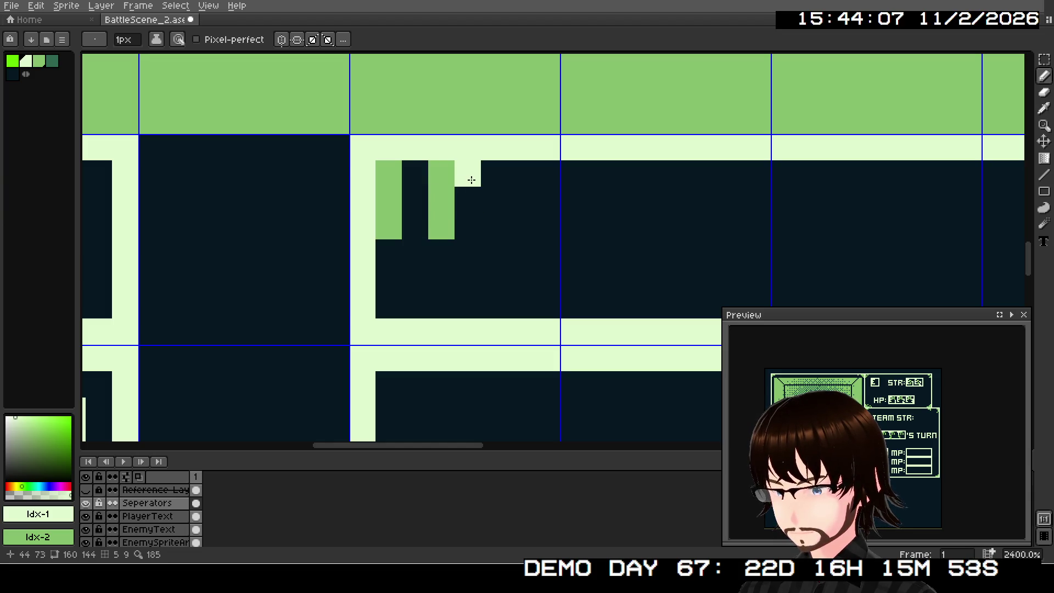
{"action": "left_click", "coordinate": [471, 180]}
{"action": "left_click_drag", "start_coordinate": [488, 197], "coordinate": [489, 219]}
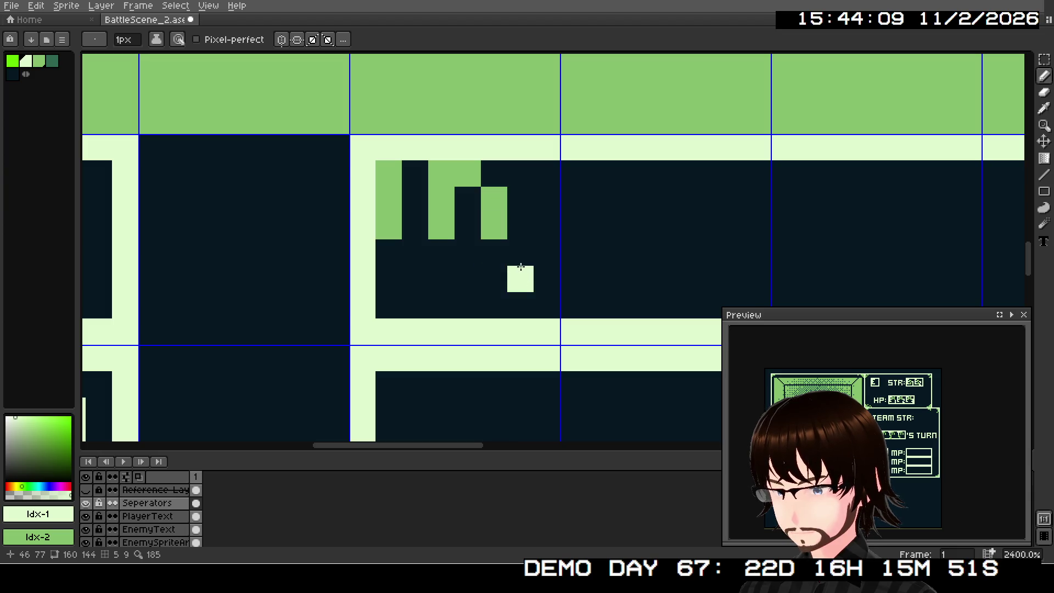
{"action": "left_click_drag", "start_coordinate": [520, 253], "coordinate": [524, 305]}
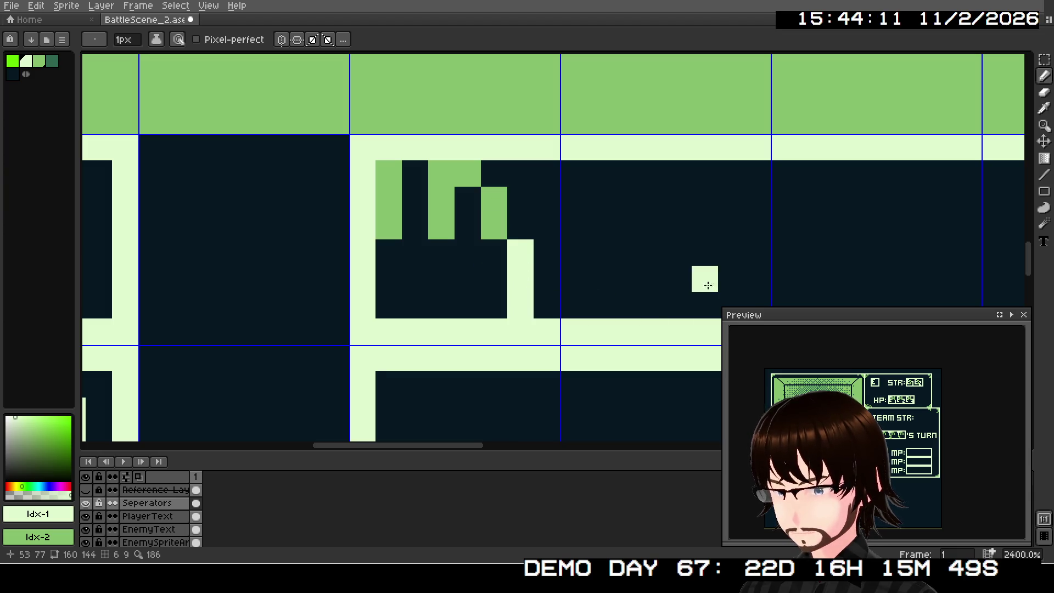
Paint the second and third green name glyphs beside the first
{"action": "left_click_drag", "start_coordinate": [708, 285], "coordinate": [541, 315]}
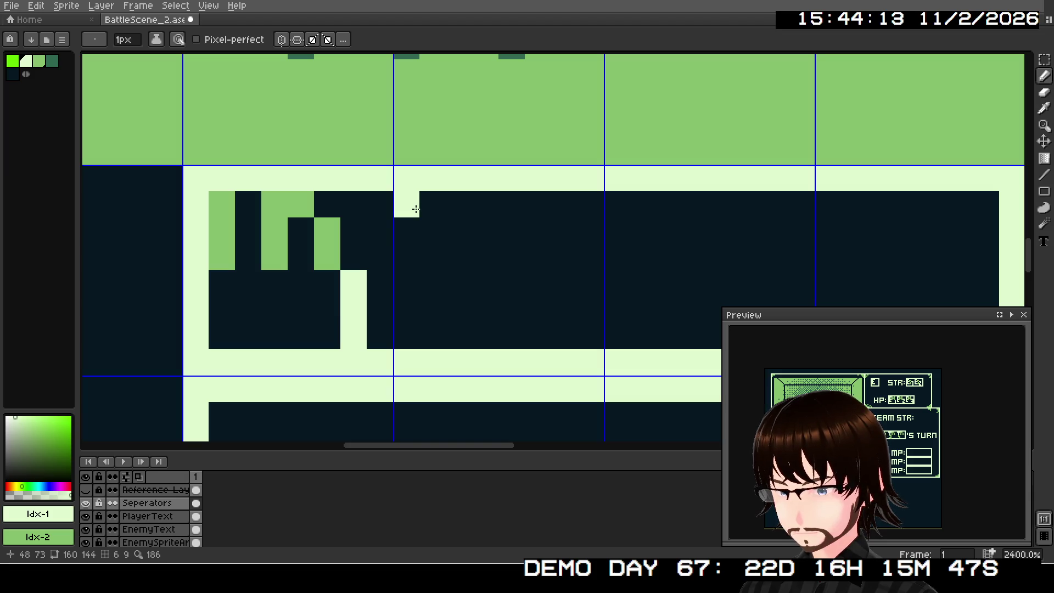
{"action": "left_click_drag", "start_coordinate": [415, 209], "coordinate": [414, 253]}
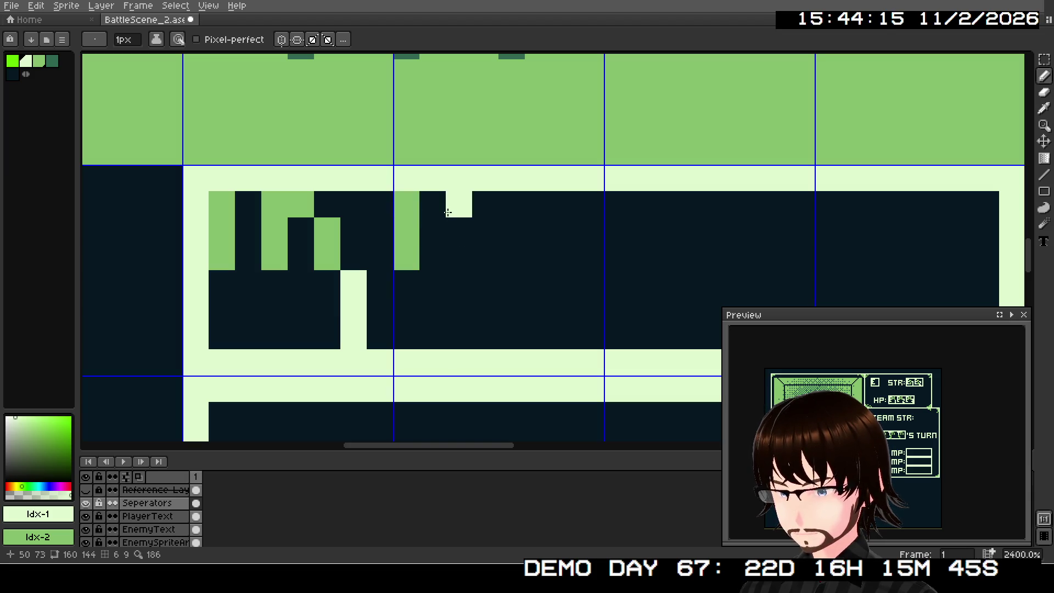
{"action": "left_click_drag", "start_coordinate": [462, 211], "coordinate": [456, 242]}
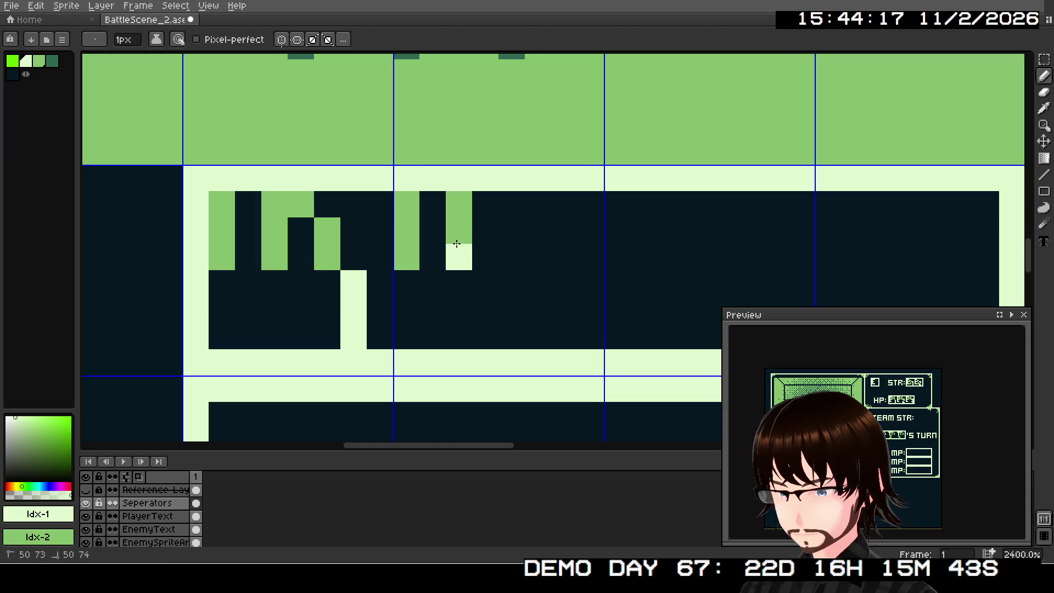
{"action": "right_click", "coordinate": [479, 207]}
{"action": "right_click", "coordinate": [511, 228]}
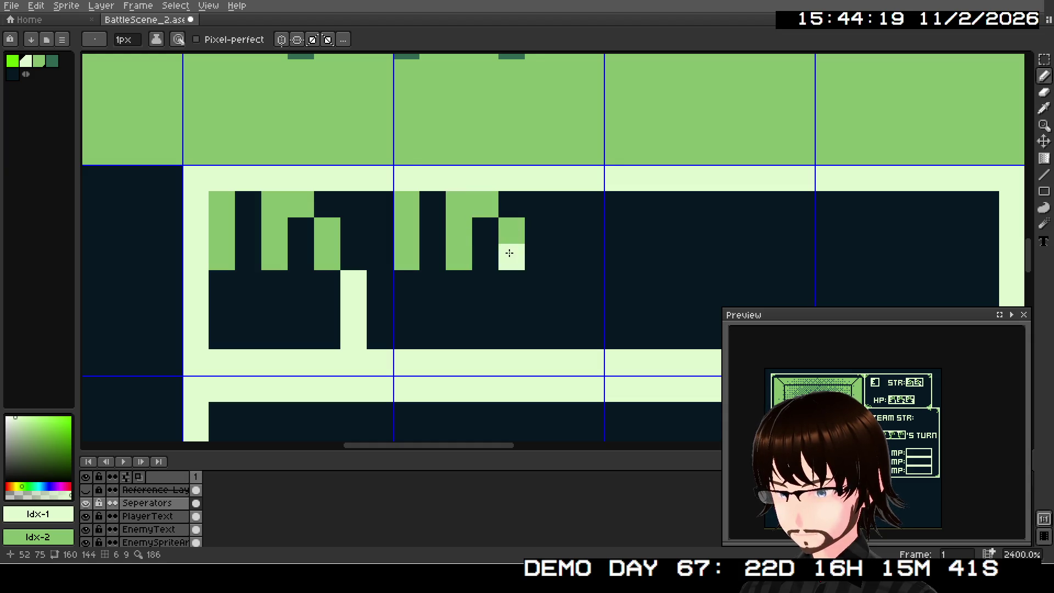
{"action": "right_click", "coordinate": [509, 252]}
{"action": "scroll", "coordinate": [571, 273], "scroll_direction": "right", "scroll_amount": 5}
{"action": "right_click", "coordinate": [487, 217]}
{"action": "right_click", "coordinate": [487, 244]}
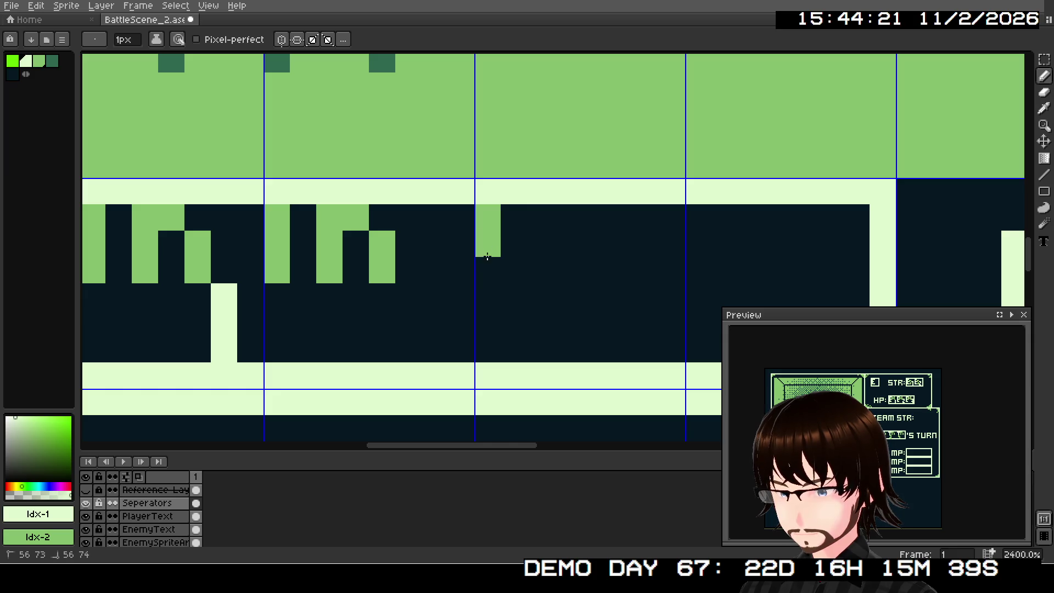
{"action": "right_click", "coordinate": [487, 270]}
{"action": "right_click", "coordinate": [540, 217]}
{"action": "right_click", "coordinate": [540, 244]}
{"action": "right_click", "coordinate": [540, 270]}
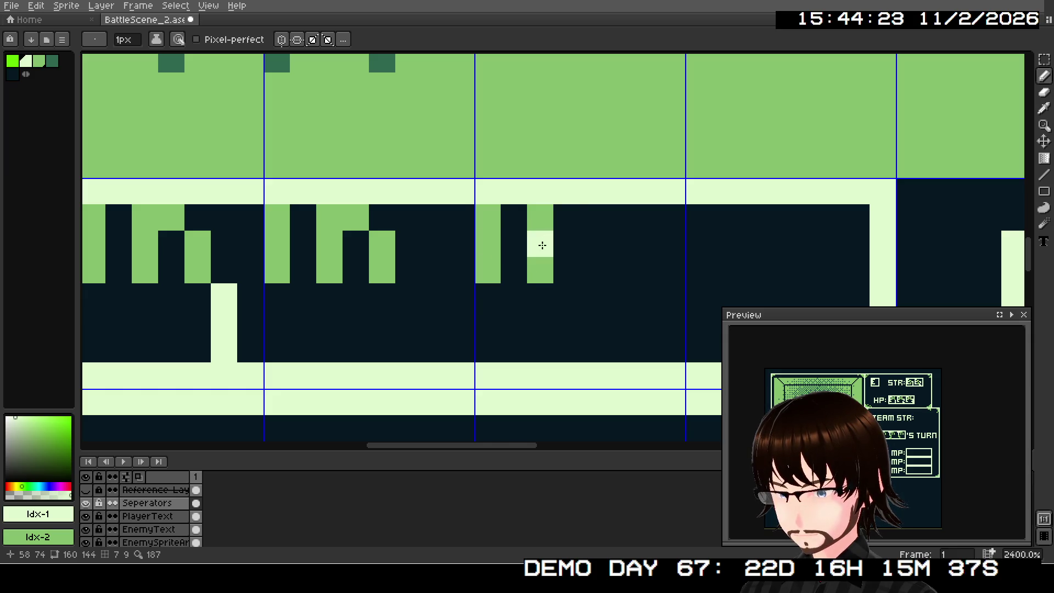
{"action": "right_click", "coordinate": [566, 217]}
{"action": "right_click", "coordinate": [592, 244]}
{"action": "right_click", "coordinate": [593, 270]}
Paint the fourth green glyph at the end of the first name box, fixing misplaced cells
{"action": "left_click_drag", "start_coordinate": [646, 295], "coordinate": [449, 284]}
{"action": "right_click", "coordinate": [512, 217]}
{"action": "right_click", "coordinate": [512, 244]}
{"action": "right_click", "coordinate": [512, 270]}
{"action": "right_click", "coordinate": [564, 218]}
{"action": "right_click", "coordinate": [564, 244]}
{"action": "right_click", "coordinate": [538, 244]}
{"action": "right_click", "coordinate": [538, 270]}
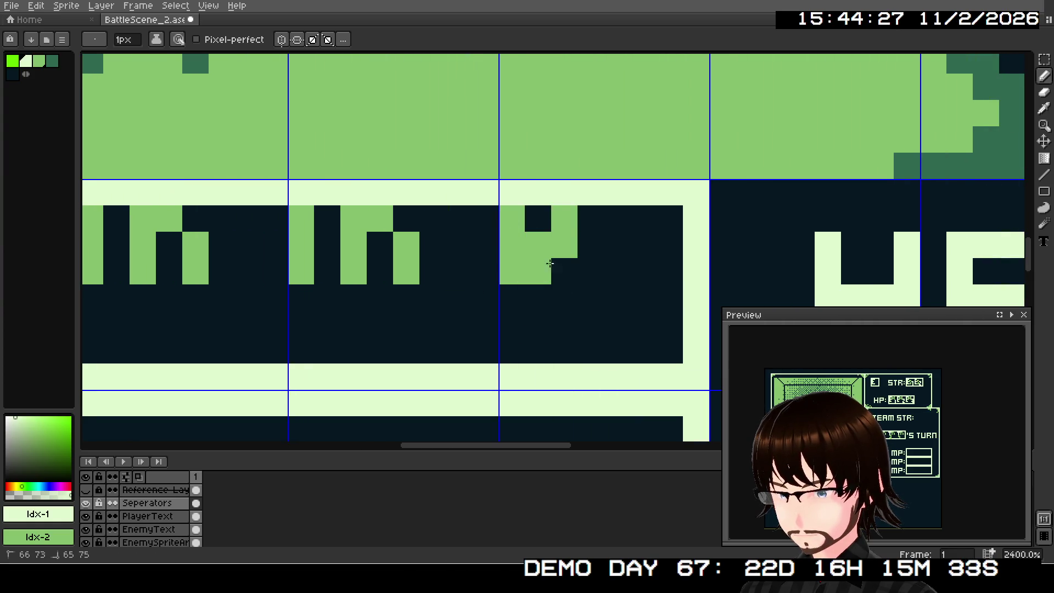
{"action": "key", "text": "ctrl+z"}
{"action": "key", "text": "ctrl+z"}
{"action": "right_click", "coordinate": [565, 217]}
{"action": "right_click", "coordinate": [564, 244]}
{"action": "right_click", "coordinate": [565, 270]}
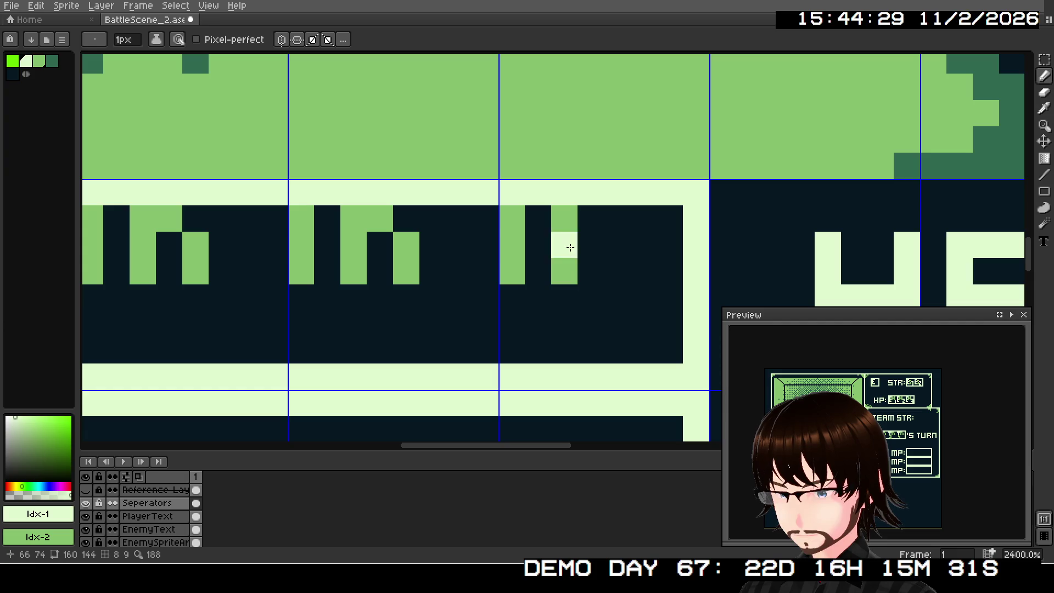
{"action": "right_click", "coordinate": [591, 218]}
{"action": "right_click", "coordinate": [616, 244]}
{"action": "right_click", "coordinate": [617, 271]}
{"action": "left_click_drag", "start_coordinate": [590, 322], "coordinate": [713, 233]}
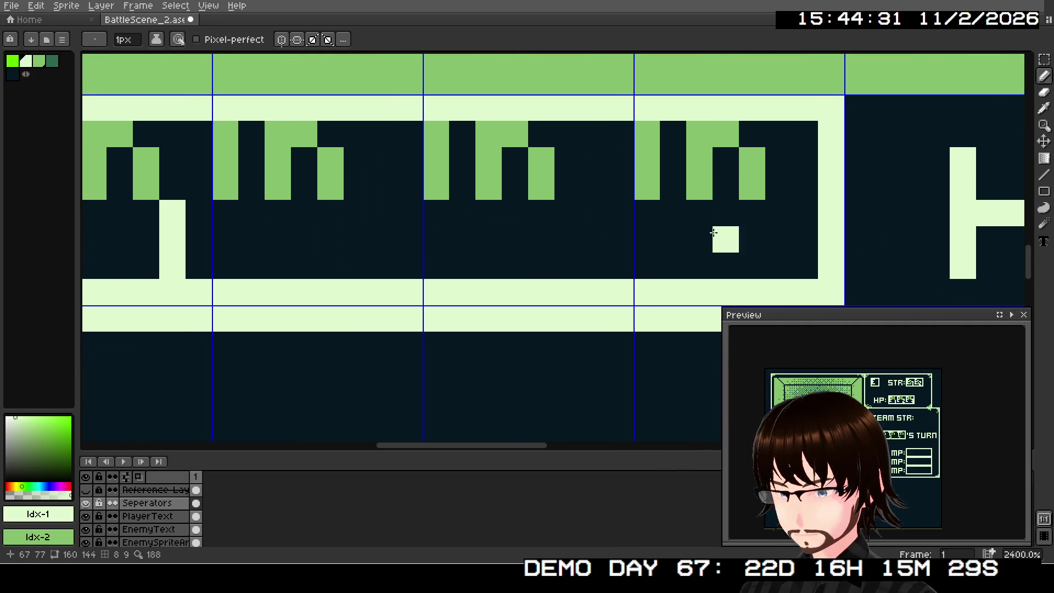
{"action": "scroll", "coordinate": [712, 232], "scroll_direction": "down", "scroll_amount": 3}
{"action": "left_click_drag", "start_coordinate": [545, 273], "coordinate": [616, 225]}
{"action": "scroll", "coordinate": [616, 226], "scroll_direction": "up", "scroll_amount": 1}
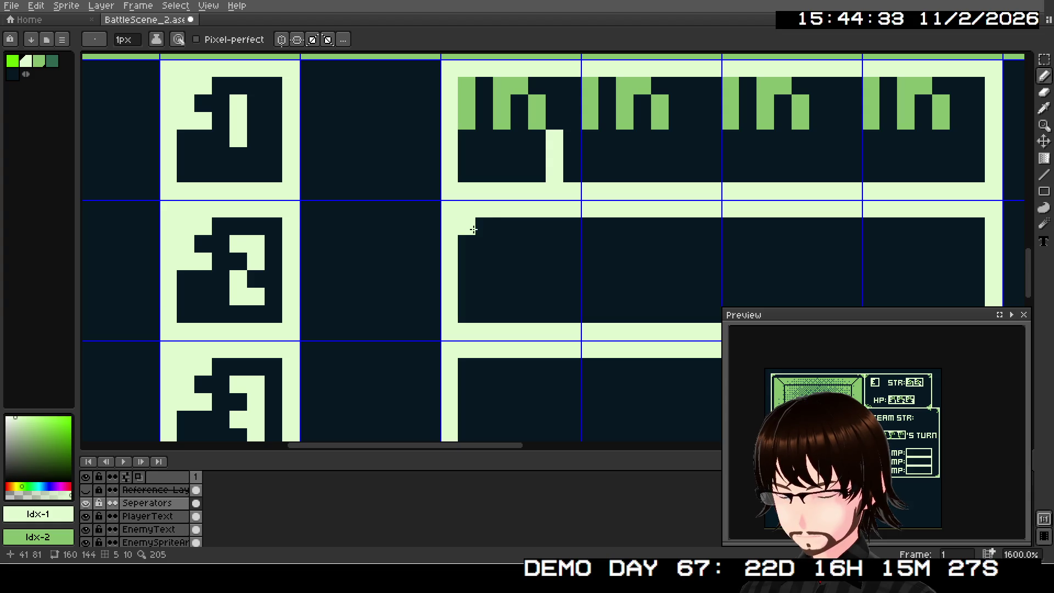
Paint the green 2 in the first row-2 name box, removing stray cells
{"action": "right_click", "coordinate": [466, 226]}
{"action": "right_click", "coordinate": [484, 226]}
{"action": "right_click", "coordinate": [484, 244]}
{"action": "right_click", "coordinate": [467, 261]}
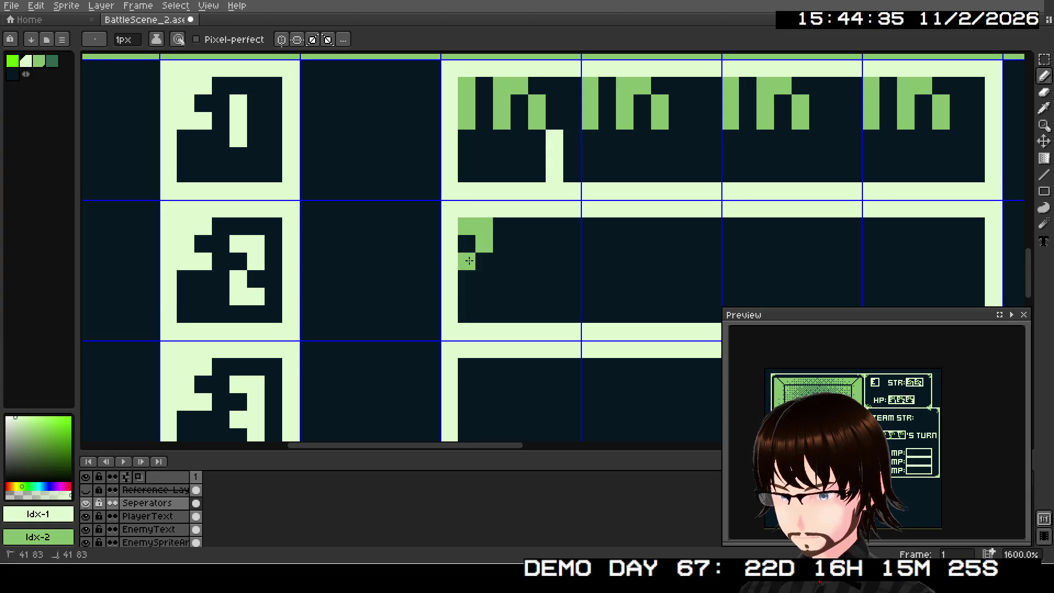
{"action": "right_click", "coordinate": [466, 279]}
{"action": "right_click", "coordinate": [484, 278]}
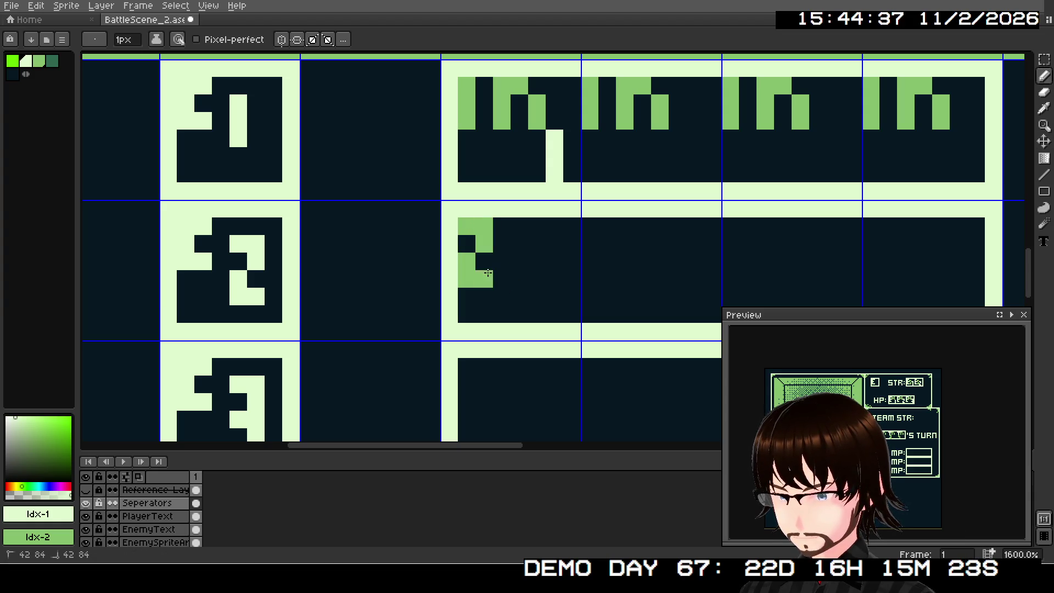
{"action": "right_click", "coordinate": [502, 244]}
{"action": "key", "text": "ctrl+z"}
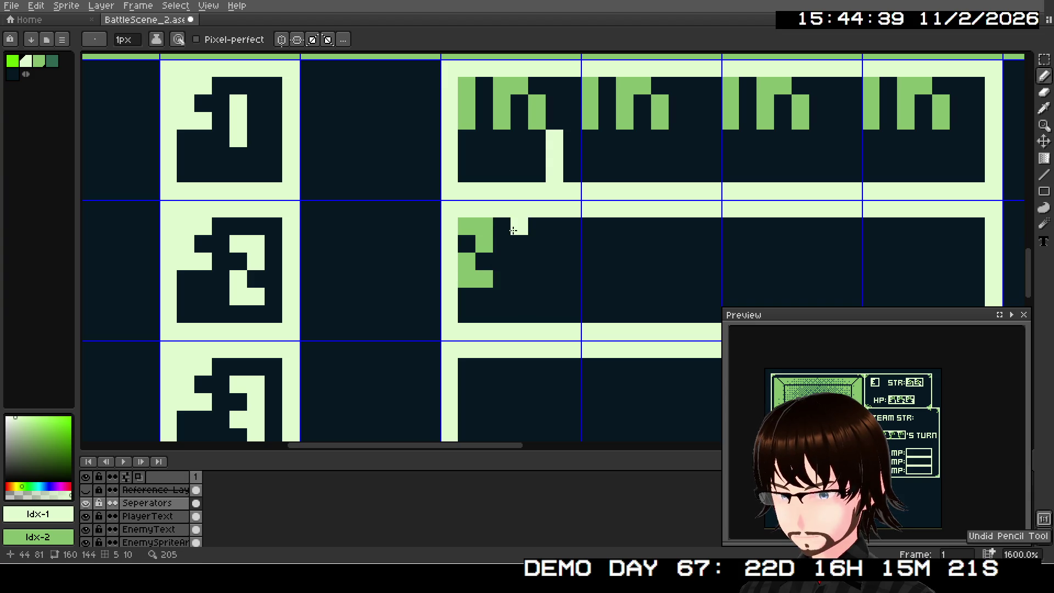
{"action": "left_click_drag", "start_coordinate": [512, 230], "coordinate": [502, 262]}
{"action": "key", "text": "ctrl+z"}
Complete the first box's green n, covering a stray pixel with the dark colour
{"action": "left_click_drag", "start_coordinate": [519, 226], "coordinate": [510, 248]}
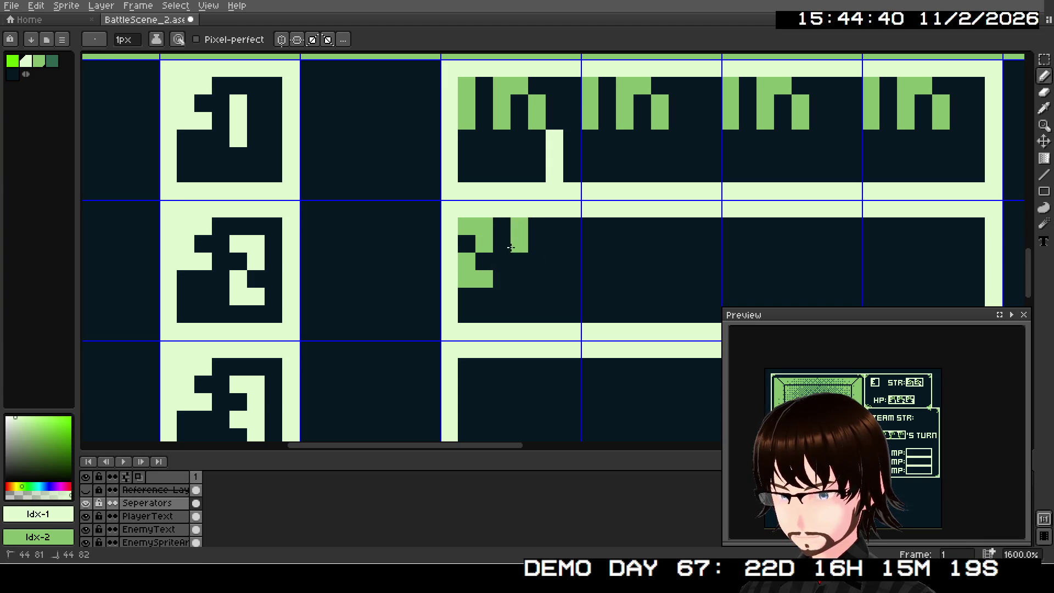
{"action": "left_click", "coordinate": [519, 279]}
{"action": "left_click", "coordinate": [537, 226]}
{"action": "left_click", "coordinate": [555, 244]}
{"action": "left_click", "coordinate": [554, 262]}
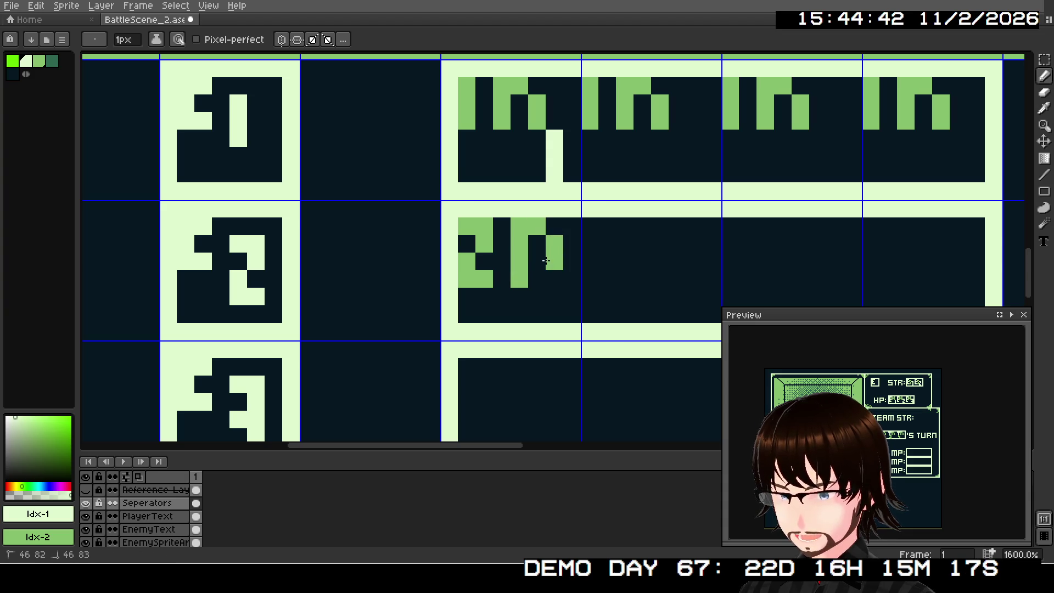
{"action": "left_click_drag", "start_coordinate": [546, 264], "coordinate": [528, 279]}
{"action": "key", "text": "ctrl+z"}
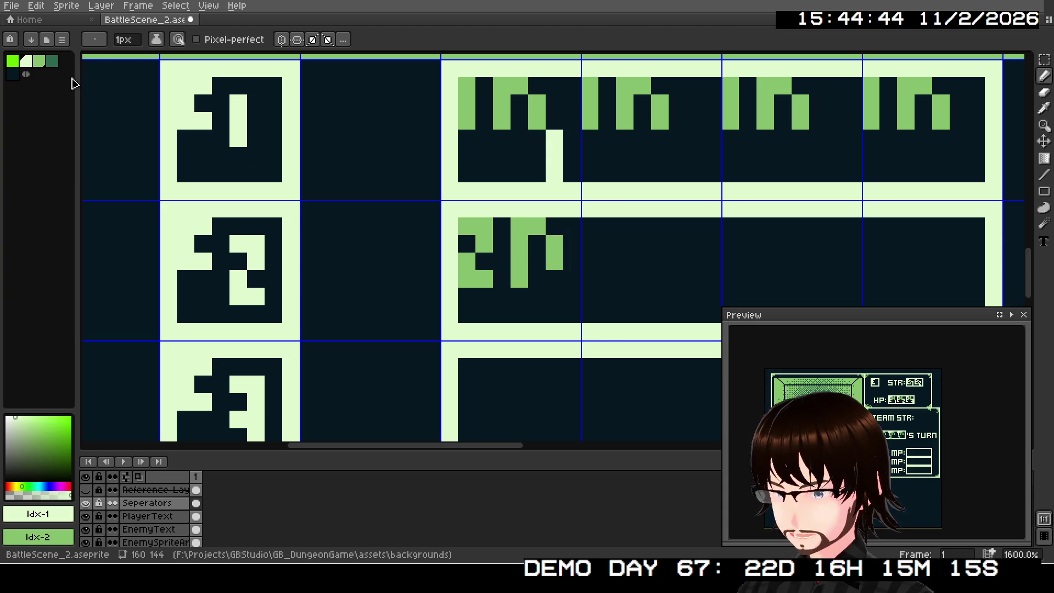
{"action": "left_click", "coordinate": [14, 78]}
{"action": "left_click", "coordinate": [519, 279]}
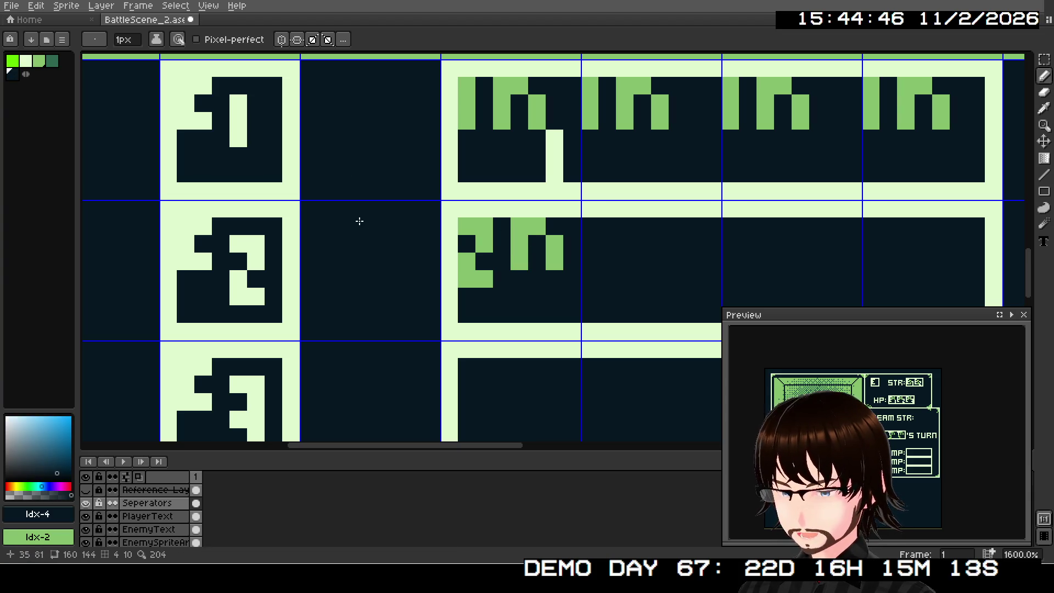
{"action": "left_click", "coordinate": [26, 60]}
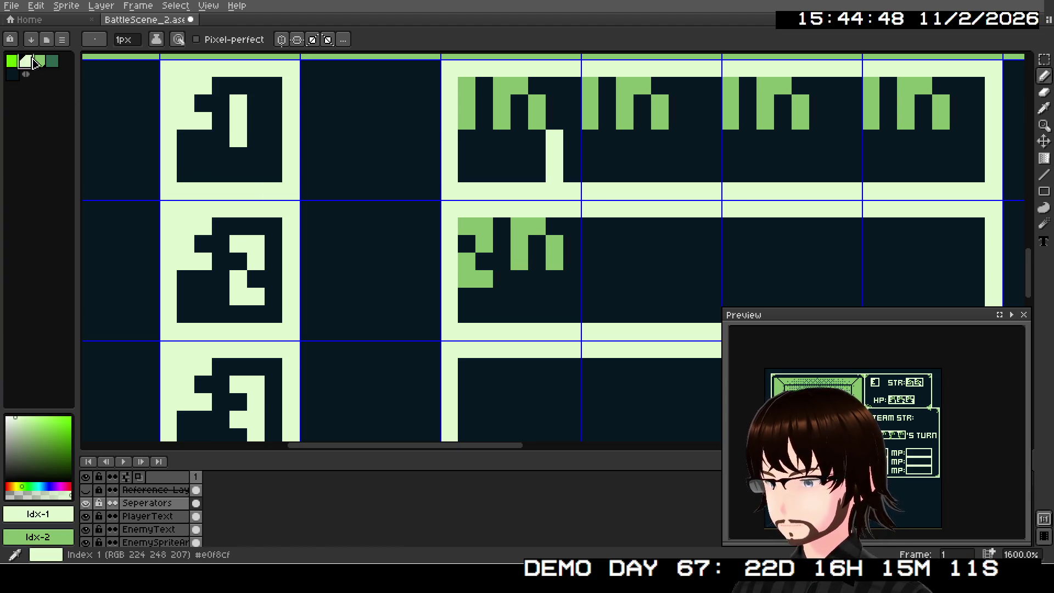
{"action": "left_click_drag", "start_coordinate": [640, 277], "coordinate": [513, 238]}
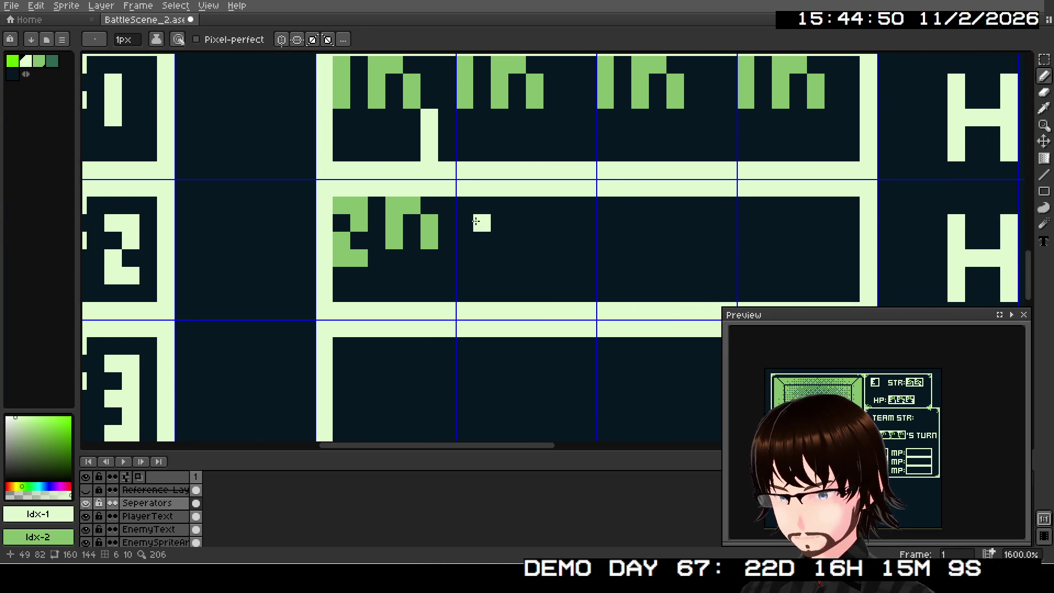
Paint the green 2n glyph in the second row-2 box
{"action": "right_click", "coordinate": [463, 198]}
{"action": "right_click", "coordinate": [482, 205]}
{"action": "right_click", "coordinate": [482, 223]}
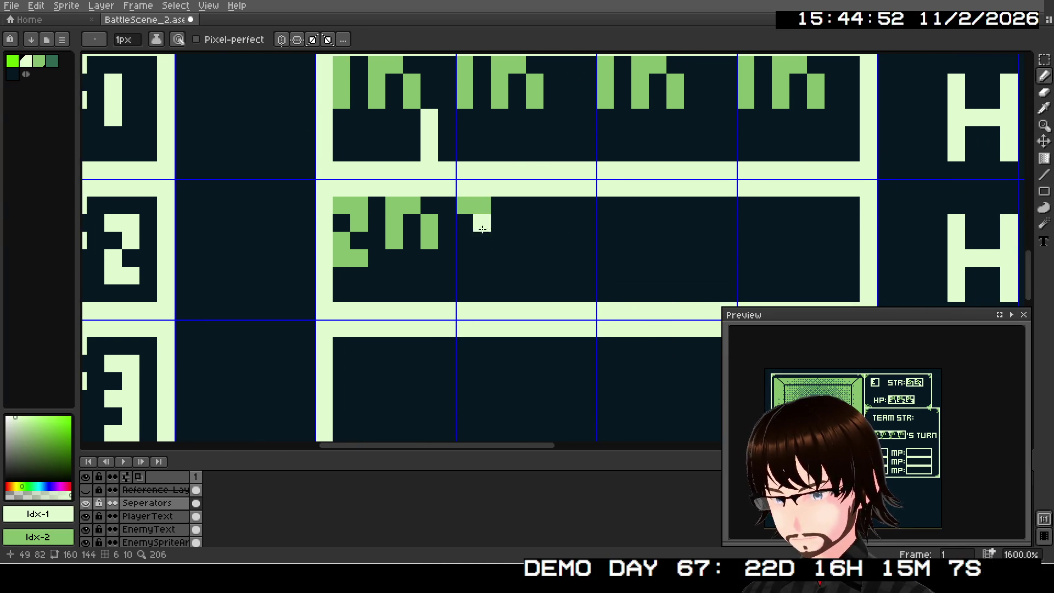
{"action": "right_click", "coordinate": [464, 240]}
{"action": "right_click", "coordinate": [464, 258]}
{"action": "right_click", "coordinate": [483, 258]}
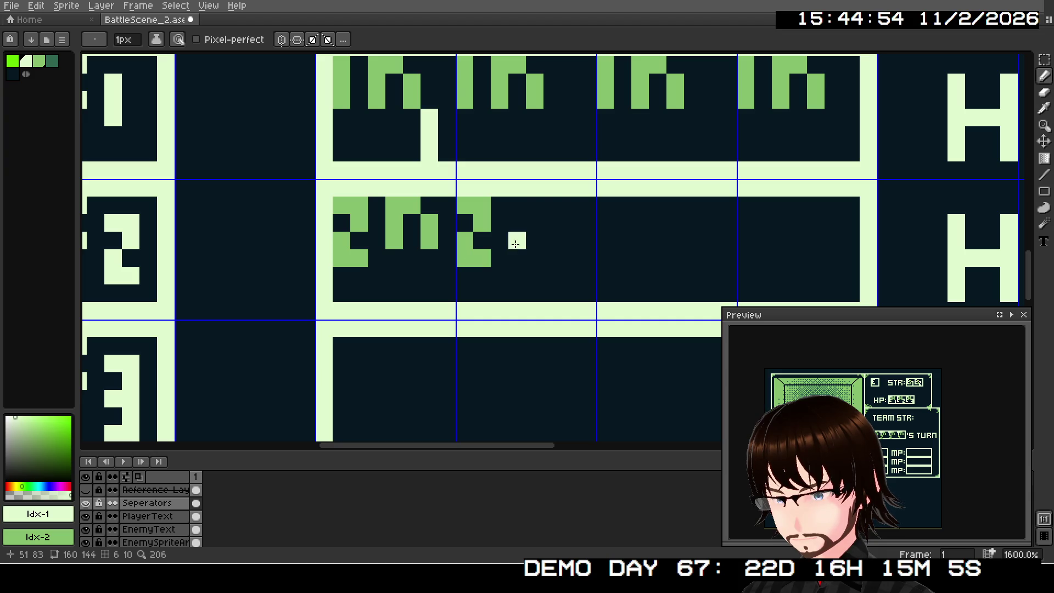
{"action": "right_click", "coordinate": [515, 205]}
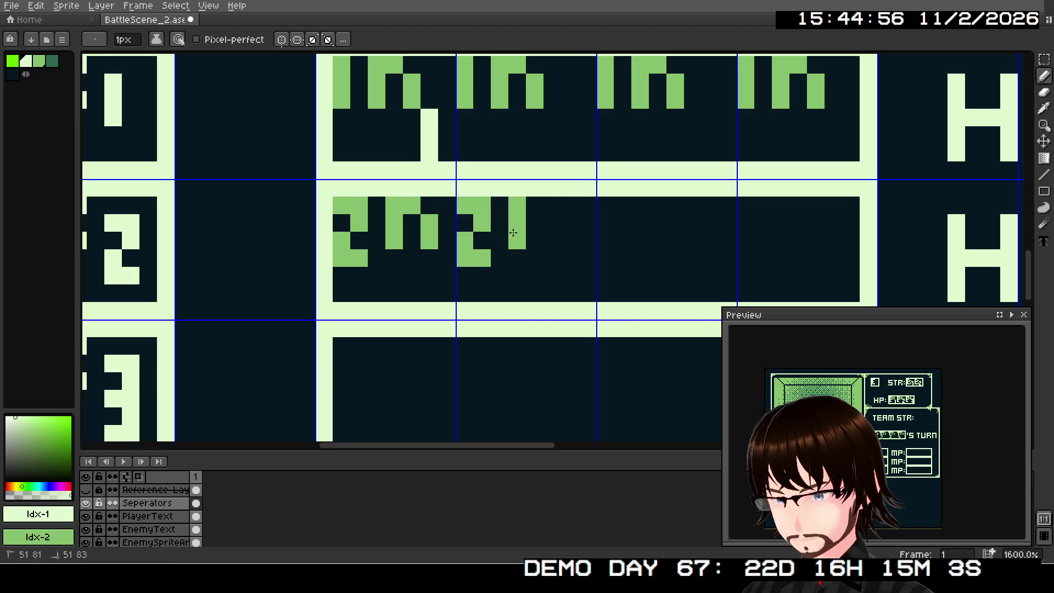
{"action": "right_click", "coordinate": [535, 205]}
{"action": "right_click", "coordinate": [552, 223]}
{"action": "right_click", "coordinate": [552, 240]}
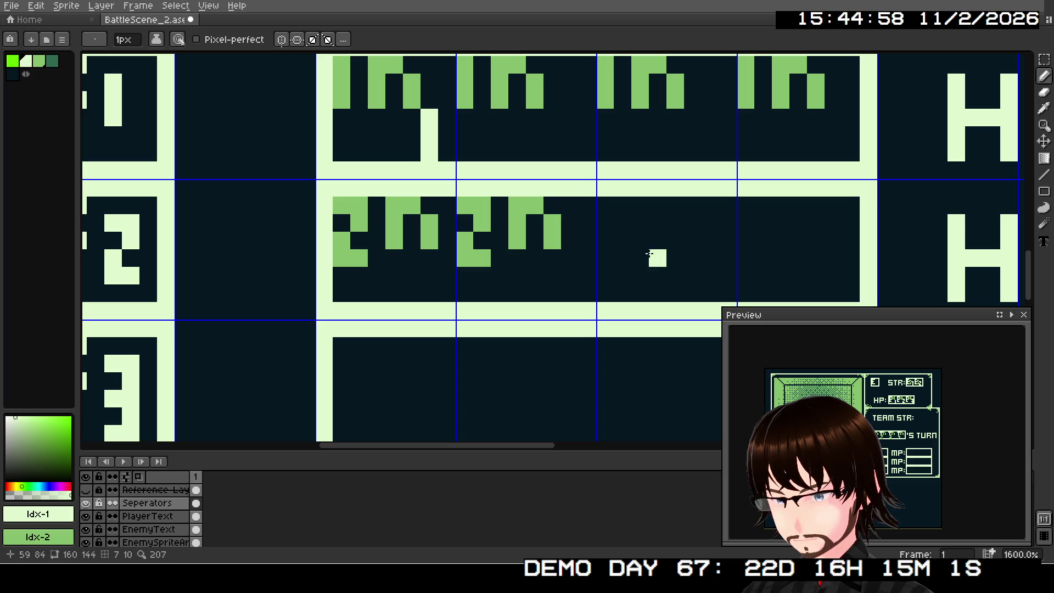
Paint the green 2n glyph in the third row-2 box
{"action": "right_click", "coordinate": [604, 205]}
{"action": "right_click", "coordinate": [622, 205]}
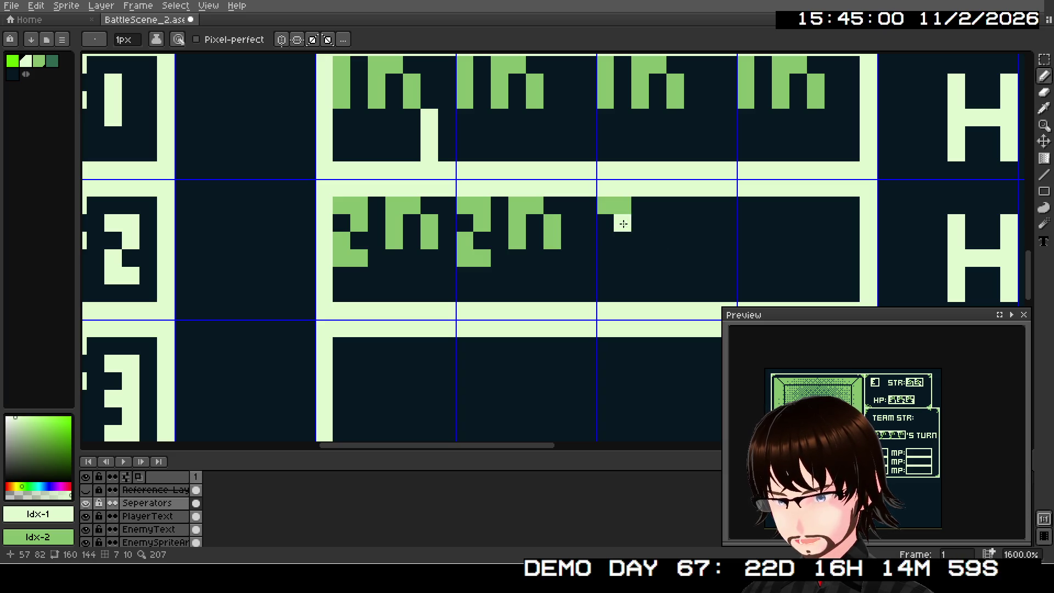
{"action": "right_click", "coordinate": [622, 223]}
{"action": "right_click", "coordinate": [604, 240]}
{"action": "right_click", "coordinate": [605, 258]}
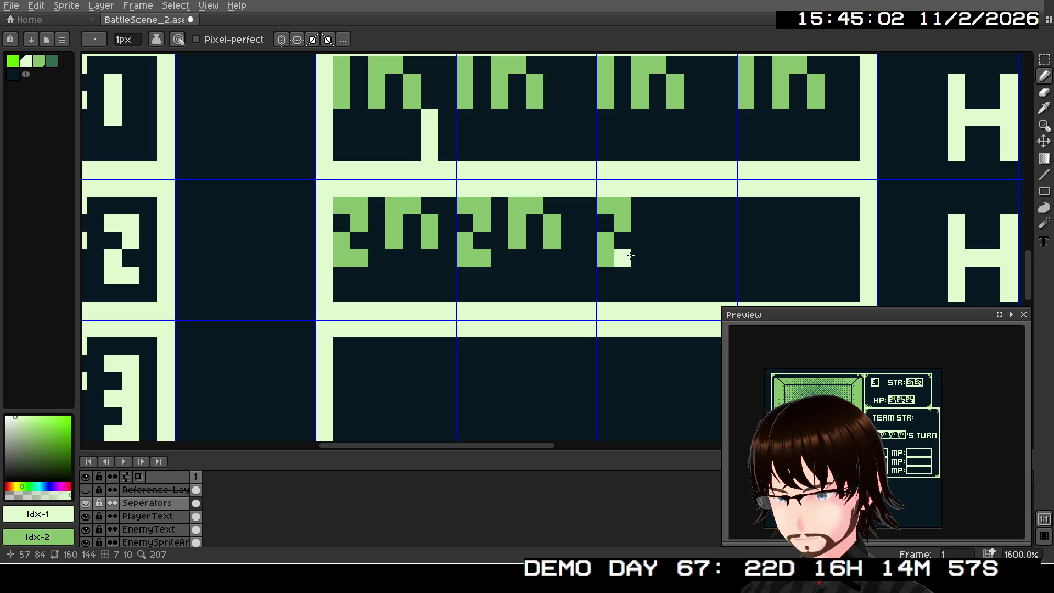
{"action": "right_click", "coordinate": [622, 258]}
{"action": "scroll", "coordinate": [647, 245], "scroll_direction": "right", "scroll_amount": 5}
{"action": "right_click", "coordinate": [541, 231]}
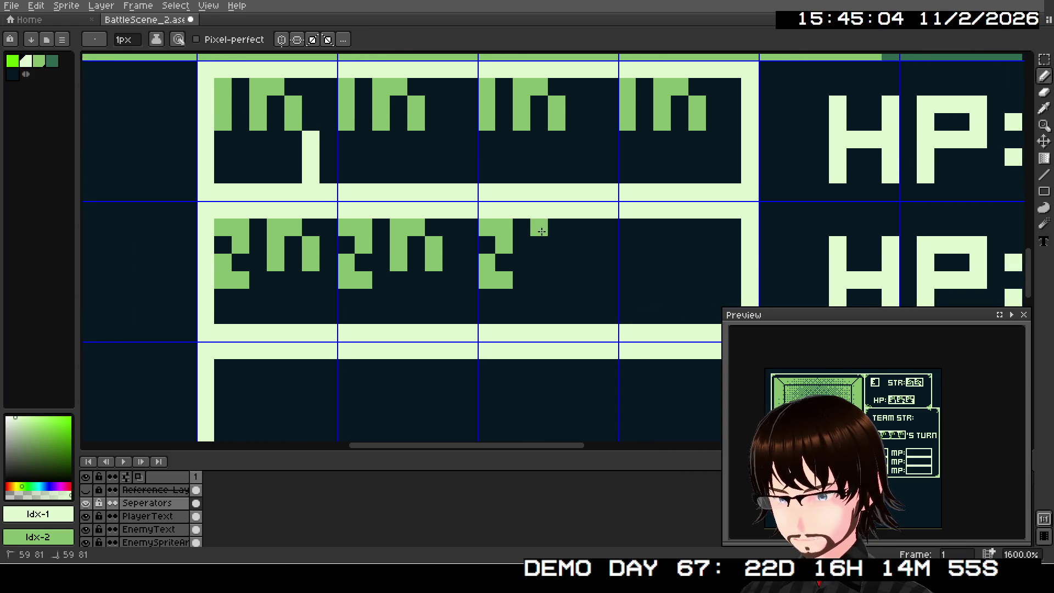
{"action": "right_click", "coordinate": [539, 263]}
{"action": "right_click", "coordinate": [557, 227]}
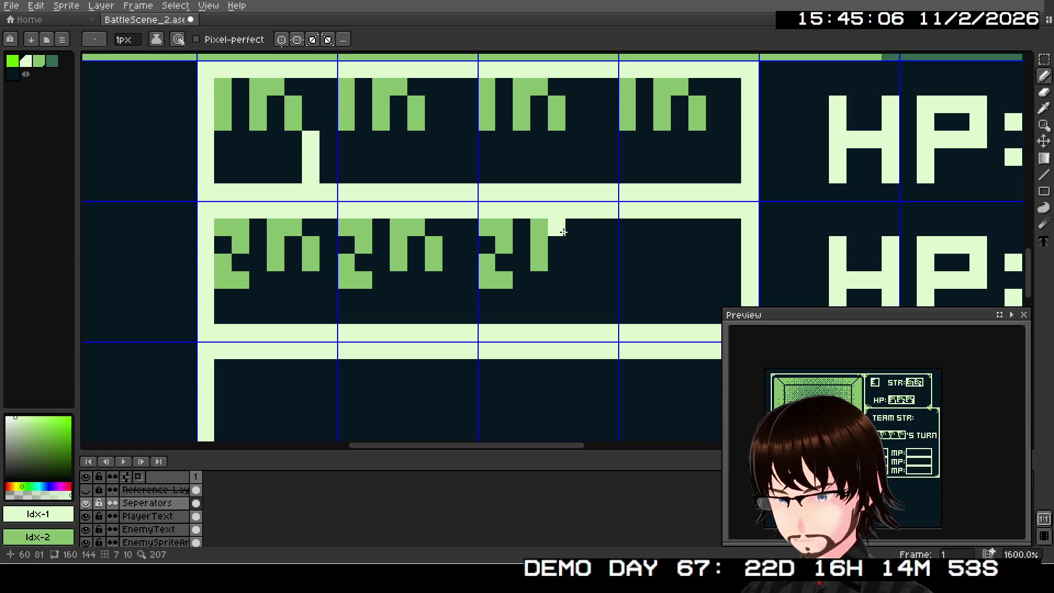
{"action": "right_click", "coordinate": [574, 245]}
{"action": "right_click", "coordinate": [574, 262]}
Paint the green 2n glyph in the fourth row-2 box
{"action": "right_click", "coordinate": [641, 229]}
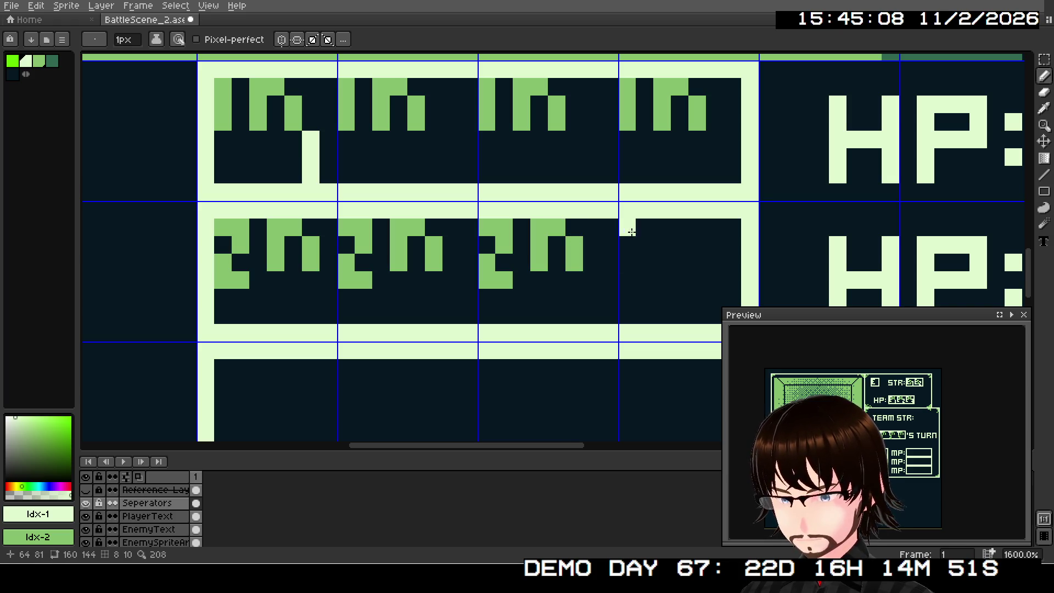
{"action": "right_click", "coordinate": [627, 227]}
{"action": "right_click", "coordinate": [645, 245]}
{"action": "right_click", "coordinate": [627, 262]}
{"action": "right_click", "coordinate": [627, 279]}
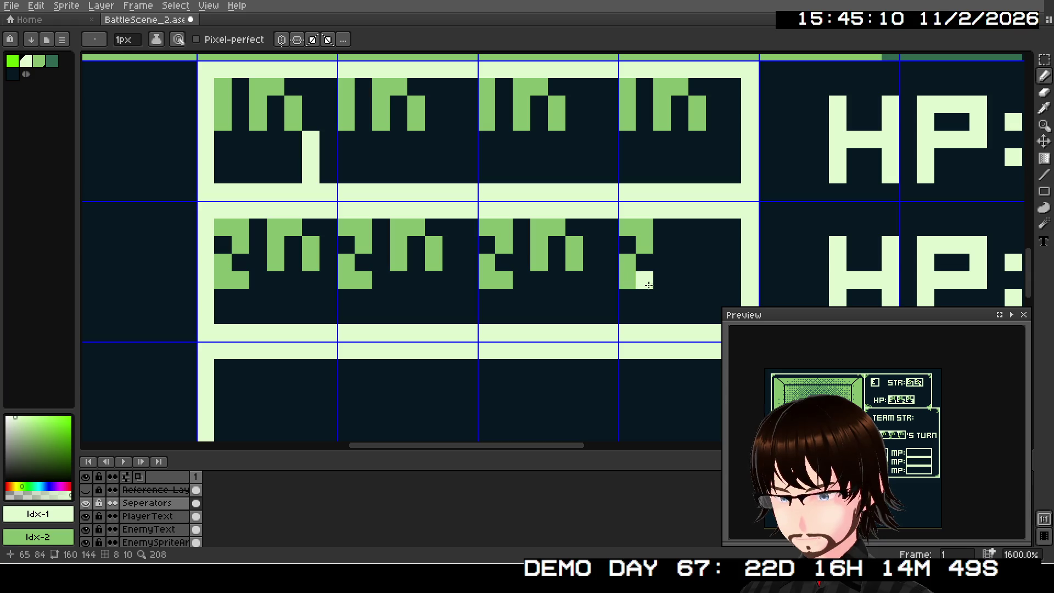
{"action": "right_click", "coordinate": [644, 280]}
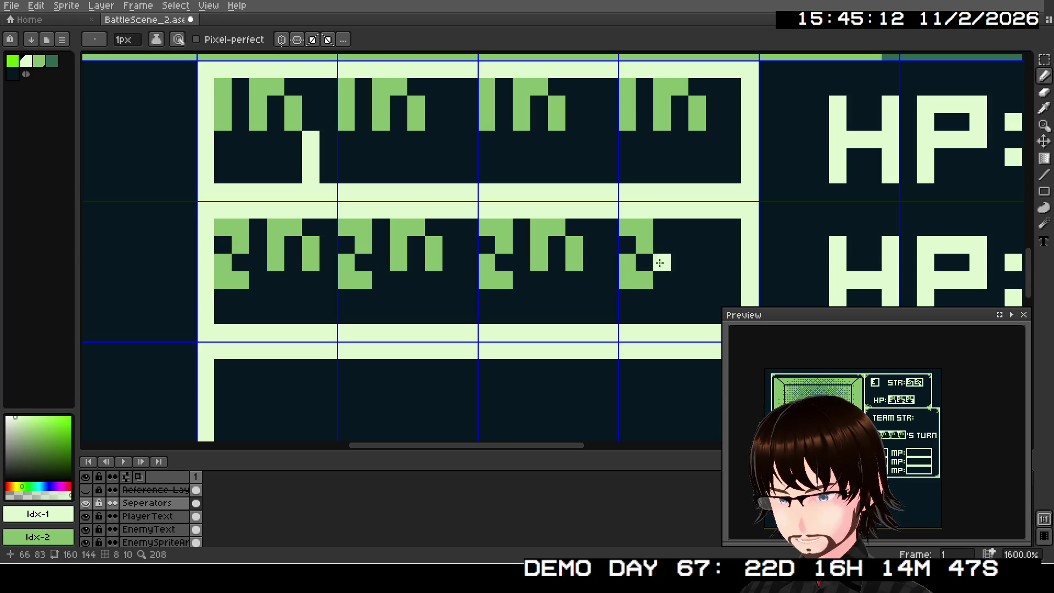
{"action": "right_click", "coordinate": [672, 227]}
{"action": "right_click", "coordinate": [672, 243]}
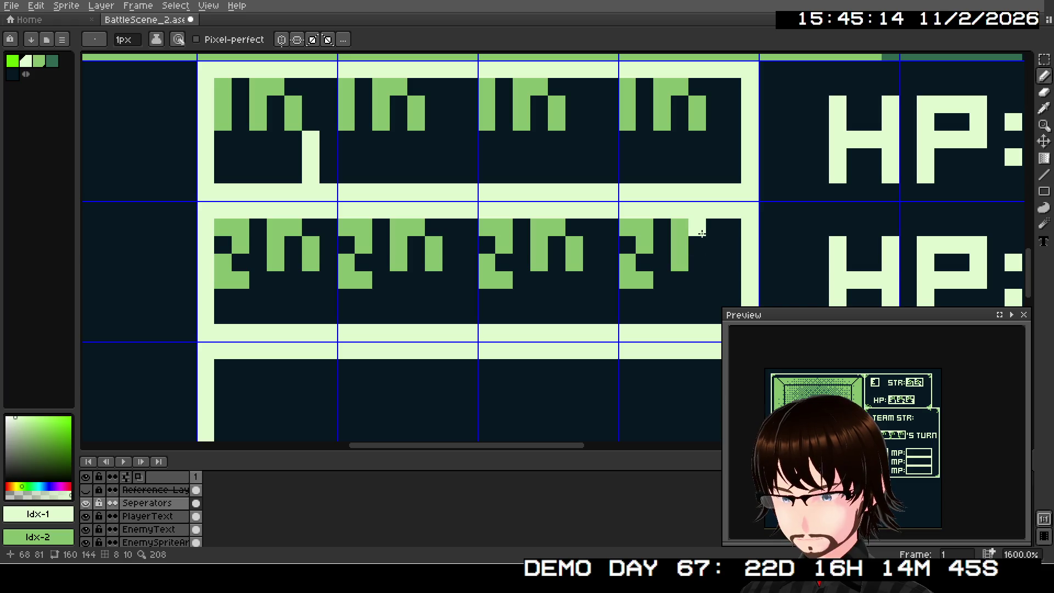
{"action": "left_click_drag", "start_coordinate": [715, 244], "coordinate": [715, 262]}
{"action": "scroll", "coordinate": [625, 274], "scroll_direction": "left", "scroll_amount": 3}
{"action": "scroll", "coordinate": [625, 274], "scroll_direction": "down", "scroll_amount": 2}
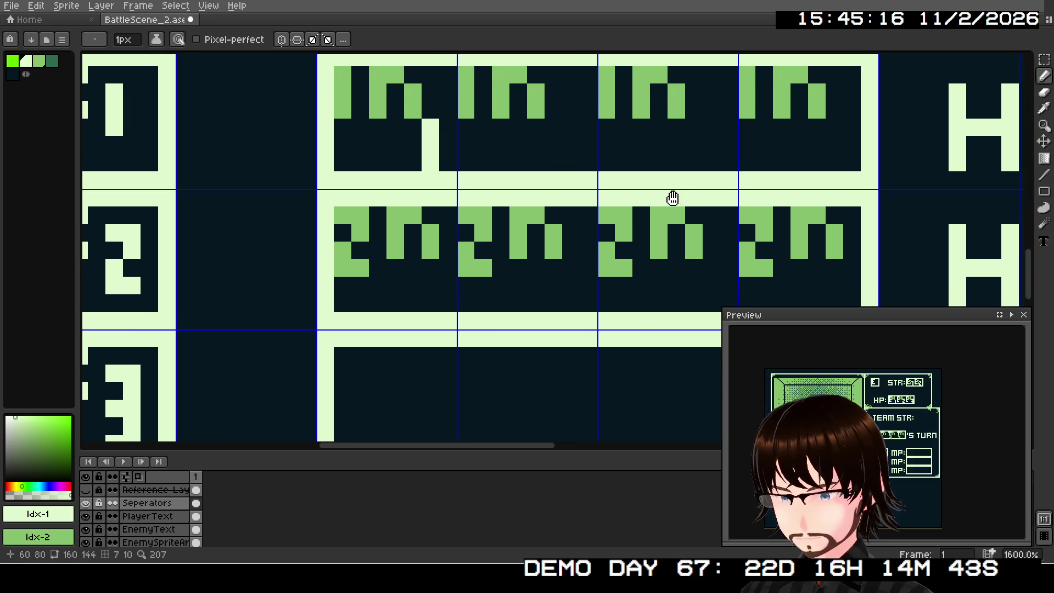
Add pale stair-step tails under the row-1 glyphs in boxes two, three and four
{"action": "scroll", "coordinate": [539, 249], "scroll_direction": "up", "scroll_amount": 2}
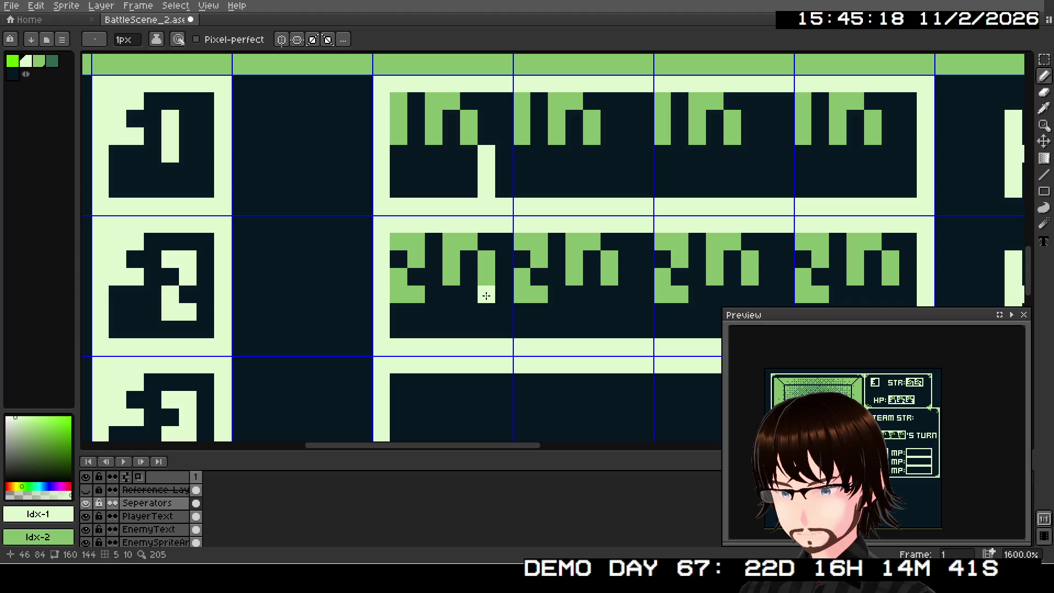
{"action": "left_click", "coordinate": [486, 296]}
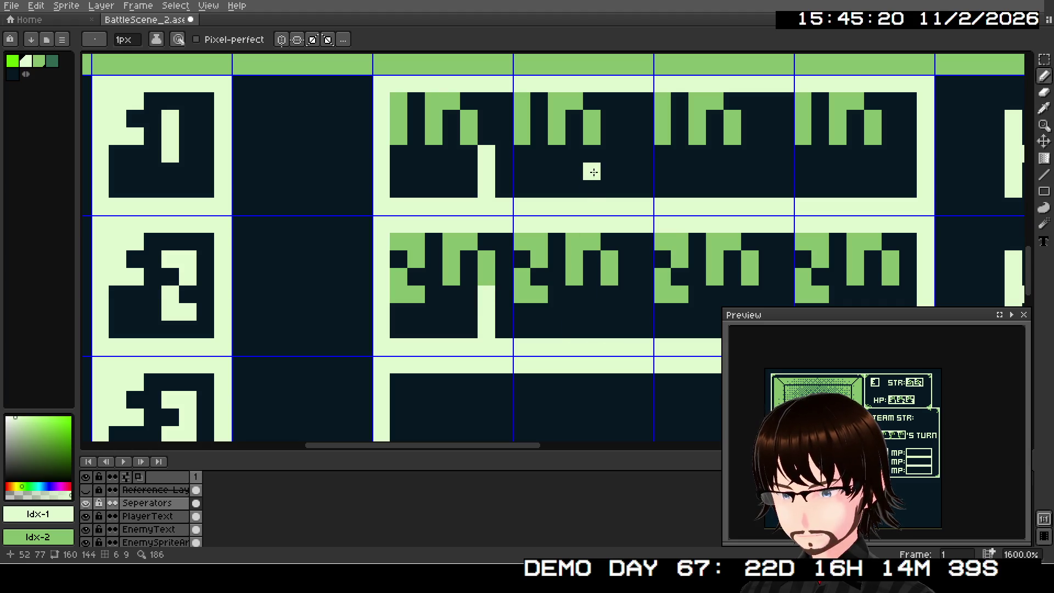
{"action": "left_click", "coordinate": [602, 152]}
{"action": "left_click", "coordinate": [623, 153]}
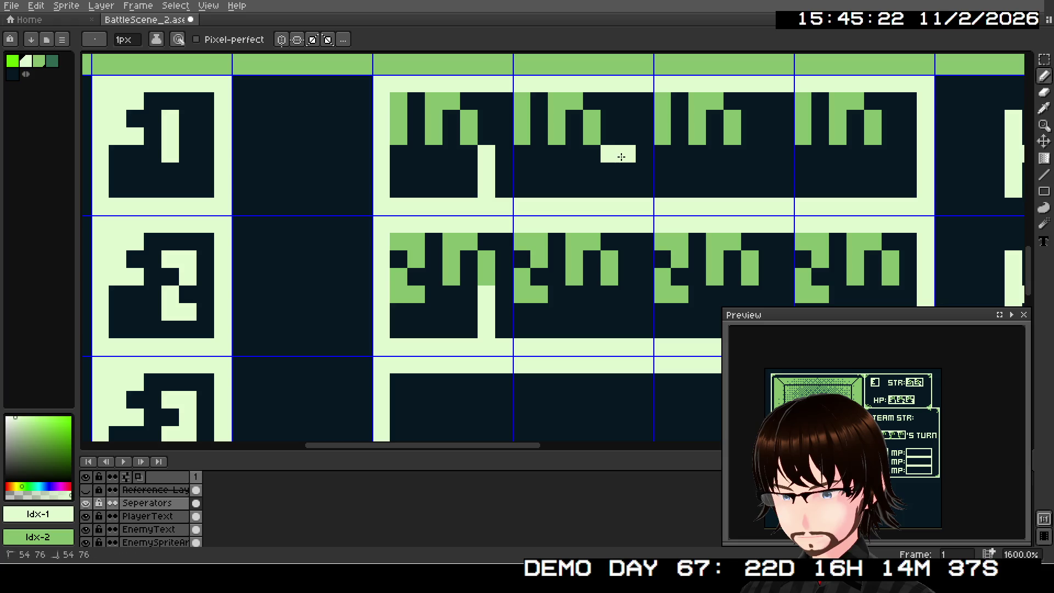
{"action": "left_click", "coordinate": [622, 172]}
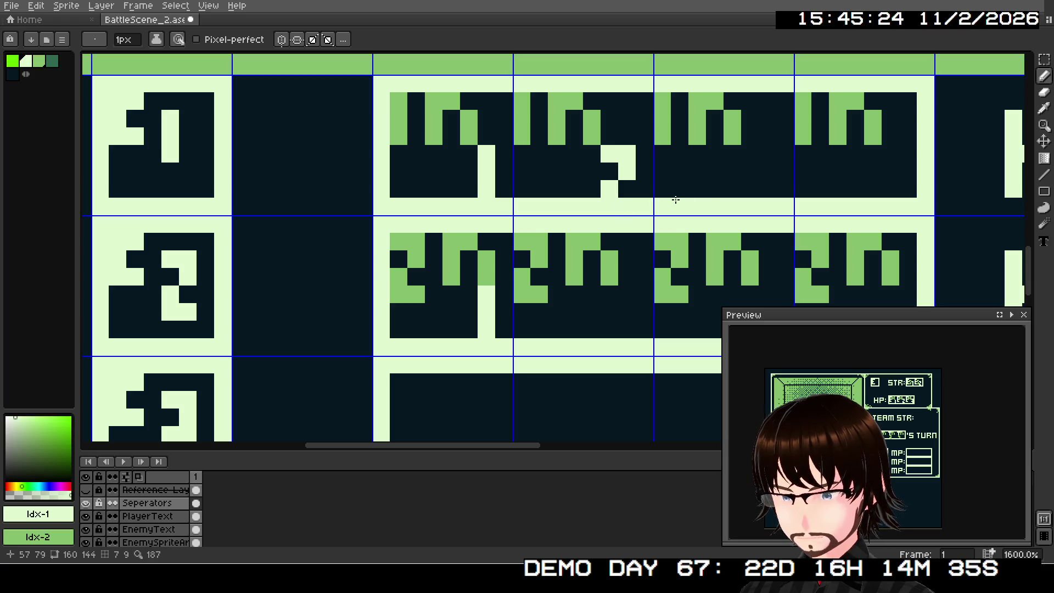
{"action": "left_click_drag", "start_coordinate": [675, 199], "coordinate": [591, 207]}
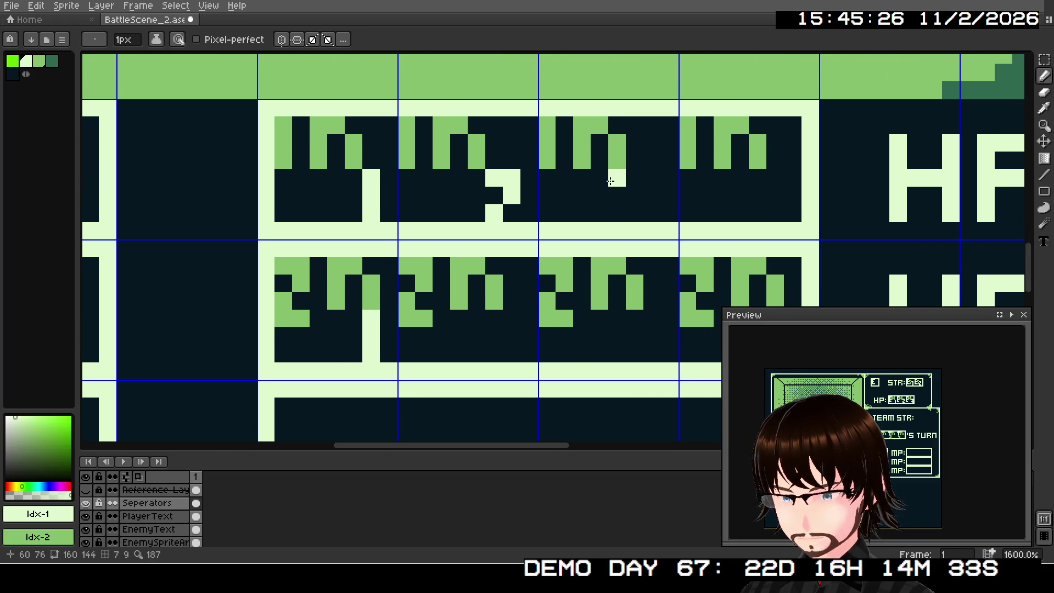
{"action": "left_click", "coordinate": [630, 185]}
{"action": "left_click", "coordinate": [635, 210]}
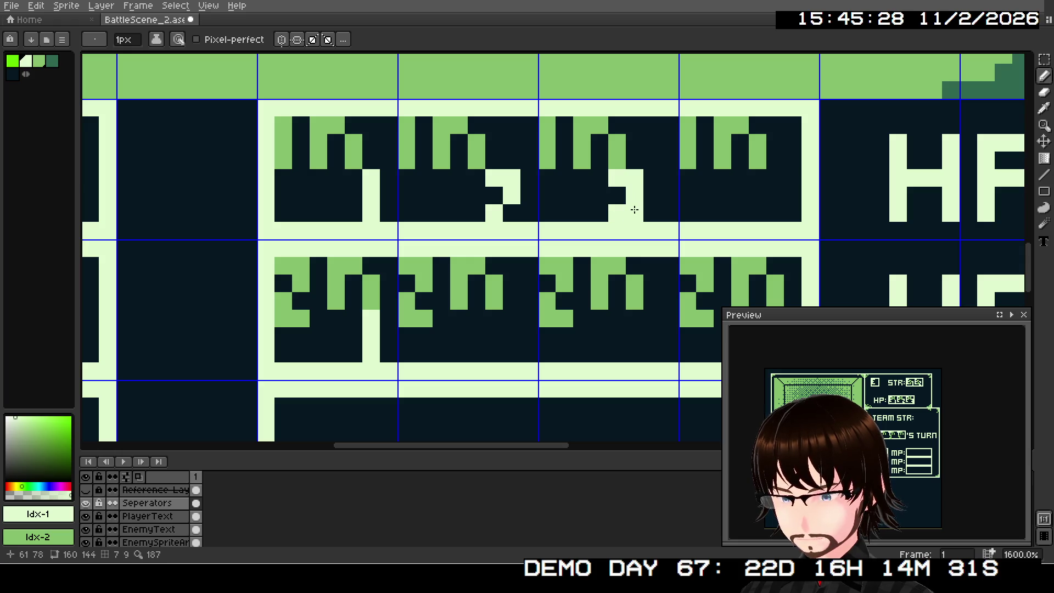
{"action": "left_click_drag", "start_coordinate": [694, 234], "coordinate": [648, 226]}
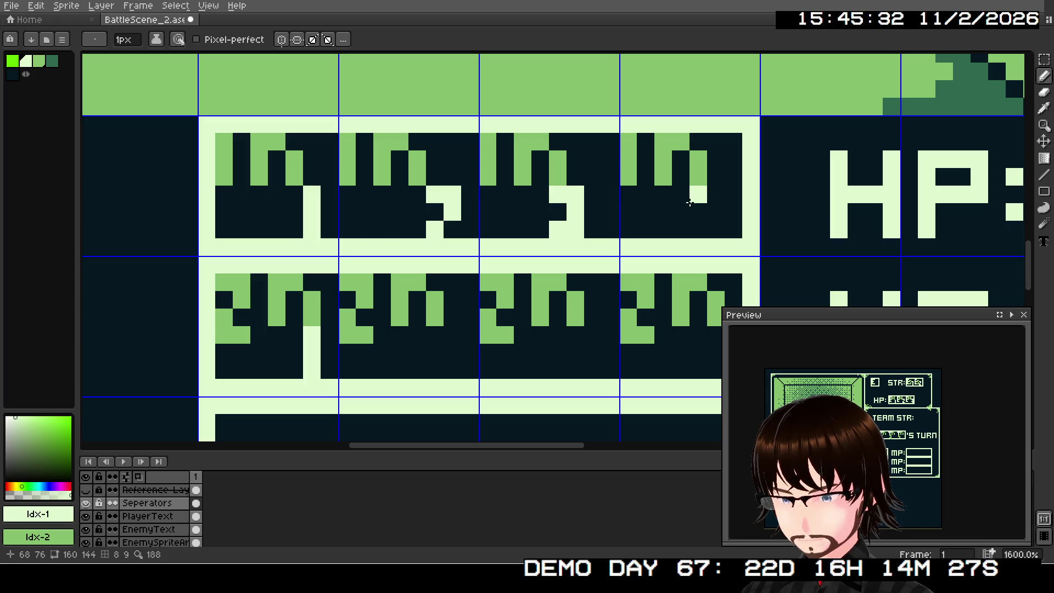
{"action": "mouse_move", "coordinate": [689, 202]}
{"action": "left_mouse_down"}
{"action": "mouse_move", "coordinate": [698, 214]}
{"action": "mouse_move", "coordinate": [710, 206]}
{"action": "mouse_move", "coordinate": [716, 230]}
{"action": "left_mouse_up"}
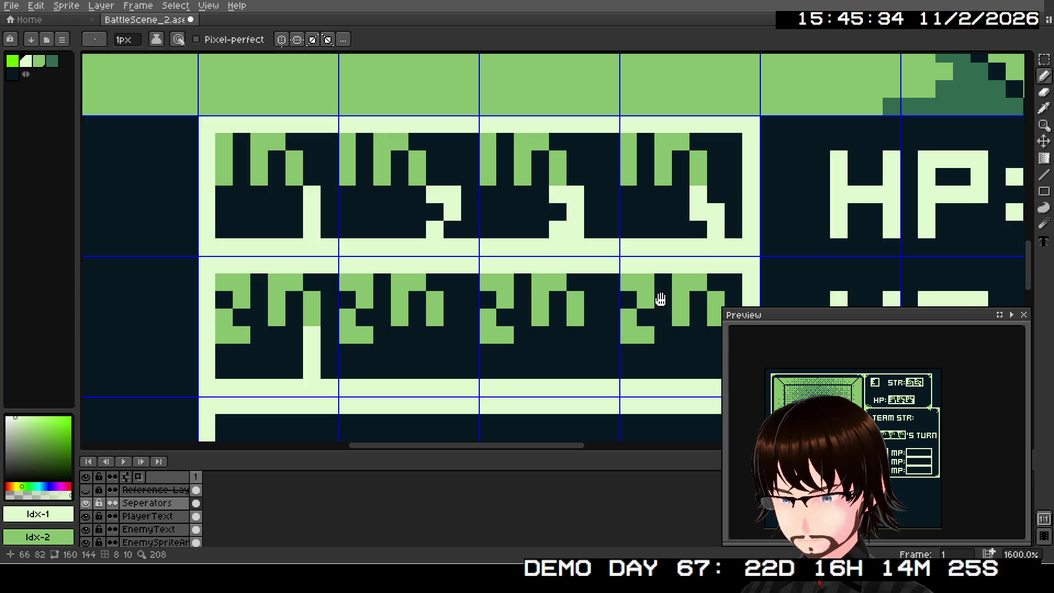
Add pale tails under the second, third and fourth row-2 glyphs
{"action": "left_click_drag", "start_coordinate": [660, 299], "coordinate": [708, 188]}
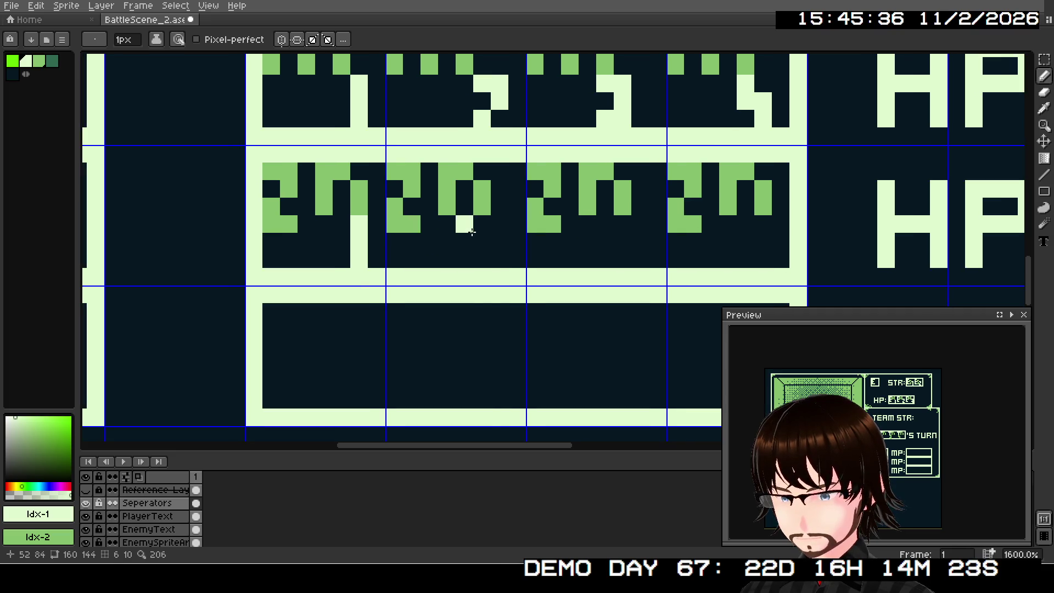
{"action": "scroll", "coordinate": [491, 274], "scroll_direction": "down", "scroll_amount": 1}
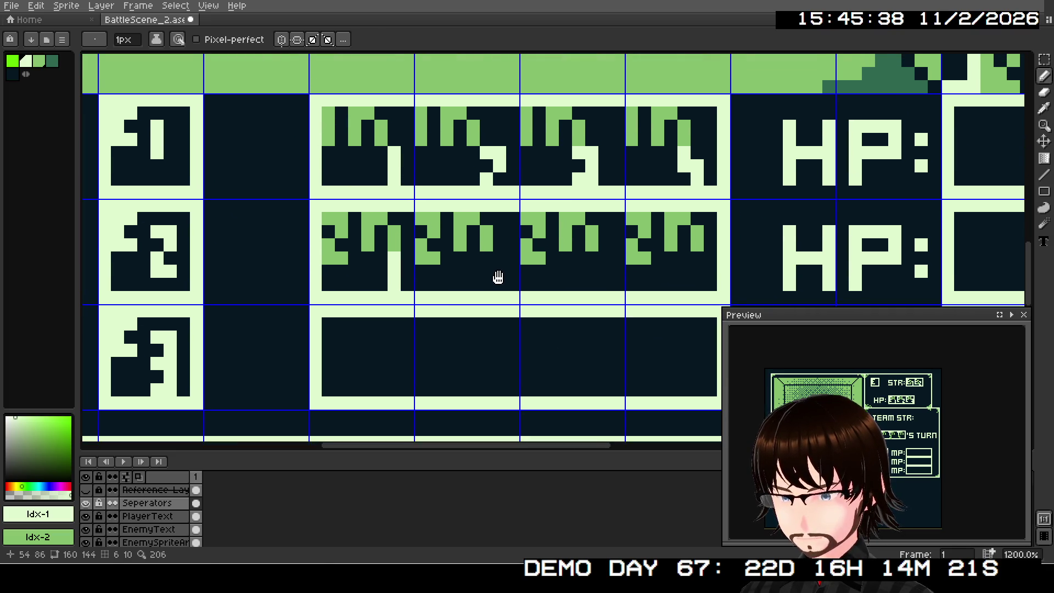
{"action": "scroll", "coordinate": [497, 278], "scroll_direction": "up", "scroll_amount": 1}
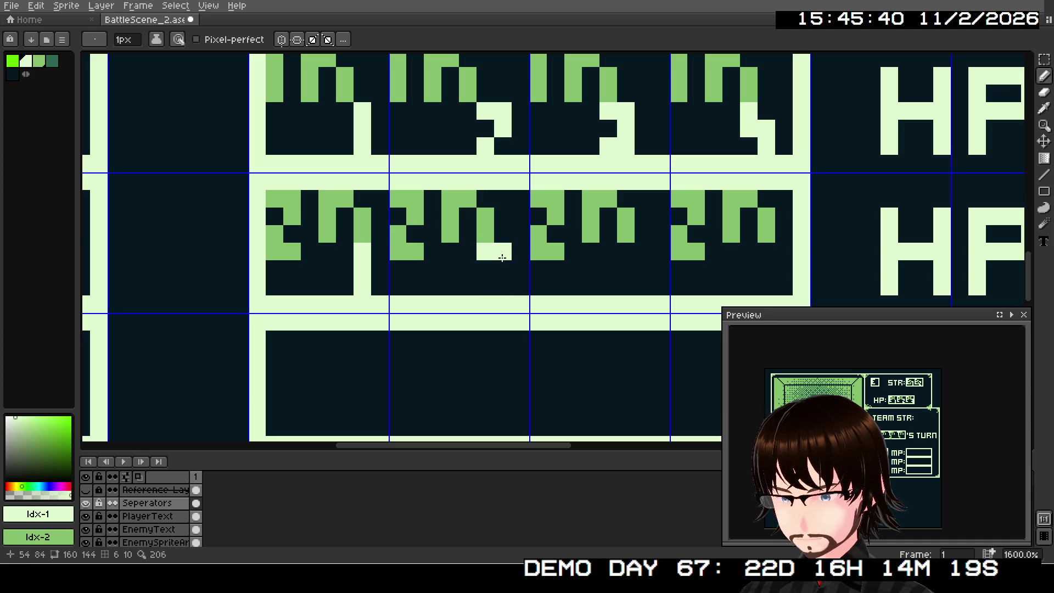
{"action": "left_click", "coordinate": [503, 269]}
{"action": "left_click", "coordinate": [485, 286]}
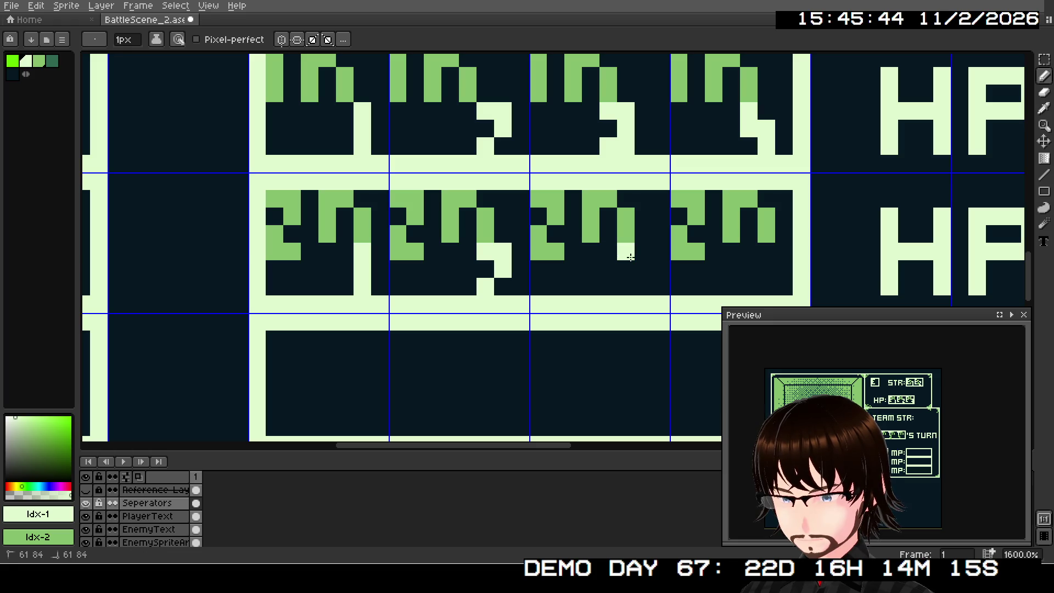
{"action": "left_click_drag", "start_coordinate": [630, 257], "coordinate": [639, 278]}
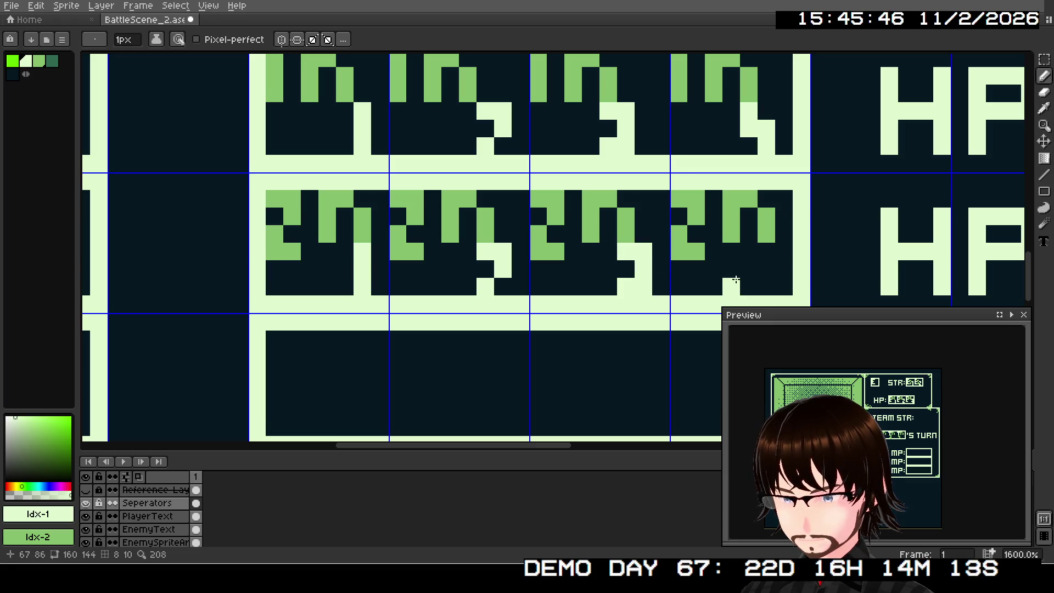
{"action": "mouse_move", "coordinate": [736, 280]}
{"action": "left_mouse_down"}
{"action": "mouse_move", "coordinate": [625, 296]}
{"action": "mouse_move", "coordinate": [668, 287]}
{"action": "left_mouse_up"}
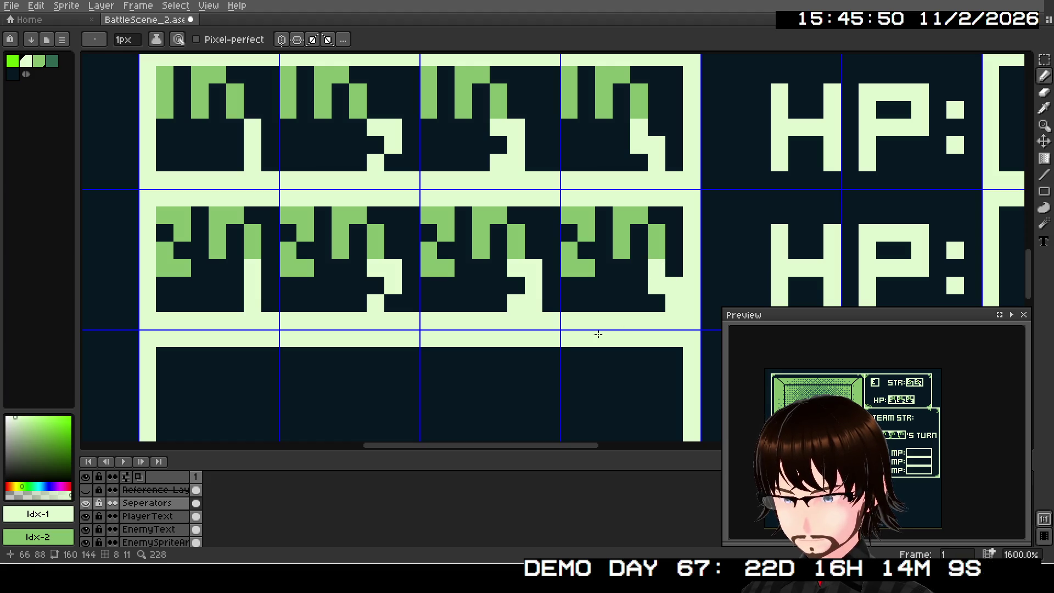
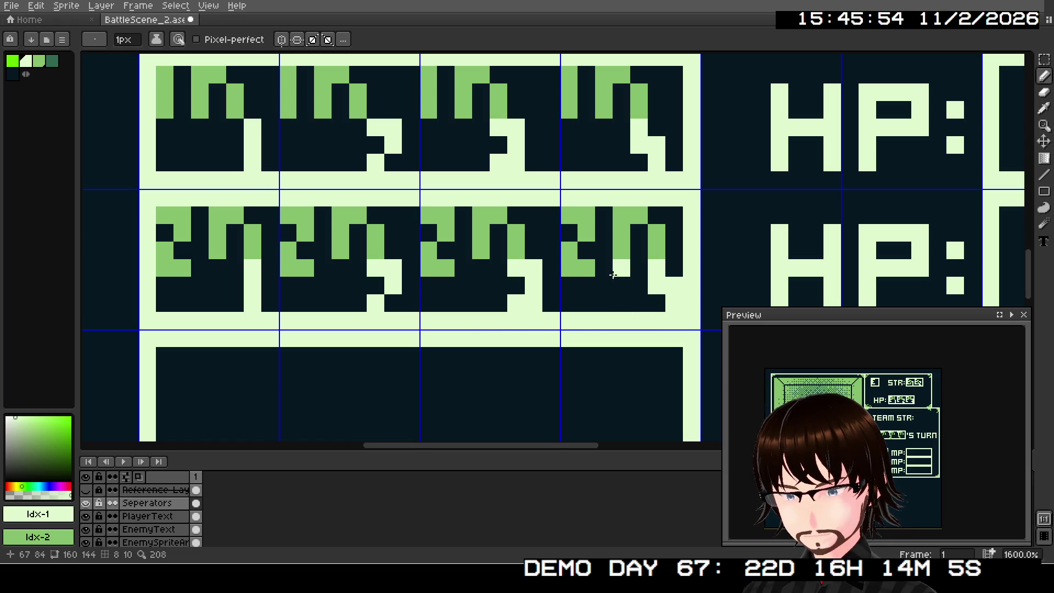
Draw the first green '3m' placeholder glyph pair in the row-3 name box
{"action": "scroll", "coordinate": [571, 301], "scroll_direction": "down", "scroll_amount": 1}
{"action": "scroll", "coordinate": [555, 301], "scroll_direction": "left", "scroll_amount": 4}
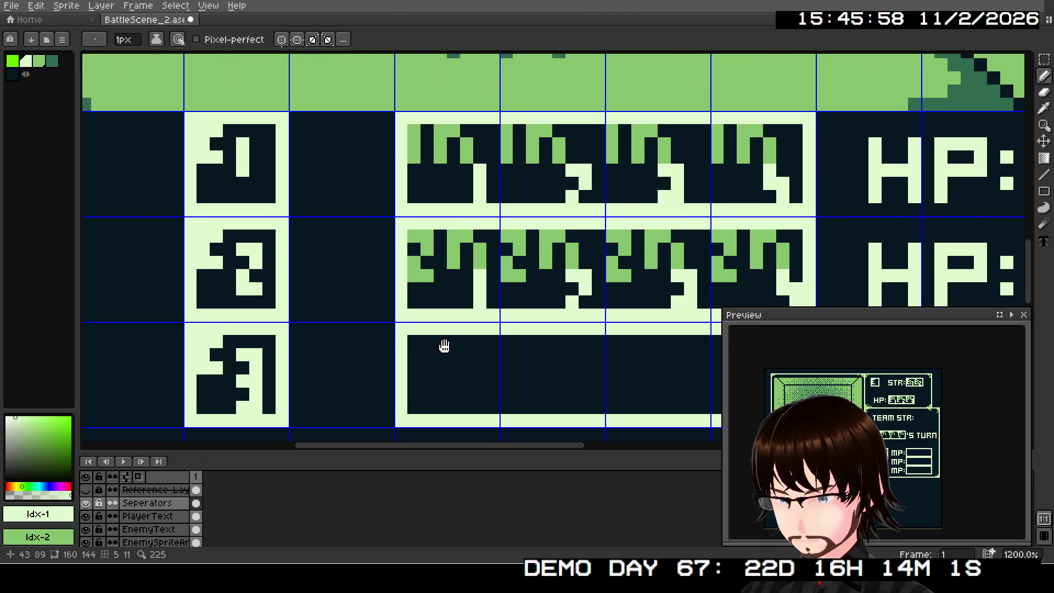
{"action": "scroll", "coordinate": [480, 246], "scroll_direction": "up", "scroll_amount": 1}
{"action": "mouse_move", "coordinate": [462, 243]}
{"action": "left_mouse_down"}
{"action": "mouse_move", "coordinate": [423, 376]}
{"action": "mouse_move", "coordinate": [468, 301]}
{"action": "mouse_move", "coordinate": [482, 237]}
{"action": "mouse_move", "coordinate": [452, 238]}
{"action": "left_mouse_up"}
{"action": "right_click", "coordinate": [453, 237]}
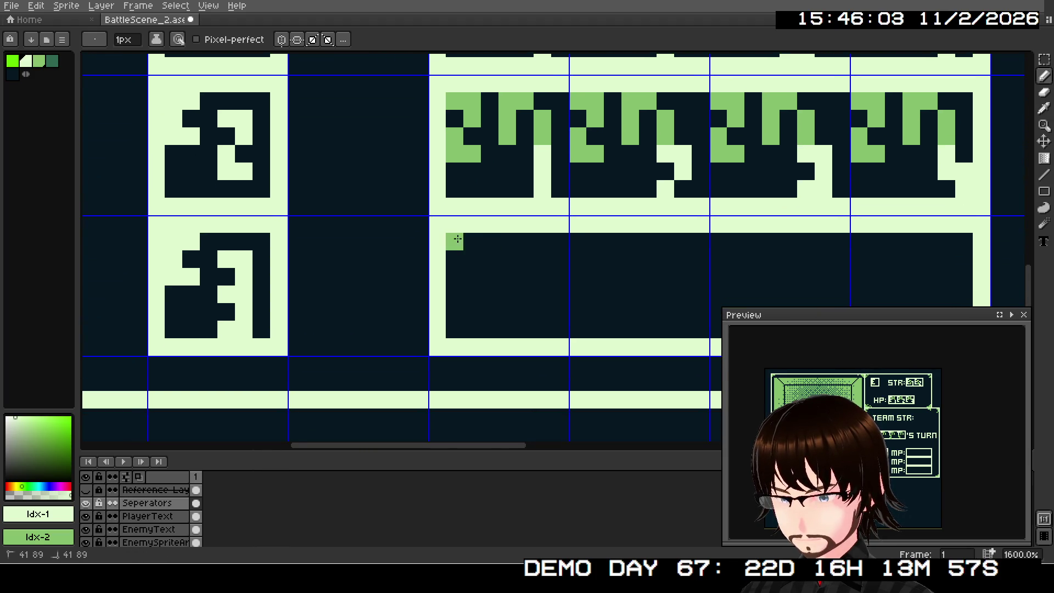
{"action": "right_click", "coordinate": [472, 241]}
{"action": "right_click", "coordinate": [472, 259]}
{"action": "right_click", "coordinate": [471, 279]}
{"action": "right_click", "coordinate": [454, 277]}
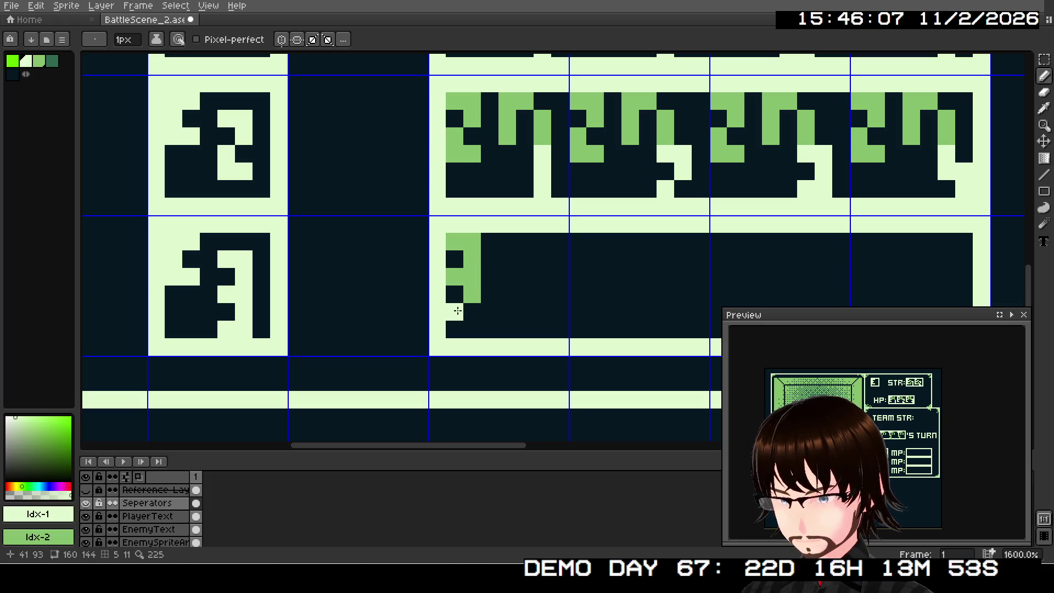
{"action": "right_click", "coordinate": [502, 241]}
{"action": "right_click", "coordinate": [506, 259]}
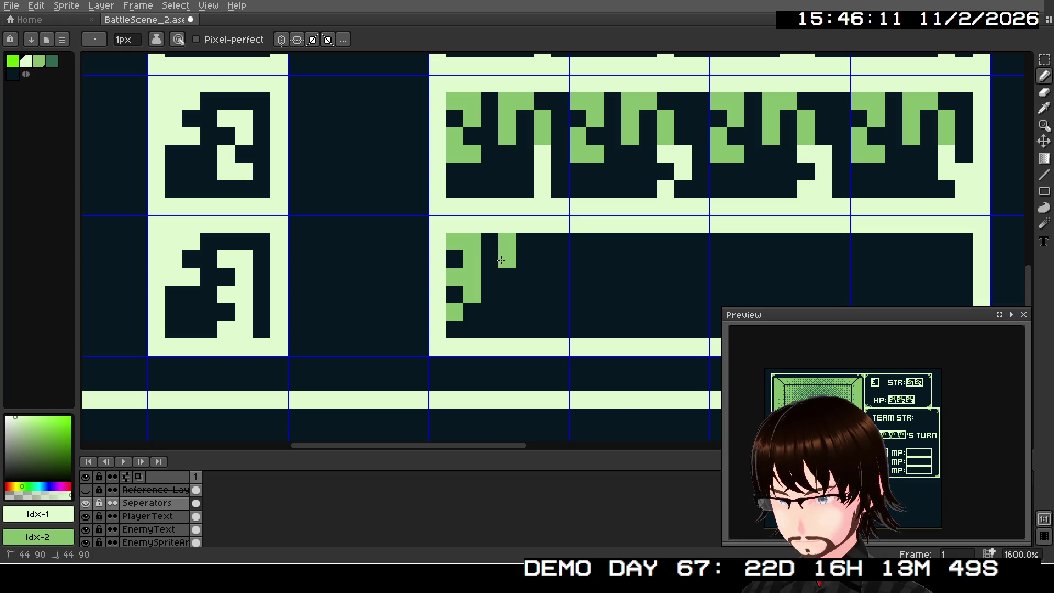
{"action": "right_click", "coordinate": [511, 269]}
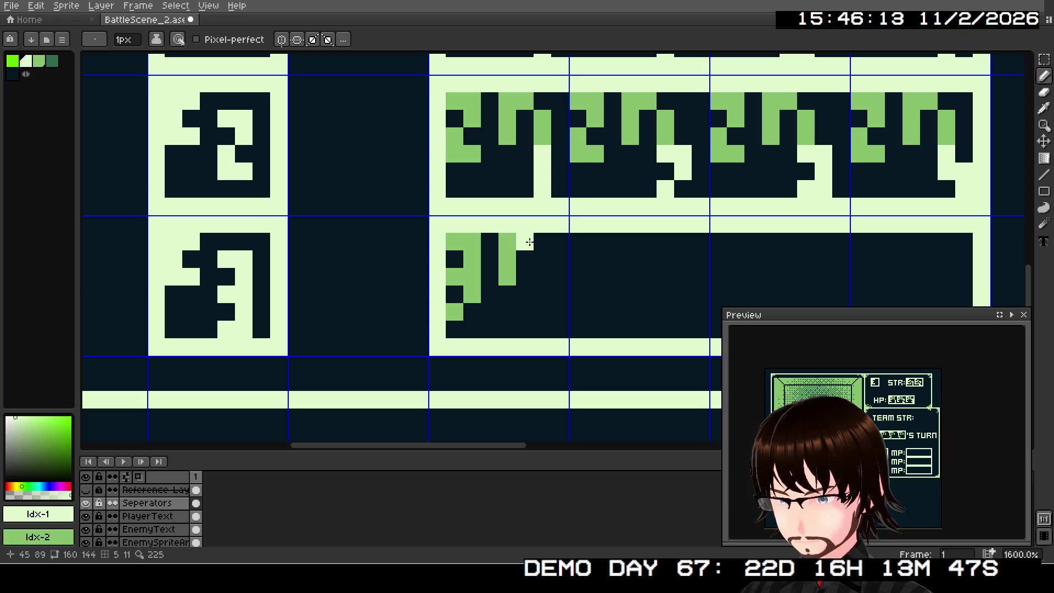
{"action": "right_click", "coordinate": [537, 257]}
{"action": "right_click", "coordinate": [541, 275]}
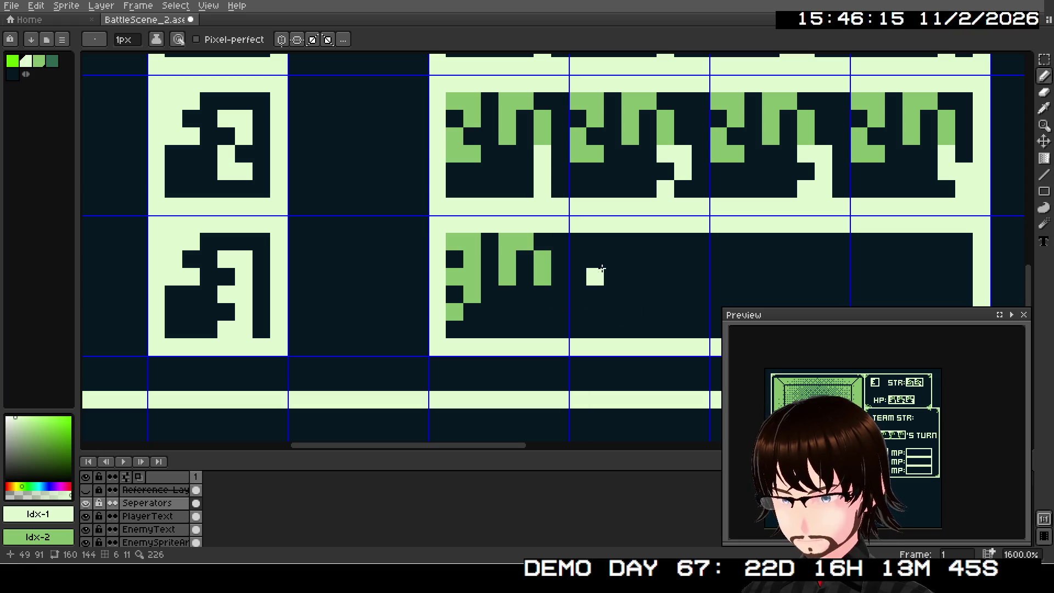
Draw the second green '3m' glyph pair, undoing a stray pale stroke
{"action": "right_click", "coordinate": [583, 244]}
{"action": "right_click", "coordinate": [594, 241]}
{"action": "right_click", "coordinate": [591, 263]}
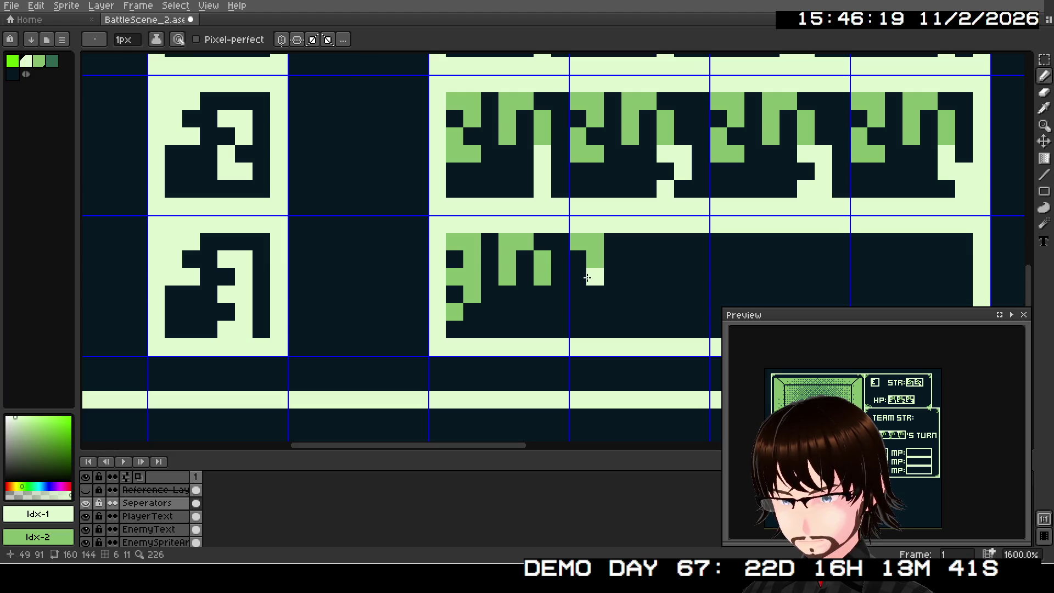
{"action": "right_click", "coordinate": [586, 278]}
{"action": "right_click", "coordinate": [577, 276]}
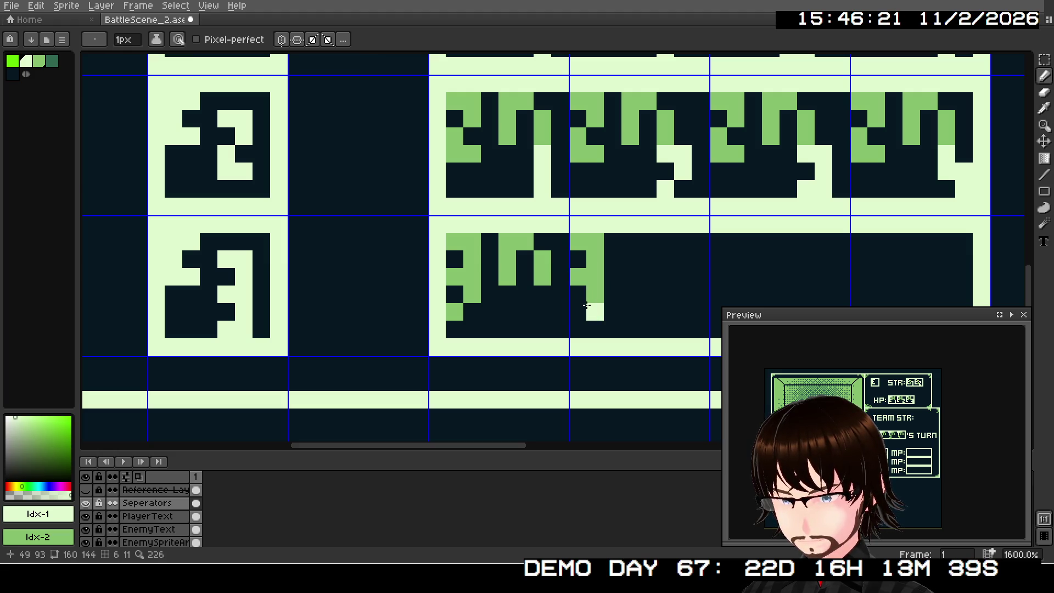
{"action": "right_click", "coordinate": [579, 309]}
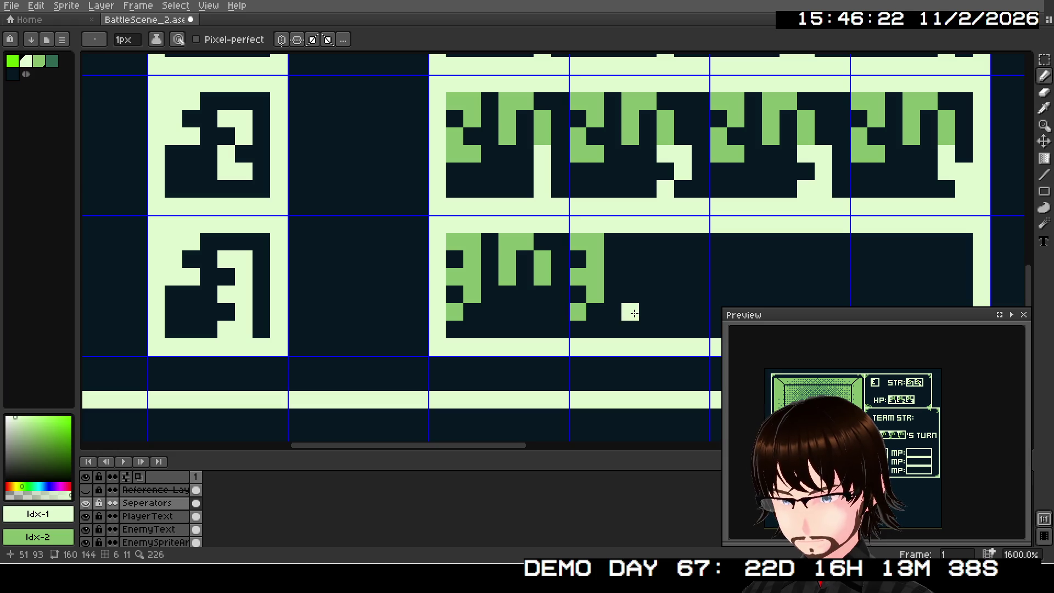
{"action": "right_click", "coordinate": [632, 241]}
{"action": "right_click", "coordinate": [631, 259]}
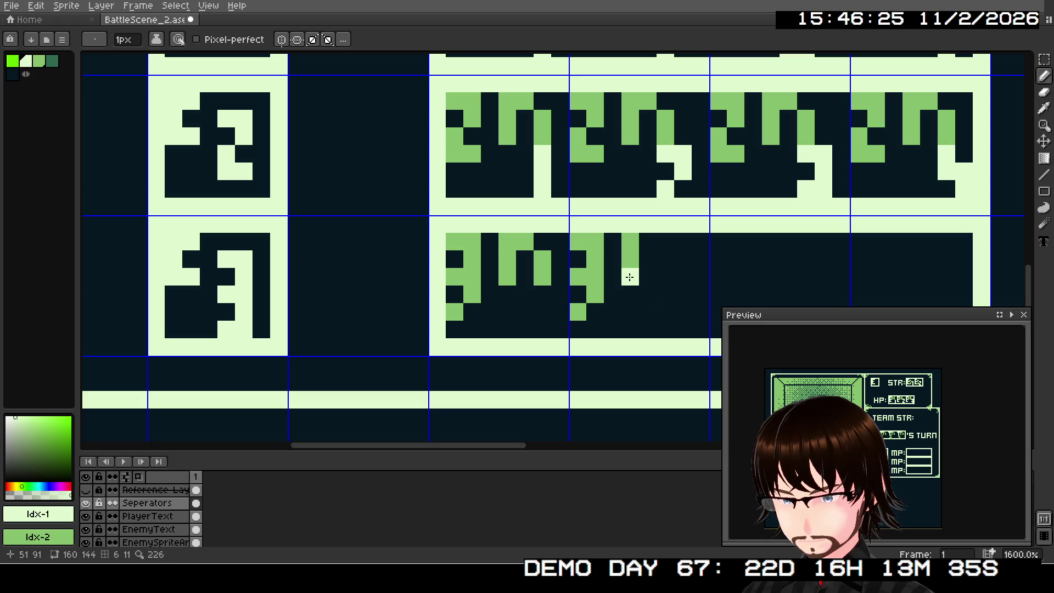
{"action": "right_click", "coordinate": [629, 276]}
{"action": "right_click", "coordinate": [651, 247]}
{"action": "left_click_drag", "start_coordinate": [648, 259], "coordinate": [648, 276]}
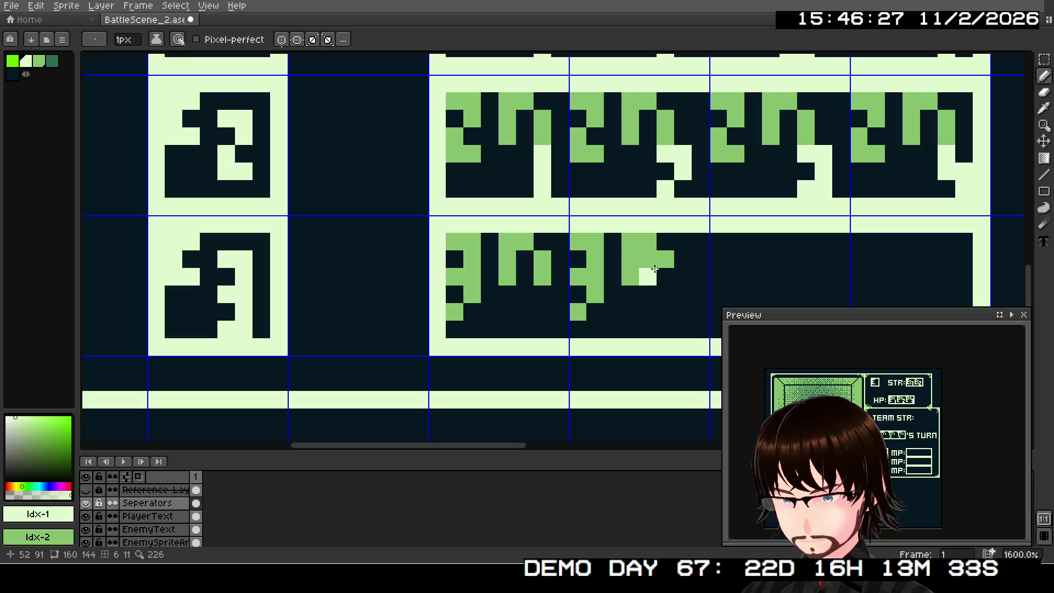
{"action": "key", "text": "ctrl+z"}
{"action": "right_click", "coordinate": [661, 259]}
{"action": "right_click", "coordinate": [660, 277]}
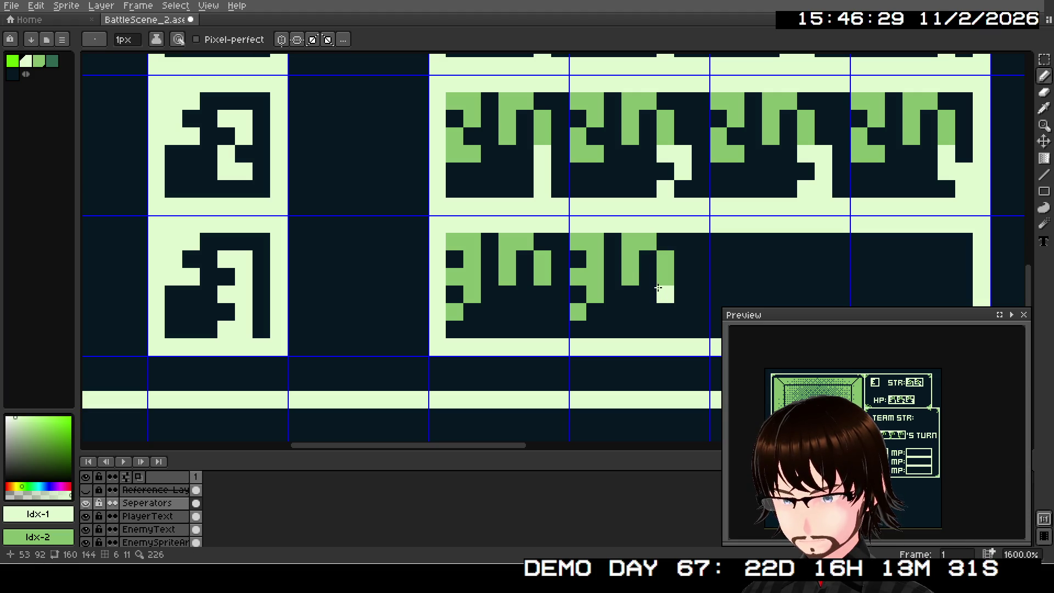
Draw the third green '3m' glyph pair in the next name box
{"action": "scroll", "coordinate": [603, 274], "scroll_direction": "right", "scroll_amount": 5}
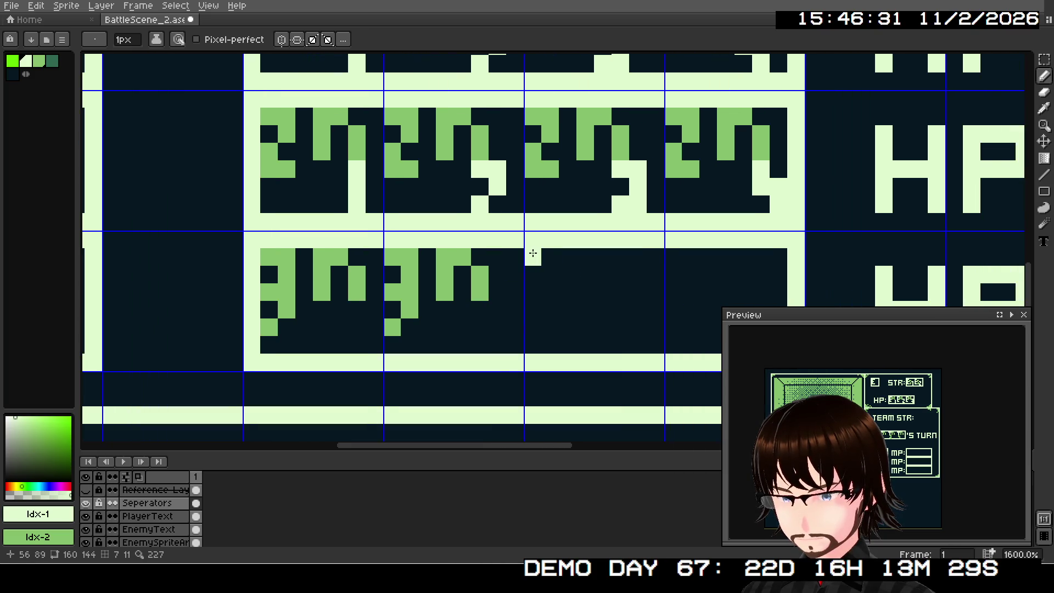
{"action": "right_click", "coordinate": [532, 253]}
{"action": "right_click", "coordinate": [549, 255]}
{"action": "right_click", "coordinate": [549, 275]}
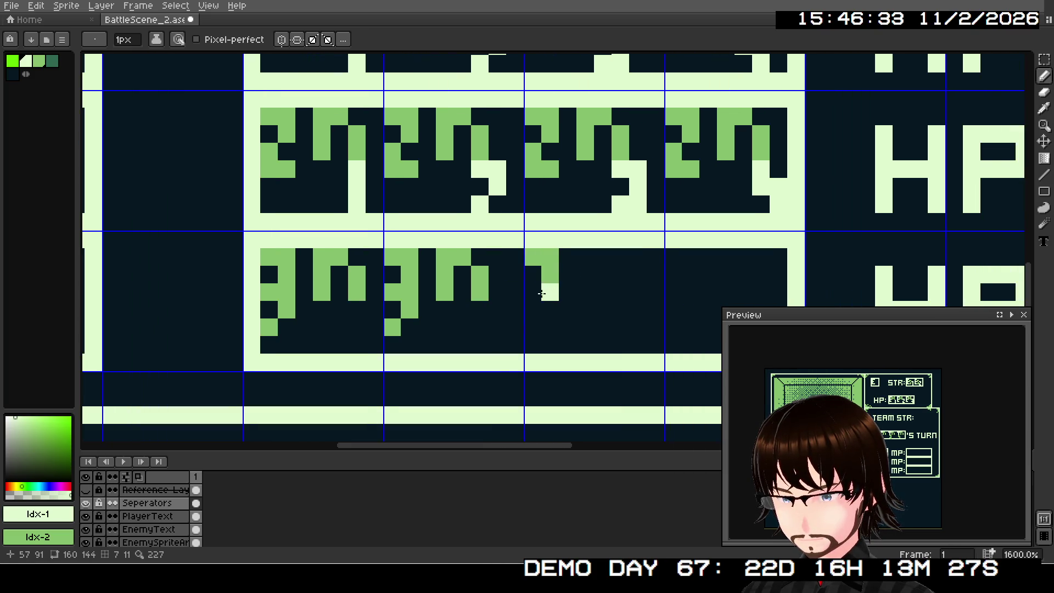
{"action": "right_click", "coordinate": [532, 292]}
{"action": "right_click", "coordinate": [550, 292]}
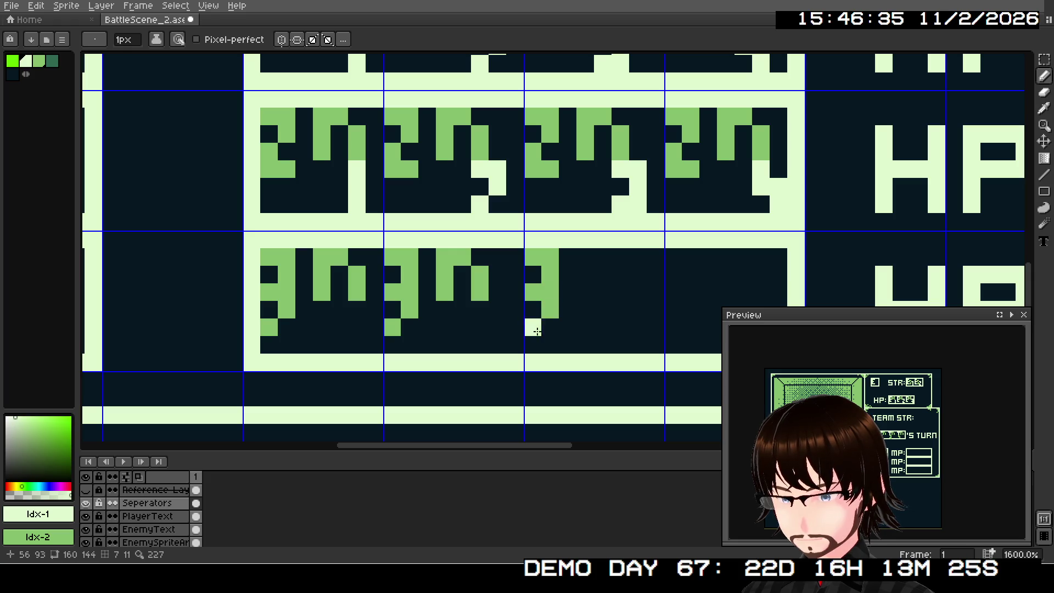
{"action": "scroll", "coordinate": [600, 294], "scroll_direction": "right", "scroll_amount": 2}
{"action": "right_click", "coordinate": [526, 265]}
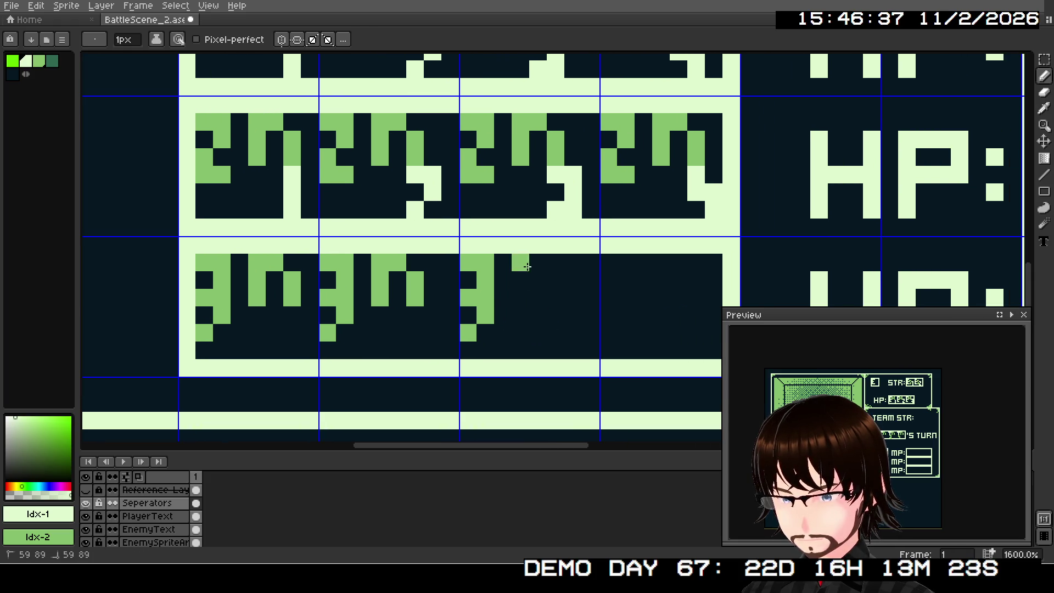
{"action": "right_click", "coordinate": [520, 296]}
{"action": "left_click", "coordinate": [537, 278]}
{"action": "right_click", "coordinate": [555, 280]}
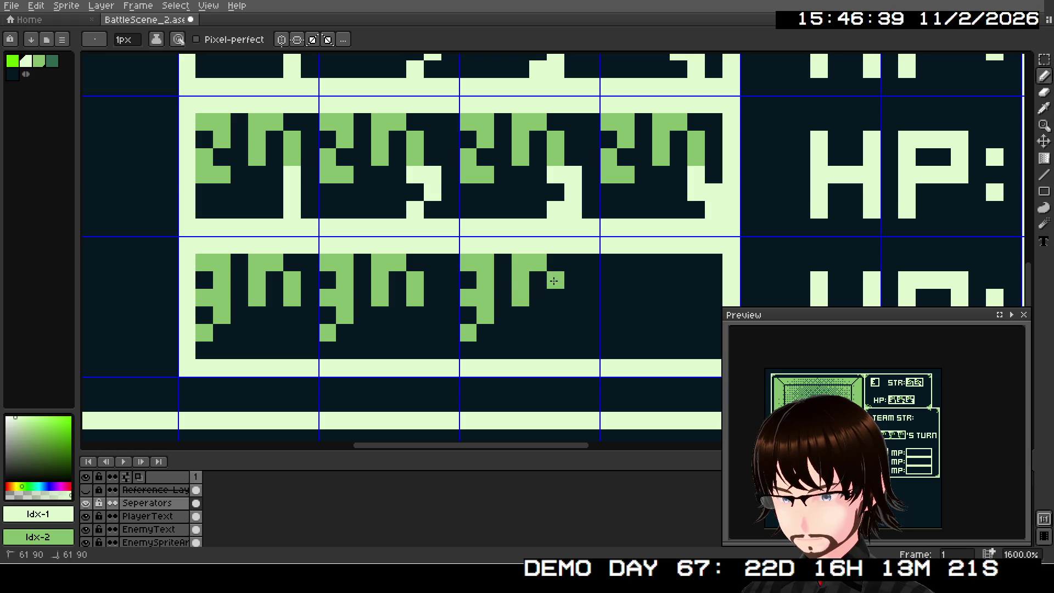
{"action": "right_click", "coordinate": [555, 298]}
Draw the fourth green '3m' glyph pair in the last name box
{"action": "scroll", "coordinate": [615, 291], "scroll_direction": "right", "scroll_amount": 2}
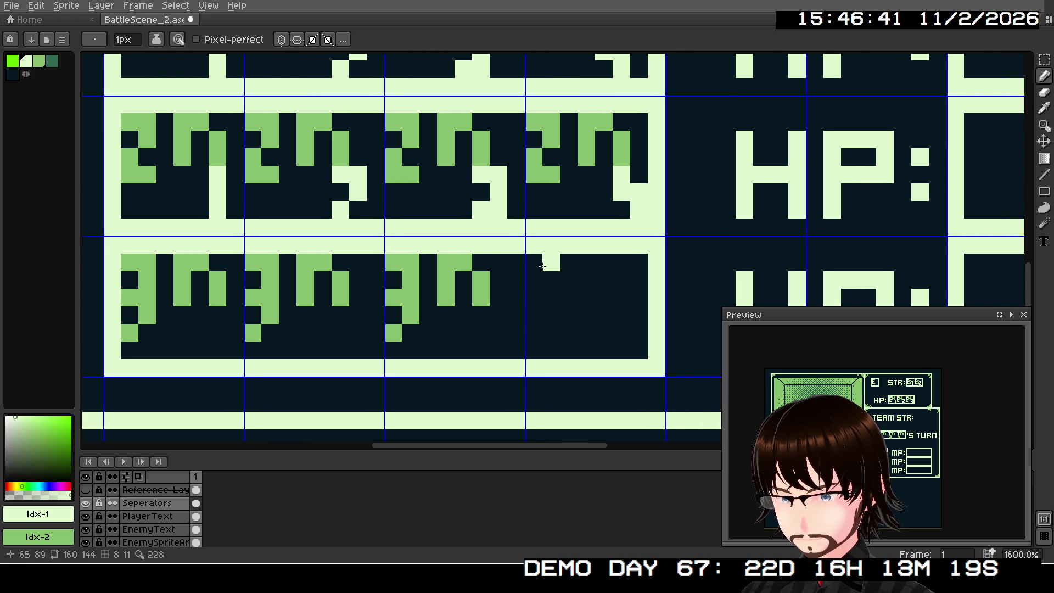
{"action": "right_click", "coordinate": [534, 262]}
{"action": "right_click", "coordinate": [551, 262]}
{"action": "right_click", "coordinate": [551, 280]}
{"action": "right_click", "coordinate": [551, 296]}
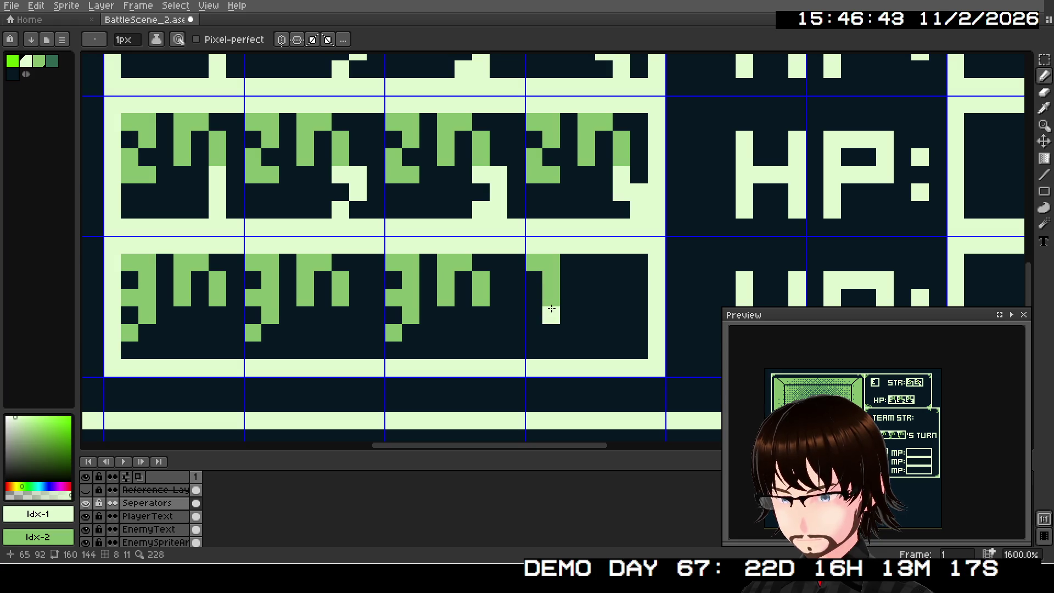
{"action": "right_click", "coordinate": [534, 297]}
{"action": "right_click", "coordinate": [550, 298]}
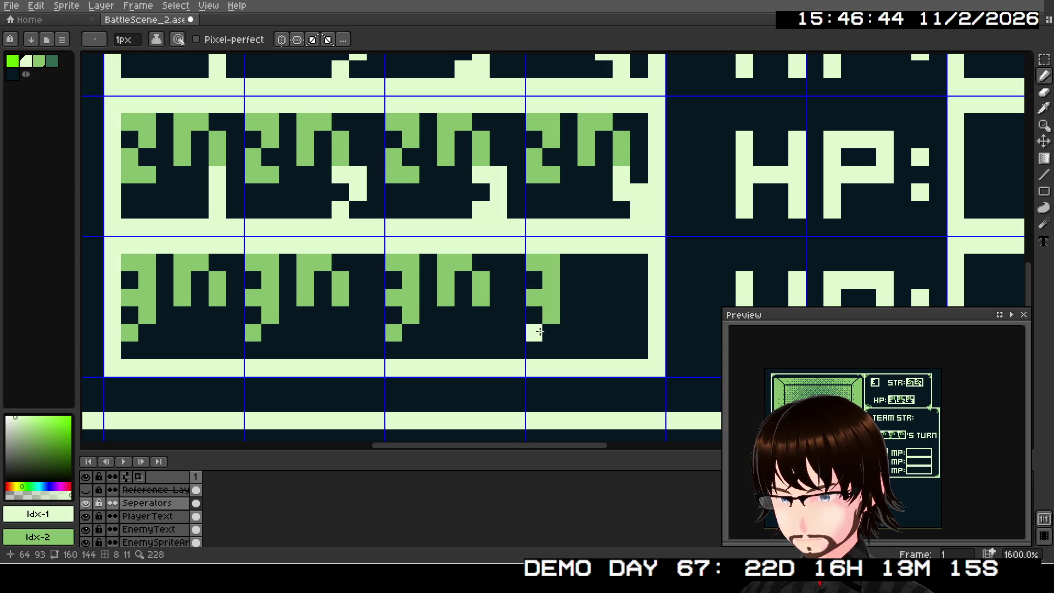
{"action": "right_click", "coordinate": [539, 332]}
{"action": "right_click", "coordinate": [585, 269]}
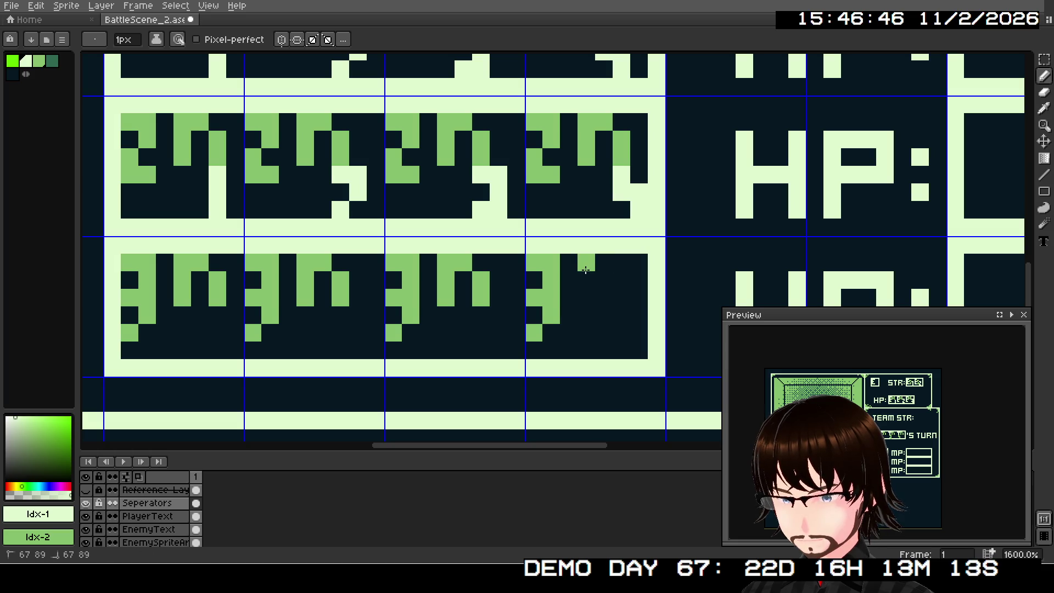
{"action": "right_click", "coordinate": [586, 298]}
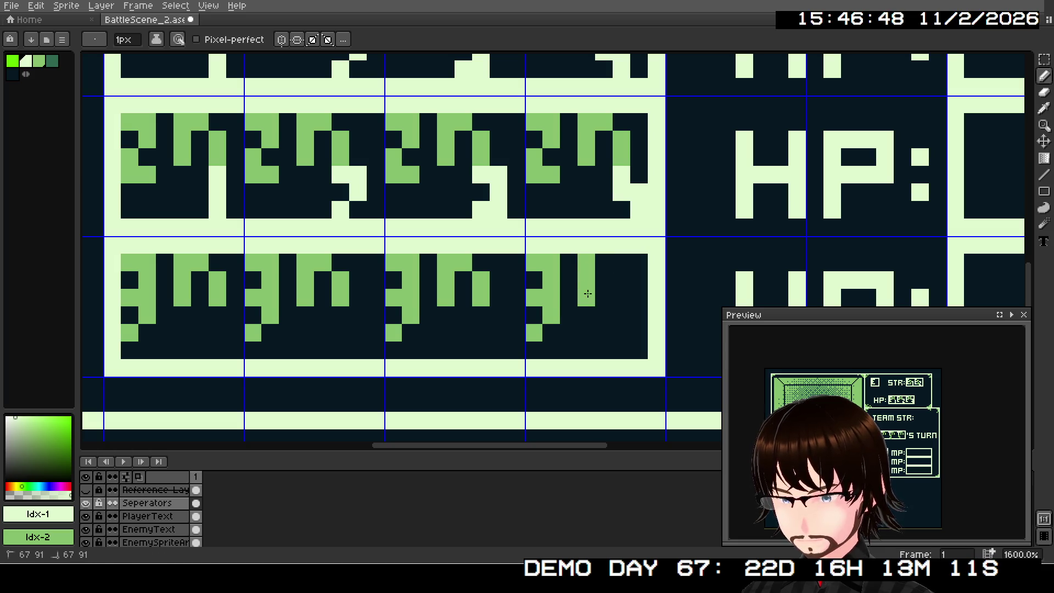
{"action": "right_click", "coordinate": [621, 280]}
{"action": "right_click", "coordinate": [622, 297]}
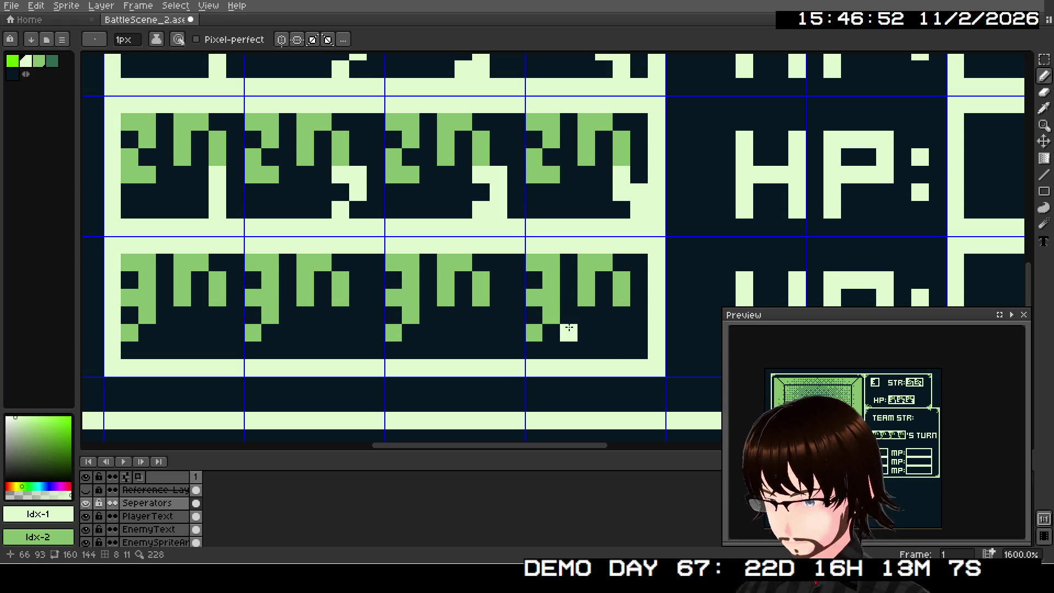
Add pale shading under the m glyphs and touch up the glyph edges
{"action": "left_click_drag", "start_coordinate": [362, 311], "coordinate": [679, 288]}
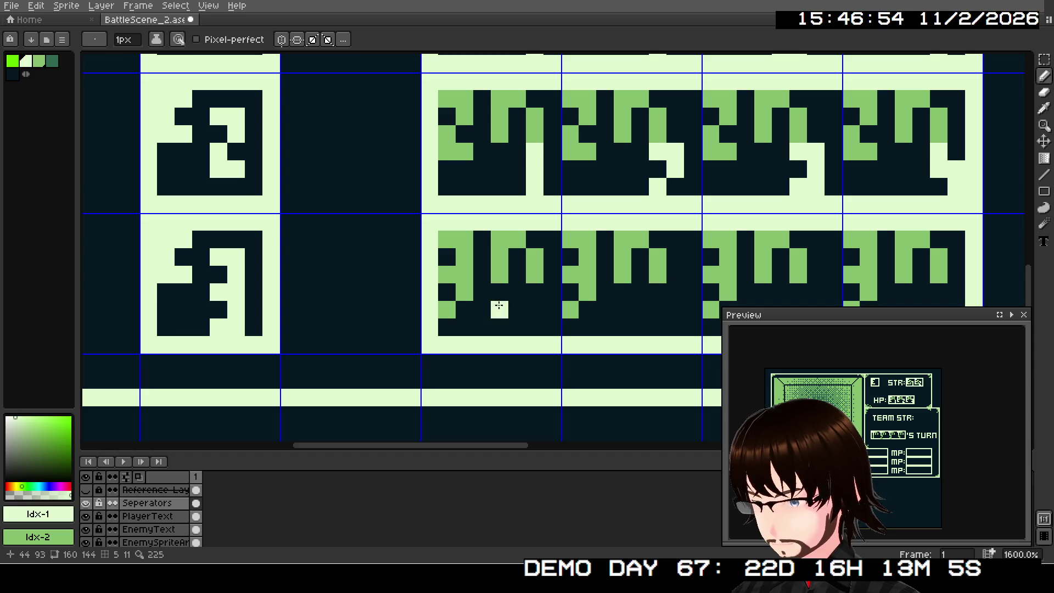
{"action": "left_click_drag", "start_coordinate": [535, 292], "coordinate": [538, 307]}
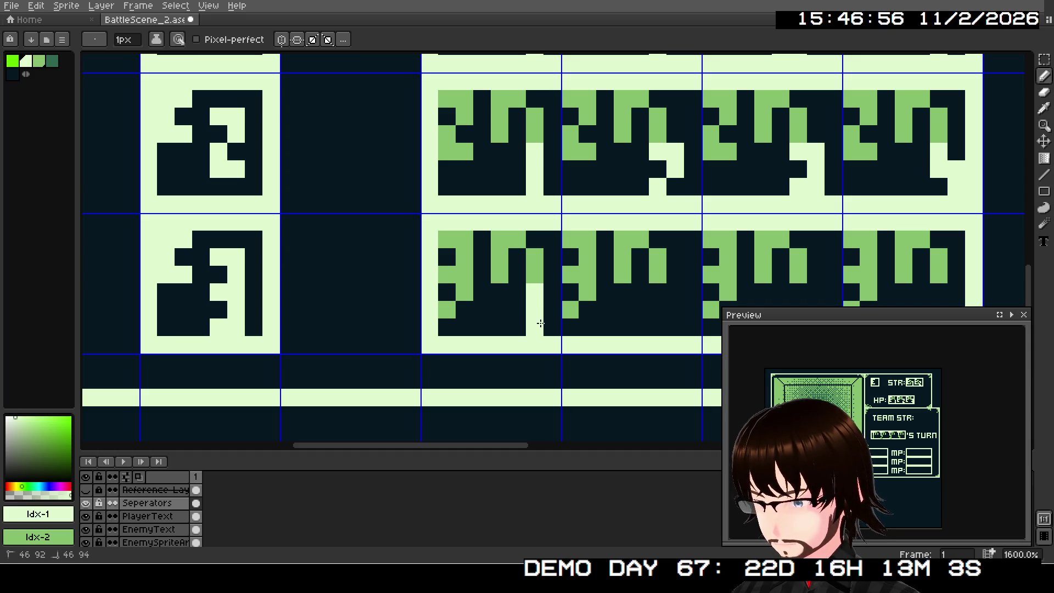
{"action": "left_click", "coordinate": [657, 292]}
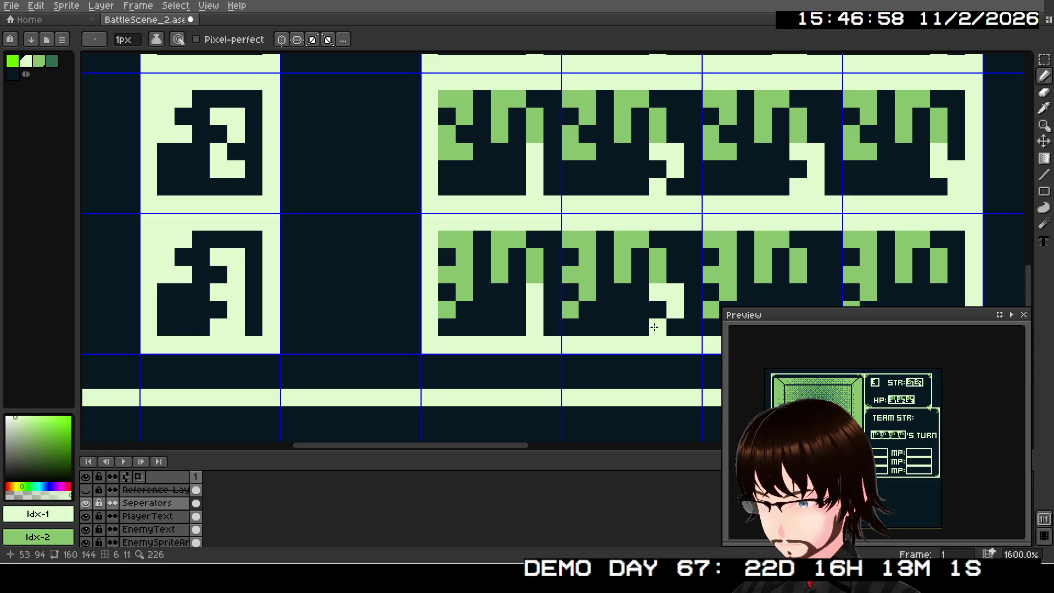
{"action": "left_click", "coordinate": [654, 327]}
{"action": "left_click_drag", "start_coordinate": [713, 323], "coordinate": [506, 316]}
{"action": "left_click", "coordinate": [595, 299]}
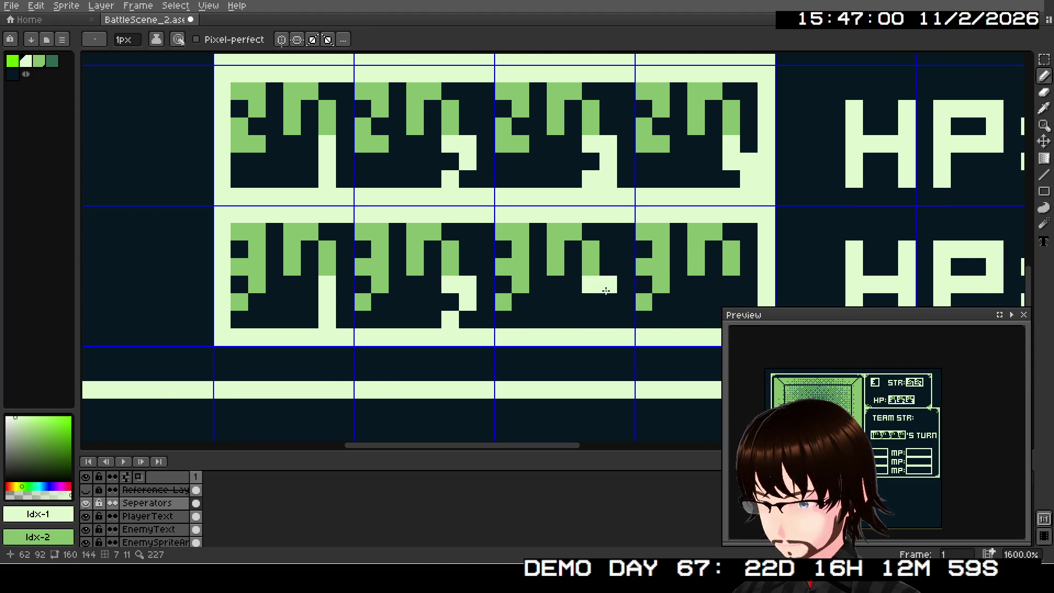
{"action": "left_click_drag", "start_coordinate": [610, 299], "coordinate": [595, 315]}
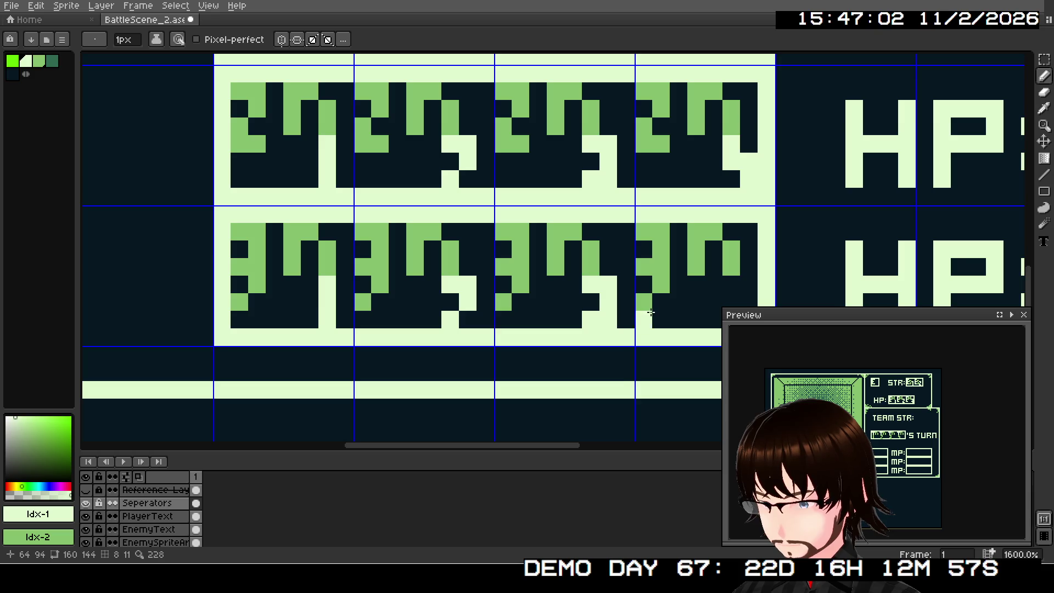
{"action": "scroll", "coordinate": [650, 312], "scroll_direction": "right", "scroll_amount": 3}
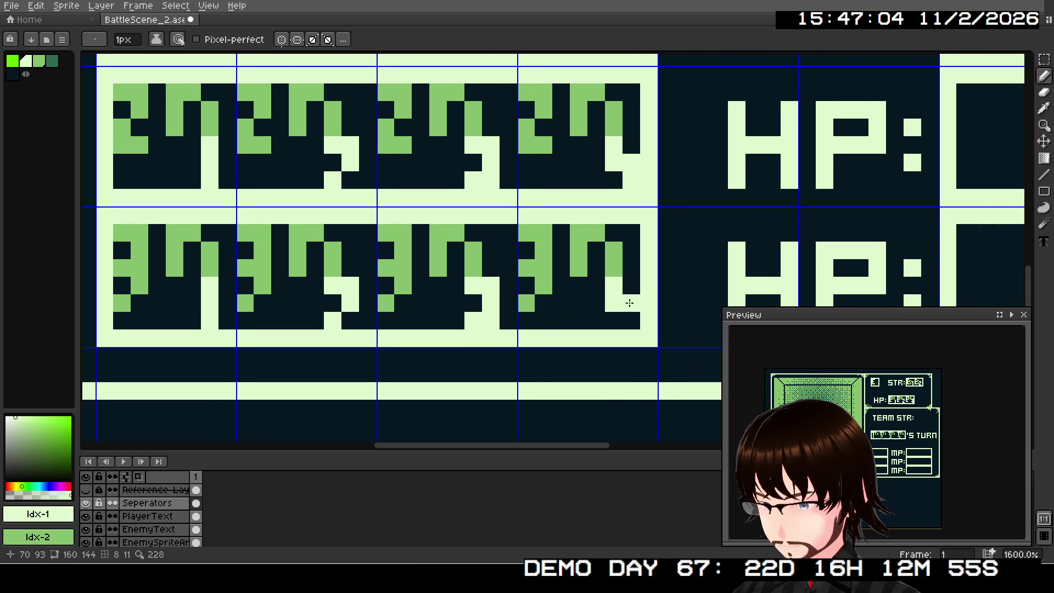
{"action": "left_click_drag", "start_coordinate": [629, 303], "coordinate": [628, 312]}
Paint the first H-shaped placeholder glyph inside the HP box
{"action": "scroll", "coordinate": [654, 236], "scroll_direction": "down", "scroll_amount": 3}
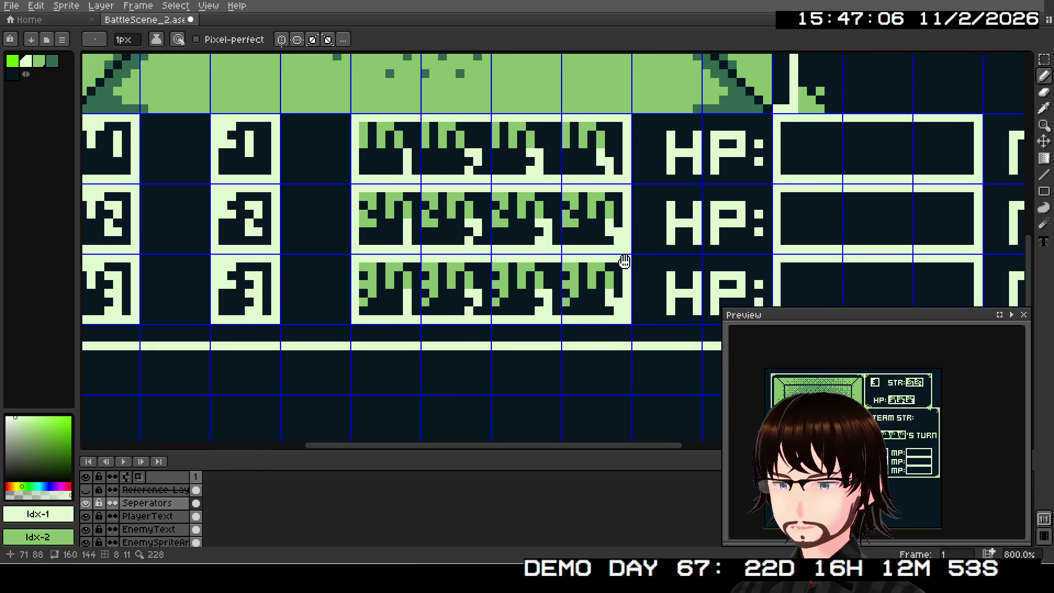
{"action": "left_click_drag", "start_coordinate": [687, 235], "coordinate": [470, 278]}
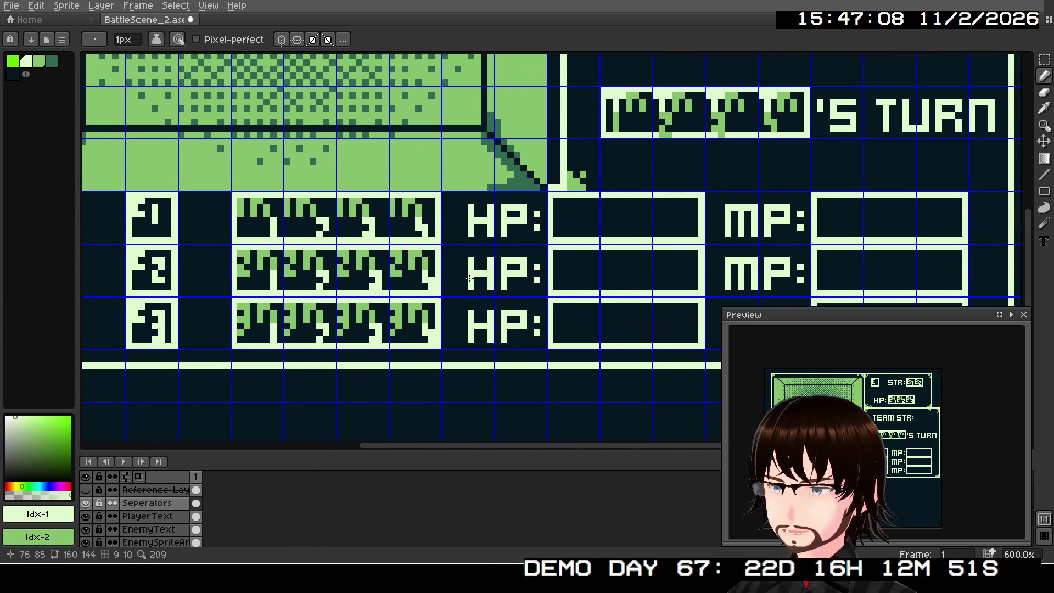
{"action": "scroll", "coordinate": [470, 278], "scroll_direction": "up", "scroll_amount": 6}
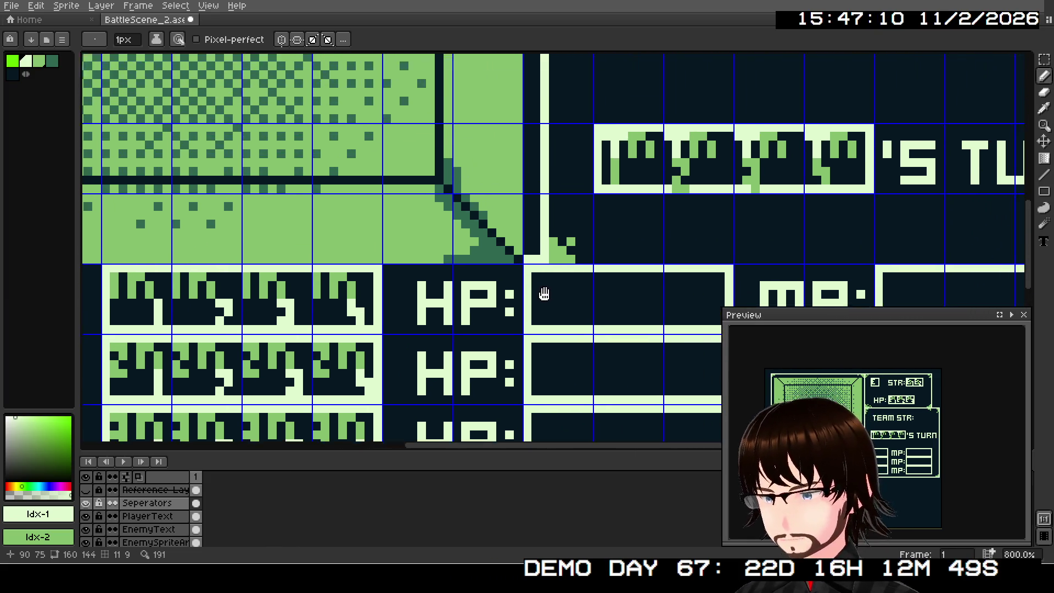
{"action": "left_click_drag", "start_coordinate": [486, 244], "coordinate": [487, 268]}
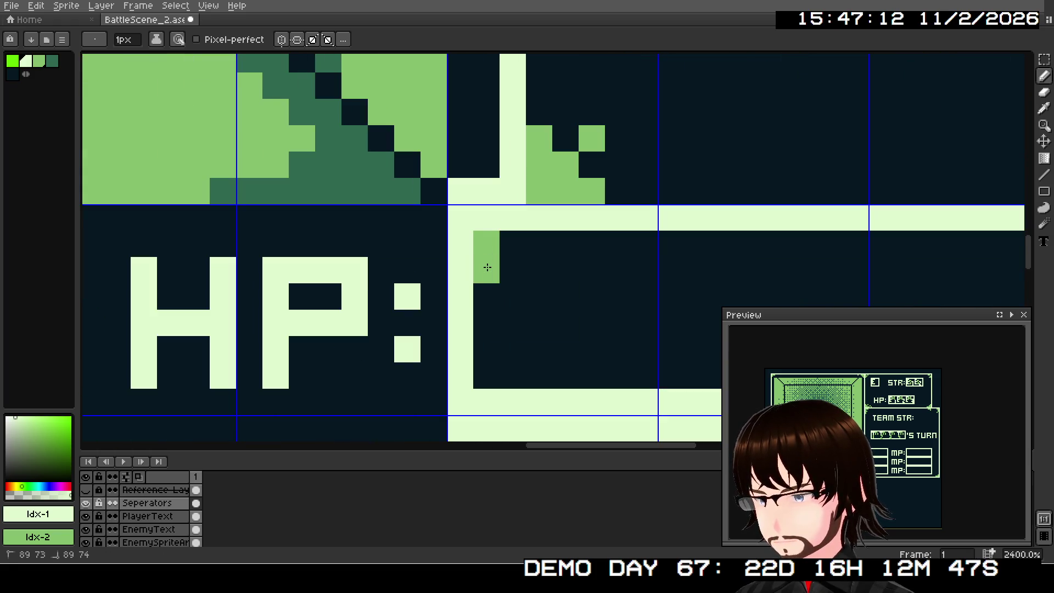
{"action": "left_click", "coordinate": [513, 244]}
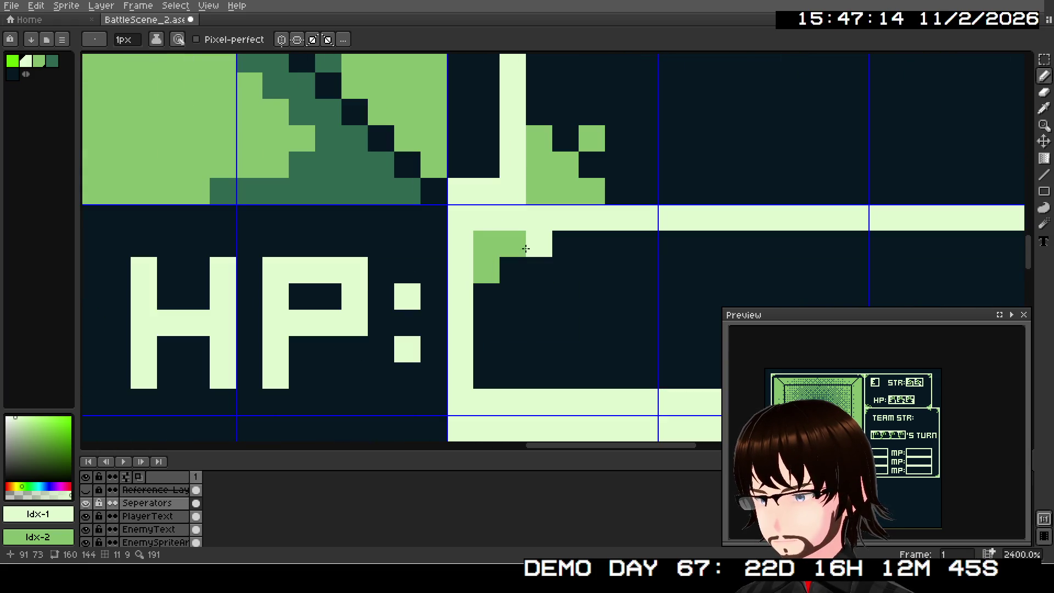
{"action": "key", "text": "ctrl+z"}
{"action": "mouse_move", "coordinate": [537, 245]}
{"action": "left_mouse_down"}
{"action": "mouse_move", "coordinate": [538, 287]}
{"action": "mouse_move", "coordinate": [558, 265]}
{"action": "mouse_move", "coordinate": [591, 299]}
{"action": "left_mouse_up"}
Paint the second and third H-shaped glyphs to fill the HP box
{"action": "scroll", "coordinate": [570, 302], "scroll_direction": "right", "scroll_amount": 4}
{"action": "scroll", "coordinate": [570, 302], "scroll_direction": "down", "scroll_amount": 1}
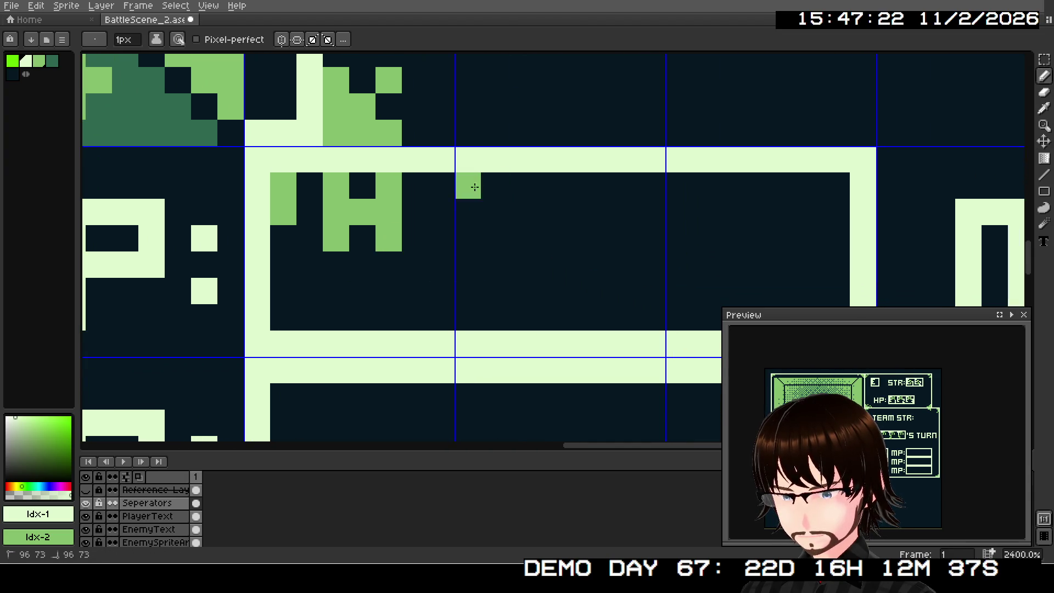
{"action": "left_click_drag", "start_coordinate": [467, 185], "coordinate": [474, 225]}
{"action": "left_click", "coordinate": [283, 238]}
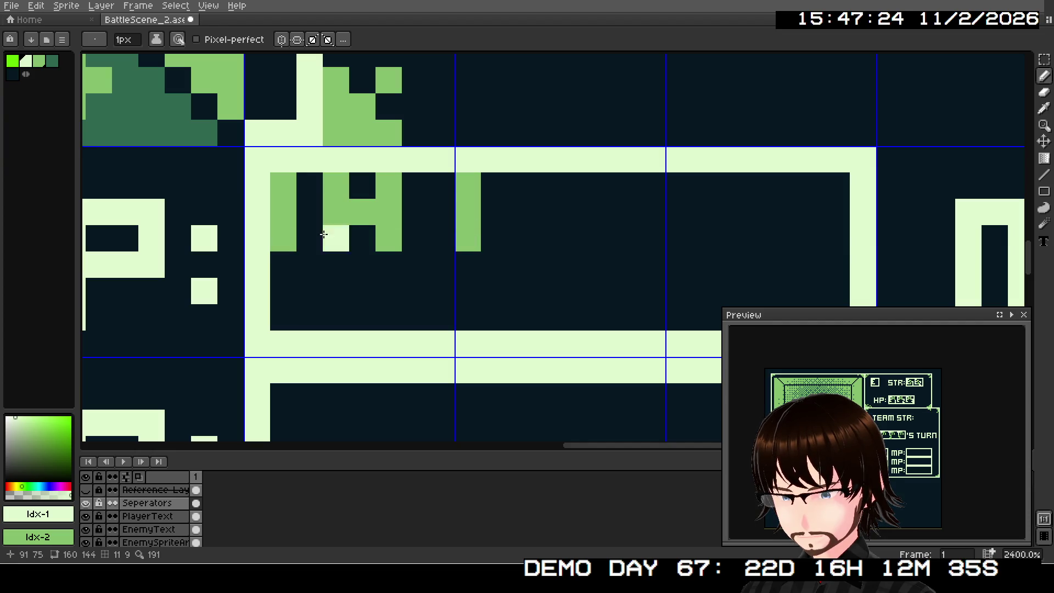
{"action": "left_click_drag", "start_coordinate": [520, 185], "coordinate": [520, 238]}
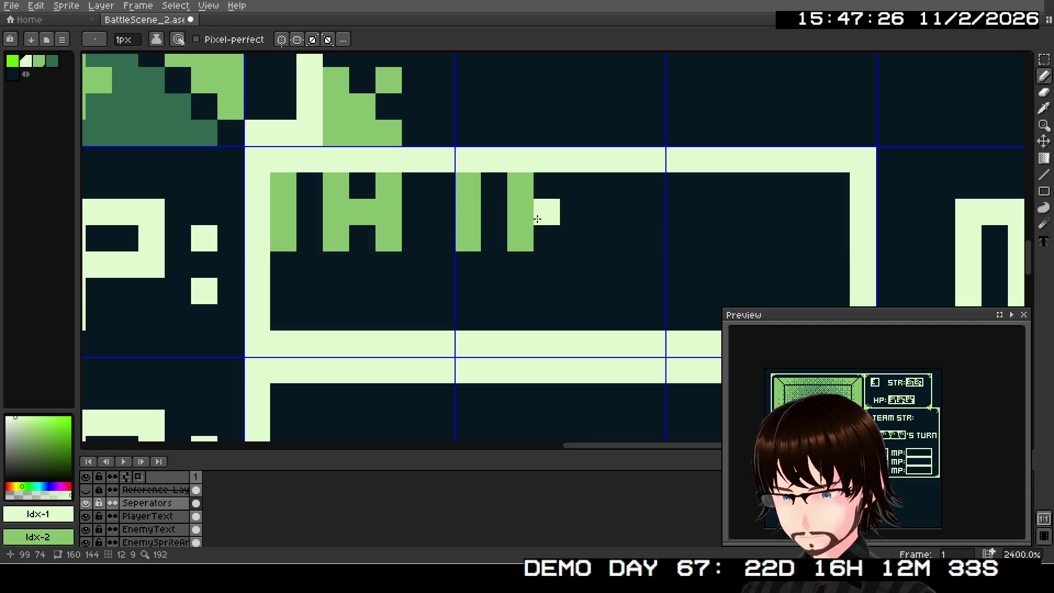
{"action": "left_click", "coordinate": [546, 211]}
{"action": "left_click_drag", "start_coordinate": [573, 185], "coordinate": [567, 235]}
{"action": "scroll", "coordinate": [521, 242], "scroll_direction": "right", "scroll_amount": 5}
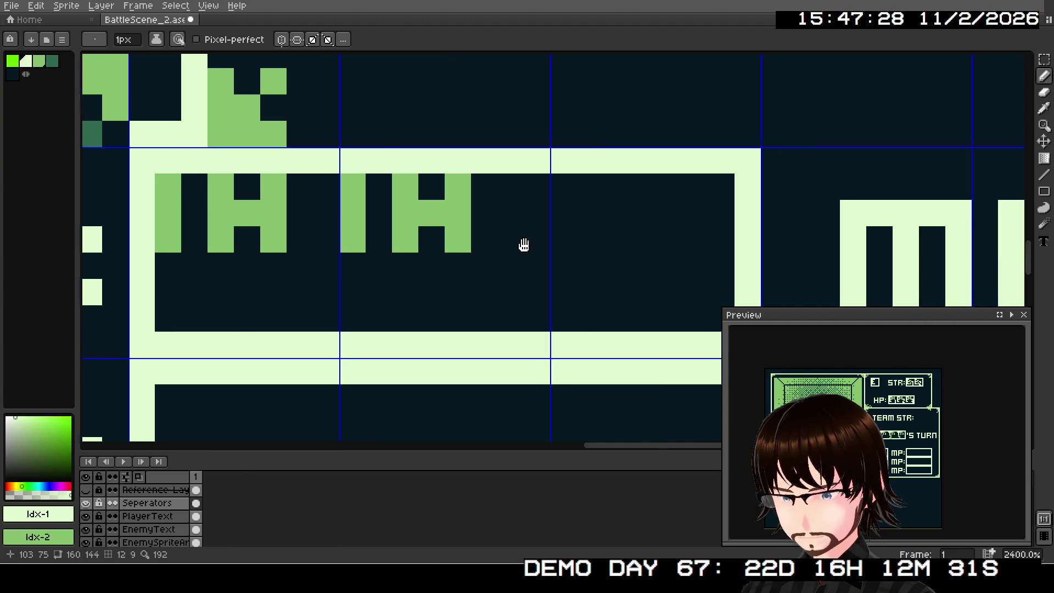
{"action": "left_click_drag", "start_coordinate": [532, 190], "coordinate": [531, 241]}
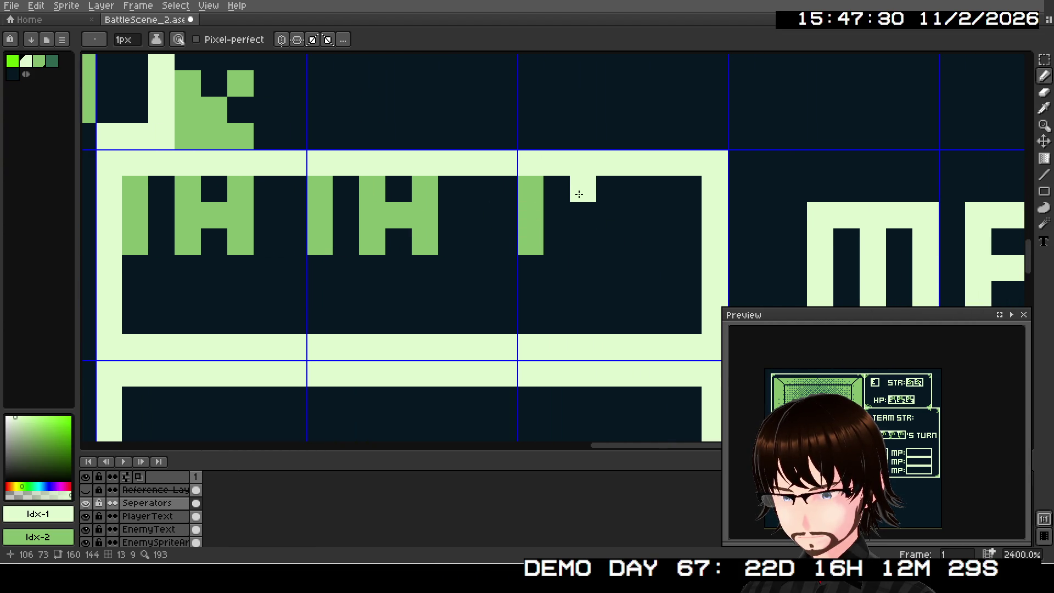
{"action": "mouse_move", "coordinate": [582, 190]}
{"action": "left_mouse_down"}
{"action": "mouse_move", "coordinate": [578, 234]}
{"action": "mouse_move", "coordinate": [631, 188]}
{"action": "mouse_move", "coordinate": [632, 220]}
{"action": "left_mouse_up"}
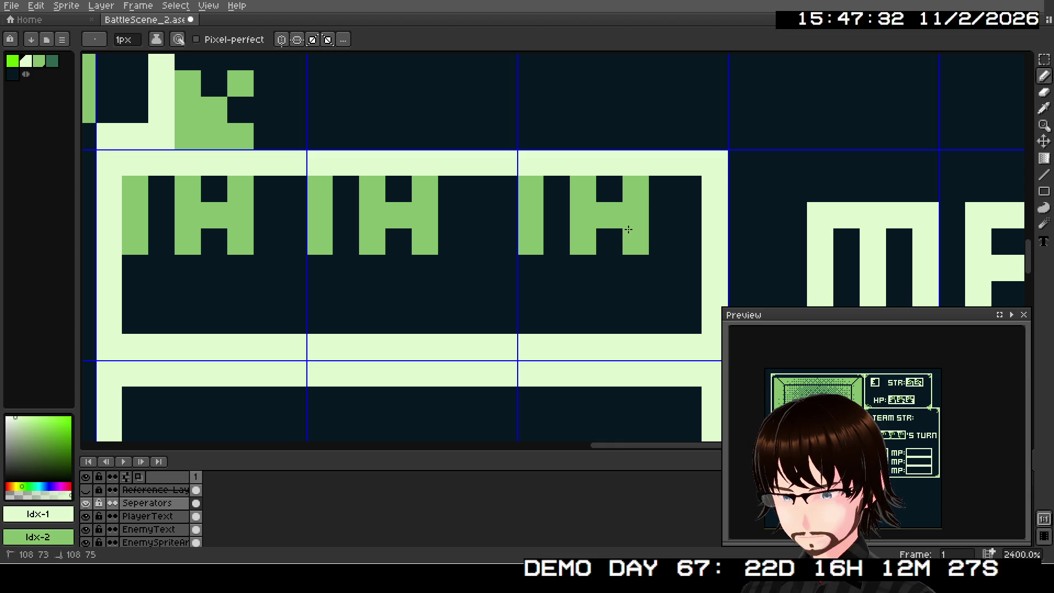
Draw the first M-shaped glyph in the MP box, redoing its right half
{"action": "scroll", "coordinate": [631, 254], "scroll_direction": "down", "scroll_amount": 2}
{"action": "scroll", "coordinate": [571, 240], "scroll_direction": "right", "scroll_amount": 4}
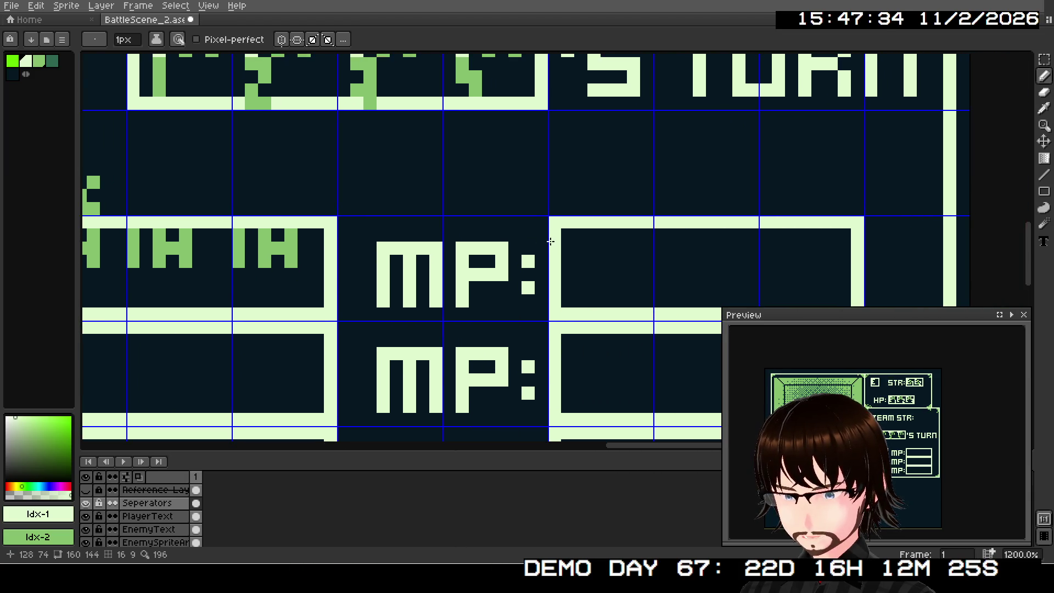
{"action": "scroll", "coordinate": [571, 240], "scroll_direction": "up", "scroll_amount": 1}
{"action": "left_click_drag", "start_coordinate": [570, 241], "coordinate": [601, 268]}
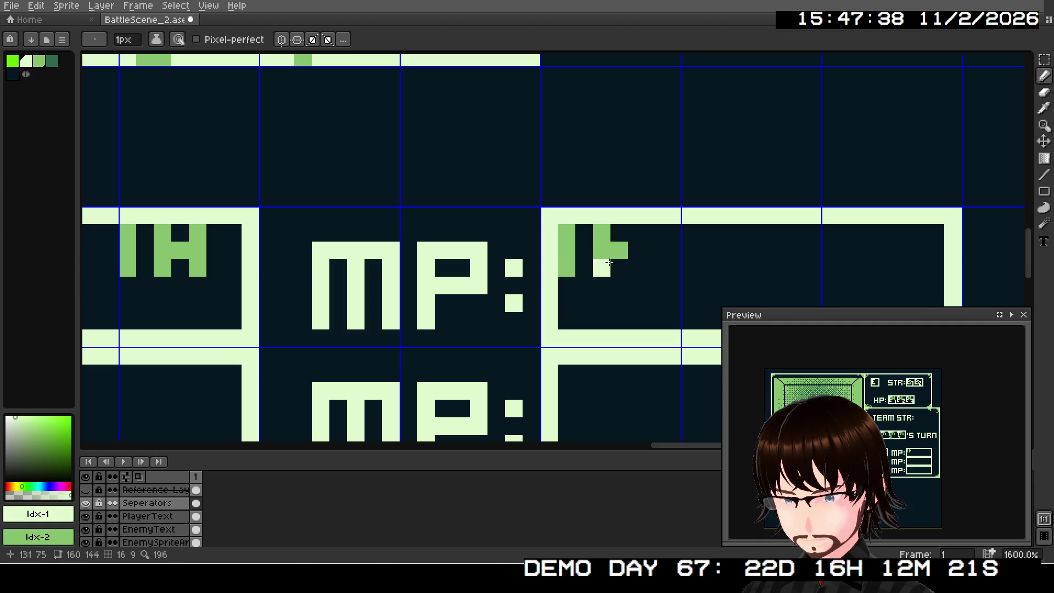
{"action": "left_click", "coordinate": [625, 234]}
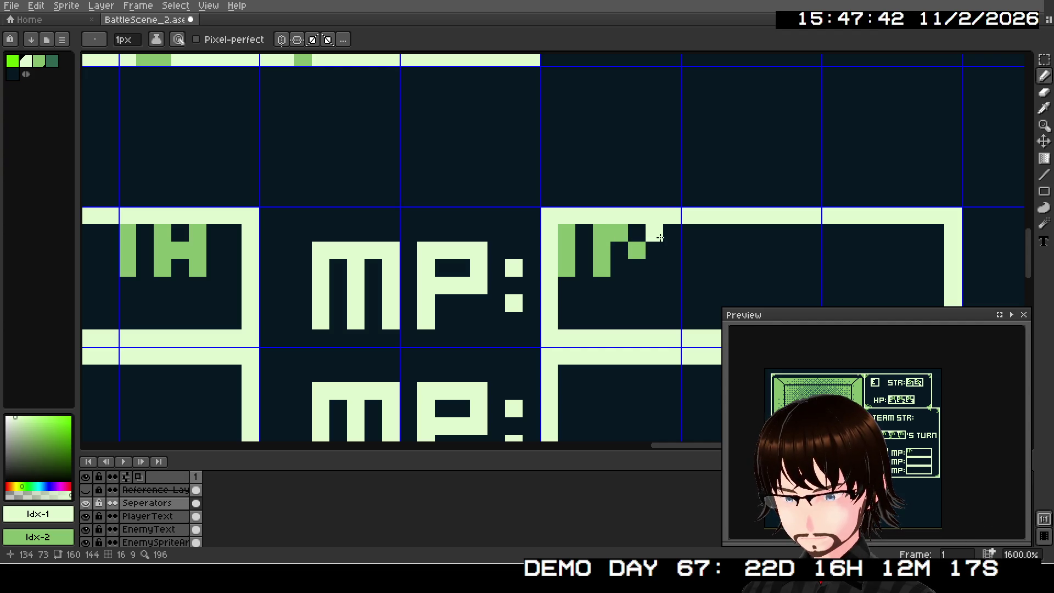
{"action": "left_click_drag", "start_coordinate": [660, 238], "coordinate": [664, 244]}
{"action": "key", "text": "ctrl+z"}
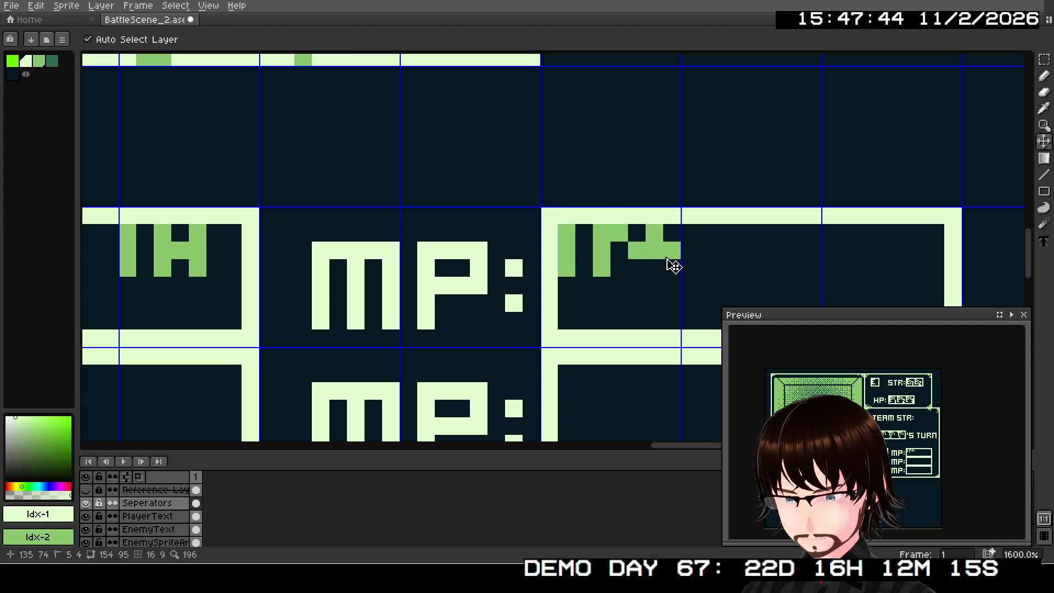
{"action": "left_click", "coordinate": [667, 236]}
{"action": "mouse_move", "coordinate": [665, 244]}
{"action": "left_mouse_down"}
{"action": "mouse_move", "coordinate": [670, 268]}
{"action": "mouse_move", "coordinate": [561, 263]}
{"action": "left_mouse_up"}
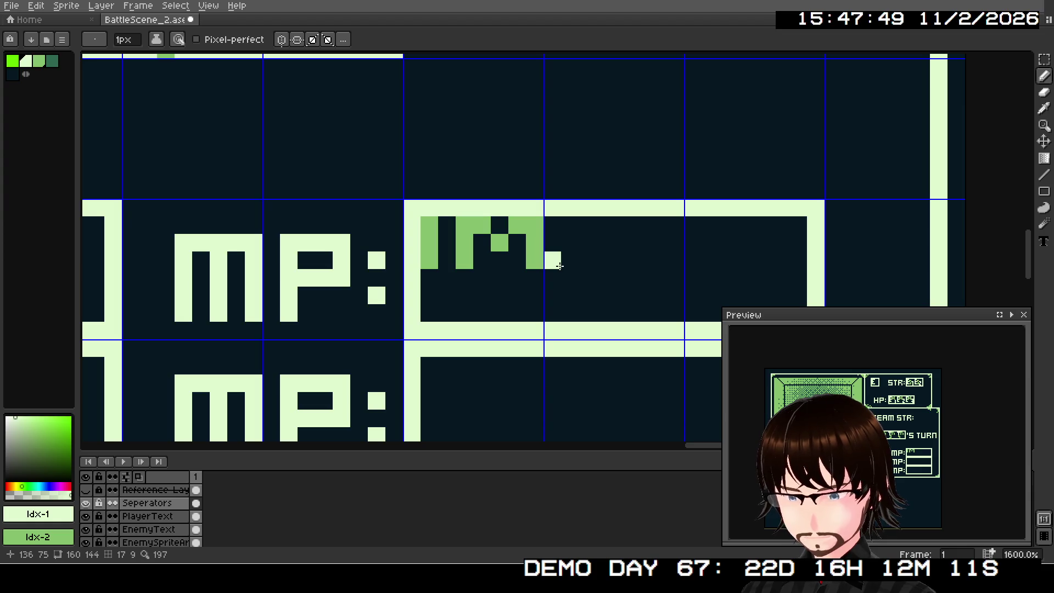
{"action": "key", "text": "ctrl+z"}
{"action": "key", "text": "ctrl+z"}
{"action": "key", "text": "ctrl+z"}
{"action": "key", "text": "ctrl+z"}
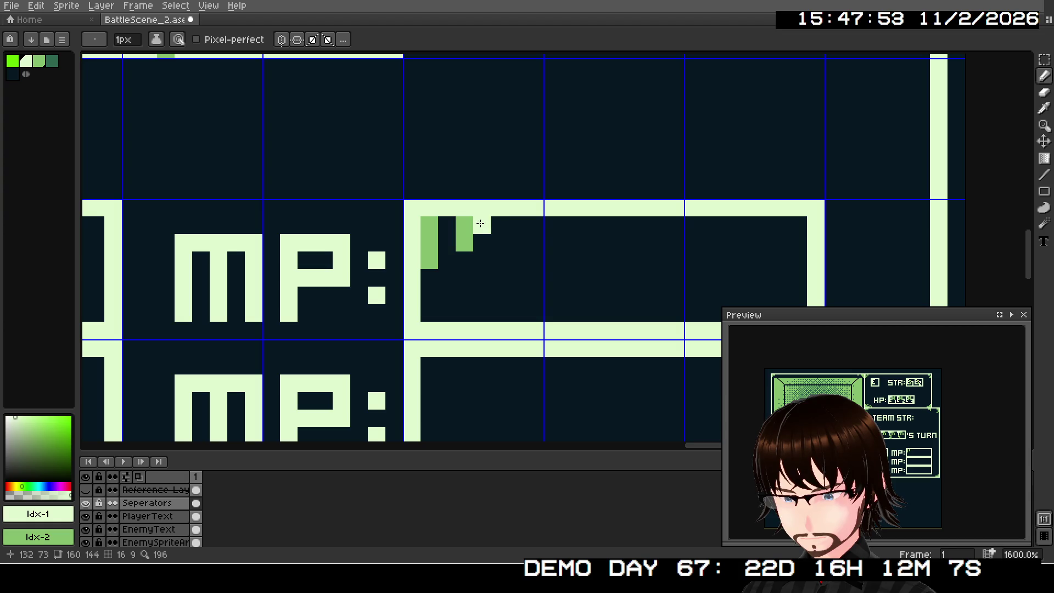
{"action": "left_click", "coordinate": [500, 243]}
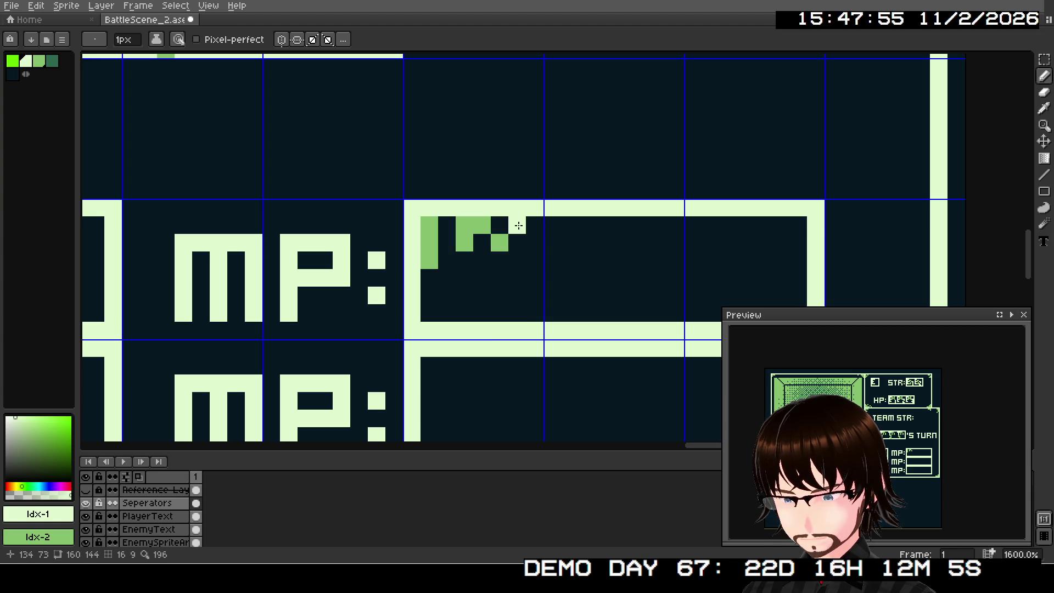
{"action": "left_click", "coordinate": [520, 225]}
{"action": "left_click", "coordinate": [535, 225]}
{"action": "left_click", "coordinate": [534, 243]}
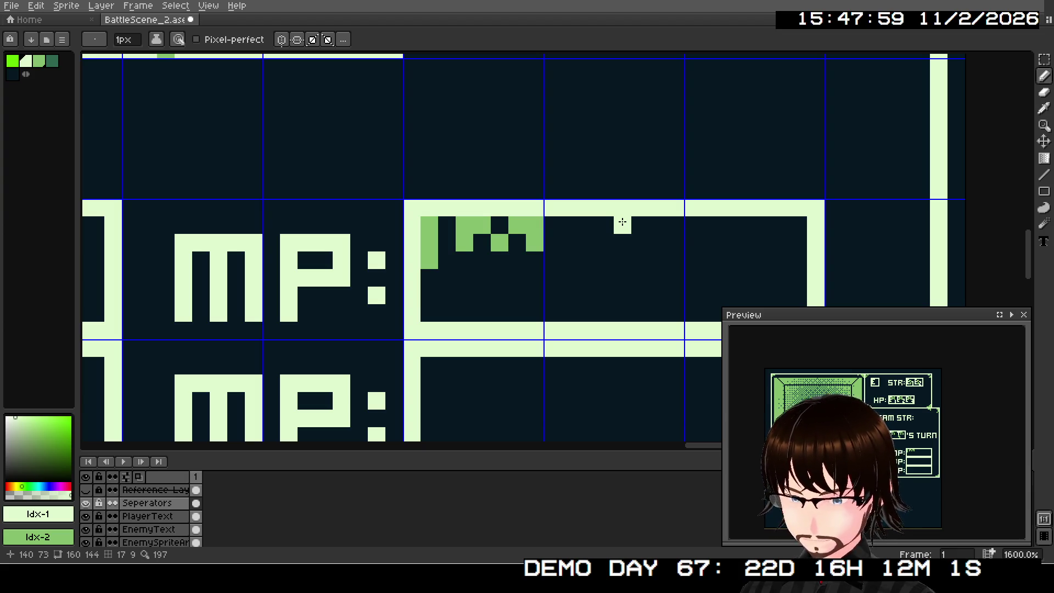
Draw the second M-shaped glyph beside the first in the MP box
{"action": "mouse_move", "coordinate": [536, 237]}
{"action": "left_mouse_down"}
{"action": "mouse_move", "coordinate": [517, 258]}
{"action": "mouse_move", "coordinate": [479, 249]}
{"action": "left_mouse_up"}
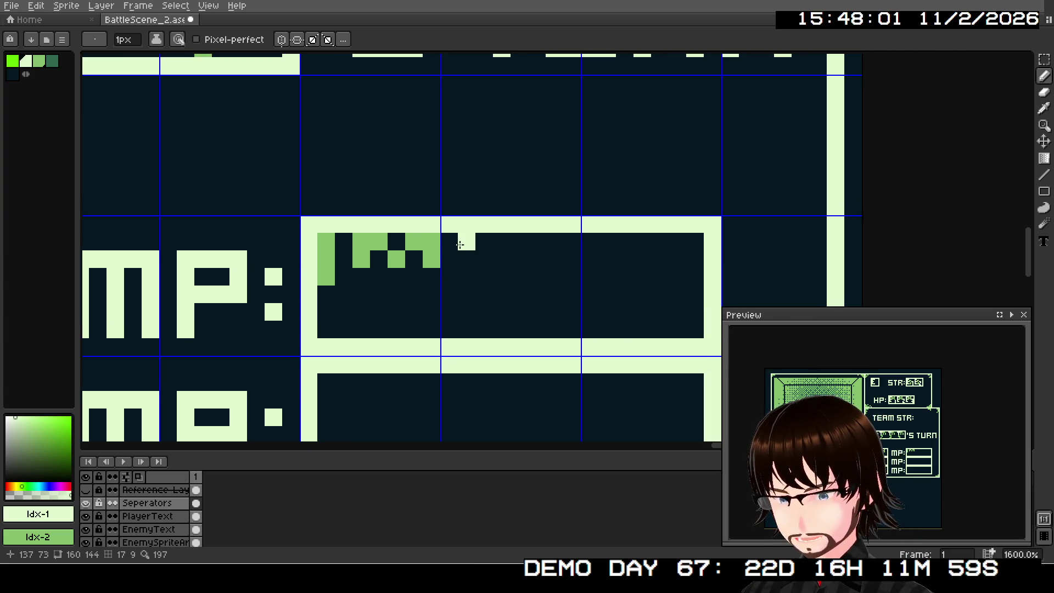
{"action": "left_click", "coordinate": [454, 243]}
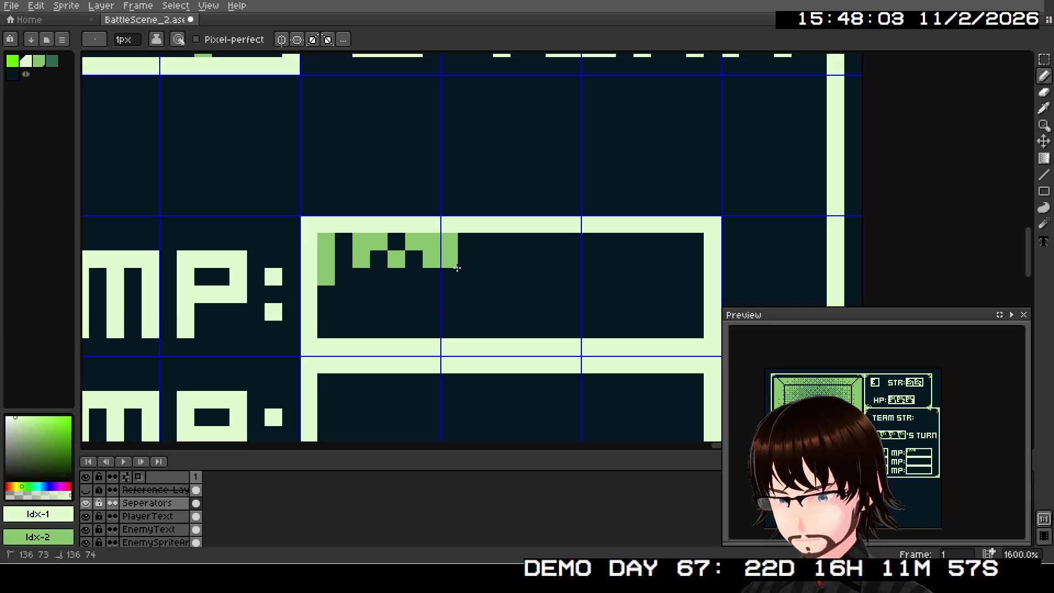
{"action": "key", "text": "ctrl+z"}
{"action": "left_click", "coordinate": [460, 244]}
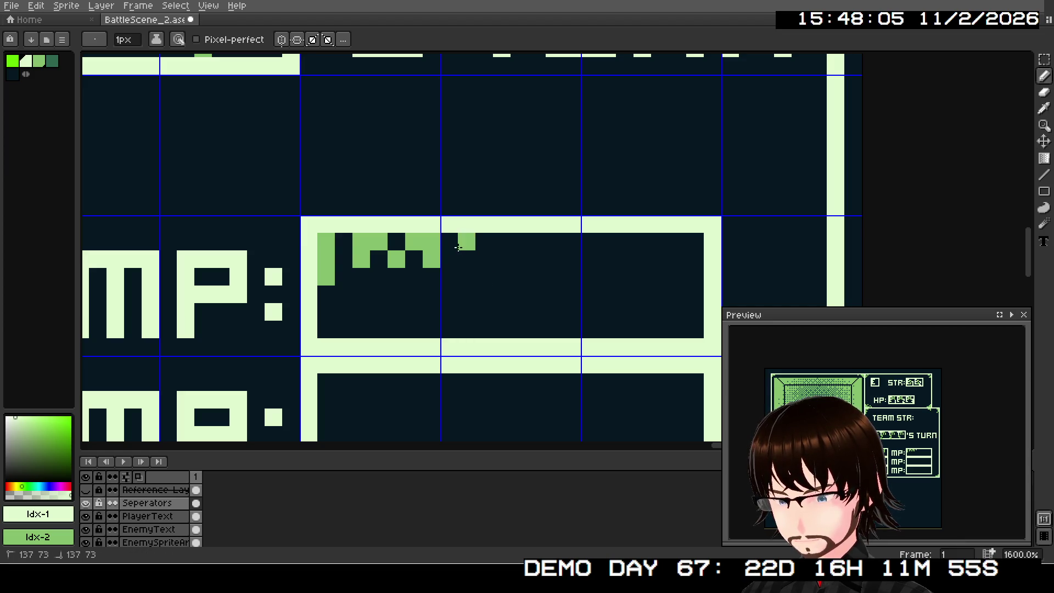
{"action": "key", "text": "ctrl+z"}
{"action": "left_click_drag", "start_coordinate": [450, 242], "coordinate": [452, 257]}
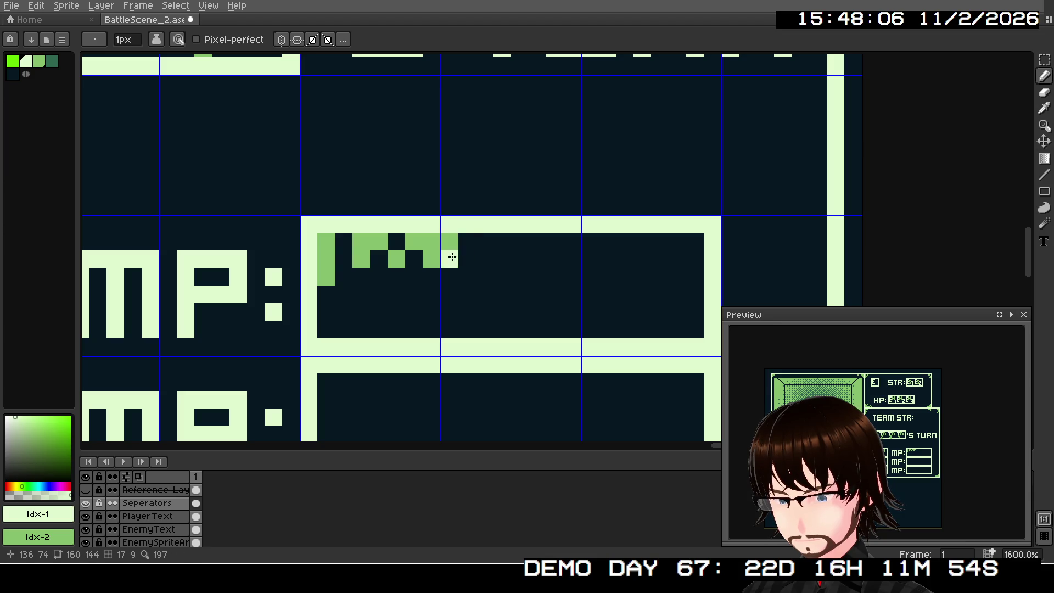
{"action": "right_click", "coordinate": [482, 241]}
{"action": "right_click", "coordinate": [481, 259]}
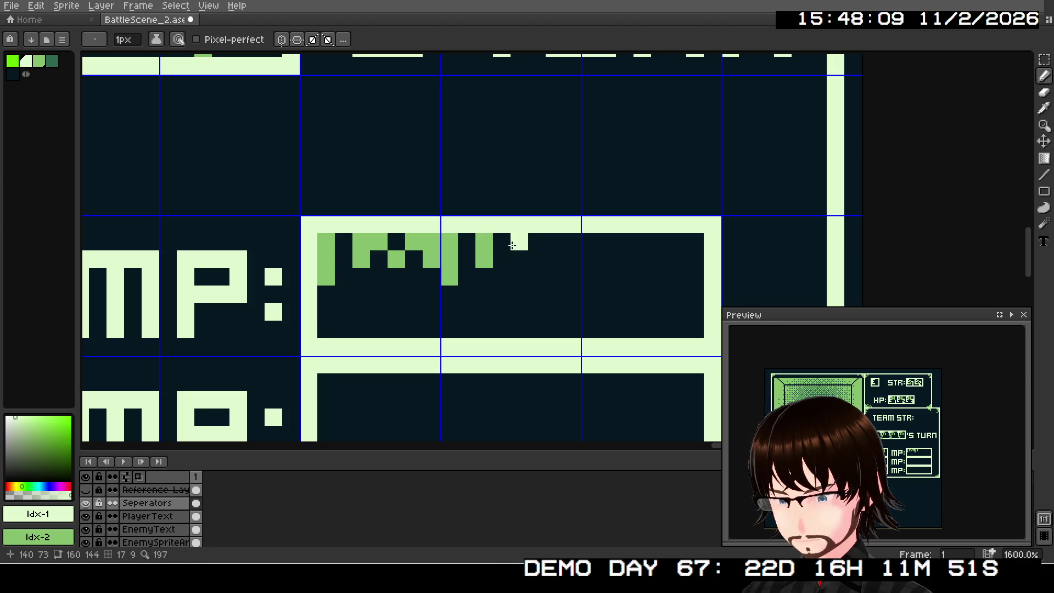
{"action": "right_click", "coordinate": [502, 241]}
{"action": "right_click", "coordinate": [519, 259]}
{"action": "right_click", "coordinate": [537, 242]}
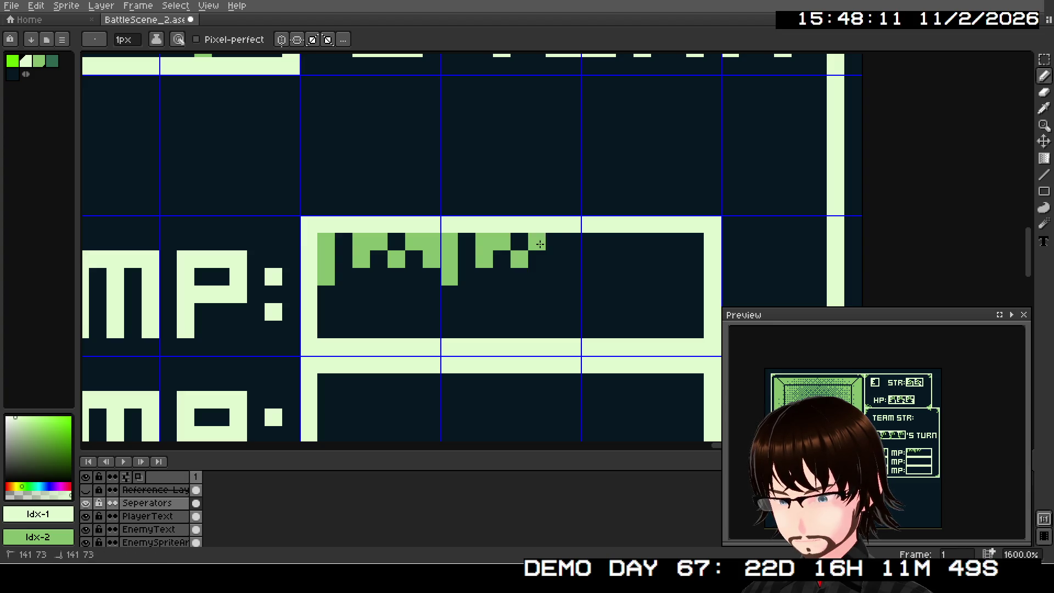
{"action": "right_click", "coordinate": [554, 242]}
{"action": "right_click", "coordinate": [554, 259]}
Finish the last glyph at the MP box's end and scroll back to review
{"action": "scroll", "coordinate": [486, 237], "scroll_direction": "right", "scroll_amount": 3}
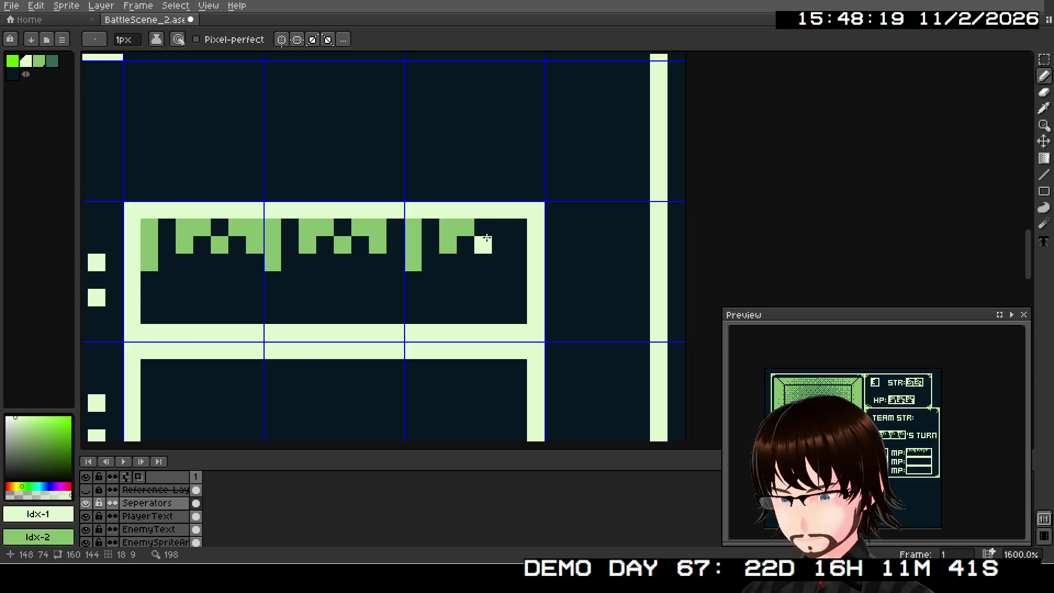
{"action": "right_click", "coordinate": [498, 228]}
{"action": "right_click", "coordinate": [516, 228]}
{"action": "right_click", "coordinate": [516, 245]}
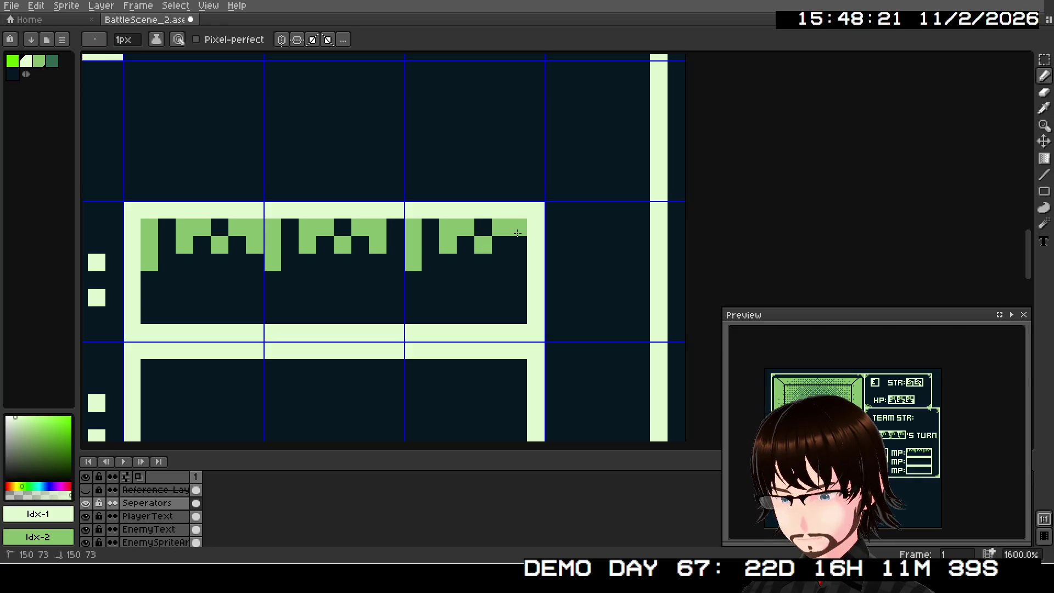
{"action": "scroll", "coordinate": [569, 239], "scroll_direction": "left", "scroll_amount": 2}
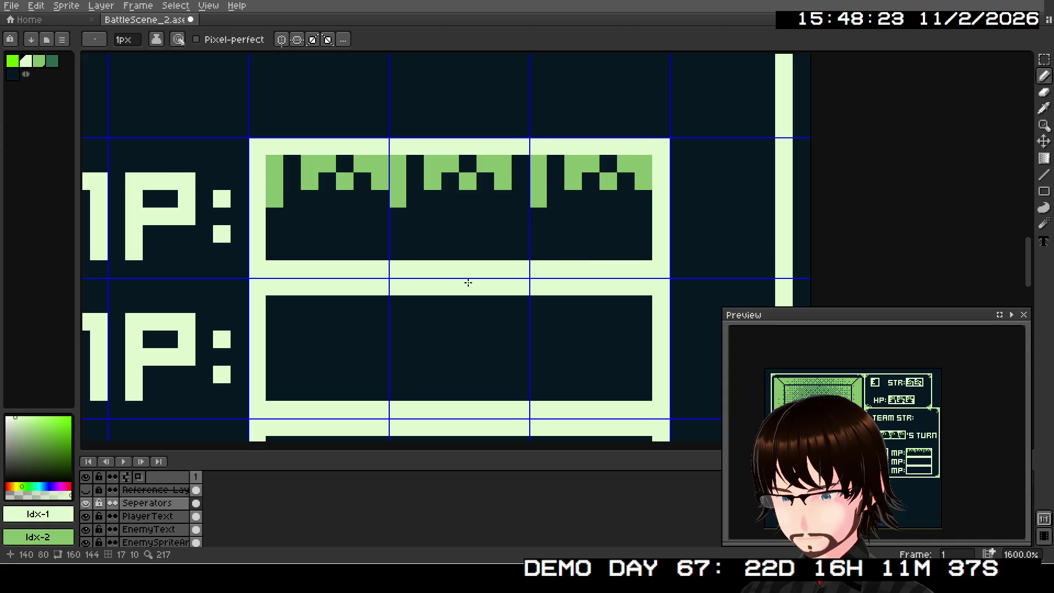
{"action": "scroll", "coordinate": [666, 205], "scroll_direction": "left", "scroll_amount": 1}
{"action": "scroll", "coordinate": [451, 306], "scroll_direction": "left", "scroll_amount": 3}
{"action": "scroll", "coordinate": [451, 306], "scroll_direction": "down", "scroll_amount": 4}
{"action": "scroll", "coordinate": [402, 272], "scroll_direction": "up", "scroll_amount": 6}
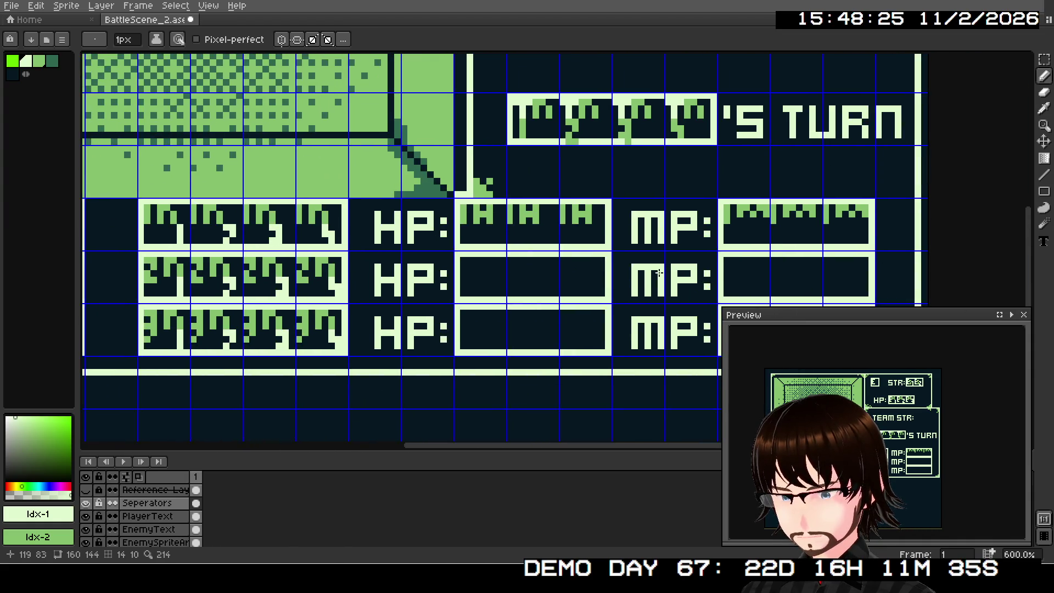
Paint the first green 2H glyph pair in the second-row HP box
{"action": "right_click", "coordinate": [305, 248]}
{"action": "right_click", "coordinate": [331, 248]}
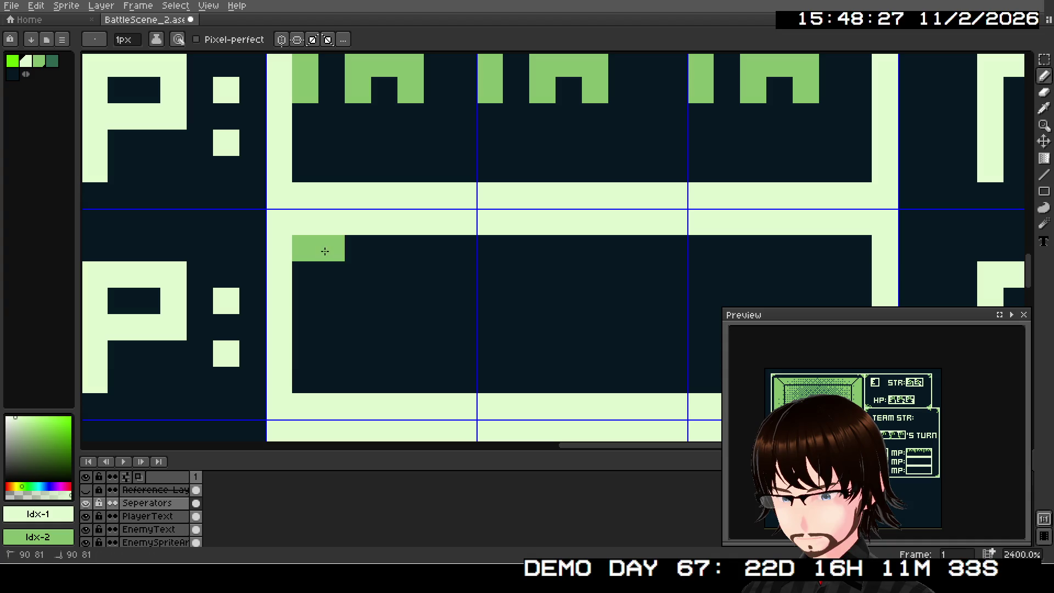
{"action": "right_click", "coordinate": [332, 274]}
{"action": "right_click", "coordinate": [305, 301]}
{"action": "right_click", "coordinate": [305, 327]}
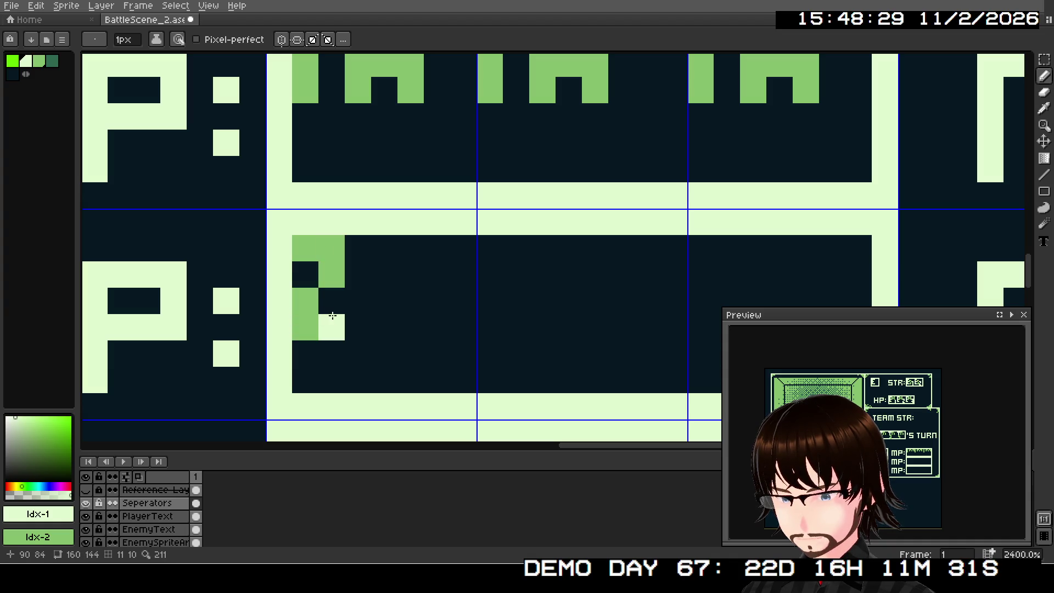
{"action": "right_click", "coordinate": [332, 327]}
{"action": "left_click_drag", "start_coordinate": [395, 264], "coordinate": [406, 329]}
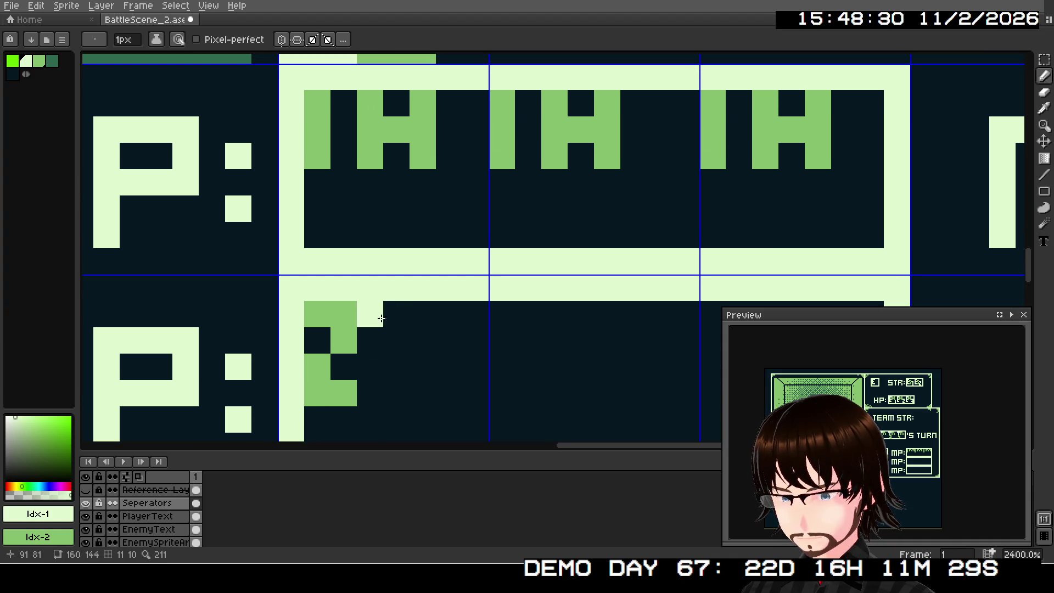
{"action": "right_click", "coordinate": [396, 314]}
{"action": "right_click", "coordinate": [396, 340]}
{"action": "right_click", "coordinate": [396, 366]}
{"action": "right_click", "coordinate": [423, 340]}
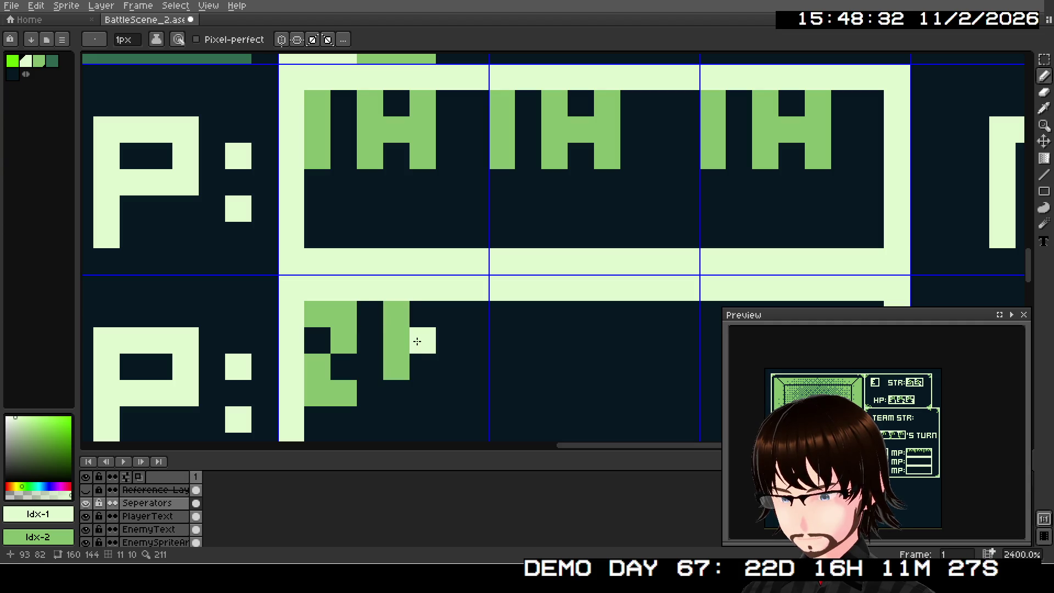
{"action": "right_click", "coordinate": [449, 314]}
{"action": "right_click", "coordinate": [449, 340]}
{"action": "right_click", "coordinate": [449, 366]}
Paint the second green 2H glyph pair beside the first one
{"action": "mouse_move", "coordinate": [528, 367]}
{"action": "left_mouse_down"}
{"action": "mouse_move", "coordinate": [482, 322]}
{"action": "mouse_move", "coordinate": [526, 298]}
{"action": "left_mouse_up"}
{"action": "right_click", "coordinate": [500, 244]}
{"action": "right_click", "coordinate": [525, 244]}
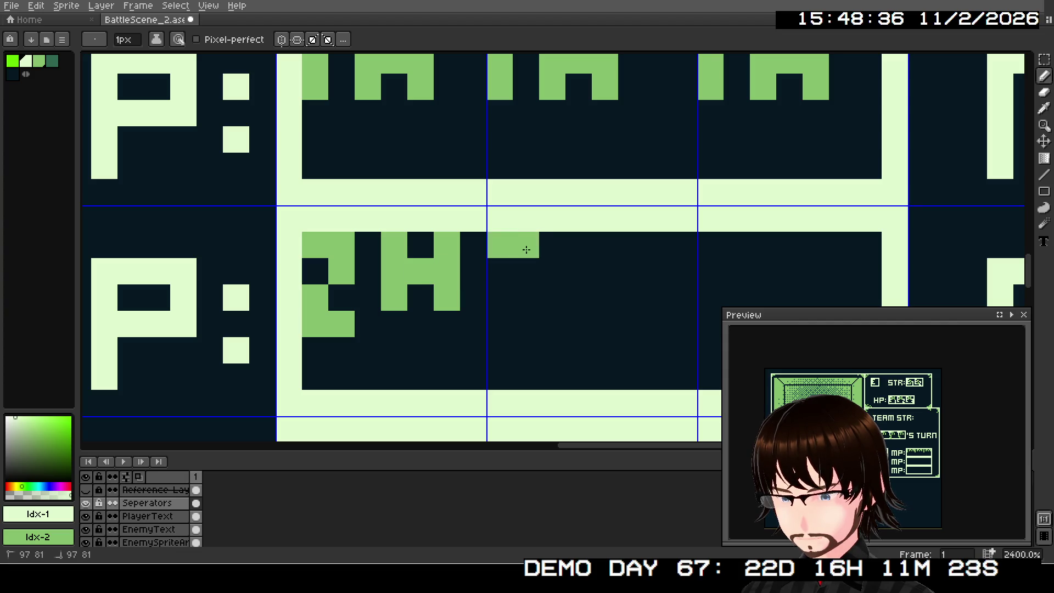
{"action": "right_click", "coordinate": [525, 270]}
{"action": "right_click", "coordinate": [499, 296]}
{"action": "right_click", "coordinate": [499, 323]}
{"action": "right_click", "coordinate": [526, 324]}
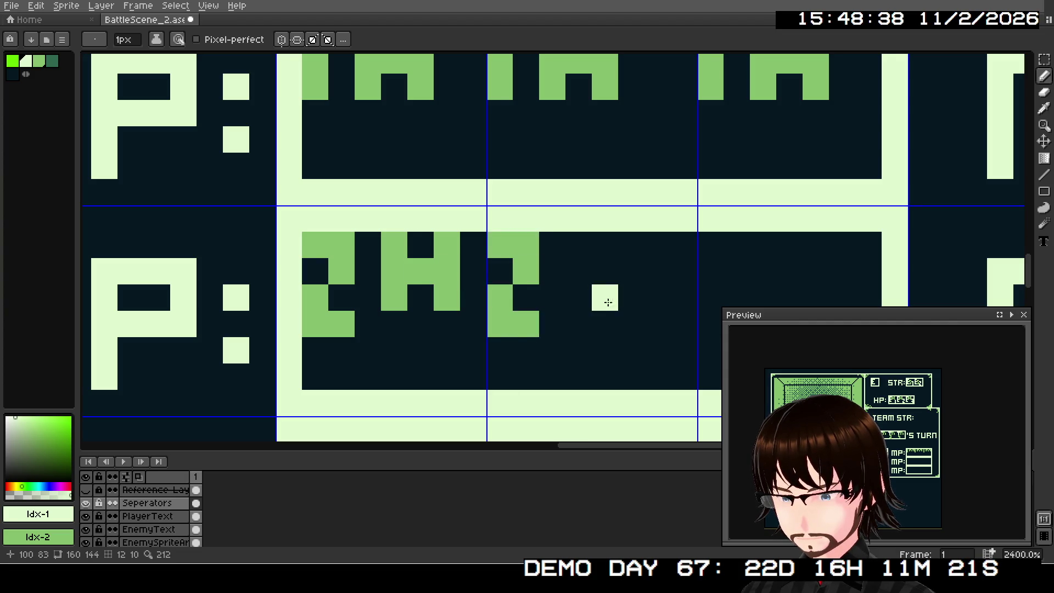
{"action": "left_click_drag", "start_coordinate": [604, 297], "coordinate": [472, 313]}
{"action": "mouse_move", "coordinate": [452, 303]}
{"action": "left_mouse_down"}
{"action": "mouse_move", "coordinate": [449, 291]}
{"action": "mouse_move", "coordinate": [472, 291]}
{"action": "mouse_move", "coordinate": [499, 269]}
{"action": "mouse_move", "coordinate": [503, 317]}
{"action": "left_mouse_up"}
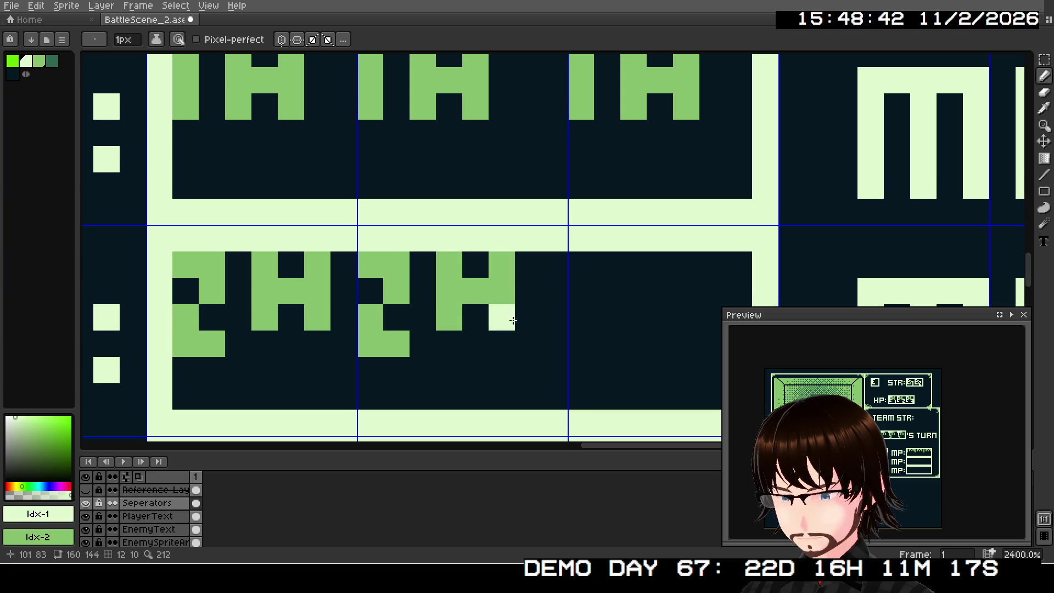
{"action": "scroll", "coordinate": [516, 286], "scroll_direction": "right", "scroll_amount": 5}
{"action": "scroll", "coordinate": [516, 285], "scroll_direction": "down", "scroll_amount": 1}
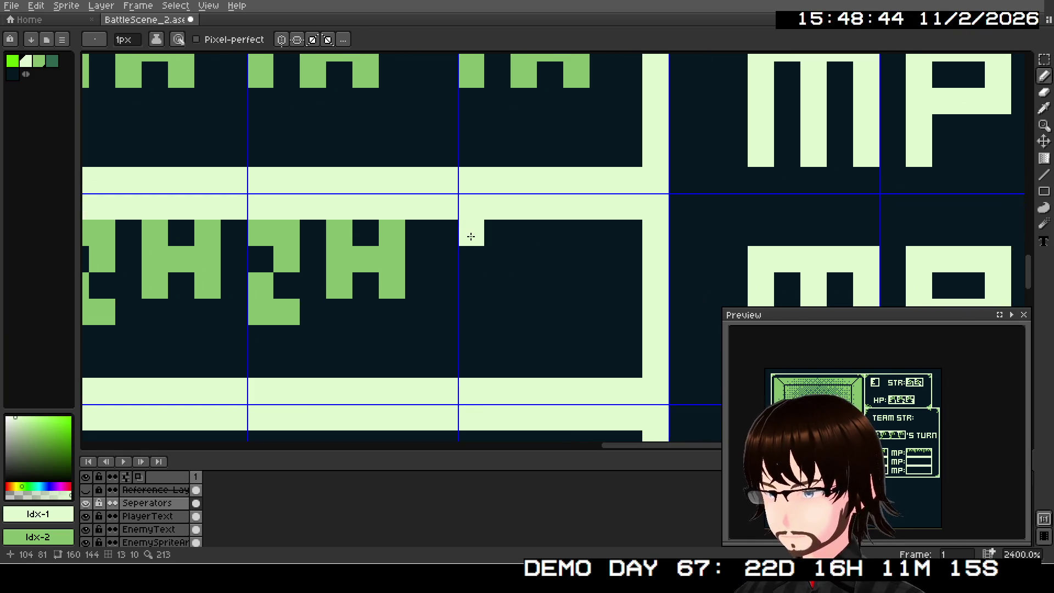
Paint the third green 2H pair, completing the second HP box
{"action": "left_click", "coordinate": [470, 236]}
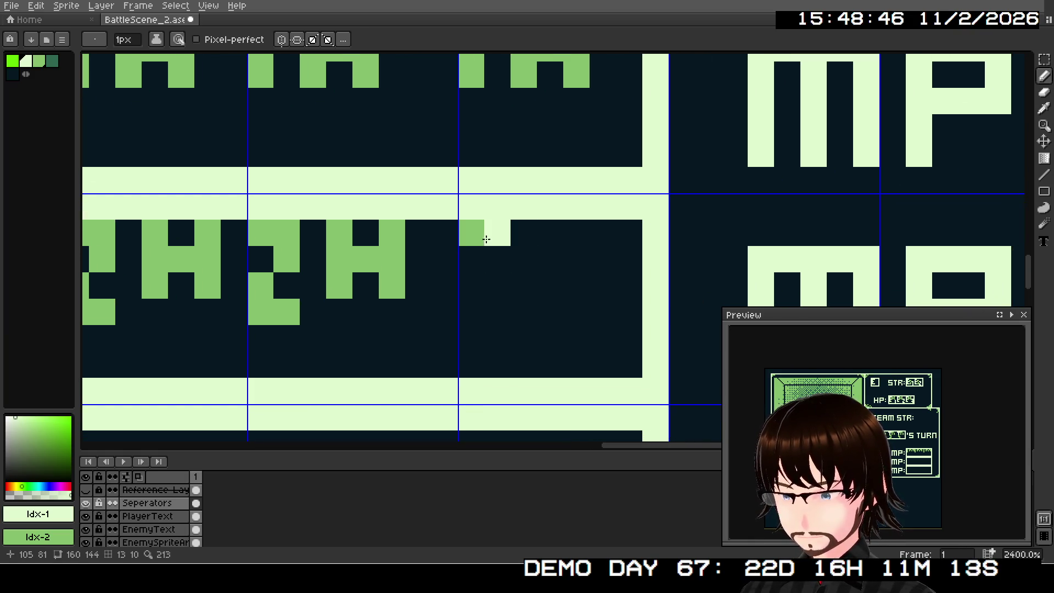
{"action": "left_click", "coordinate": [496, 233]}
{"action": "left_click", "coordinate": [497, 258]}
{"action": "left_click", "coordinate": [471, 285]}
{"action": "left_click", "coordinate": [475, 301]}
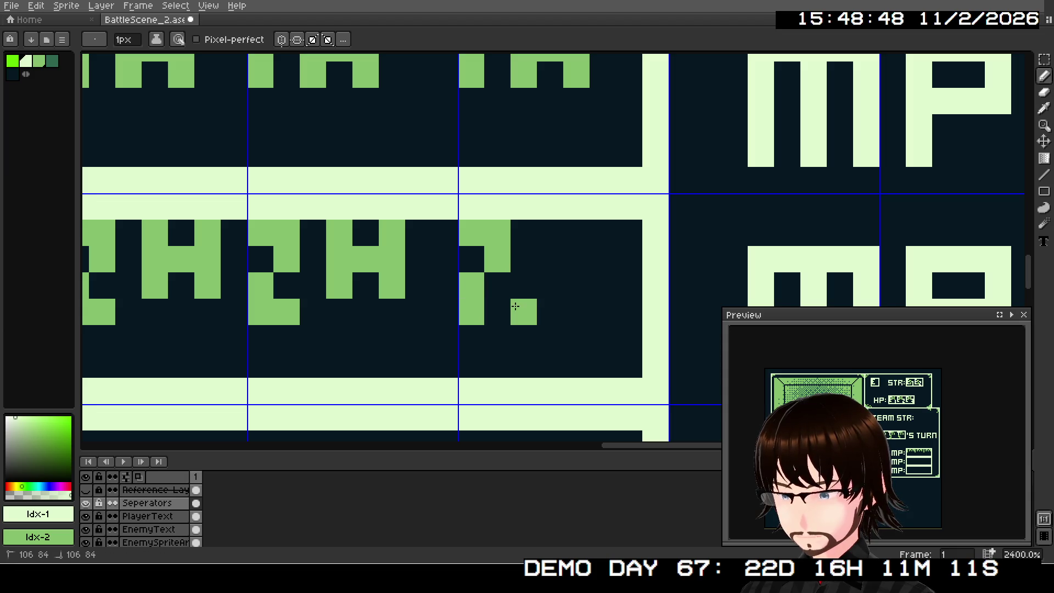
{"action": "left_click", "coordinate": [497, 312]}
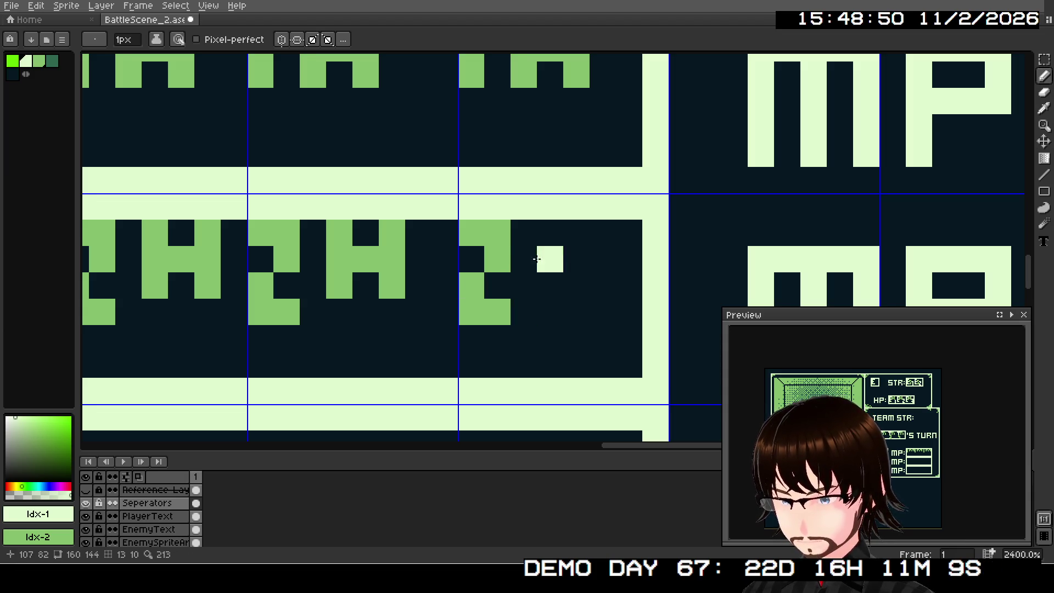
{"action": "left_click", "coordinate": [549, 233]}
{"action": "left_click", "coordinate": [545, 257]}
{"action": "left_click", "coordinate": [549, 284]}
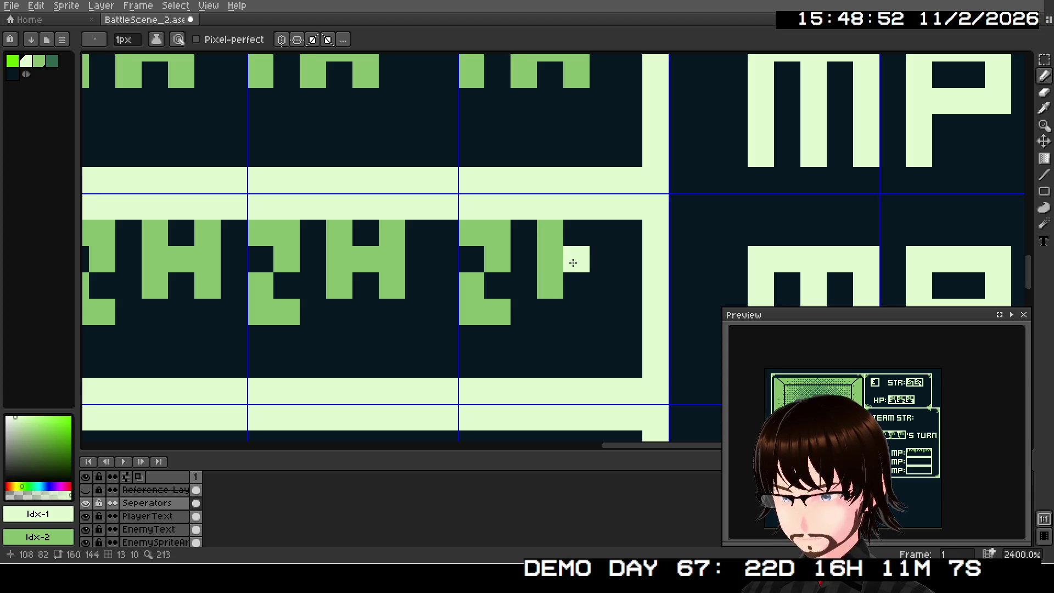
{"action": "left_click", "coordinate": [573, 259]}
{"action": "left_click", "coordinate": [602, 234]}
{"action": "scroll", "coordinate": [549, 315], "scroll_direction": "down", "scroll_amount": 3}
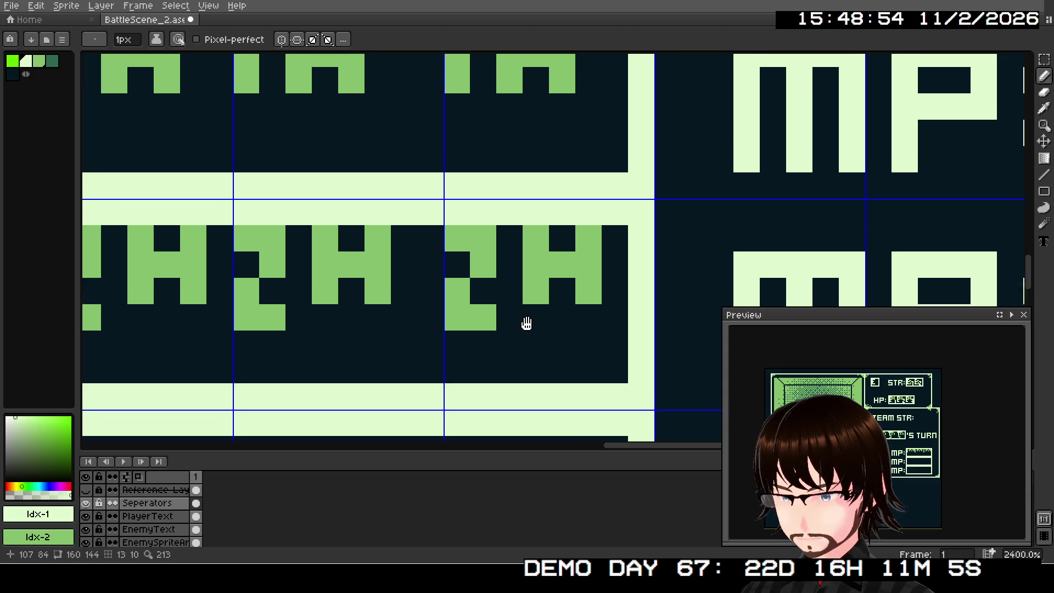
{"action": "left_click_drag", "start_coordinate": [413, 305], "coordinate": [645, 236]}
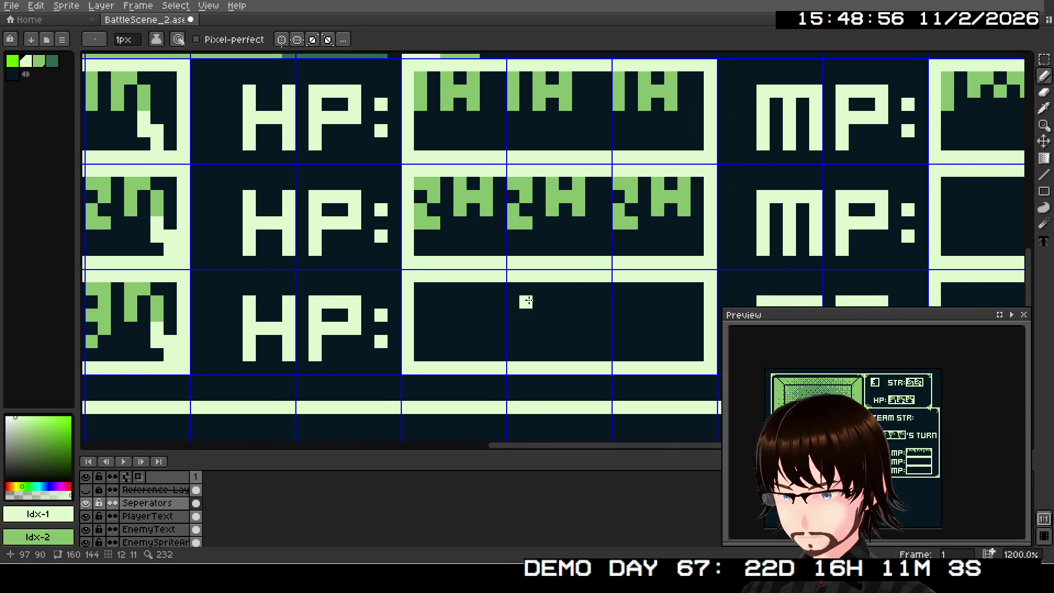
Paint the first green 3H glyph pair in the third-row HP box
{"action": "left_click_drag", "start_coordinate": [499, 327], "coordinate": [604, 299]}
{"action": "left_click", "coordinate": [513, 274]}
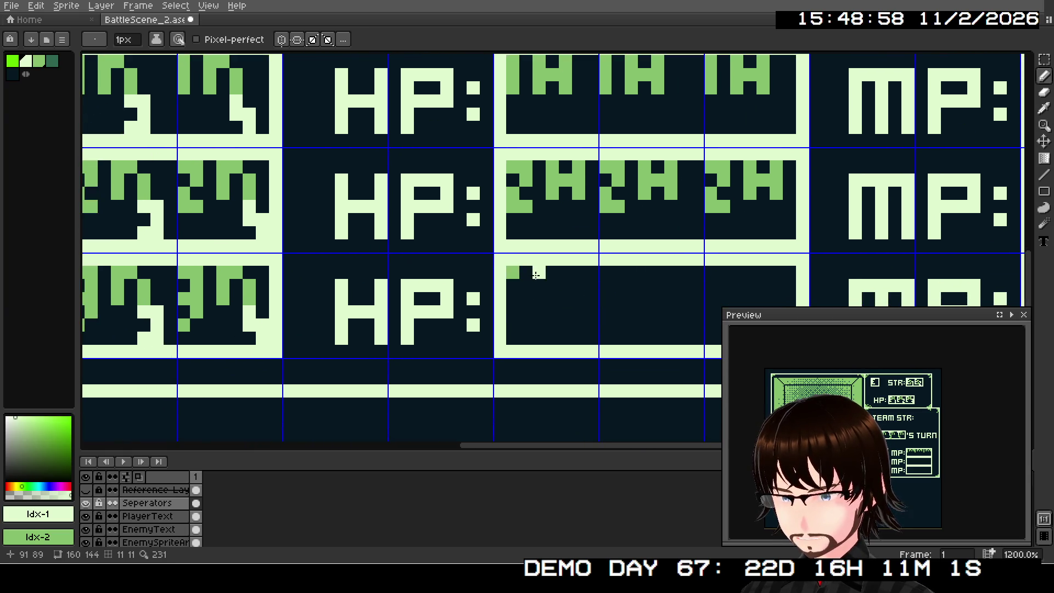
{"action": "left_click_drag", "start_coordinate": [526, 273], "coordinate": [524, 300]}
{"action": "left_click", "coordinate": [513, 298]}
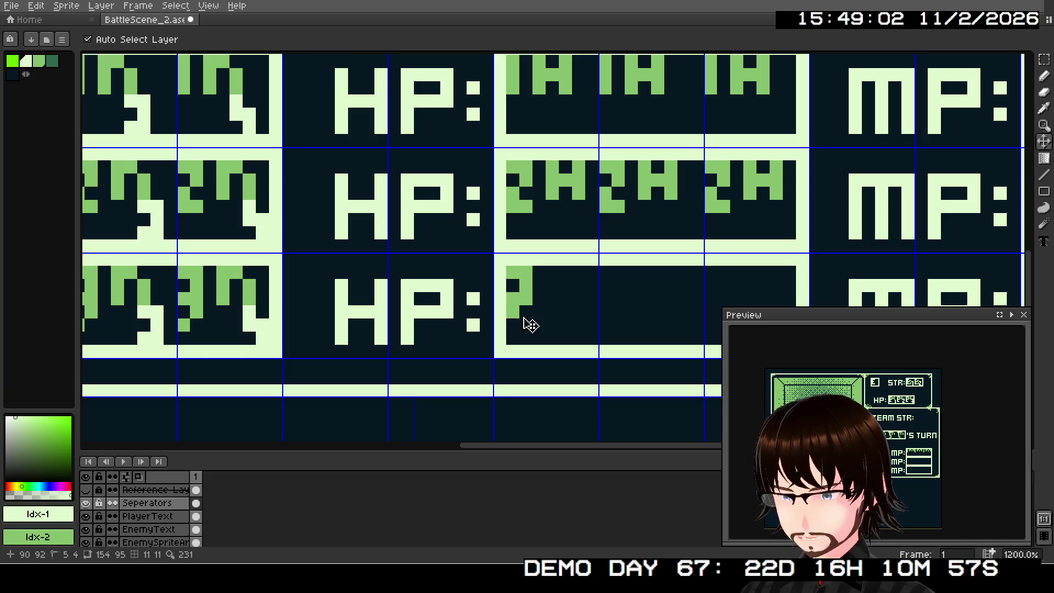
{"action": "scroll", "coordinate": [546, 301], "scroll_direction": "up", "scroll_amount": 3}
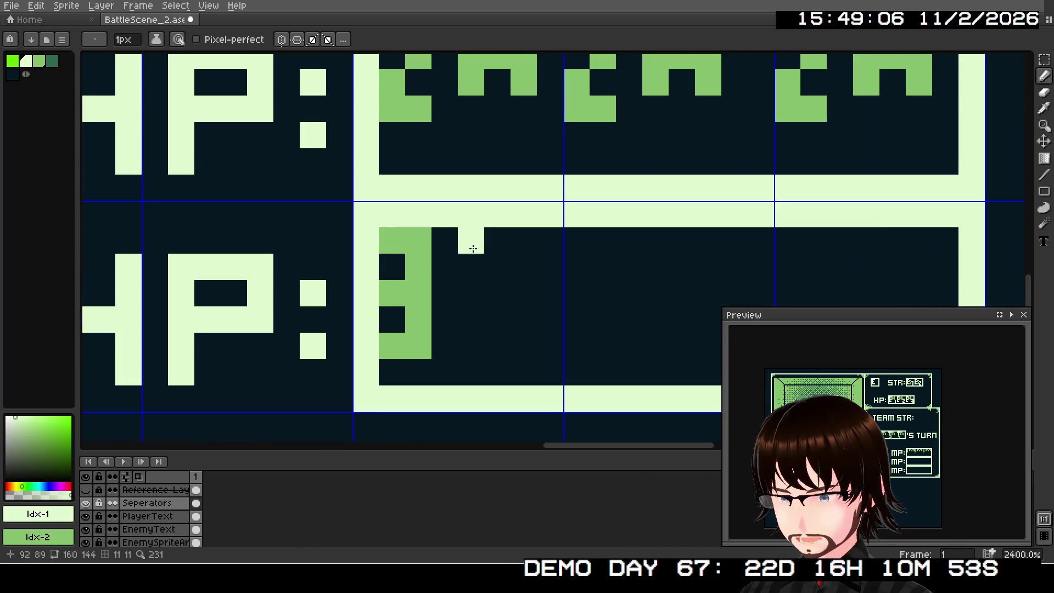
{"action": "mouse_move", "coordinate": [471, 240]}
{"action": "left_mouse_down"}
{"action": "mouse_move", "coordinate": [472, 266]}
{"action": "mouse_move", "coordinate": [522, 250]}
{"action": "mouse_move", "coordinate": [523, 293]}
{"action": "left_mouse_up"}
{"action": "left_click_drag", "start_coordinate": [641, 308], "coordinate": [469, 304]}
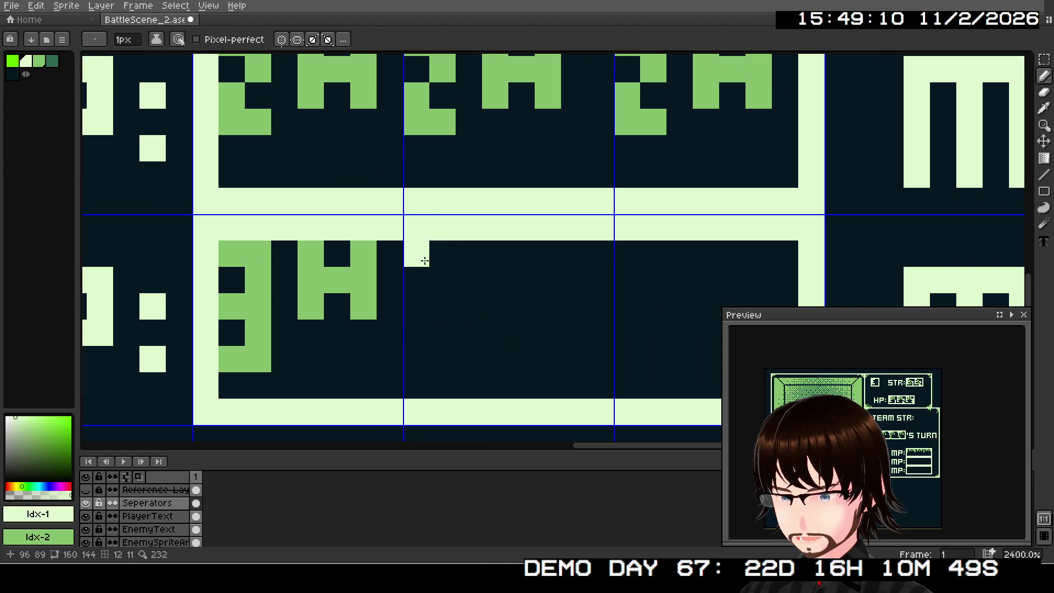
{"action": "left_click_drag", "start_coordinate": [416, 254], "coordinate": [442, 254]}
{"action": "left_click", "coordinate": [443, 280]}
Paint the second 3H pair, erasing a stray pixel with the dark background colour
{"action": "left_click_drag", "start_coordinate": [442, 299], "coordinate": [421, 301]}
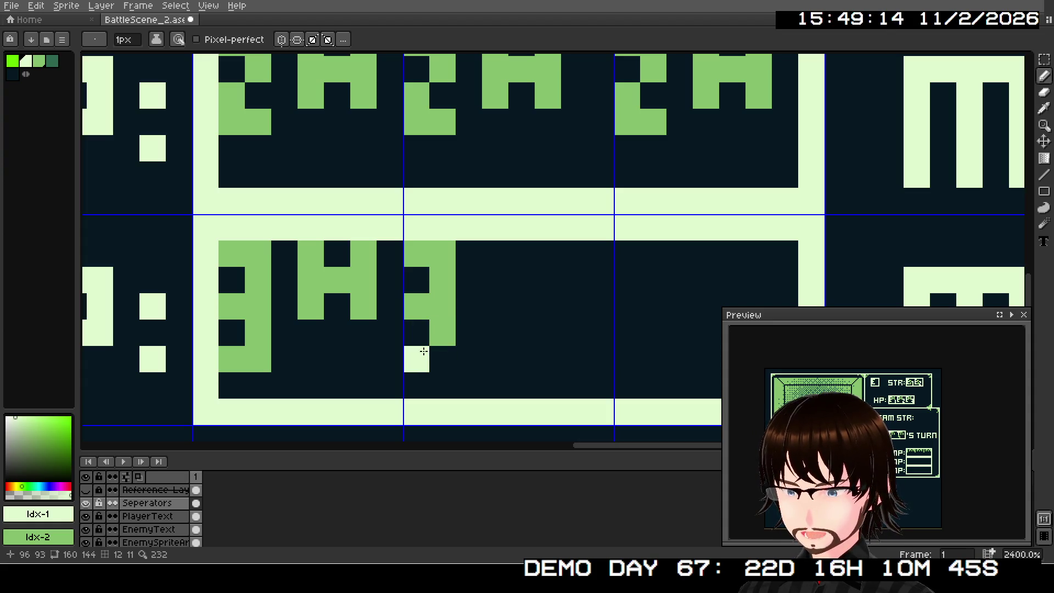
{"action": "right_click", "coordinate": [423, 351]}
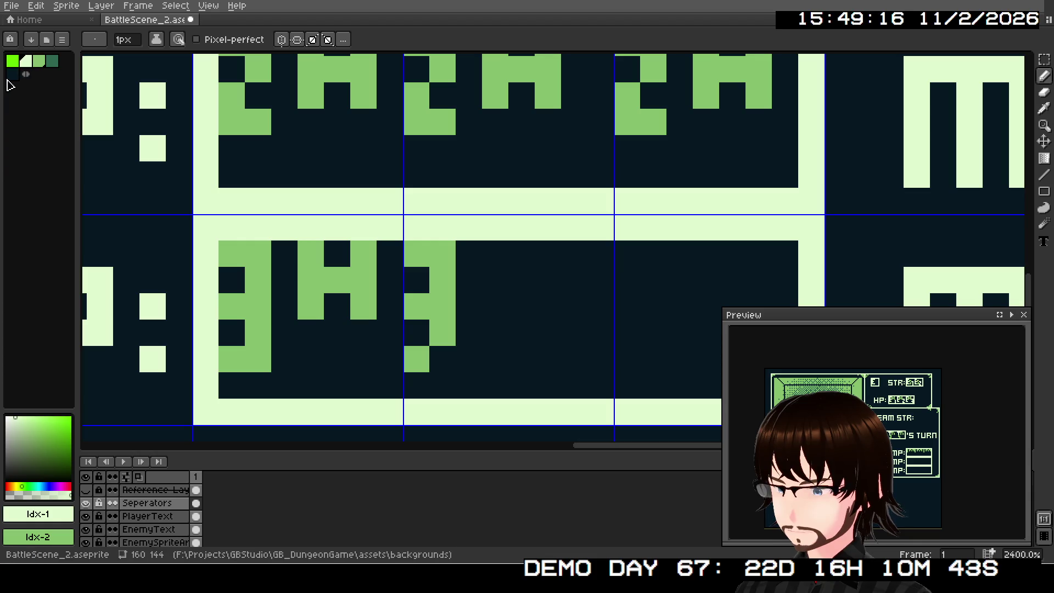
{"action": "left_click", "coordinate": [12, 74]}
{"action": "left_click", "coordinate": [258, 359]}
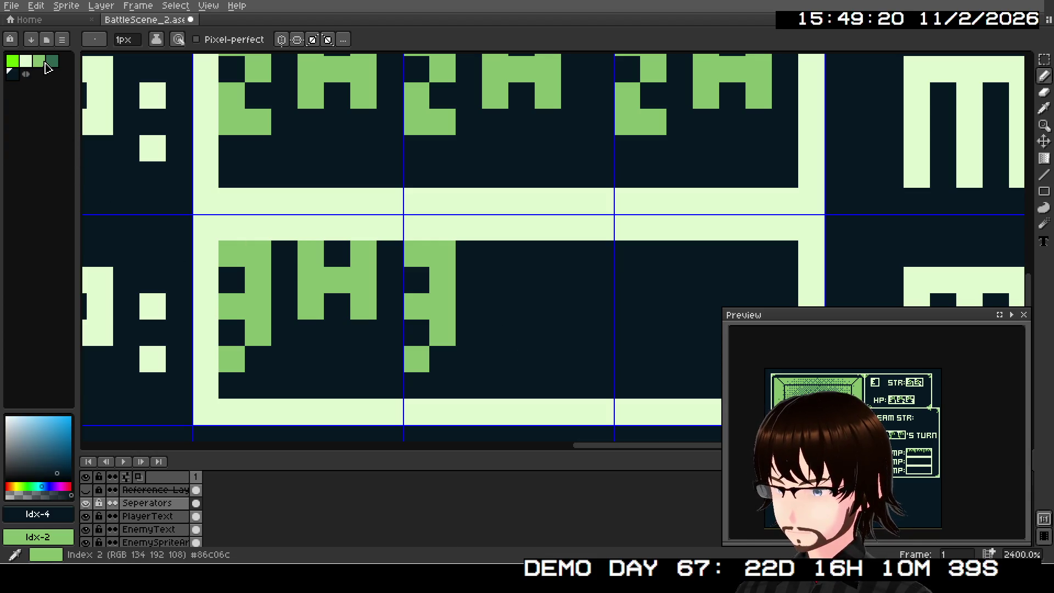
{"action": "left_click", "coordinate": [26, 61]}
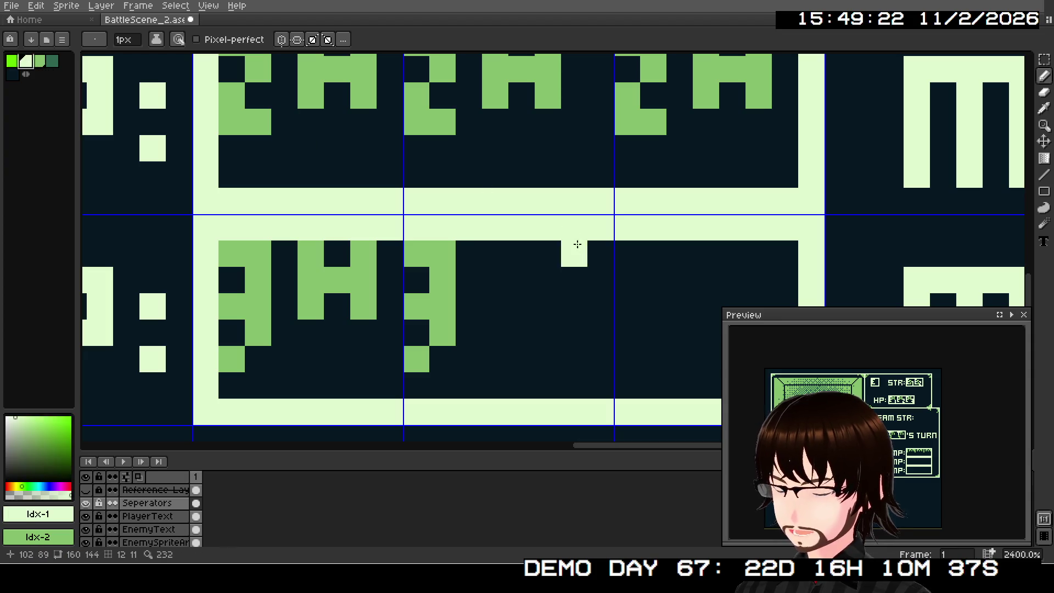
{"action": "mouse_move", "coordinate": [482, 253]}
{"action": "left_mouse_down"}
{"action": "mouse_move", "coordinate": [494, 301]}
{"action": "mouse_move", "coordinate": [522, 278]}
{"action": "mouse_move", "coordinate": [547, 306]}
{"action": "left_mouse_up"}
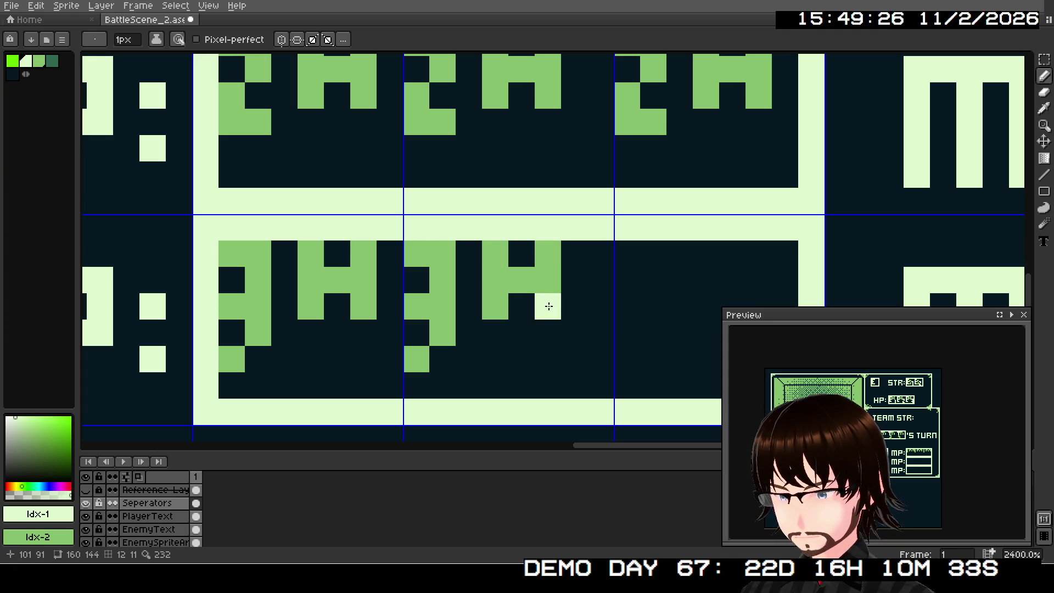
{"action": "left_click_drag", "start_coordinate": [657, 287], "coordinate": [488, 311]}
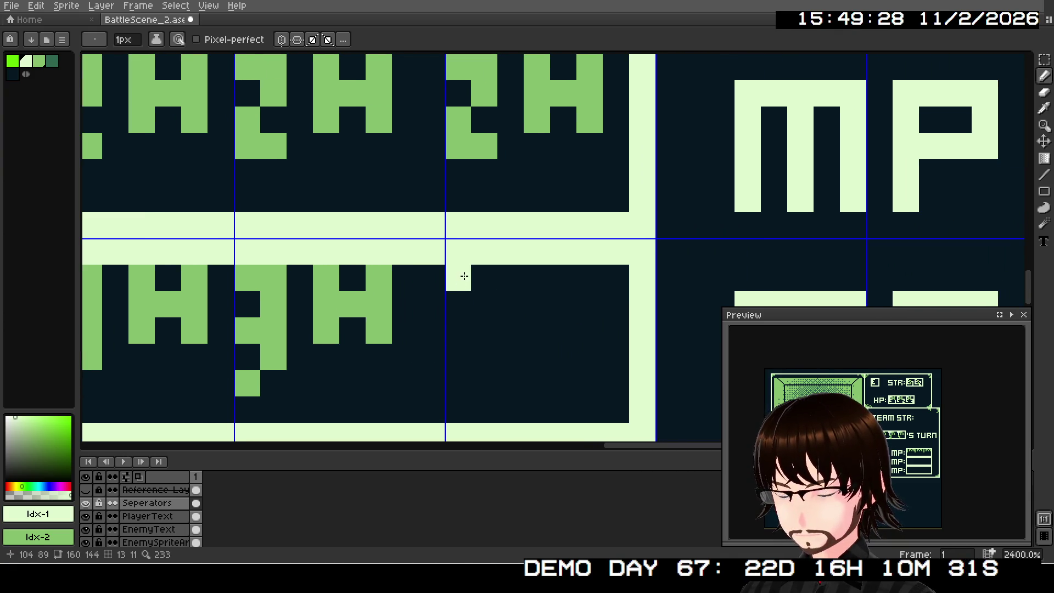
Paint the third green 3H pair to finish the third HP box
{"action": "mouse_move", "coordinate": [465, 276]}
{"action": "left_mouse_down"}
{"action": "mouse_move", "coordinate": [480, 278]}
{"action": "mouse_move", "coordinate": [484, 298]}
{"action": "mouse_move", "coordinate": [458, 382]}
{"action": "left_mouse_up"}
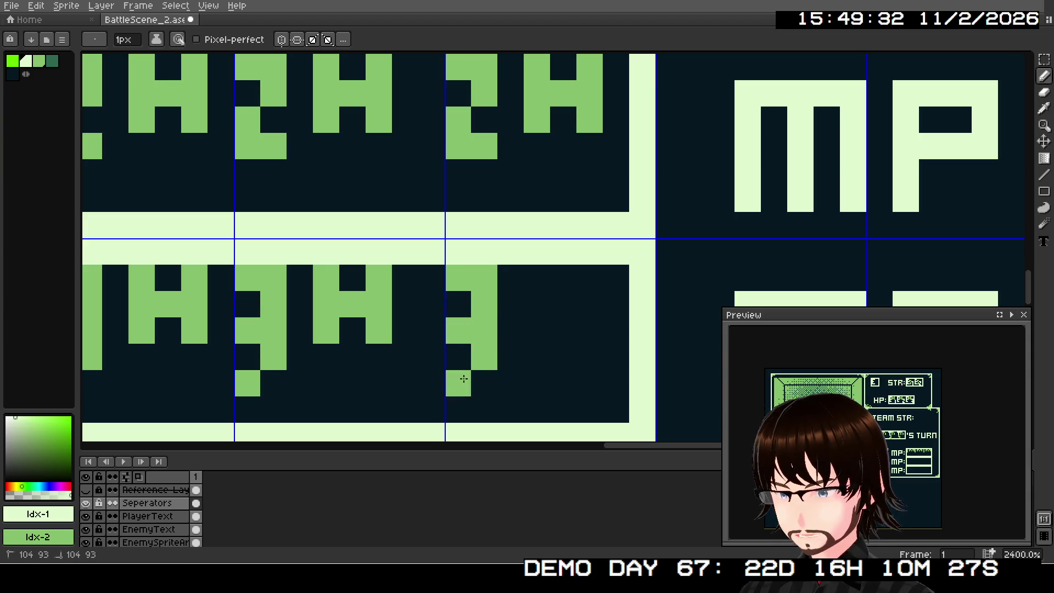
{"action": "left_click", "coordinate": [536, 278]}
{"action": "left_click_drag", "start_coordinate": [536, 310], "coordinate": [536, 327]}
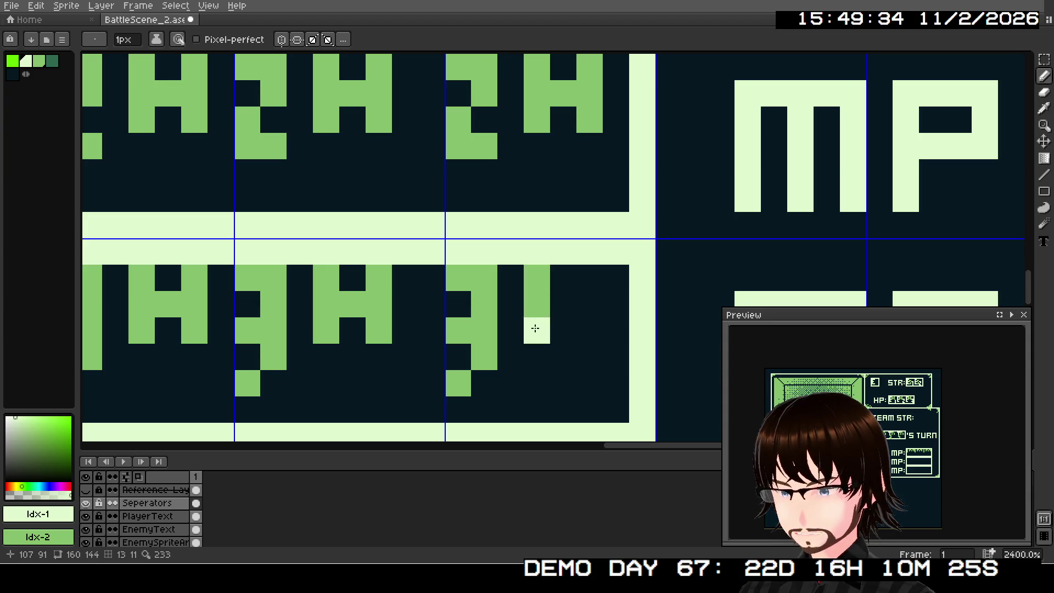
{"action": "left_click", "coordinate": [562, 302]}
{"action": "left_click", "coordinate": [588, 277]}
{"action": "left_click", "coordinate": [589, 329]}
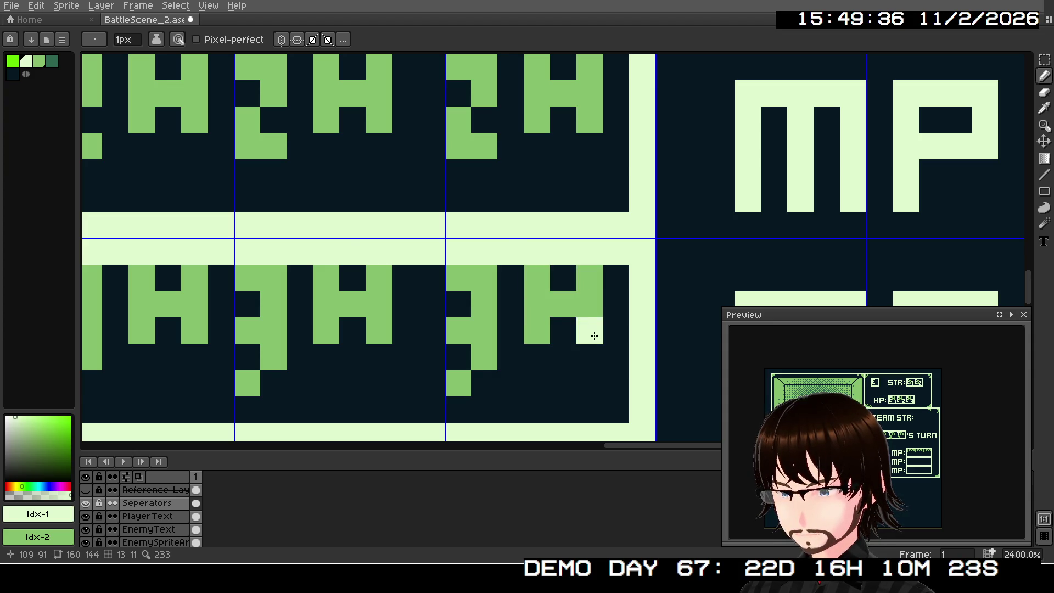
{"action": "scroll", "coordinate": [589, 329], "scroll_direction": "down", "scroll_amount": 5}
{"action": "left_click_drag", "start_coordinate": [662, 298], "coordinate": [426, 298]}
{"action": "left_click_drag", "start_coordinate": [587, 224], "coordinate": [581, 282]}
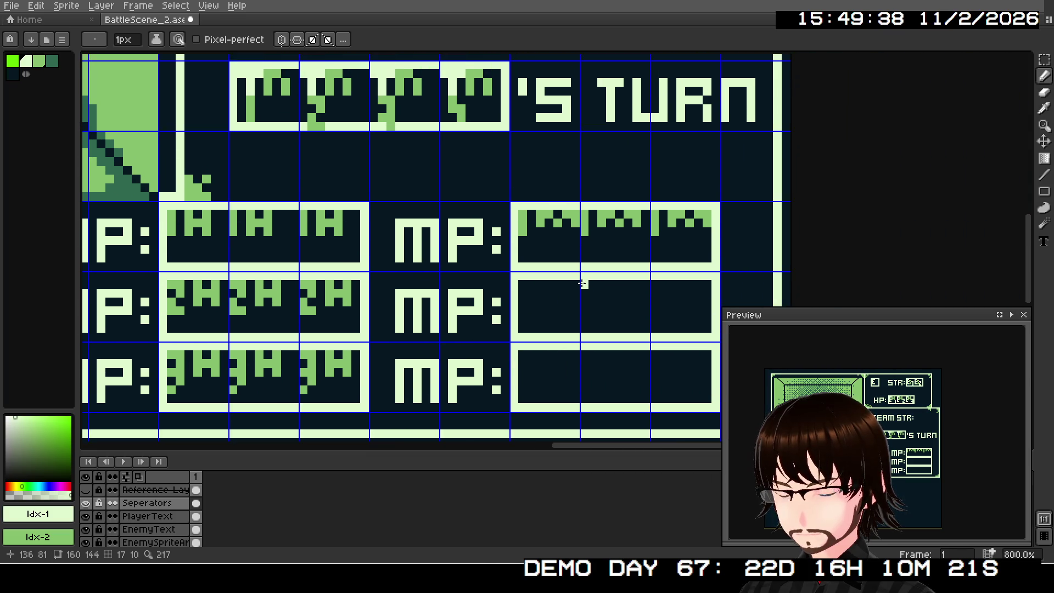
Paint a green 2 and its zigzag in the first section of the second MP box
{"action": "scroll", "coordinate": [581, 282], "scroll_direction": "up", "scroll_amount": 4}
{"action": "left_click", "coordinate": [429, 287]}
{"action": "left_click", "coordinate": [457, 287]}
{"action": "left_click", "coordinate": [455, 315]}
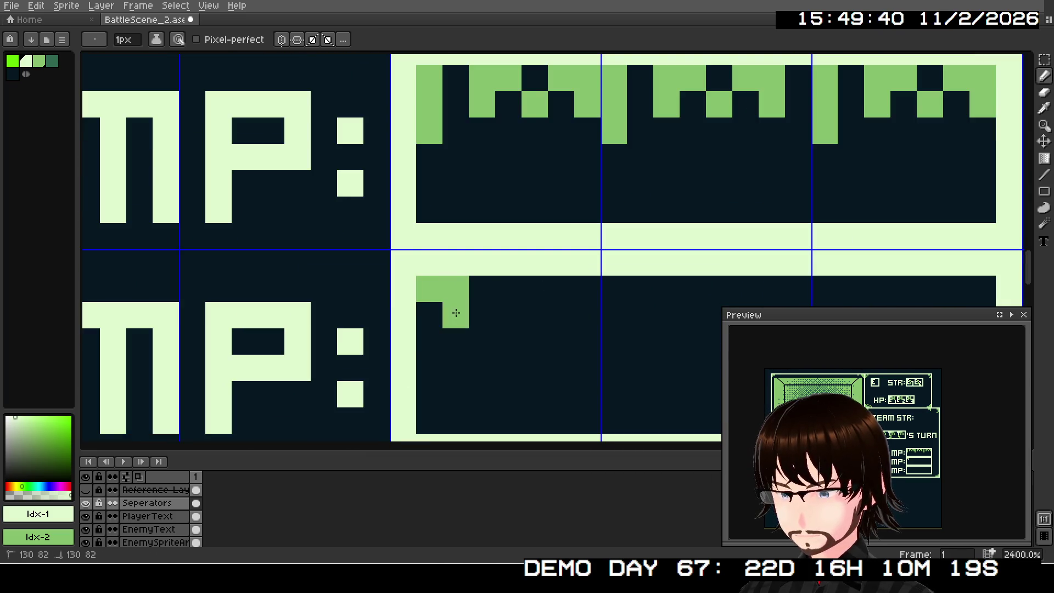
{"action": "left_click", "coordinate": [429, 341]}
{"action": "left_click", "coordinate": [429, 368]}
{"action": "left_click", "coordinate": [463, 359]}
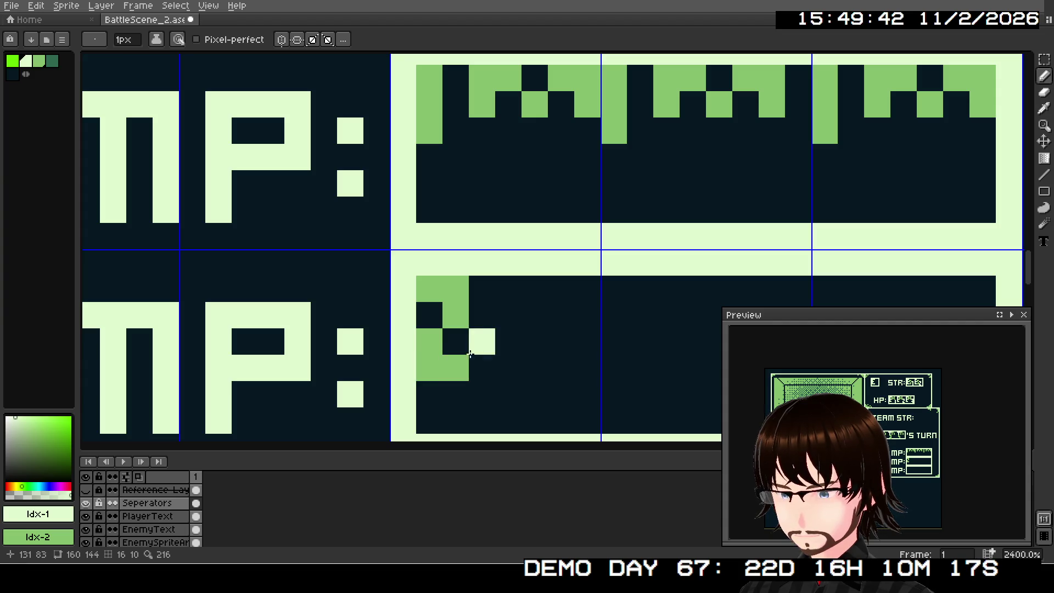
{"action": "left_click_drag", "start_coordinate": [568, 314], "coordinate": [500, 303]}
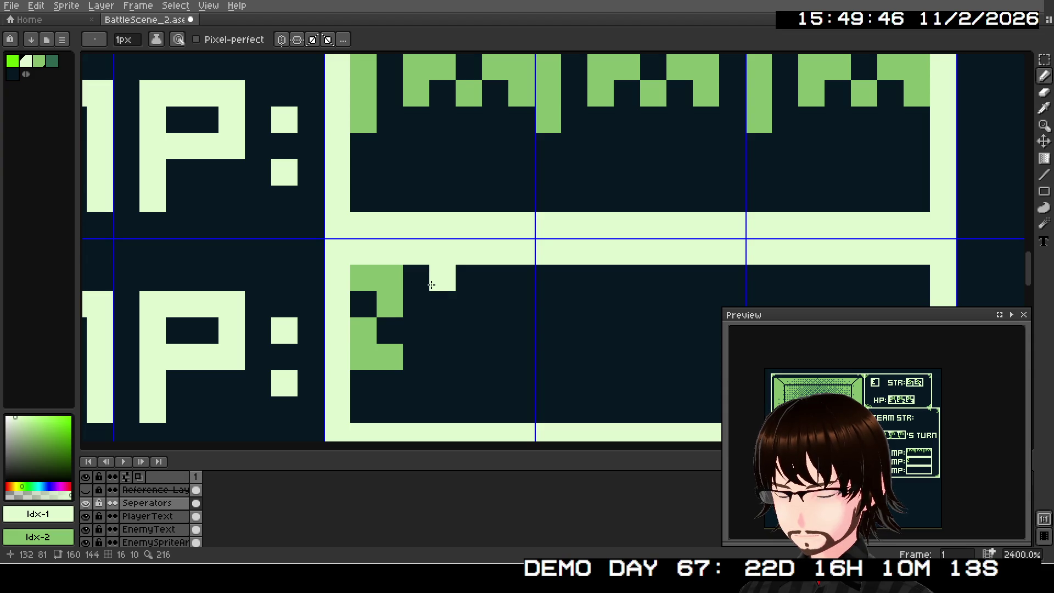
{"action": "left_click_drag", "start_coordinate": [442, 304], "coordinate": [442, 279]}
{"action": "left_click", "coordinate": [468, 278]}
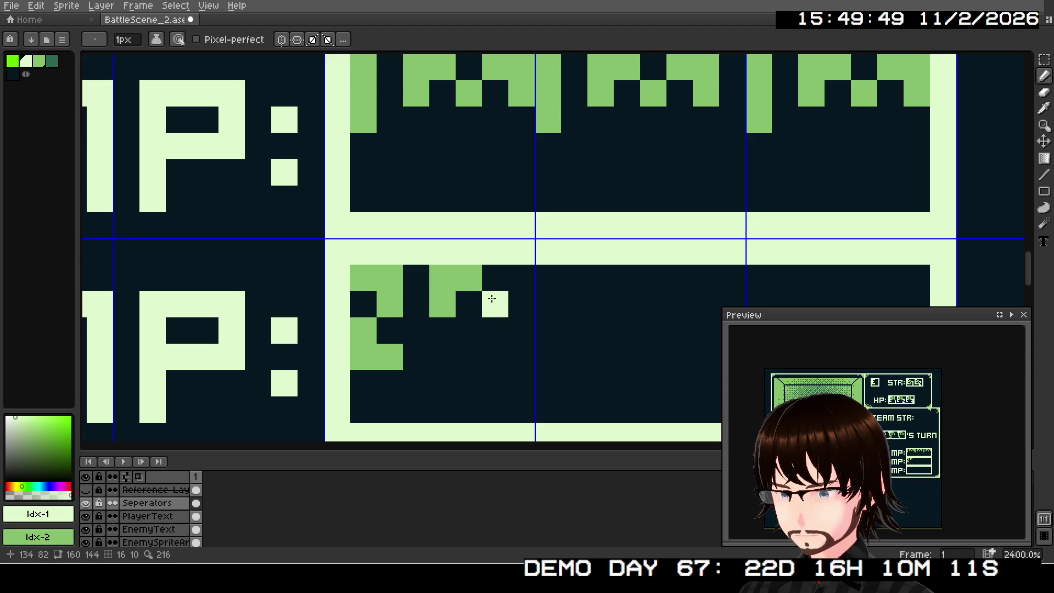
{"action": "left_click", "coordinate": [494, 304]}
{"action": "left_click", "coordinate": [521, 278]}
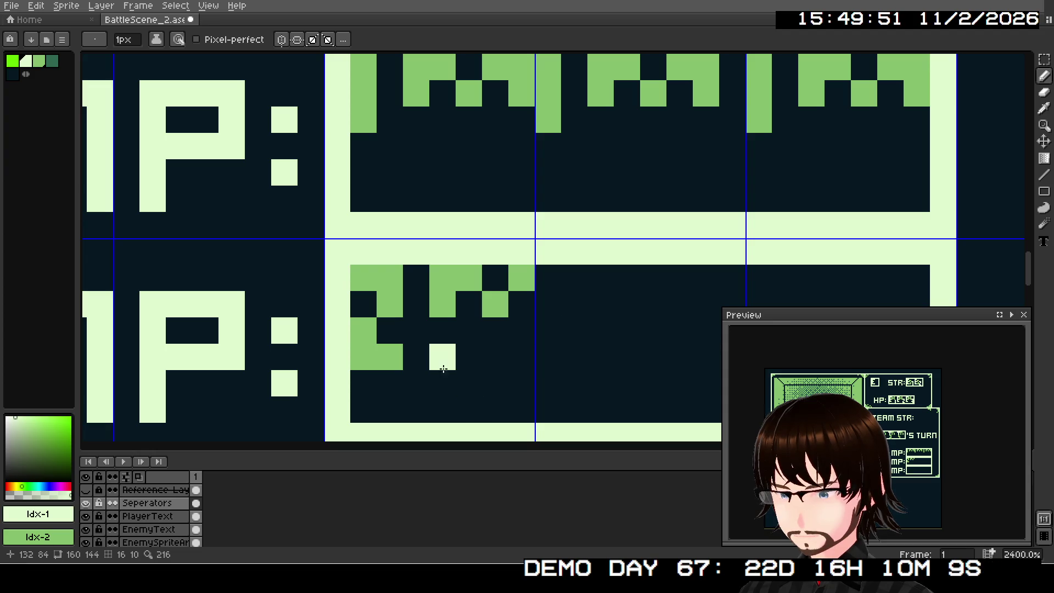
Paint the second green 2 and zigzag in the middle section
{"action": "mouse_move", "coordinate": [573, 304]}
{"action": "left_mouse_down"}
{"action": "mouse_move", "coordinate": [484, 304]}
{"action": "mouse_move", "coordinate": [483, 277]}
{"action": "mouse_move", "coordinate": [461, 353]}
{"action": "mouse_move", "coordinate": [485, 356]}
{"action": "left_mouse_up"}
{"action": "left_click_drag", "start_coordinate": [538, 304], "coordinate": [538, 277]}
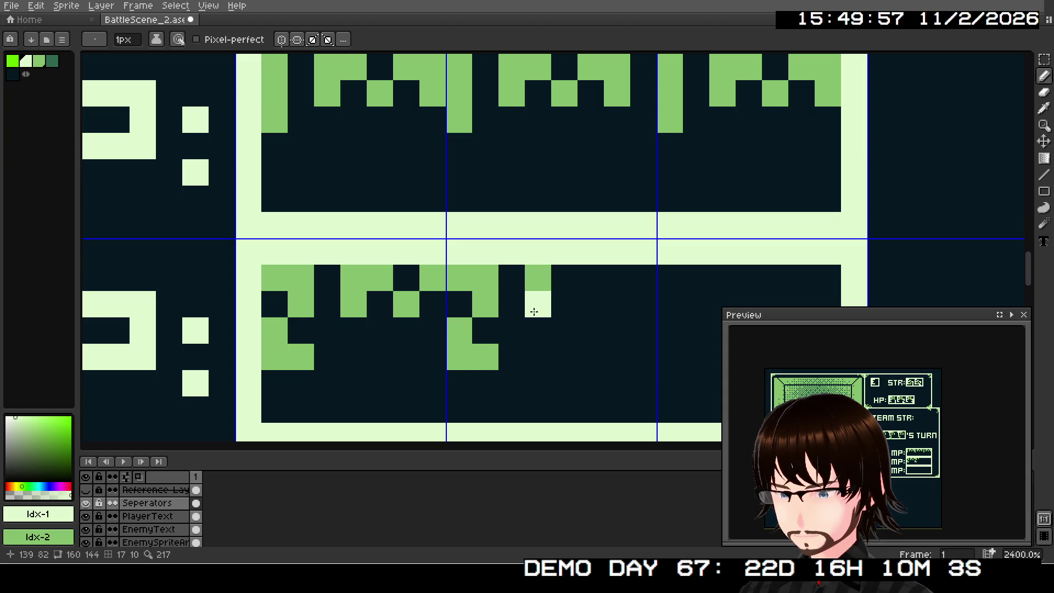
{"action": "left_click", "coordinate": [590, 304]}
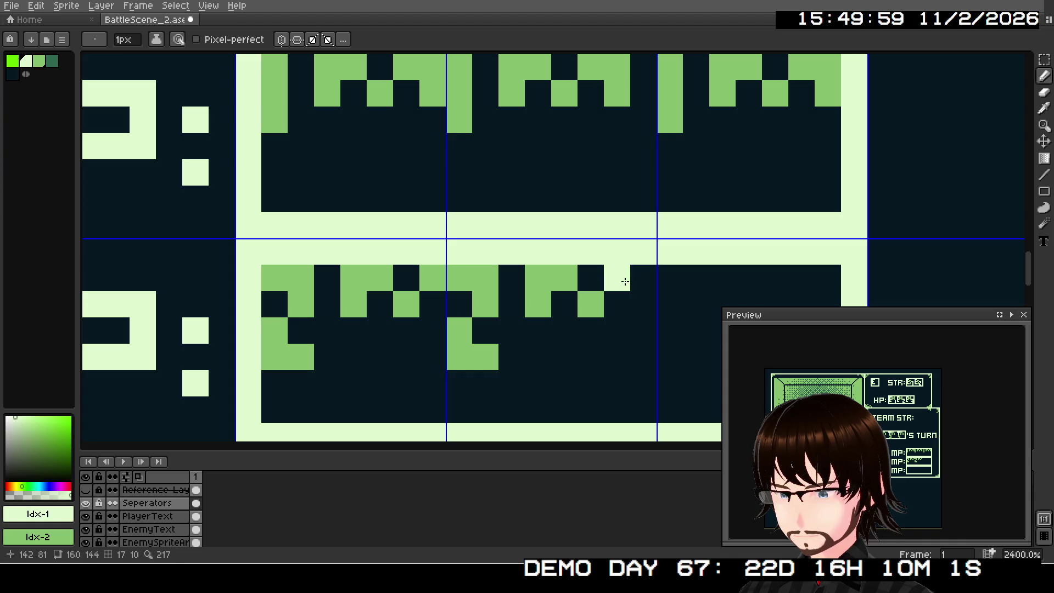
{"action": "left_click", "coordinate": [618, 277]}
{"action": "left_click_drag", "start_coordinate": [638, 289], "coordinate": [640, 304]}
{"action": "left_click_drag", "start_coordinate": [592, 356], "coordinate": [423, 348]}
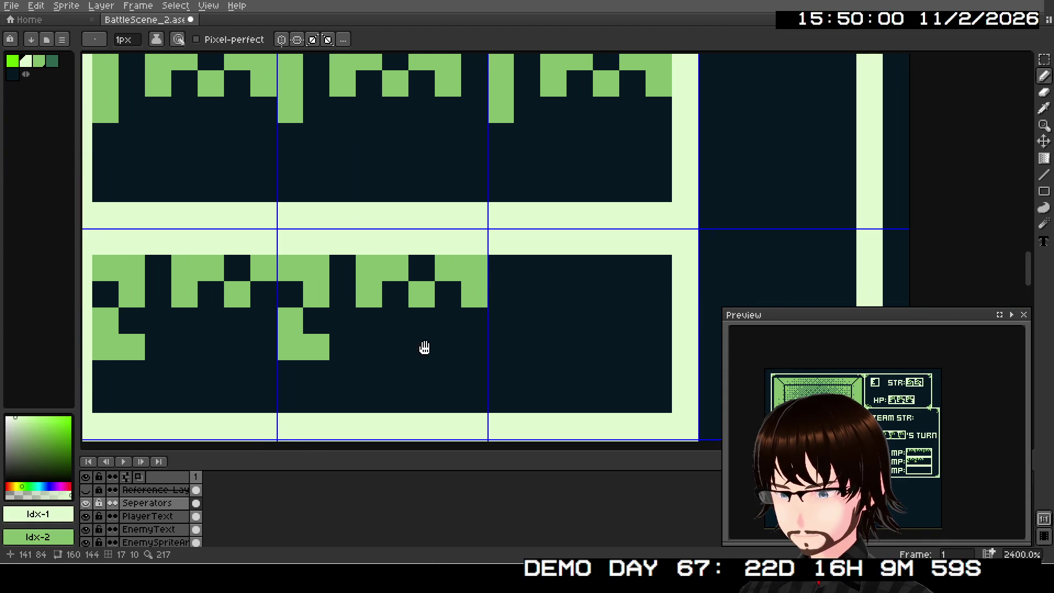
Paint the third green 2 and zigzag in the last section of the box
{"action": "left_click", "coordinate": [501, 269]}
{"action": "left_click", "coordinate": [516, 276]}
{"action": "left_click", "coordinate": [524, 290]}
{"action": "left_click", "coordinate": [499, 319]}
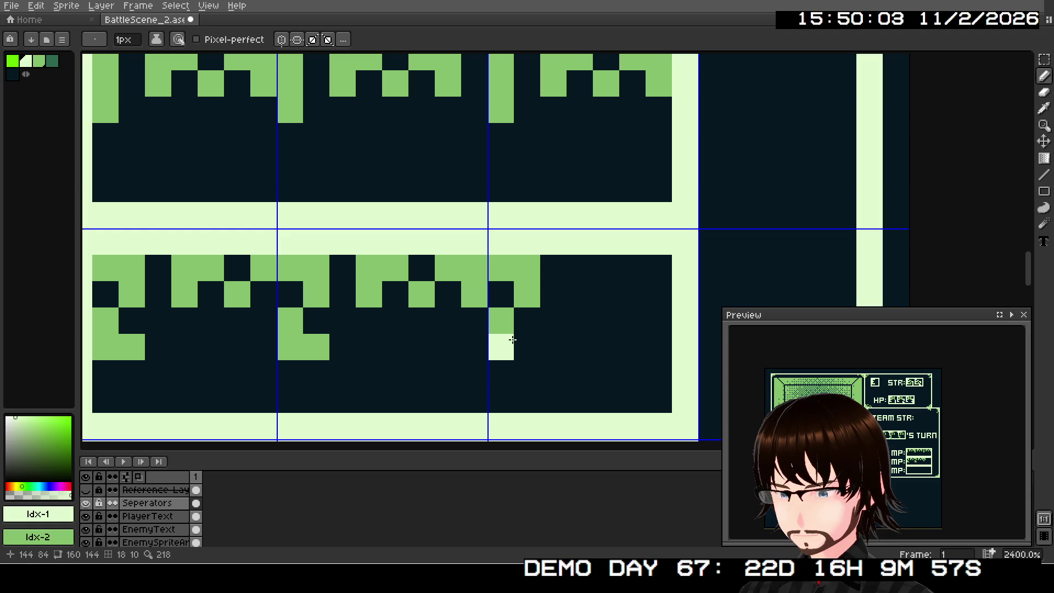
{"action": "left_click_drag", "start_coordinate": [499, 345], "coordinate": [531, 336]}
{"action": "left_click", "coordinate": [577, 293]}
{"action": "left_click", "coordinate": [577, 266]}
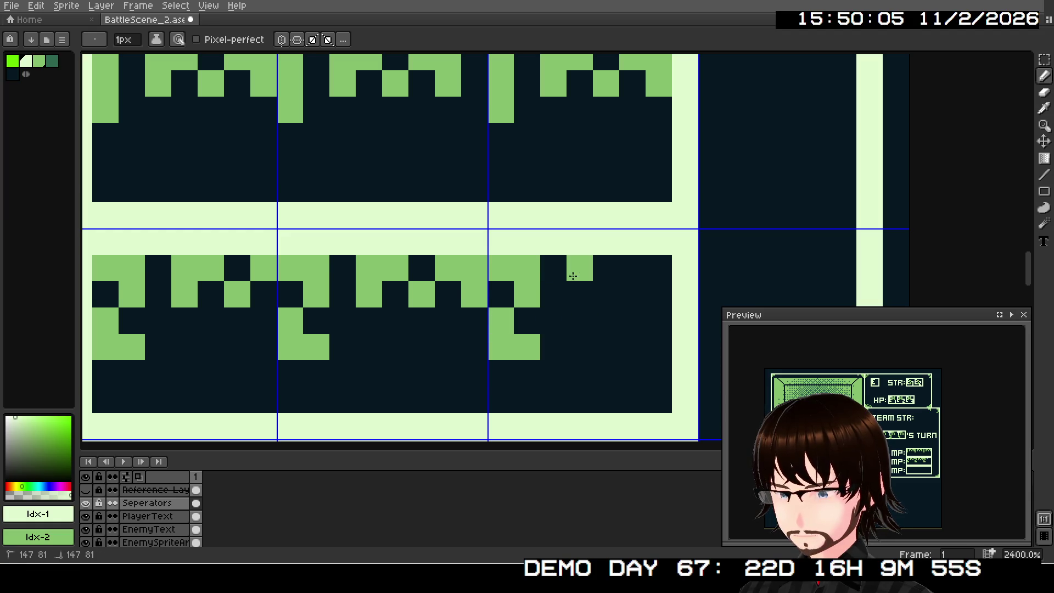
{"action": "right_click", "coordinate": [606, 268]}
{"action": "right_click", "coordinate": [632, 293]}
{"action": "right_click", "coordinate": [658, 268]}
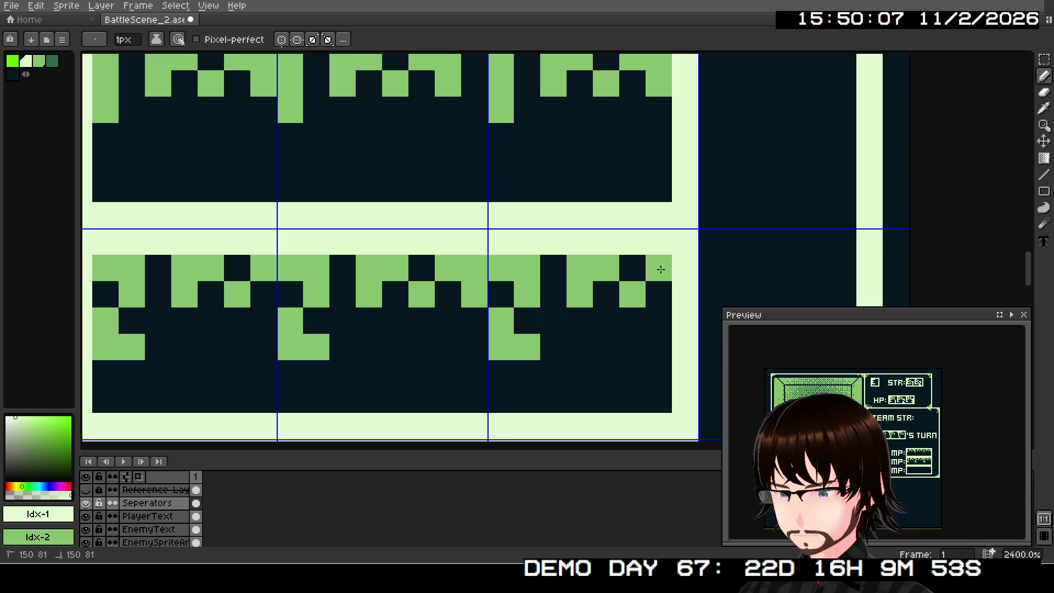
{"action": "scroll", "coordinate": [474, 373], "scroll_direction": "down", "scroll_amount": 2}
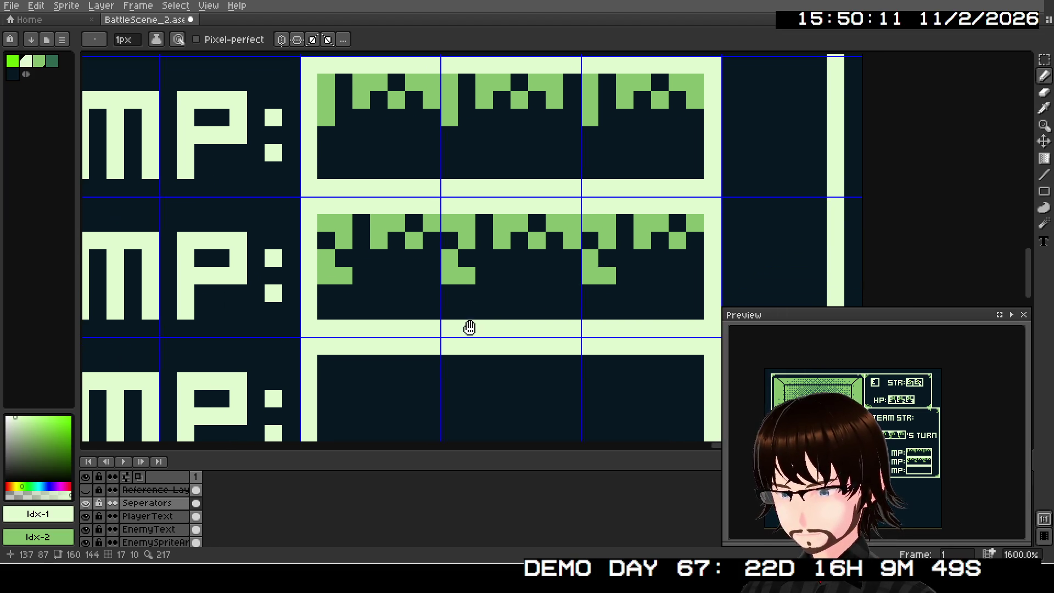
{"action": "left_click_drag", "start_coordinate": [468, 327], "coordinate": [583, 249]}
{"action": "scroll", "coordinate": [493, 241], "scroll_direction": "right", "scroll_amount": 2}
{"action": "scroll", "coordinate": [494, 241], "scroll_direction": "down", "scroll_amount": 1}
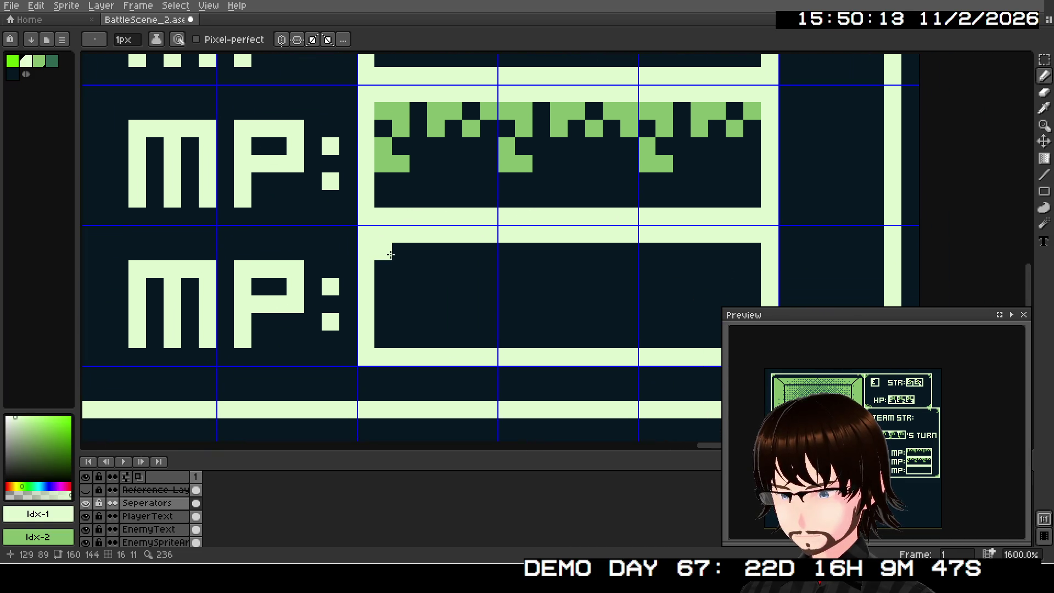
Paint three green 3 digits across the sections of the third-row MP box
{"action": "right_click", "coordinate": [390, 254]}
{"action": "left_click", "coordinate": [395, 254]}
{"action": "right_click", "coordinate": [400, 269]}
{"action": "right_click", "coordinate": [401, 287]}
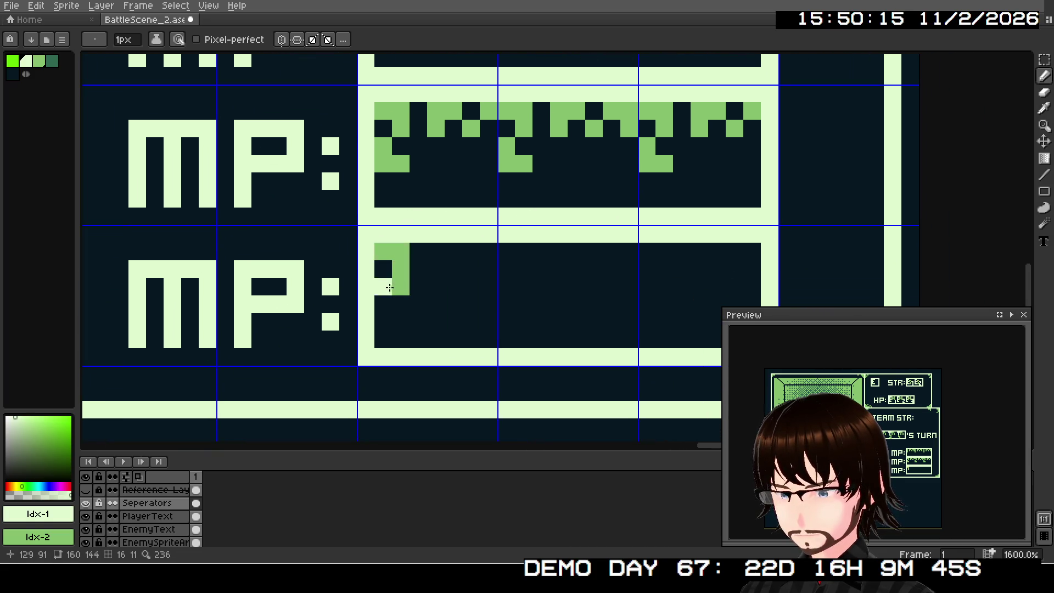
{"action": "right_click", "coordinate": [383, 286]}
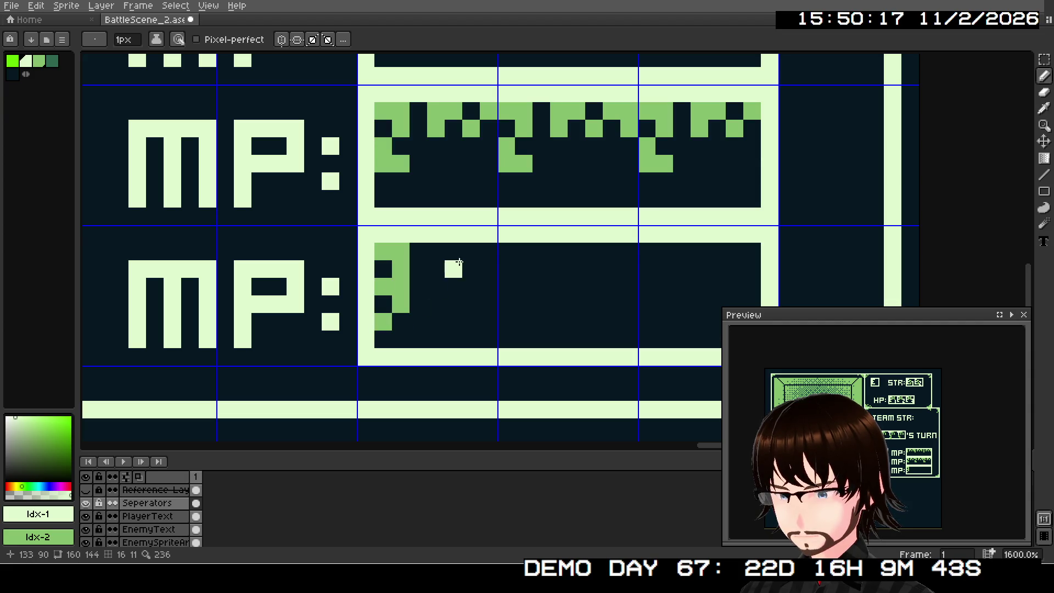
{"action": "right_click", "coordinate": [507, 251]}
{"action": "right_click", "coordinate": [524, 251]}
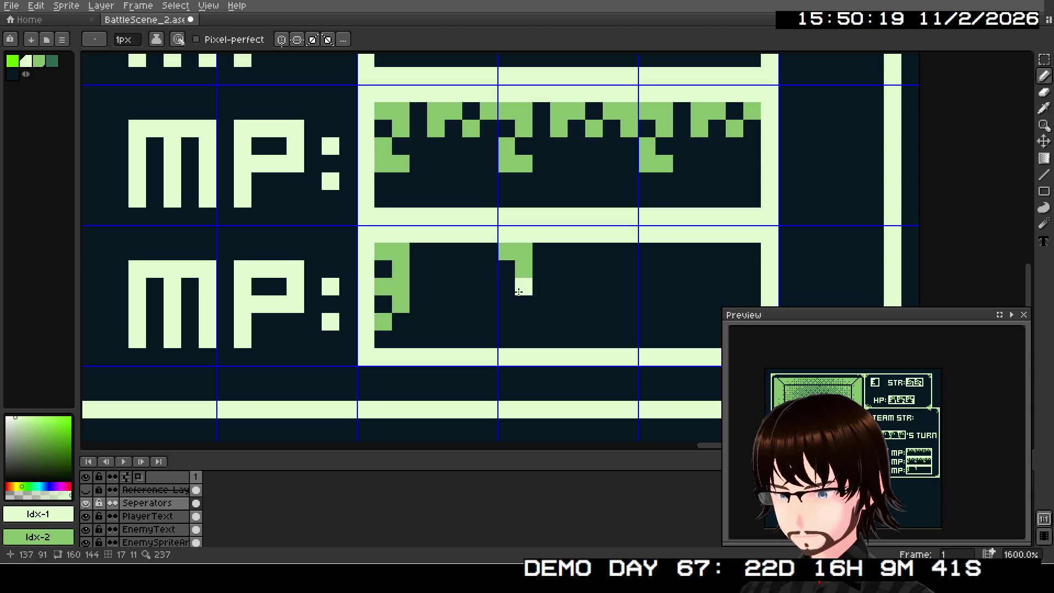
{"action": "right_click", "coordinate": [519, 291]}
{"action": "right_click", "coordinate": [506, 287]}
{"action": "right_click", "coordinate": [524, 304]}
{"action": "right_click", "coordinate": [506, 321]}
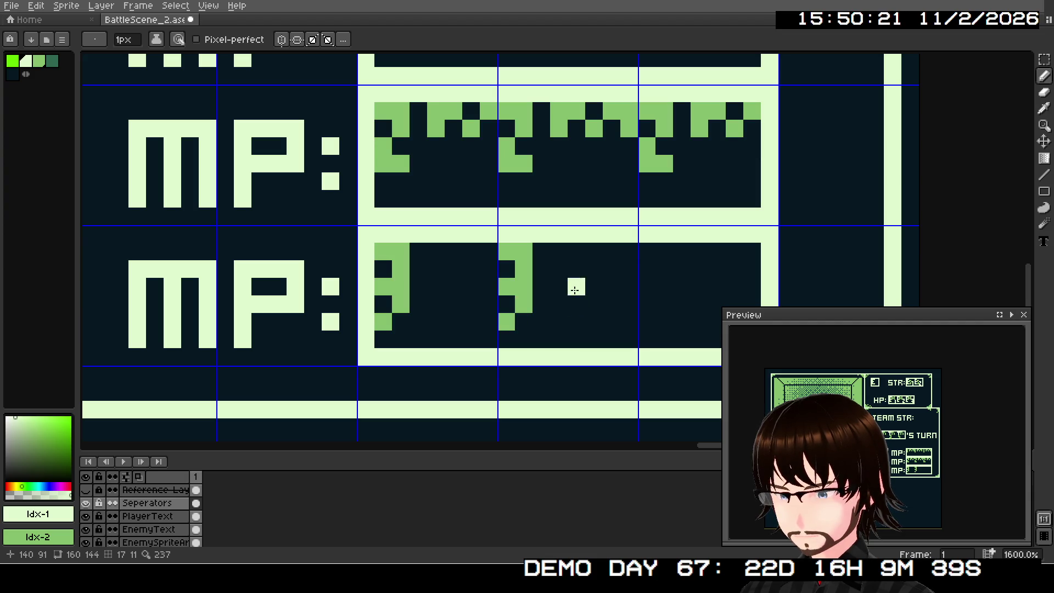
{"action": "right_click", "coordinate": [646, 250]}
{"action": "right_click", "coordinate": [663, 251]}
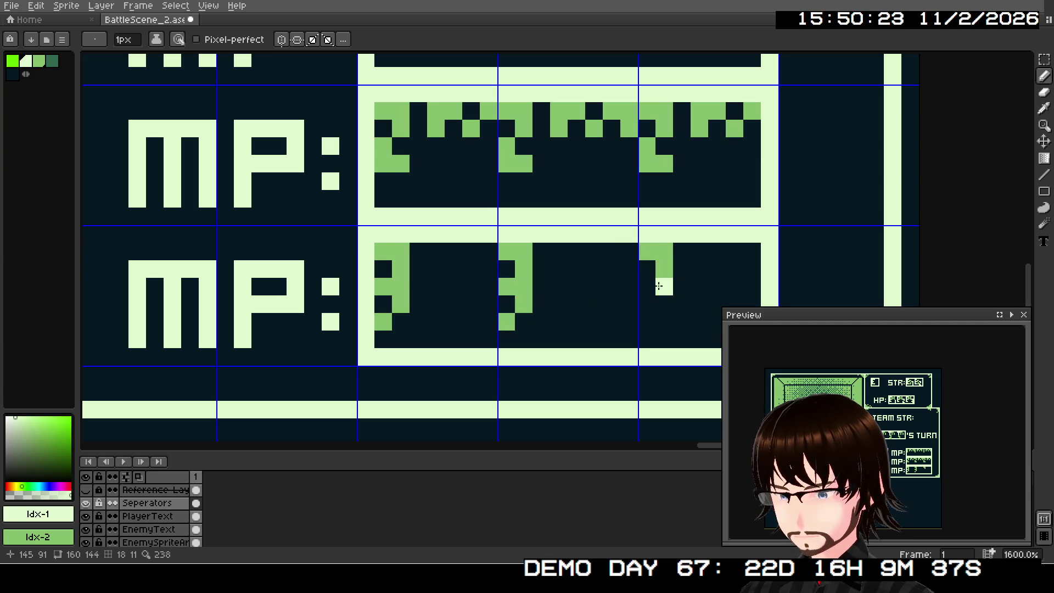
{"action": "right_click", "coordinate": [659, 286]}
{"action": "right_click", "coordinate": [664, 309]}
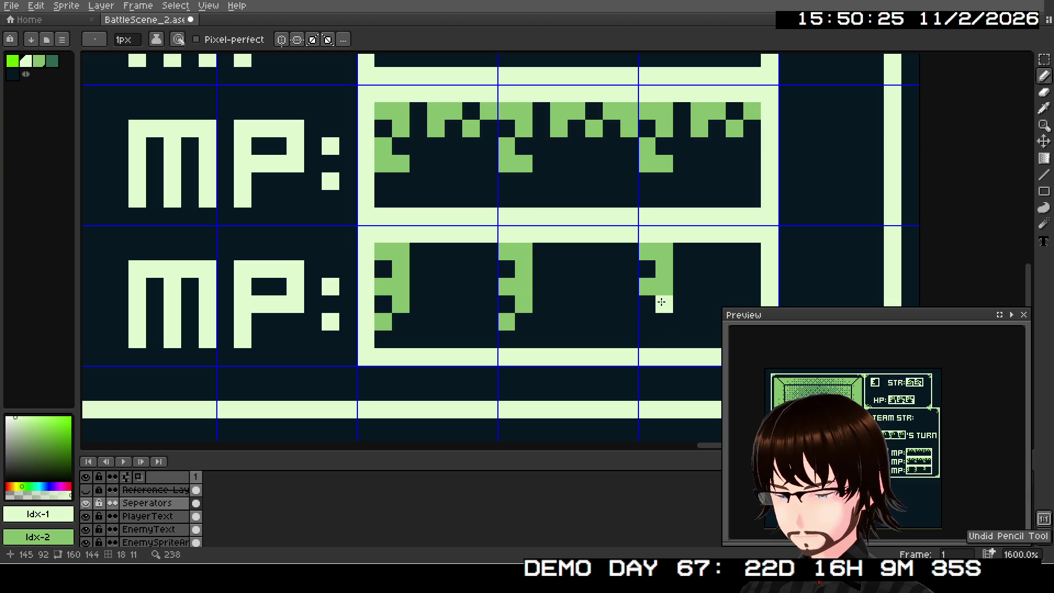
Add a green zigzag after each 3, undoing one misplaced pixel with Ctrl+Z
{"action": "scroll", "coordinate": [631, 266], "scroll_direction": "right", "scroll_amount": 3}
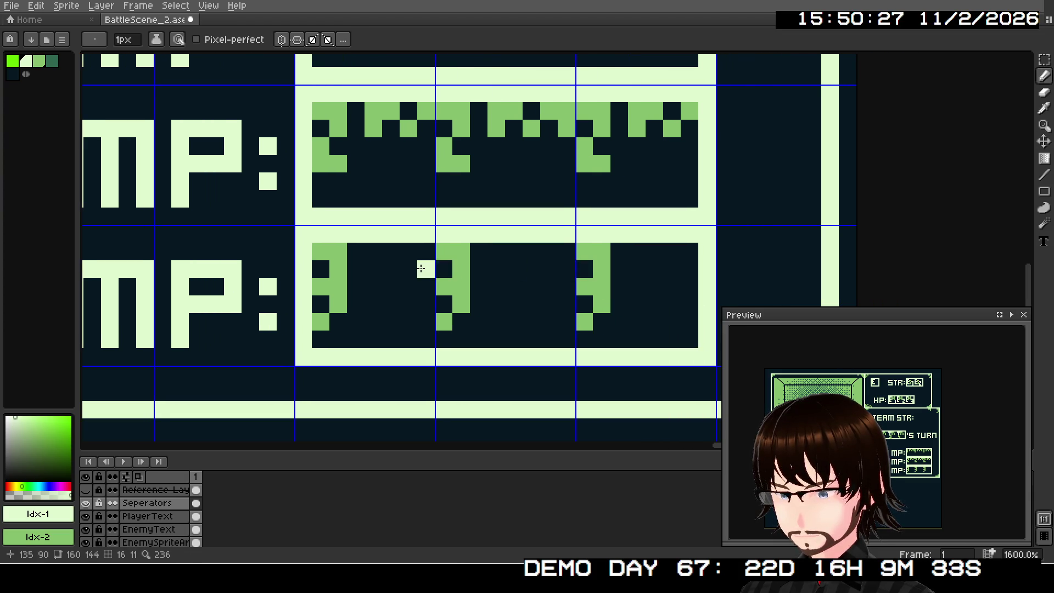
{"action": "right_click", "coordinate": [370, 251]}
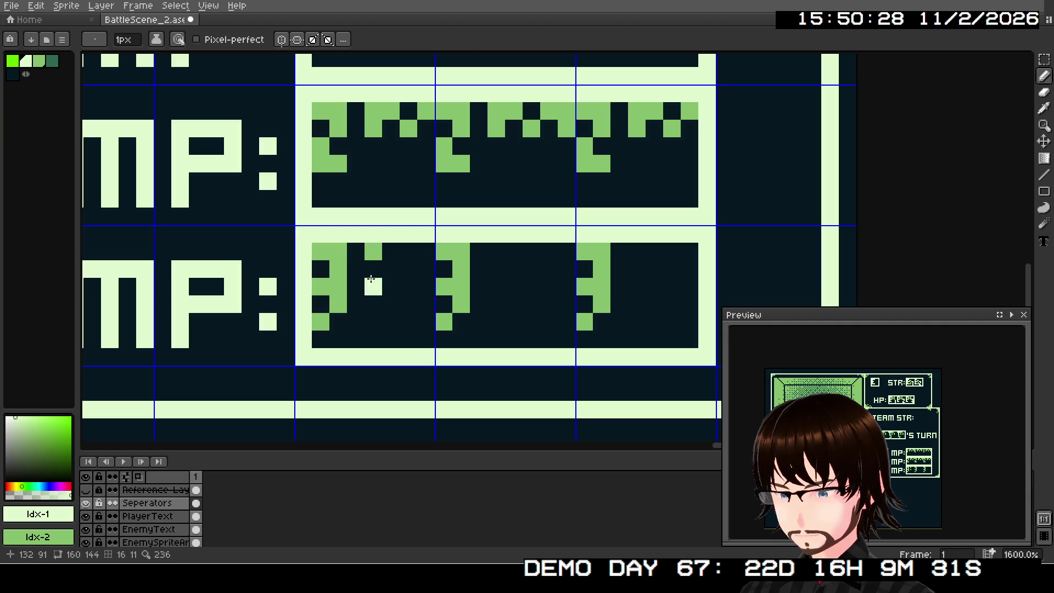
{"action": "right_click", "coordinate": [373, 270]}
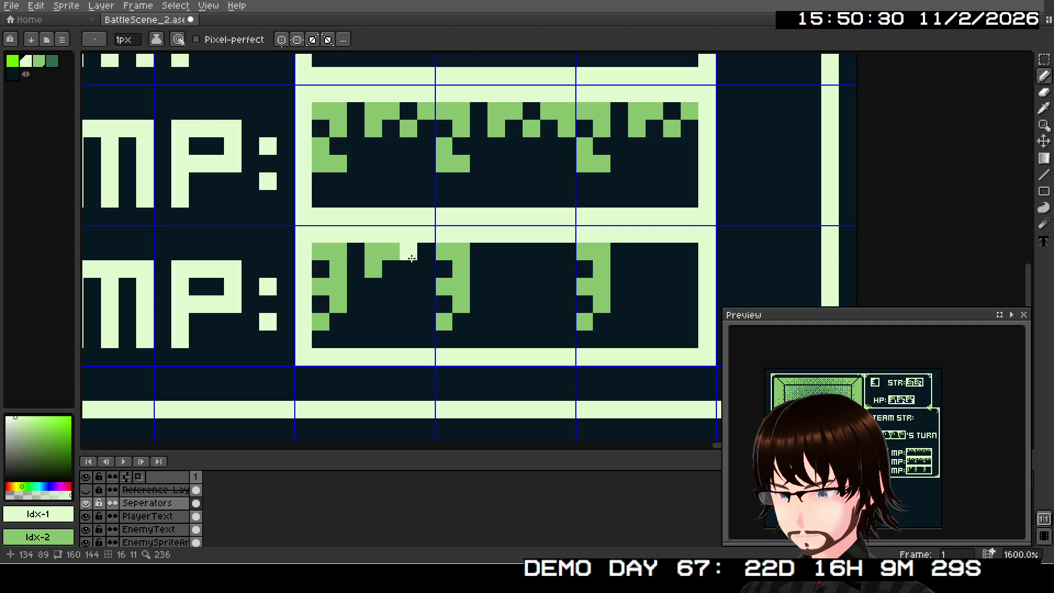
{"action": "right_click", "coordinate": [478, 251]}
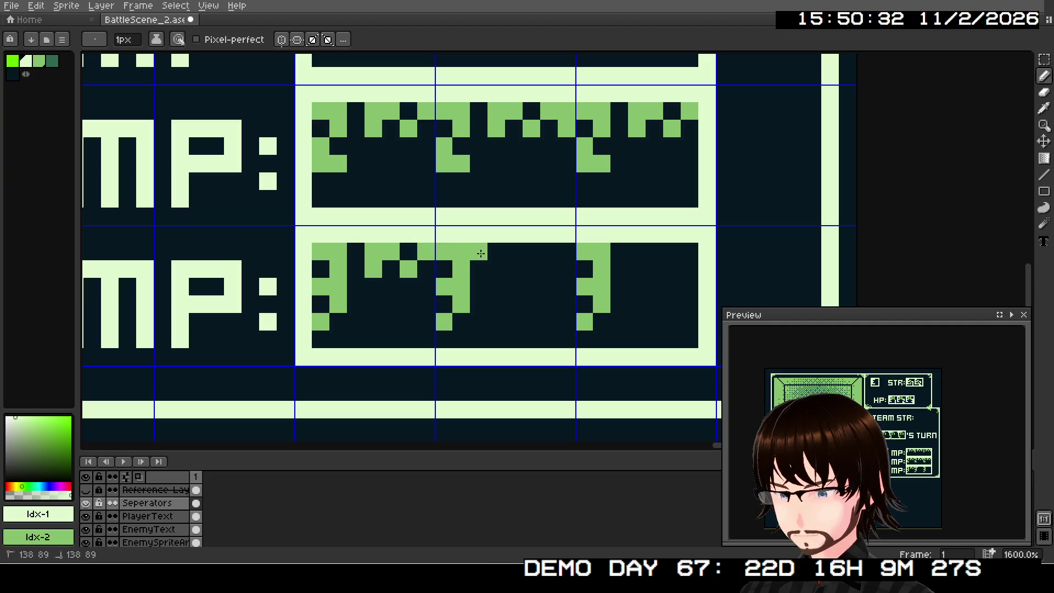
{"action": "key", "text": "ctrl+z"}
{"action": "right_click", "coordinate": [493, 256]}
{"action": "right_click", "coordinate": [496, 268]}
{"action": "right_click", "coordinate": [514, 251]}
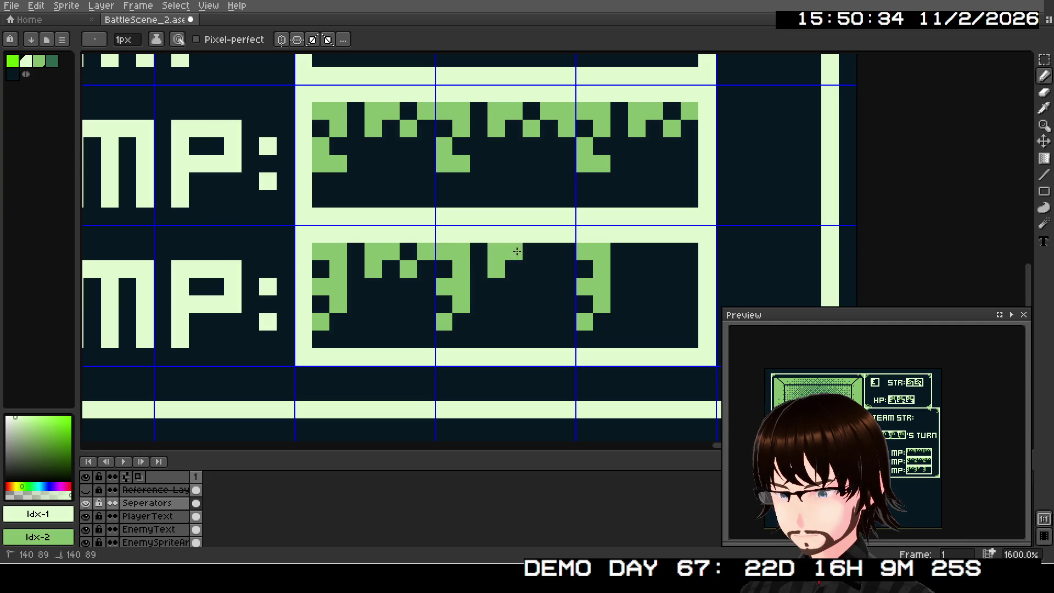
{"action": "right_click", "coordinate": [552, 256]}
{"action": "right_click", "coordinate": [565, 252]}
{"action": "right_click", "coordinate": [565, 269]}
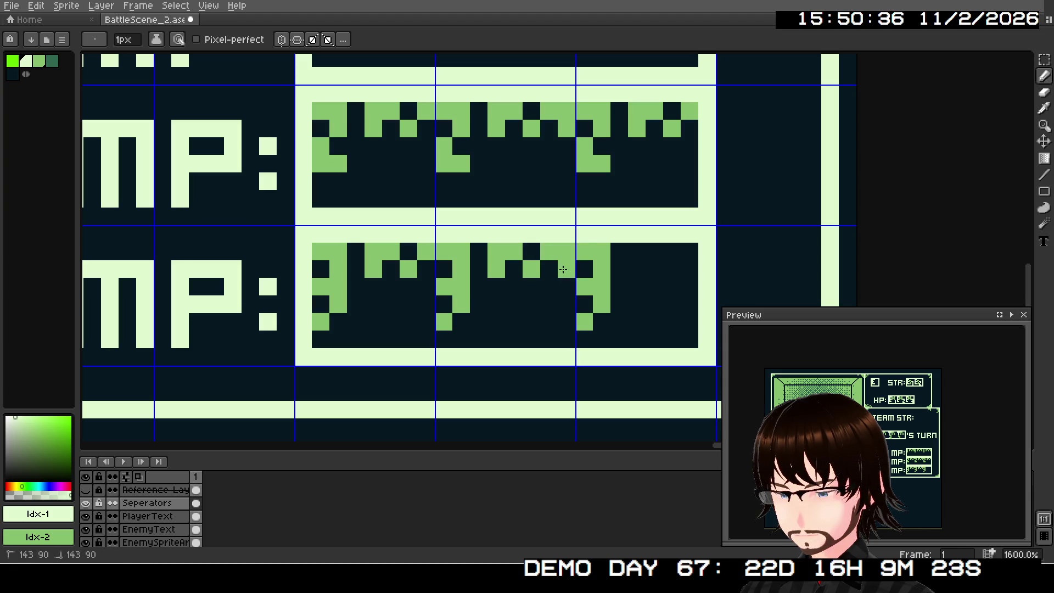
{"action": "right_click", "coordinate": [630, 255]}
{"action": "right_click", "coordinate": [636, 269]}
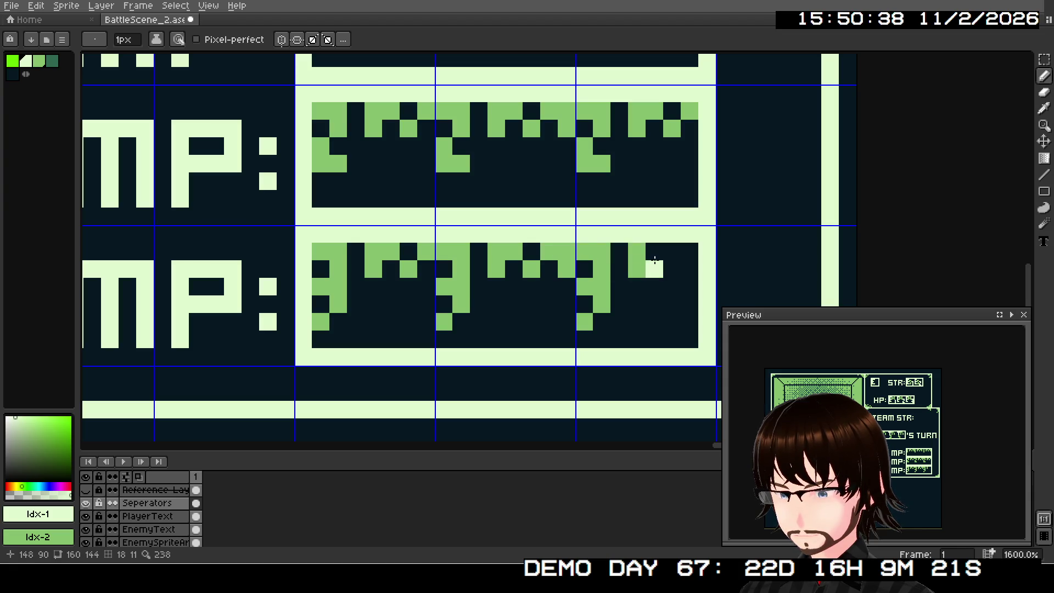
{"action": "right_click", "coordinate": [654, 252]}
{"action": "right_click", "coordinate": [672, 269]}
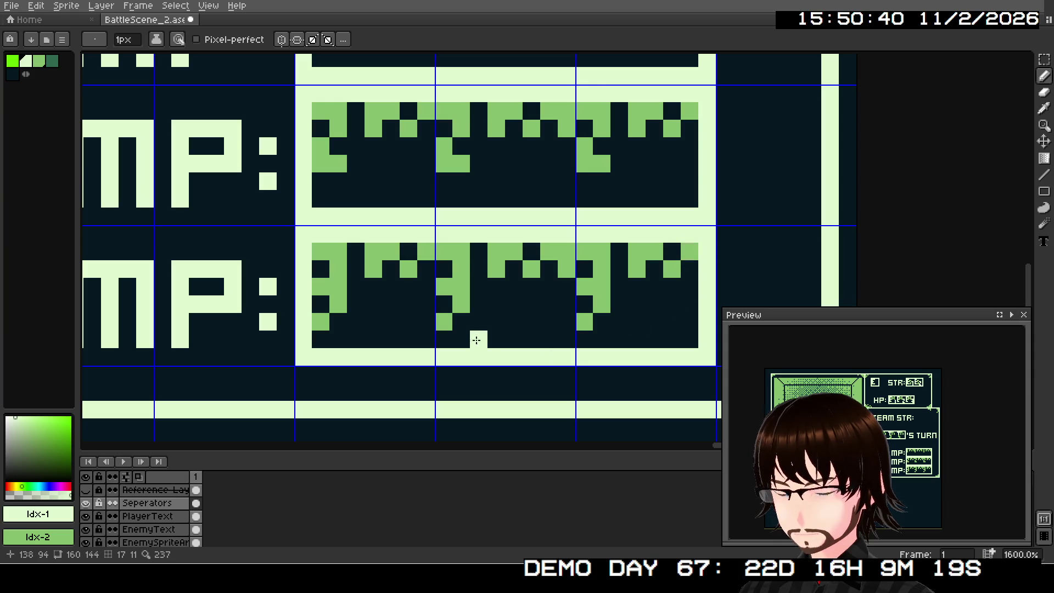
{"action": "scroll", "coordinate": [477, 340], "scroll_direction": "down", "scroll_amount": 1}
{"action": "scroll", "coordinate": [506, 294], "scroll_direction": "left", "scroll_amount": 5}
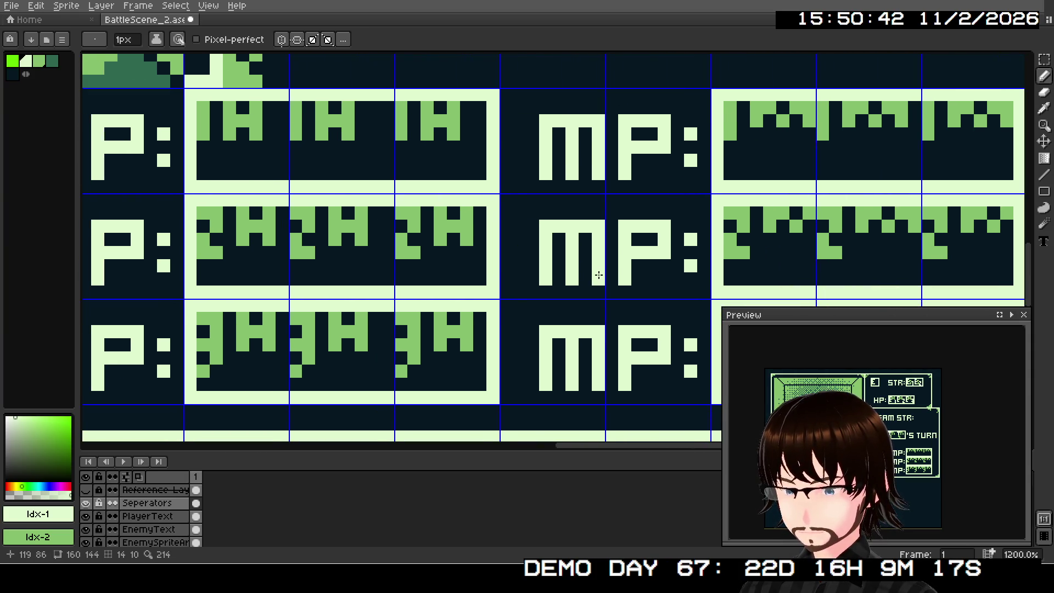
Paint light pixels under the digits in the first, second and third HP boxes of row 1
{"action": "scroll", "coordinate": [549, 247], "scroll_direction": "left", "scroll_amount": 6}
{"action": "scroll", "coordinate": [458, 219], "scroll_direction": "up", "scroll_amount": 1}
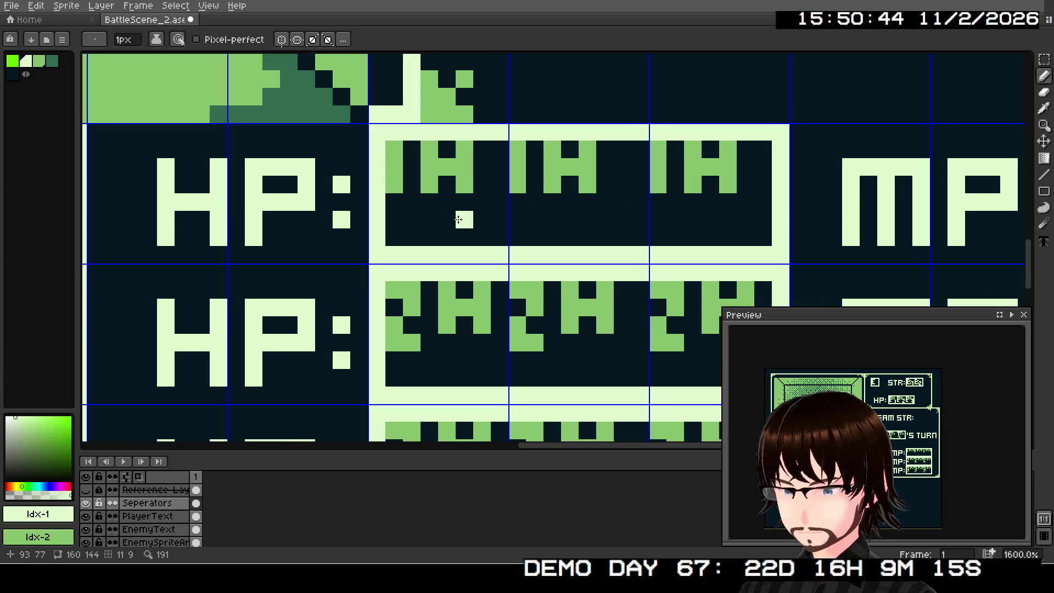
{"action": "left_click", "coordinate": [469, 208]}
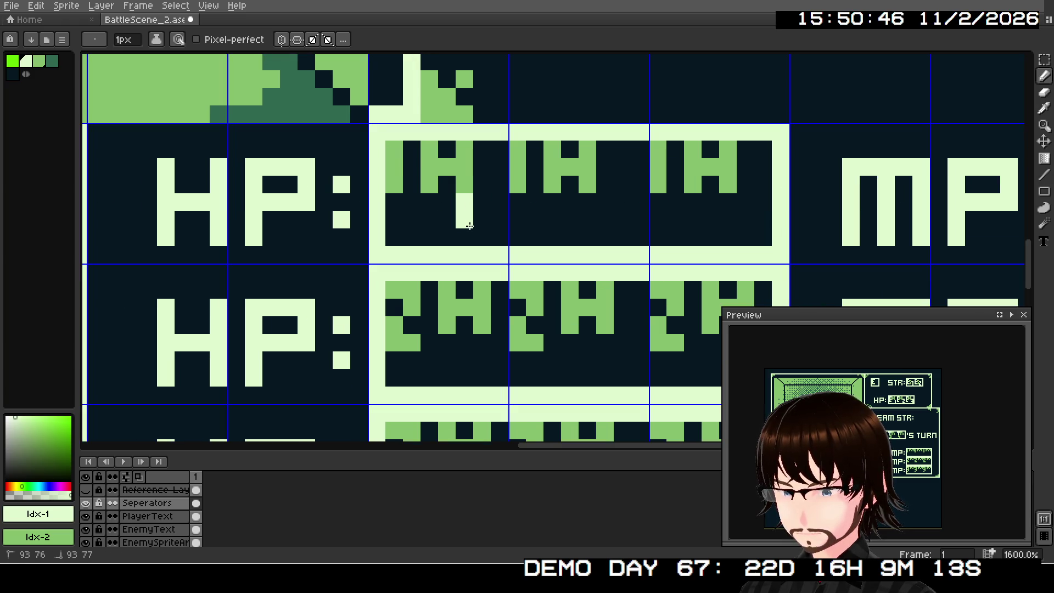
{"action": "left_click_drag", "start_coordinate": [469, 228], "coordinate": [470, 234]}
{"action": "left_click", "coordinate": [598, 208]}
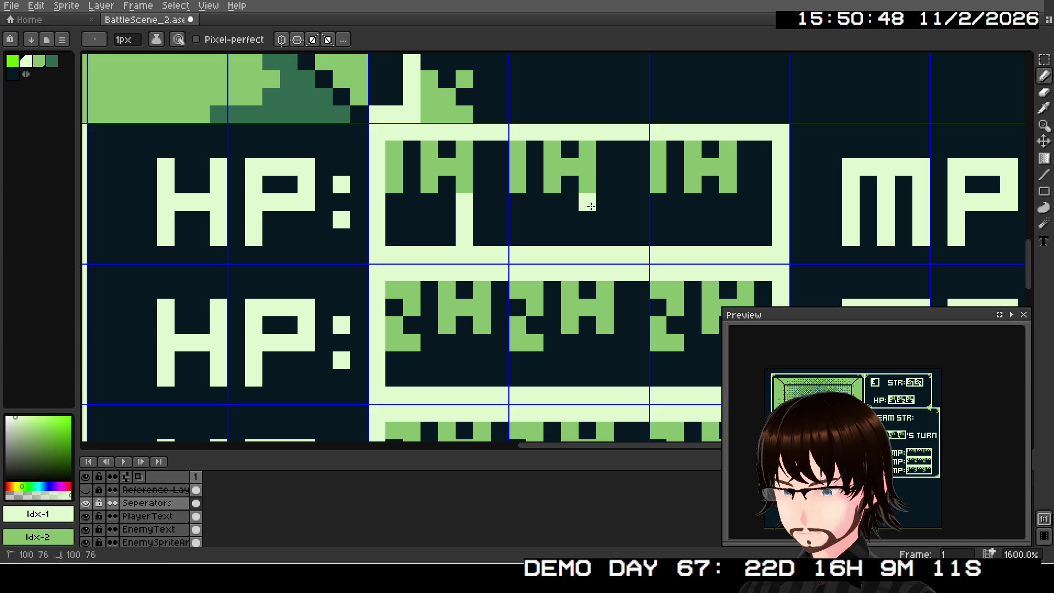
{"action": "left_click_drag", "start_coordinate": [590, 206], "coordinate": [604, 206]}
{"action": "left_click", "coordinate": [587, 237]}
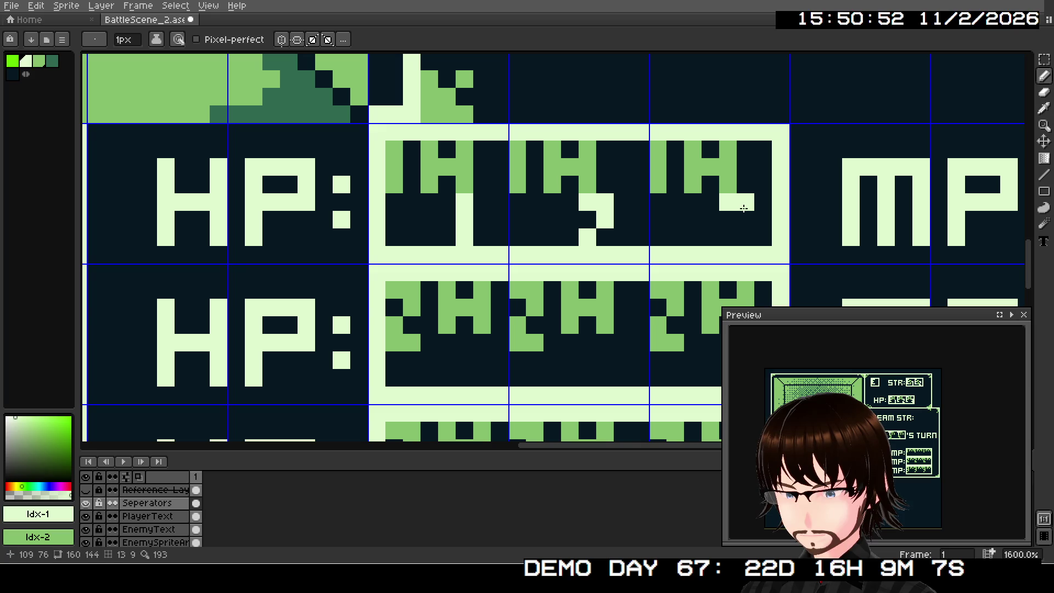
{"action": "left_click", "coordinate": [745, 236]}
{"action": "left_click", "coordinate": [727, 237]}
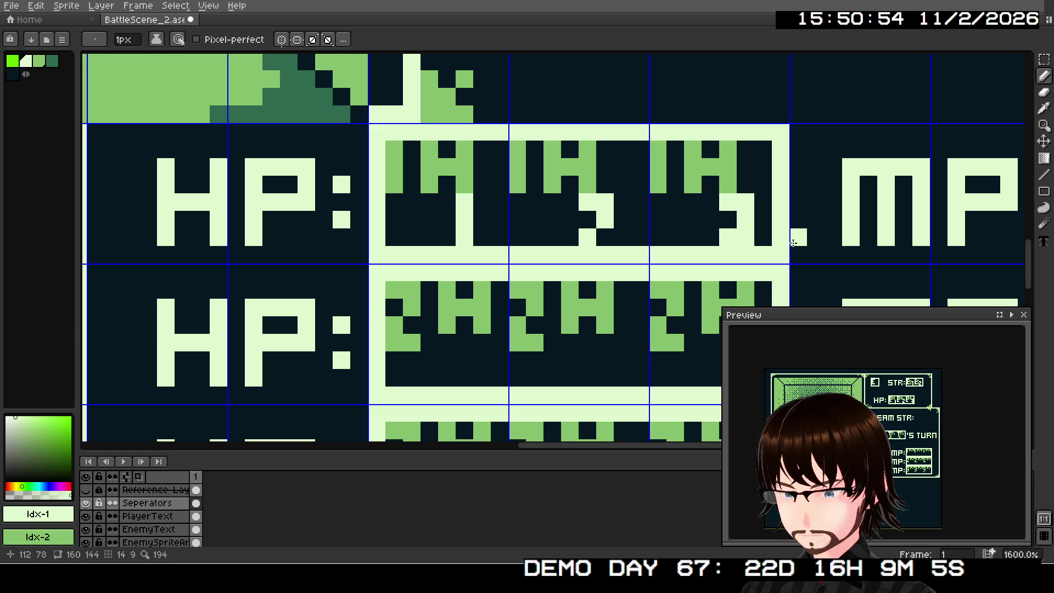
{"action": "left_click_drag", "start_coordinate": [798, 237], "coordinate": [481, 233]}
Add light pixels to complete the second-row HP digits
{"action": "left_click_drag", "start_coordinate": [433, 265], "coordinate": [520, 247]}
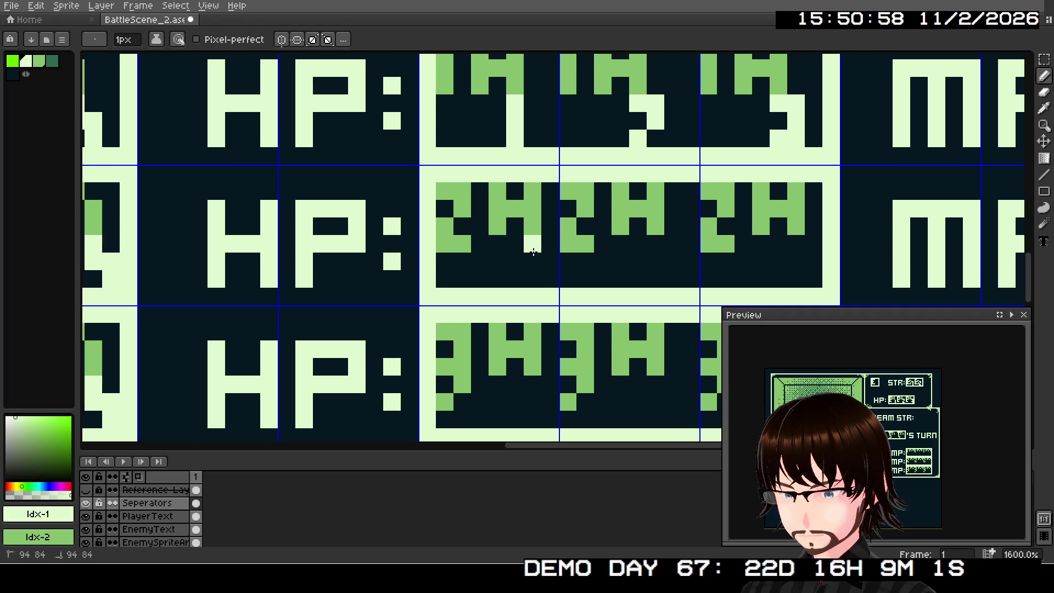
{"action": "left_click", "coordinate": [533, 251]}
{"action": "scroll", "coordinate": [541, 237], "scroll_direction": "up", "scroll_amount": 2}
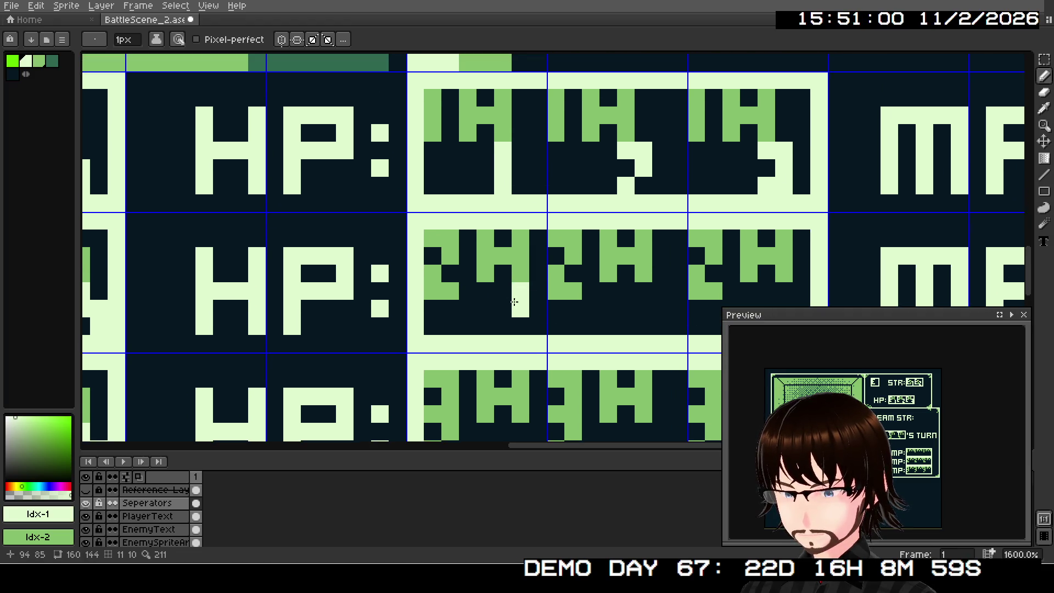
{"action": "left_click", "coordinate": [642, 291]}
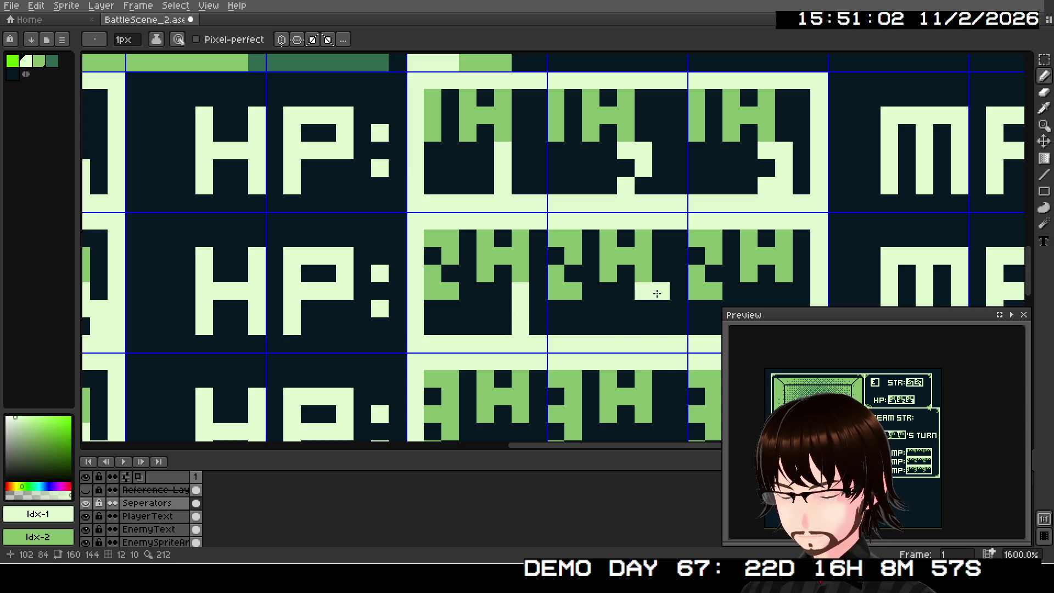
{"action": "left_click", "coordinate": [646, 319]}
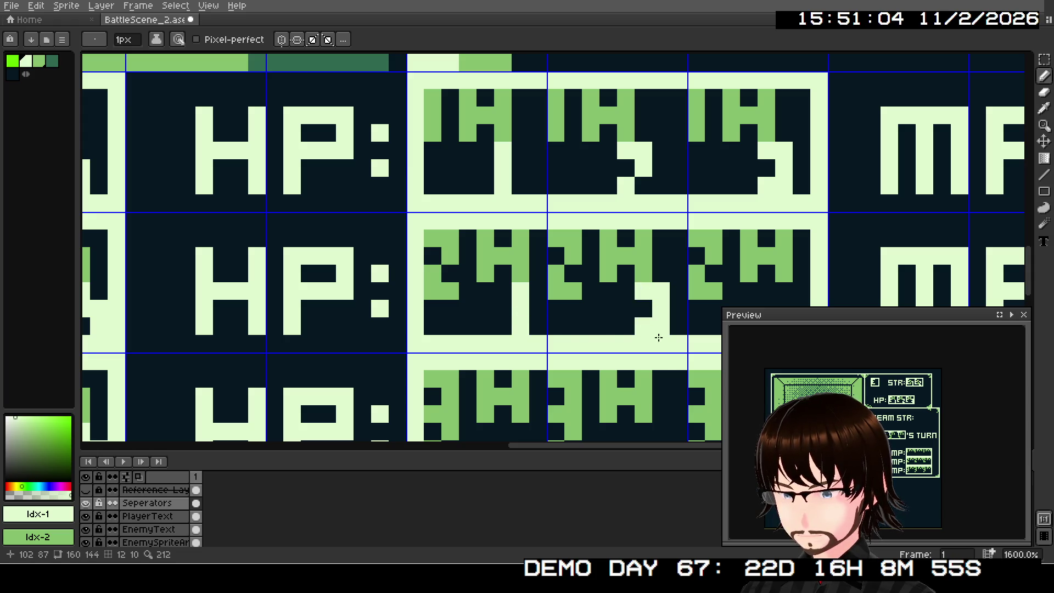
{"action": "scroll", "coordinate": [658, 337], "scroll_direction": "right", "scroll_amount": 5}
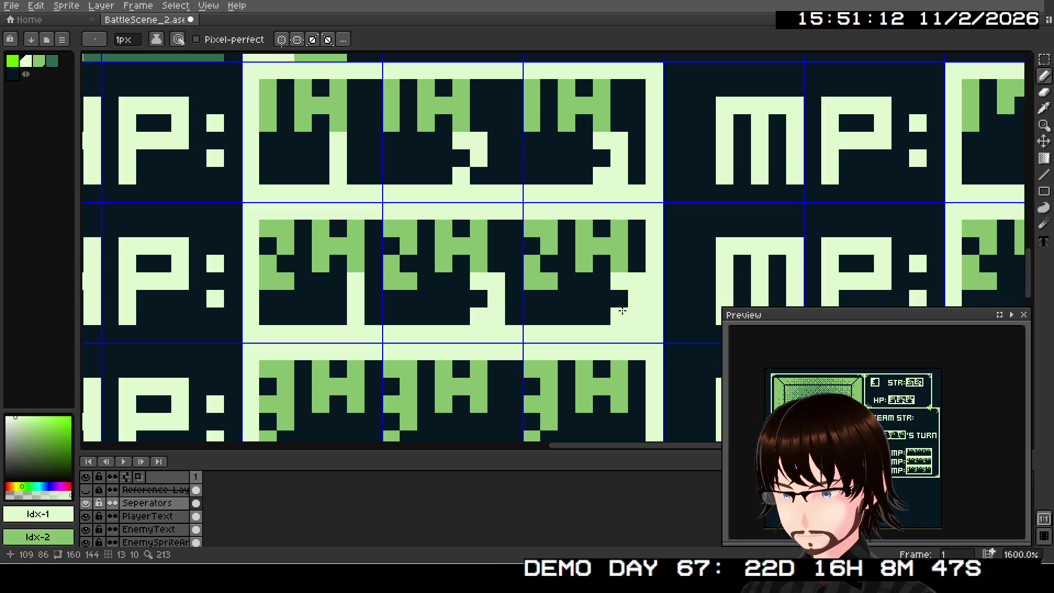
Reselect the light colour and draw strokes completing the third-row HP digits
{"action": "left_click", "coordinate": [12, 74]}
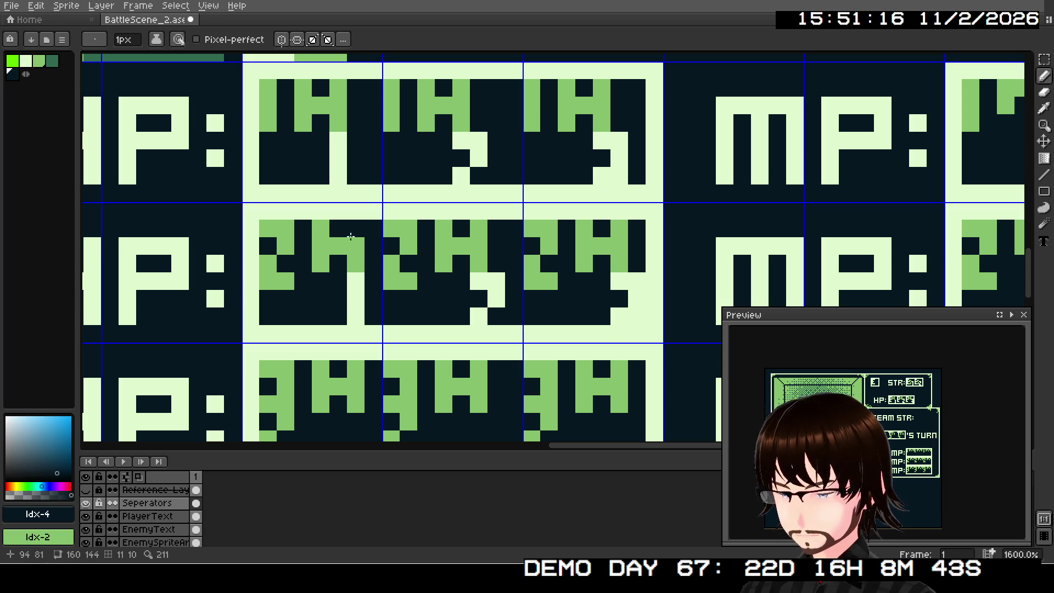
{"action": "left_click", "coordinate": [25, 61]}
{"action": "scroll", "coordinate": [595, 295], "scroll_direction": "right", "scroll_amount": 3}
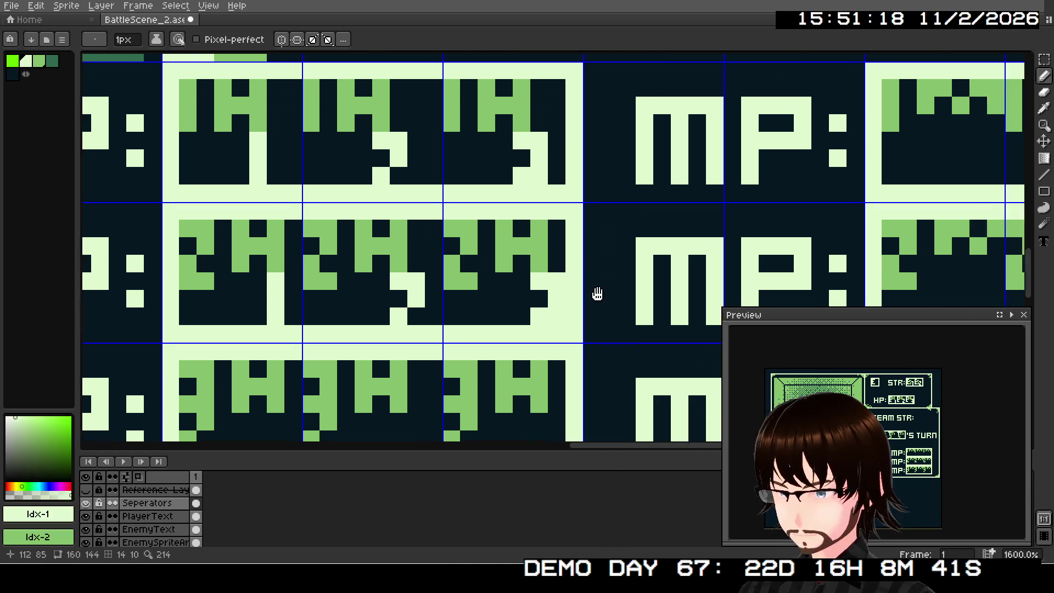
{"action": "scroll", "coordinate": [549, 274], "scroll_direction": "down", "scroll_amount": 3}
{"action": "scroll", "coordinate": [421, 295], "scroll_direction": "left", "scroll_amount": 3}
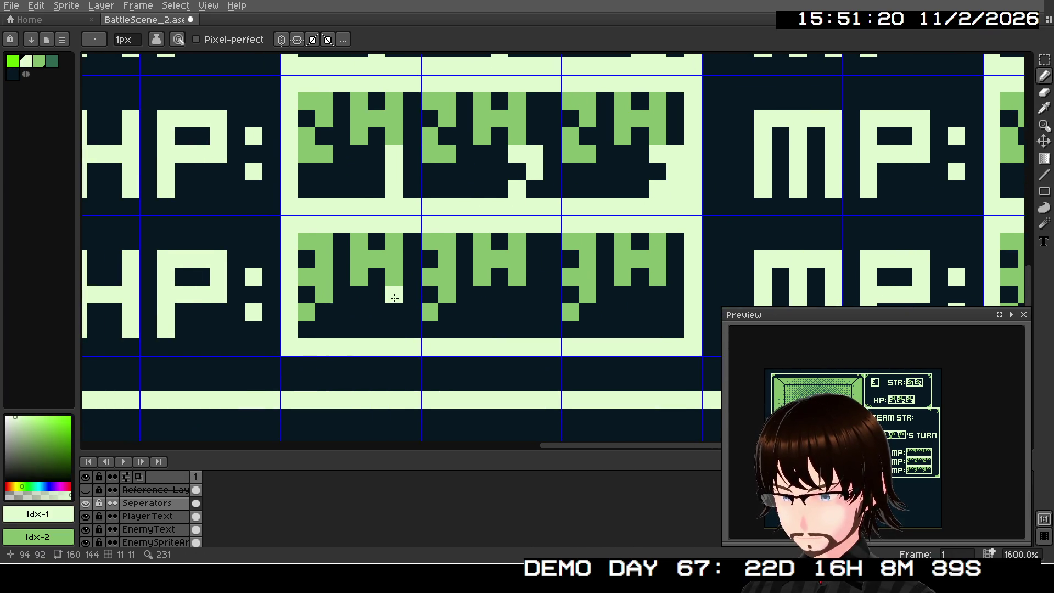
{"action": "left_click_drag", "start_coordinate": [394, 297], "coordinate": [394, 330]}
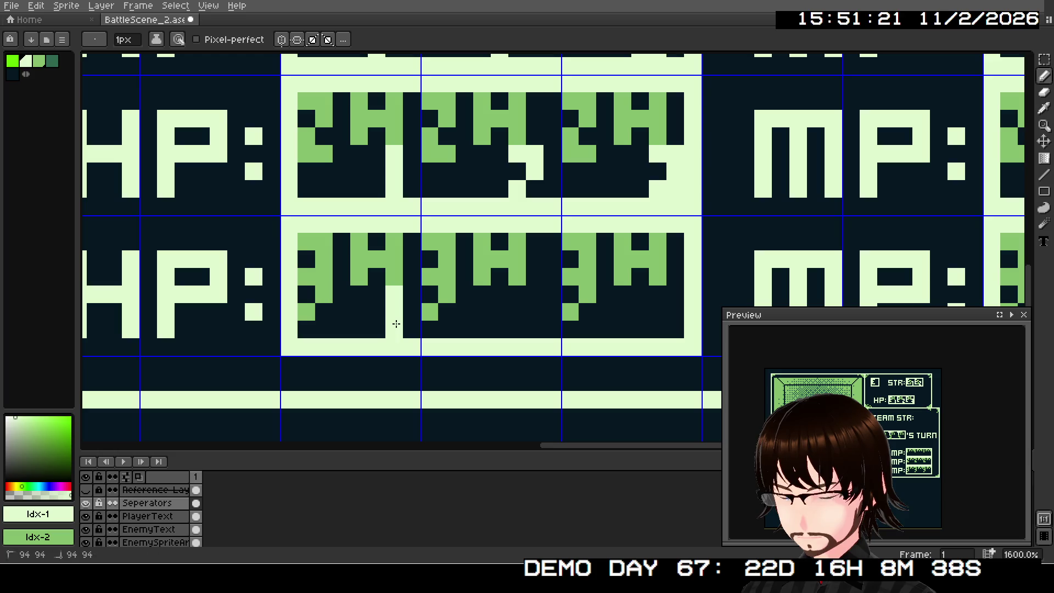
{"action": "left_click", "coordinate": [532, 297]}
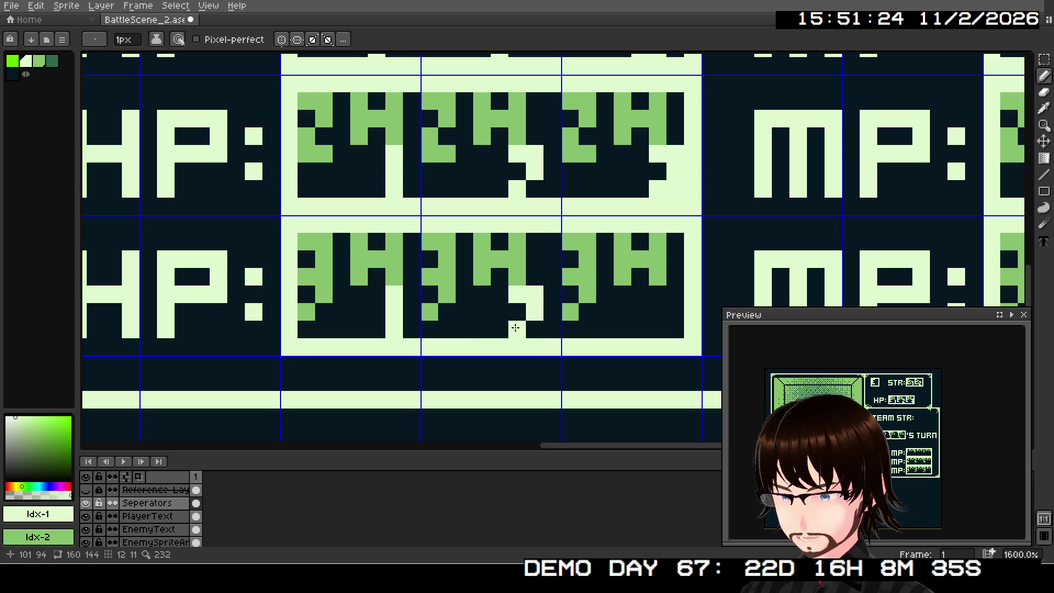
{"action": "mouse_move", "coordinate": [655, 297]}
{"action": "left_mouse_down"}
{"action": "mouse_move", "coordinate": [668, 297]}
{"action": "mouse_move", "coordinate": [656, 325]}
{"action": "left_mouse_up"}
{"action": "scroll", "coordinate": [690, 173], "scroll_direction": "right", "scroll_amount": 8}
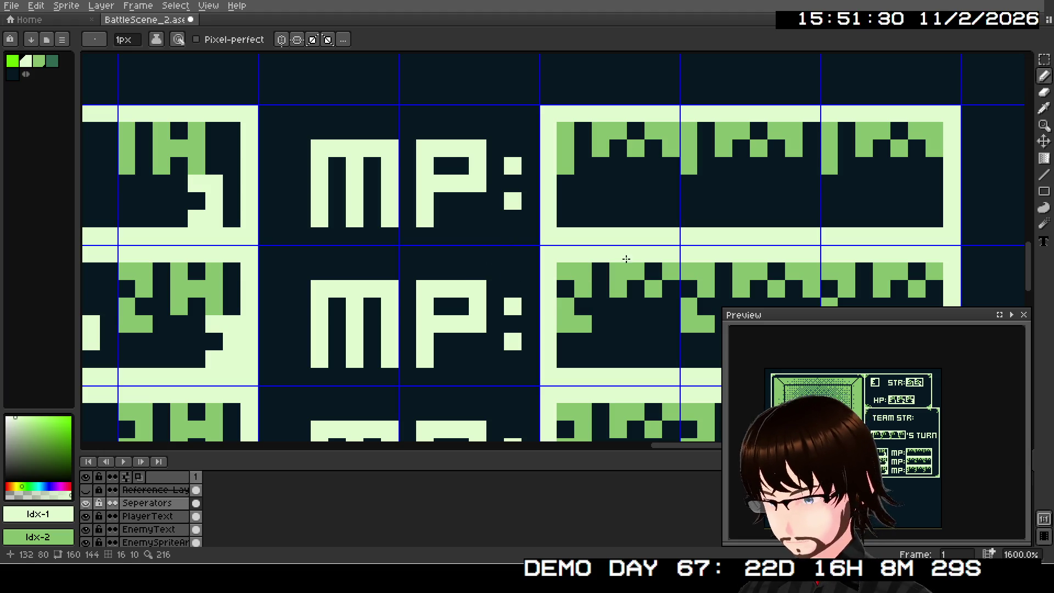
Paint a first-row MP digit, then shrink the Preview panel to expose the MP boxes
{"action": "scroll", "coordinate": [739, 213], "scroll_direction": "right", "scroll_amount": 2}
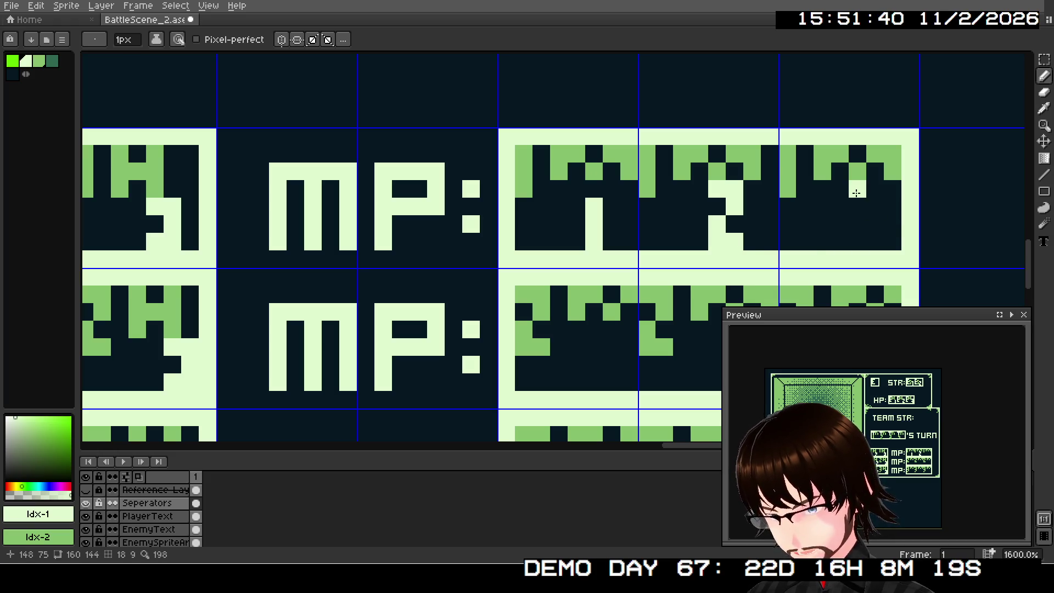
{"action": "mouse_move", "coordinate": [856, 193]}
{"action": "left_mouse_down"}
{"action": "mouse_move", "coordinate": [875, 189]}
{"action": "mouse_move", "coordinate": [874, 225]}
{"action": "left_mouse_up"}
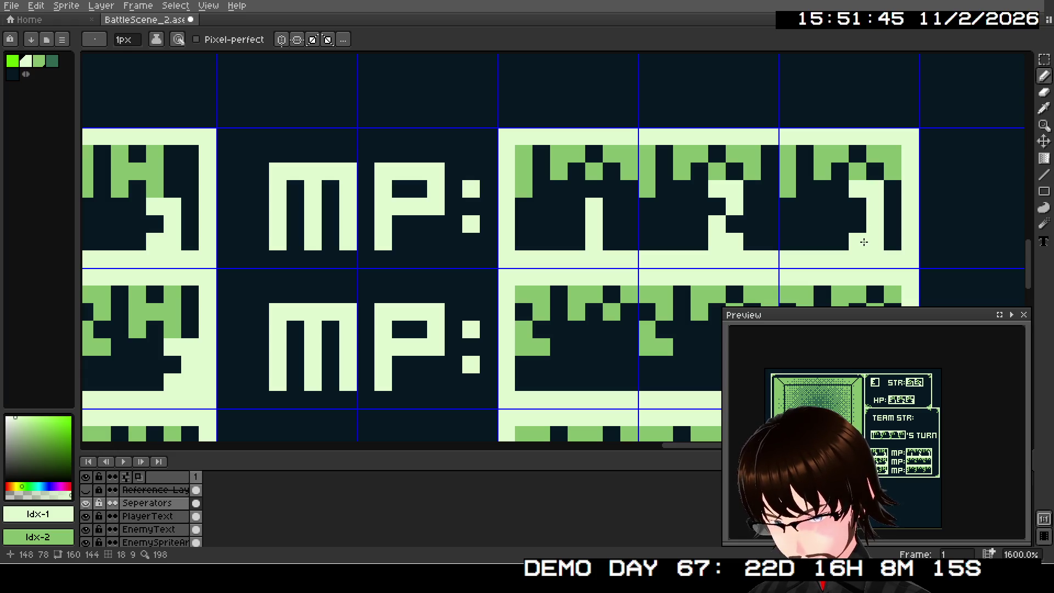
{"action": "scroll", "coordinate": [777, 169], "scroll_direction": "down", "scroll_amount": 2}
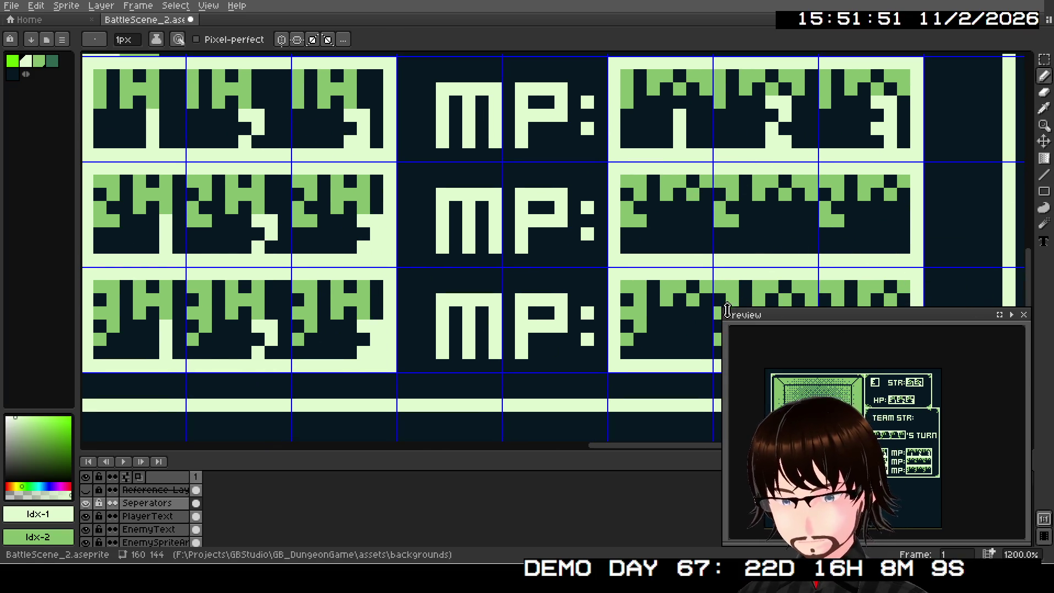
{"action": "left_click_drag", "start_coordinate": [727, 311], "coordinate": [863, 409]}
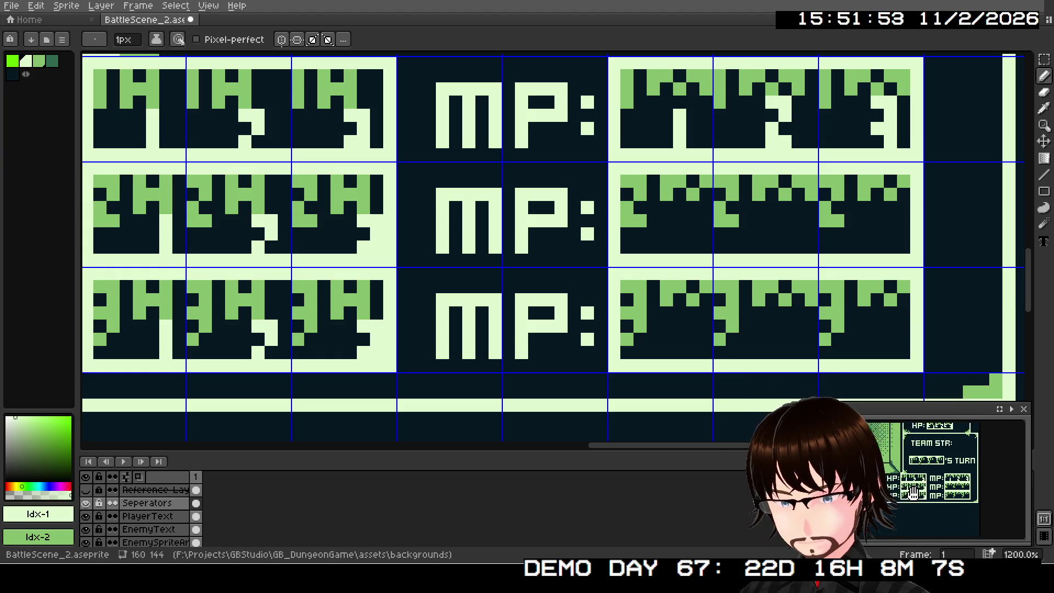
{"action": "left_click_drag", "start_coordinate": [913, 493], "coordinate": [928, 494]}
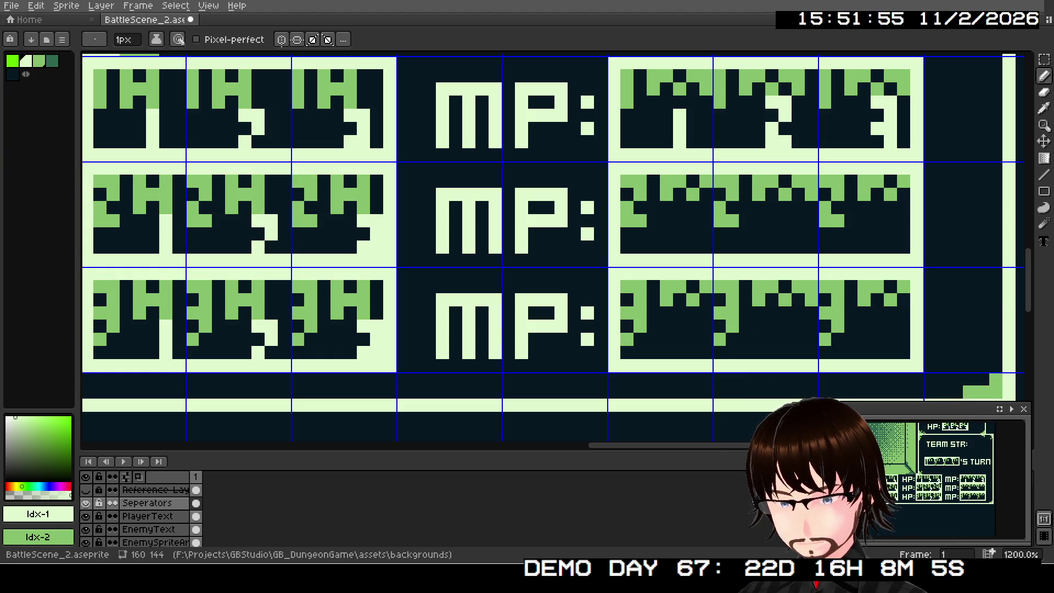
{"action": "mouse_move", "coordinate": [699, 310]}
{"action": "left_mouse_down"}
{"action": "mouse_move", "coordinate": [557, 292]}
{"action": "mouse_move", "coordinate": [542, 325]}
{"action": "left_mouse_up"}
Pencil the second-row MP digits, erasing a stray pixel and finishing the right digit as 3
{"action": "left_click", "coordinate": [537, 260]}
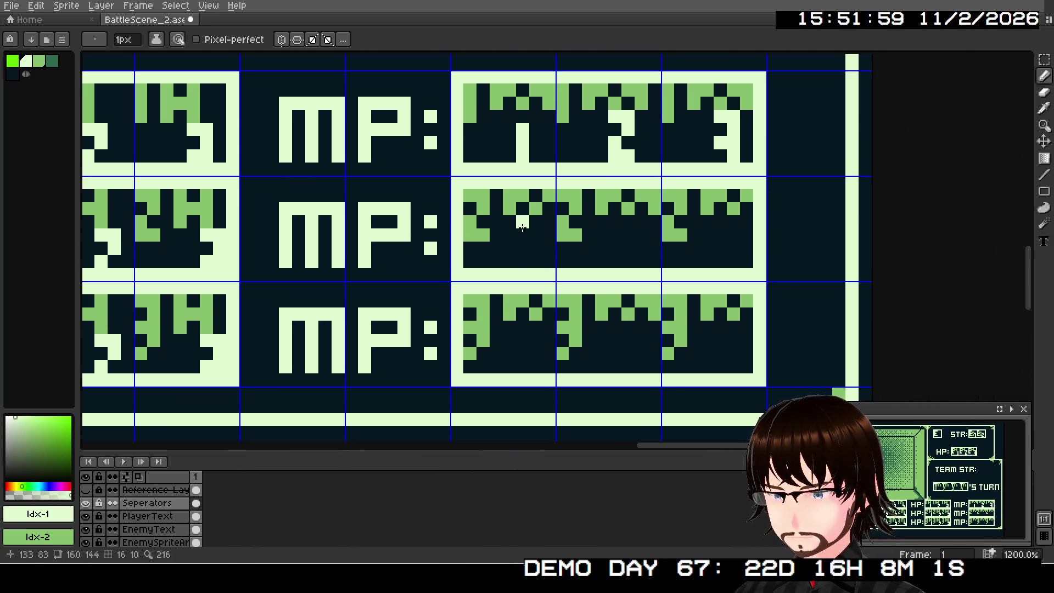
{"action": "left_click_drag", "start_coordinate": [523, 234], "coordinate": [522, 262]}
{"action": "mouse_move", "coordinate": [615, 222]}
{"action": "left_mouse_down"}
{"action": "mouse_move", "coordinate": [628, 222]}
{"action": "mouse_move", "coordinate": [614, 260]}
{"action": "mouse_move", "coordinate": [628, 262]}
{"action": "left_mouse_up"}
{"action": "left_click", "coordinate": [628, 235]}
{"action": "left_click", "coordinate": [729, 240]}
{"action": "right_click", "coordinate": [729, 240]}
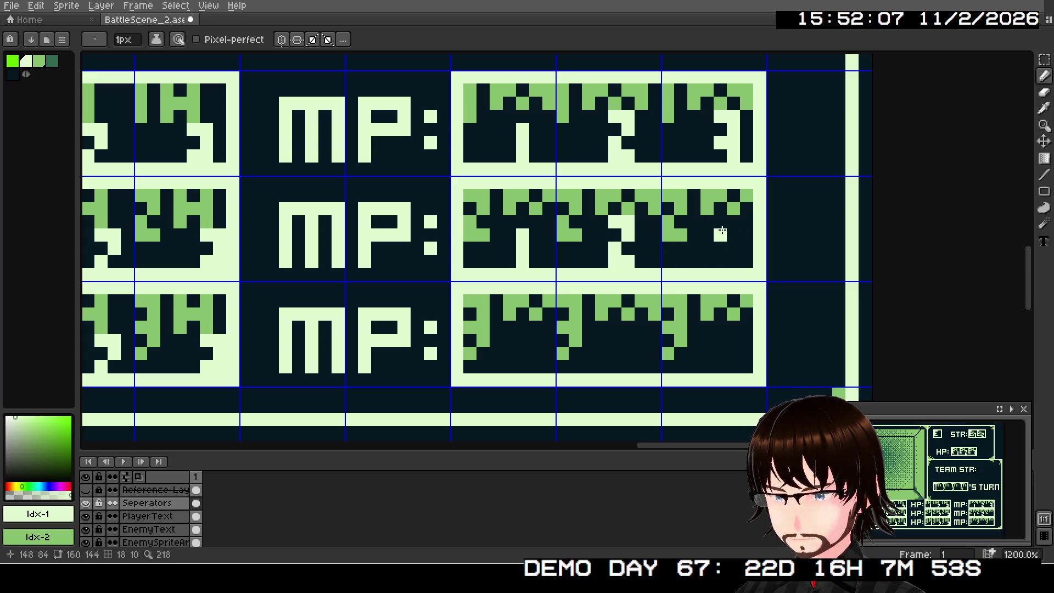
{"action": "mouse_move", "coordinate": [720, 222]}
{"action": "left_mouse_down"}
{"action": "mouse_move", "coordinate": [733, 228]}
{"action": "mouse_move", "coordinate": [733, 261]}
{"action": "left_mouse_up"}
{"action": "left_click", "coordinate": [720, 248]}
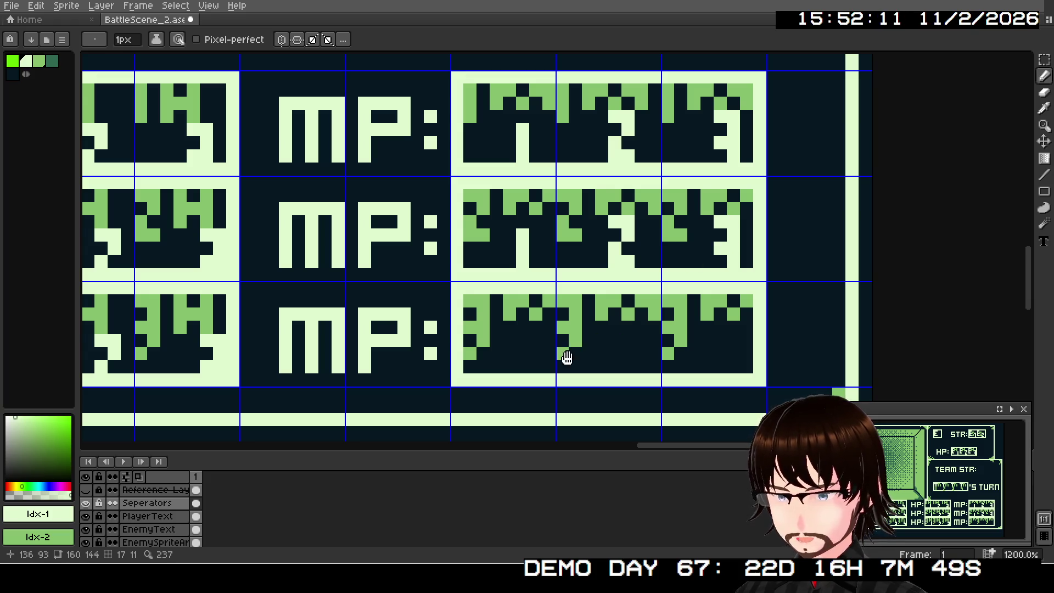
Extend the first third-row MP digit downward and paint the middle digit
{"action": "scroll", "coordinate": [564, 353], "scroll_direction": "up", "scroll_amount": 1}
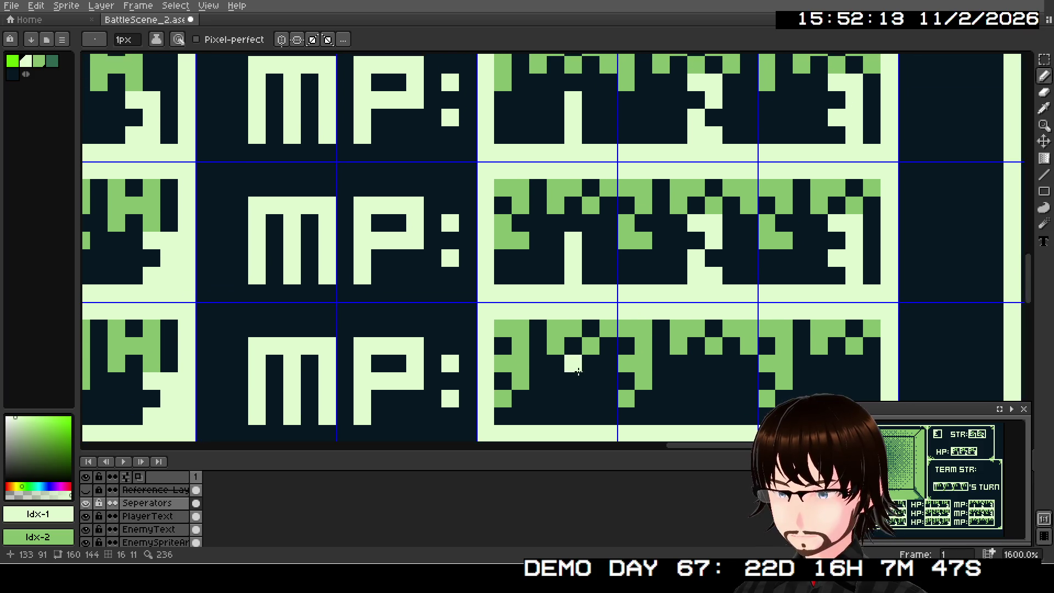
{"action": "left_click", "coordinate": [577, 392]}
{"action": "left_click", "coordinate": [573, 416]}
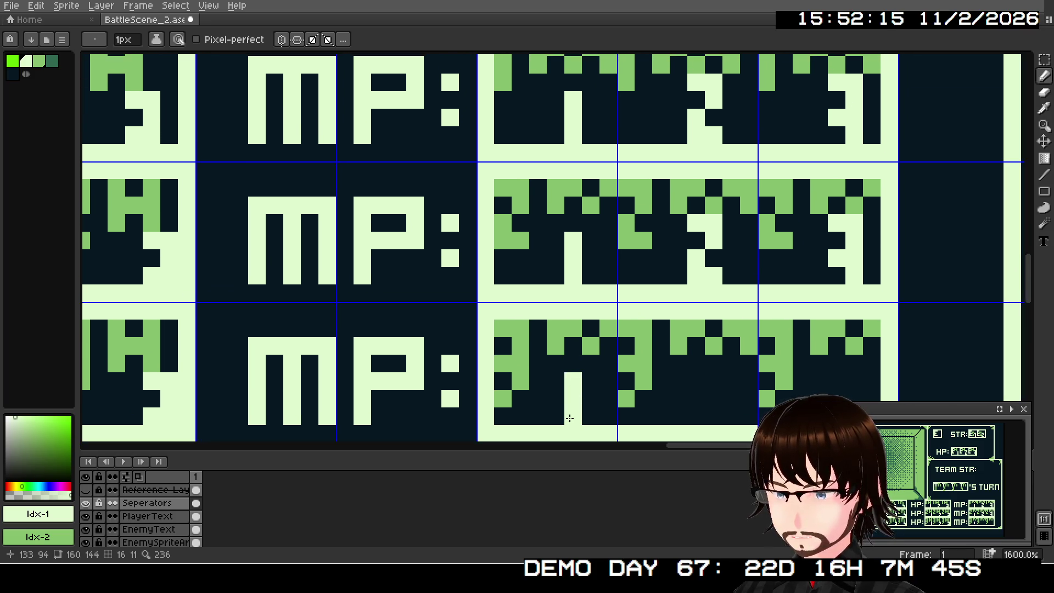
{"action": "left_click", "coordinate": [698, 364]}
{"action": "left_click", "coordinate": [713, 363]}
{"action": "left_click", "coordinate": [714, 382]}
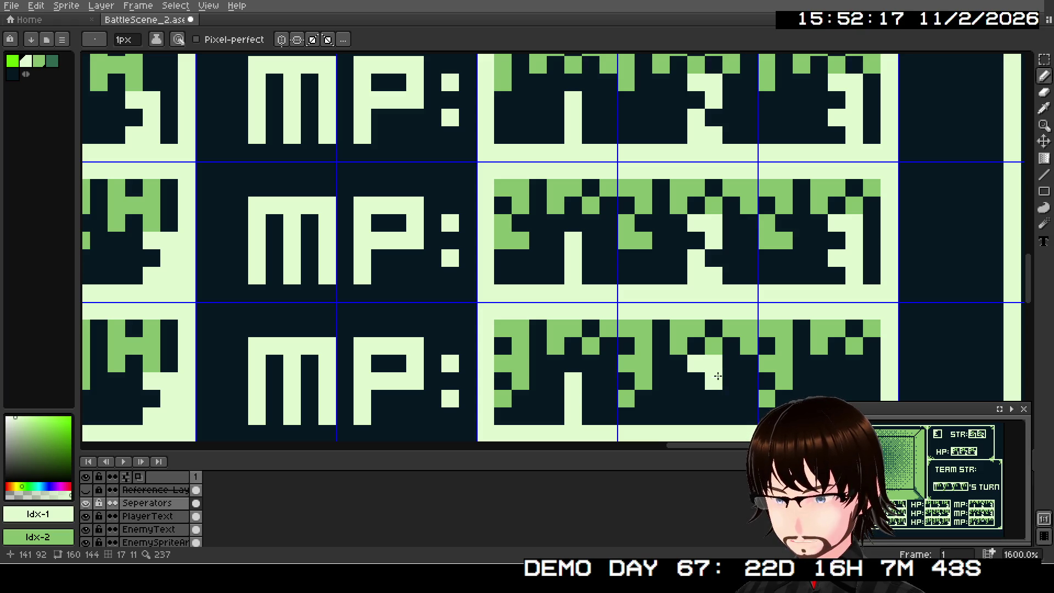
{"action": "left_click", "coordinate": [695, 399]}
{"action": "left_click", "coordinate": [696, 416]}
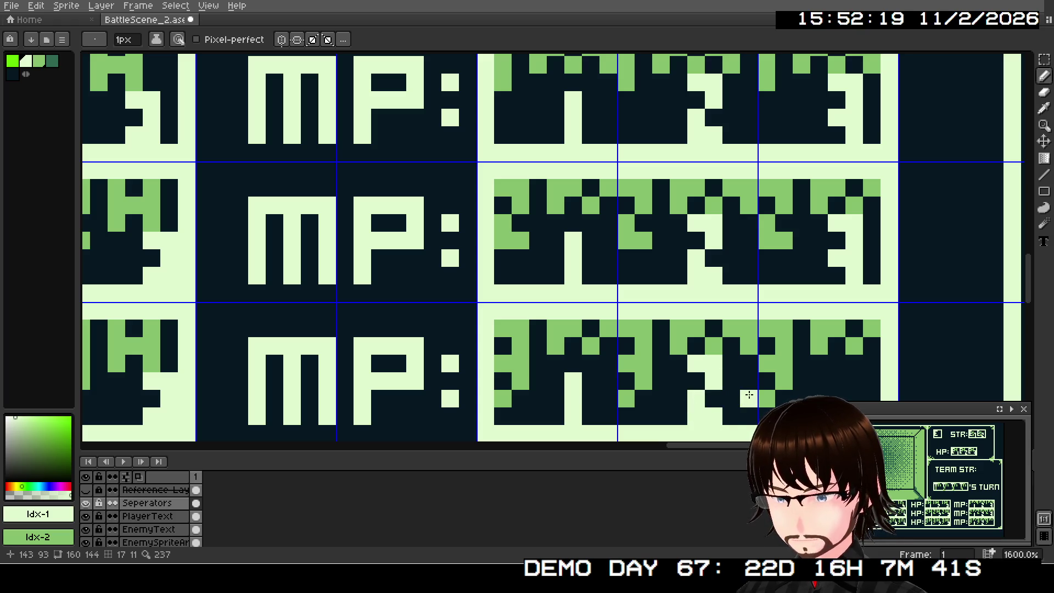
Paint the last third-row MP digit pixel by pixel
{"action": "left_click_drag", "start_coordinate": [749, 395], "coordinate": [572, 370]}
{"action": "left_click", "coordinate": [659, 339]}
{"action": "left_click", "coordinate": [677, 339]}
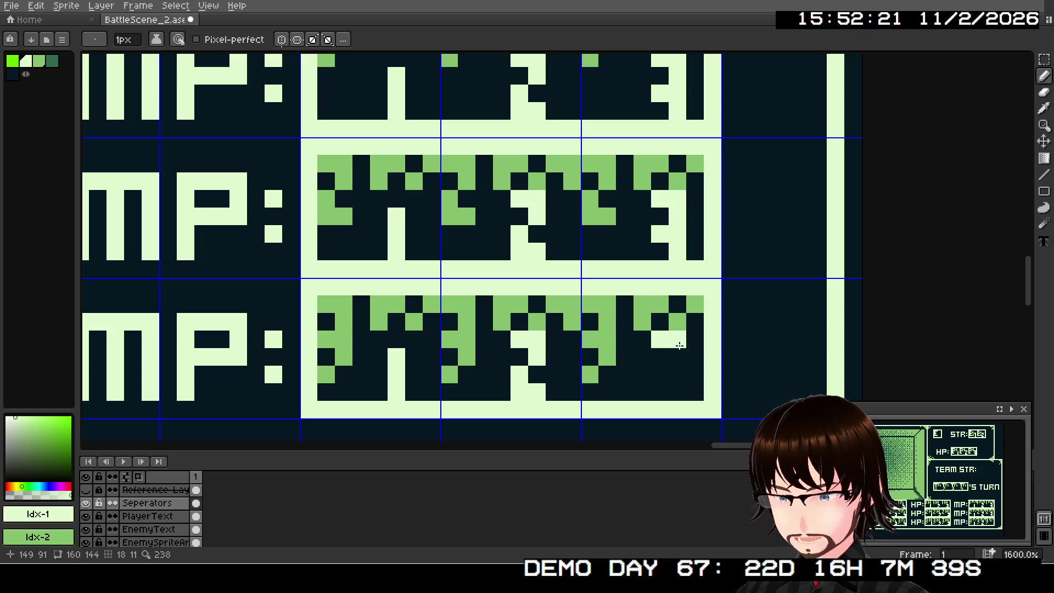
{"action": "left_click", "coordinate": [677, 357]}
{"action": "left_click", "coordinate": [677, 374]}
{"action": "left_click", "coordinate": [660, 375]}
{"action": "left_click", "coordinate": [677, 392]}
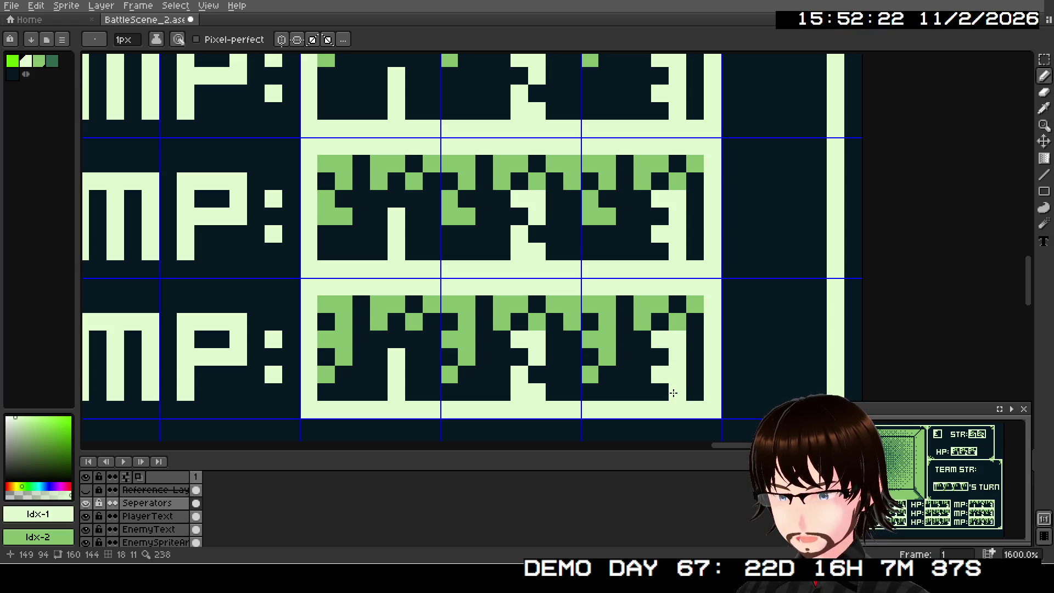
{"action": "scroll", "coordinate": [673, 393], "scroll_direction": "down", "scroll_amount": 4}
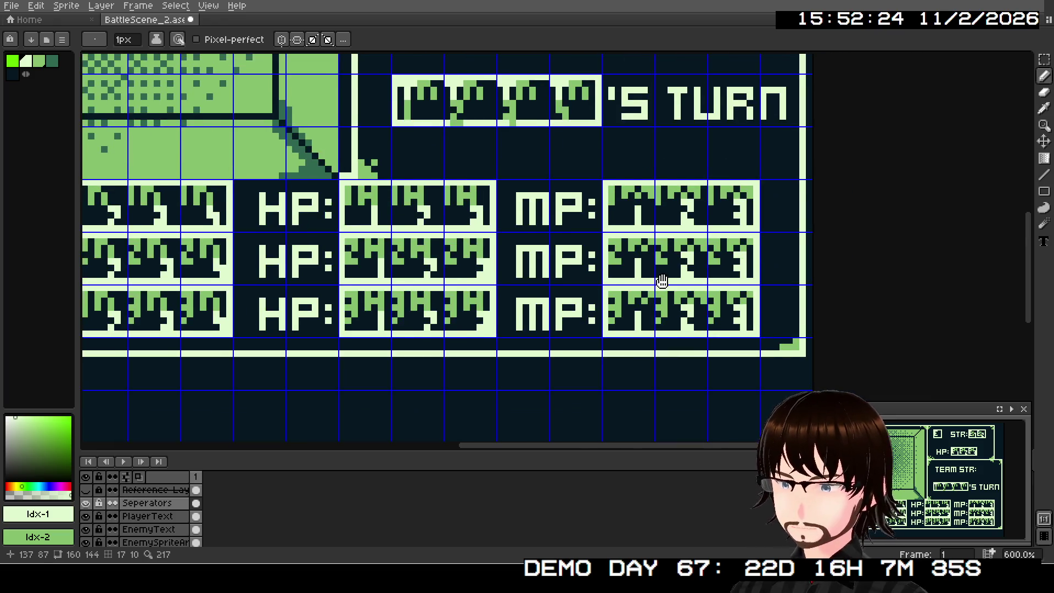
Zoom out to the whole UI mockup and save the battle scene file
{"action": "scroll", "coordinate": [662, 281], "scroll_direction": "up", "scroll_amount": 5}
{"action": "scroll", "coordinate": [621, 297], "scroll_direction": "down", "scroll_amount": 2}
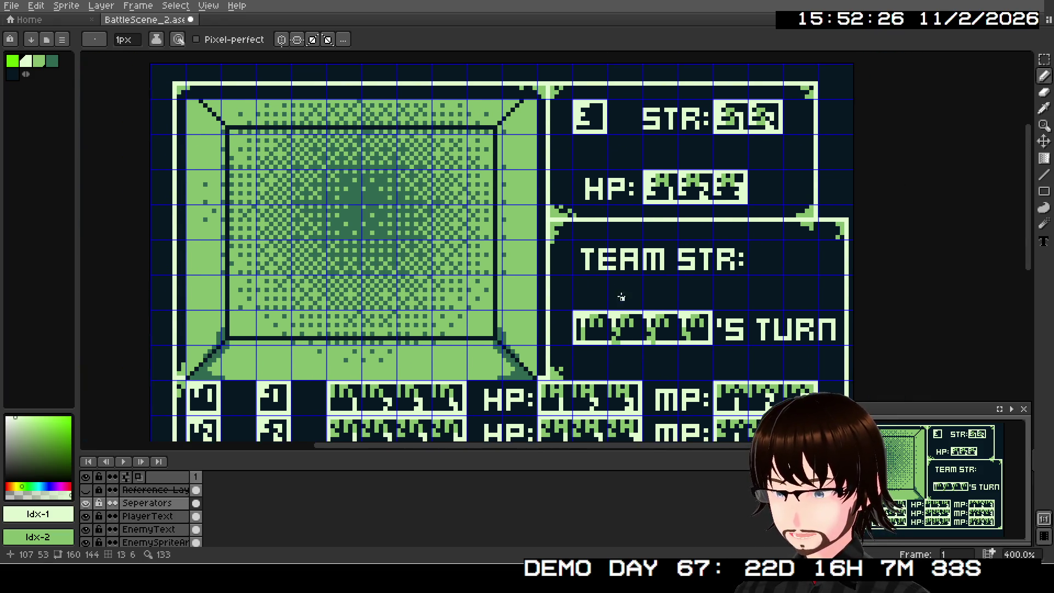
{"action": "left_click_drag", "start_coordinate": [621, 297], "coordinate": [656, 214]}
{"action": "scroll", "coordinate": [656, 214], "scroll_direction": "down", "scroll_amount": 1}
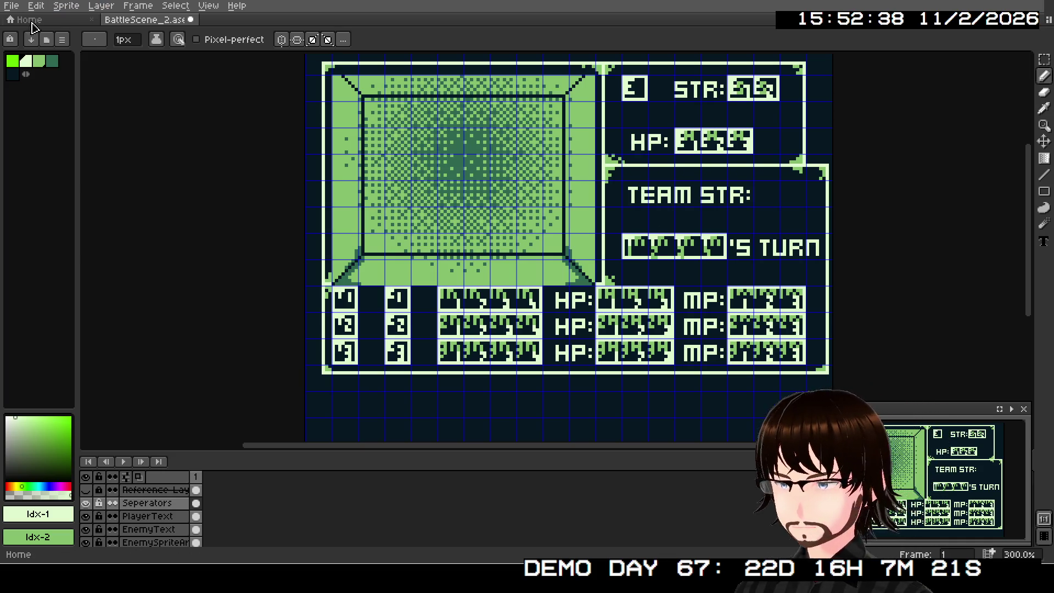
{"action": "left_click", "coordinate": [16, 5]}
{"action": "mouse_move", "coordinate": [88, 114]}
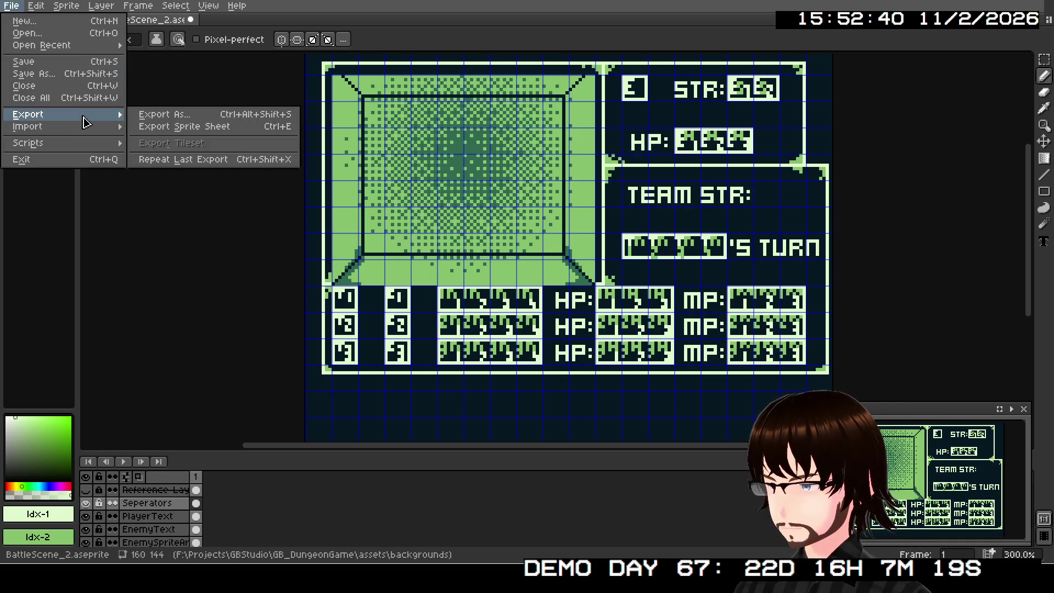
{"action": "left_click", "coordinate": [55, 62]}
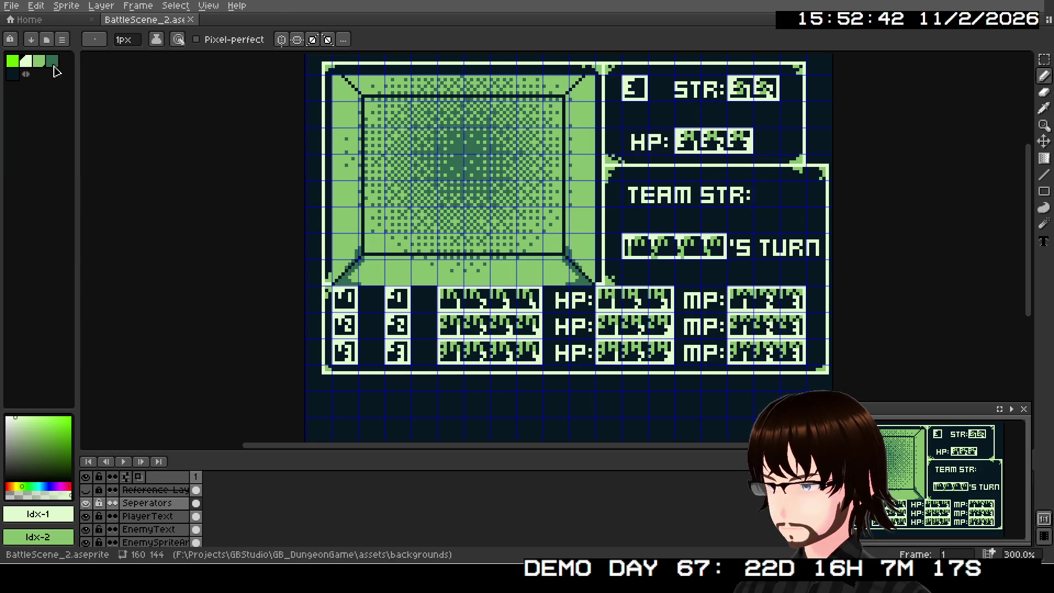
Export the sprite as BattleScene_2.png, accepting that layers are flattened
{"action": "left_click", "coordinate": [13, 6]}
{"action": "mouse_move", "coordinate": [55, 115]}
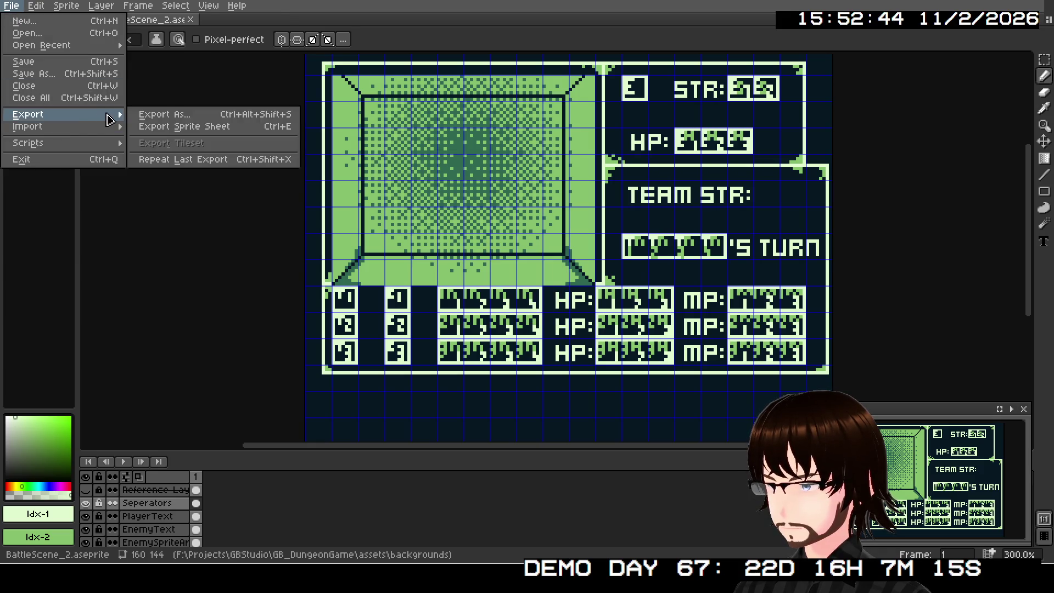
{"action": "left_click", "coordinate": [153, 115]}
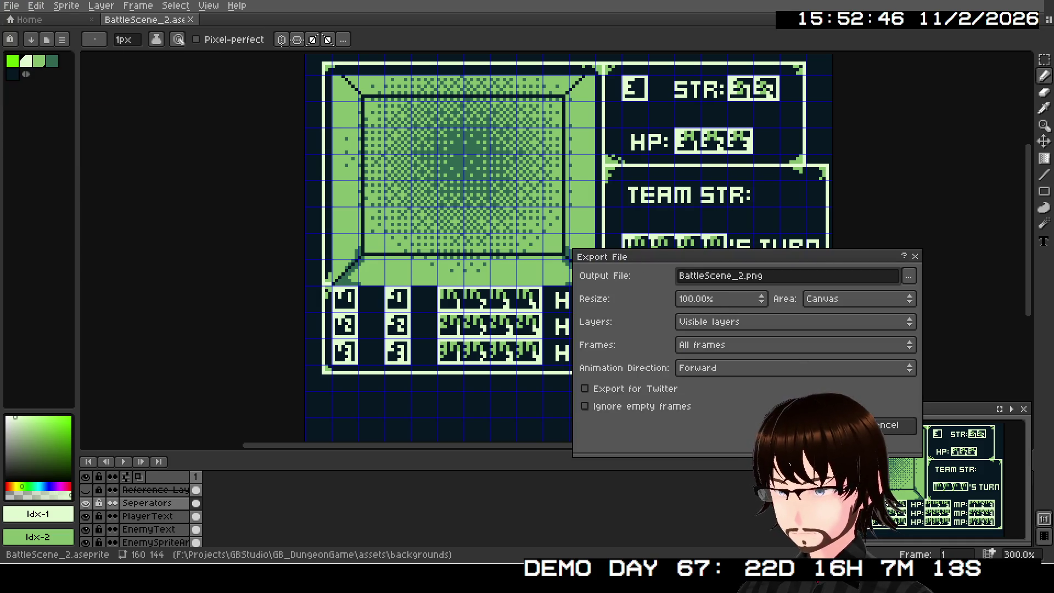
{"action": "key", "text": "Return"}
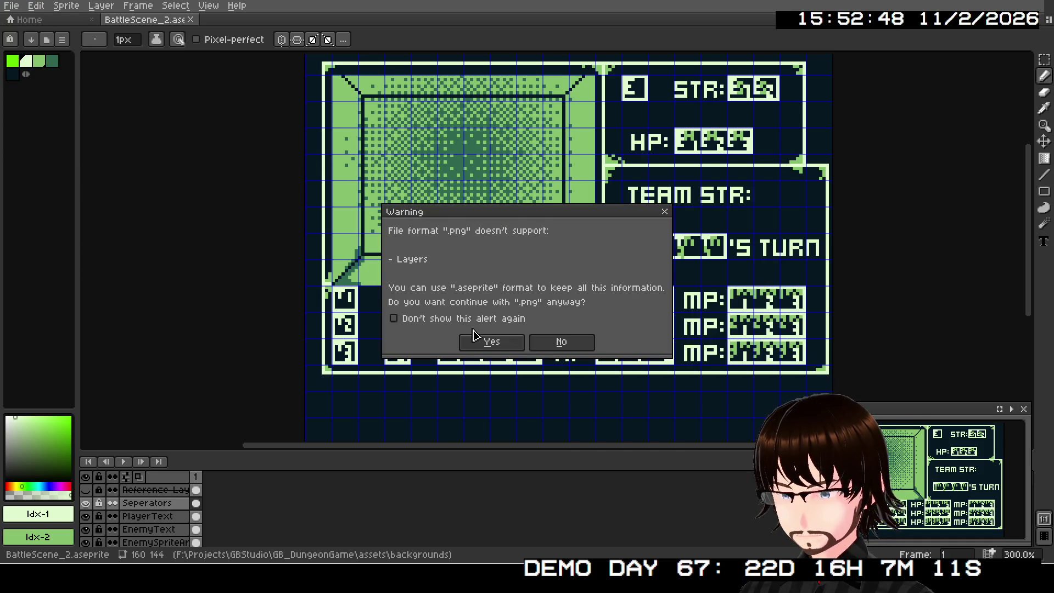
{"action": "left_click", "coordinate": [477, 340]}
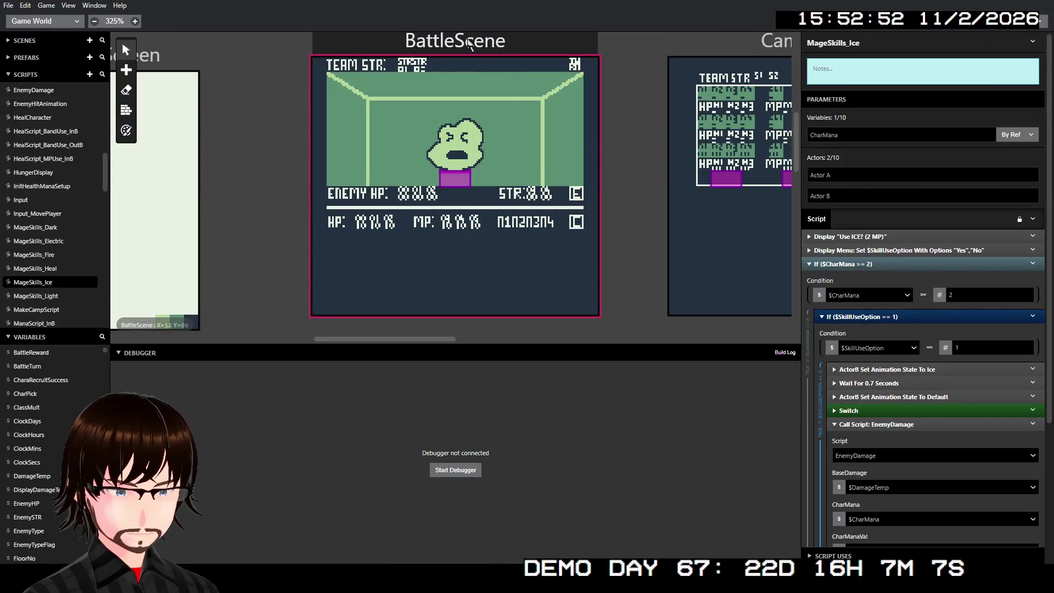
Set BattleScene's background to BattleScene_2
{"action": "left_click", "coordinate": [470, 44]}
{"action": "scroll", "coordinate": [886, 182], "scroll_direction": "up", "scroll_amount": 10}
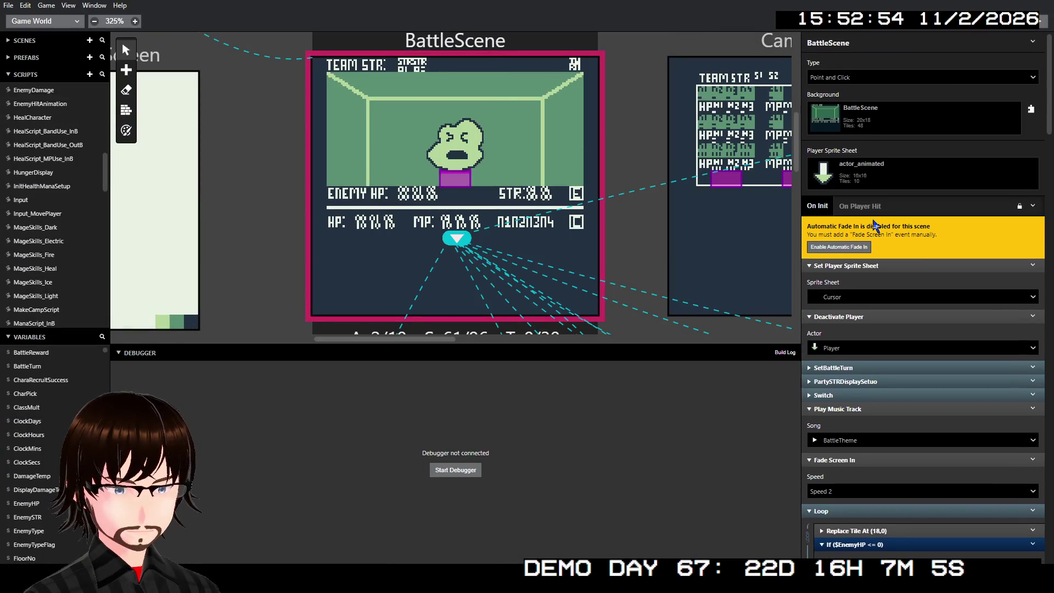
{"action": "left_click", "coordinate": [928, 113]}
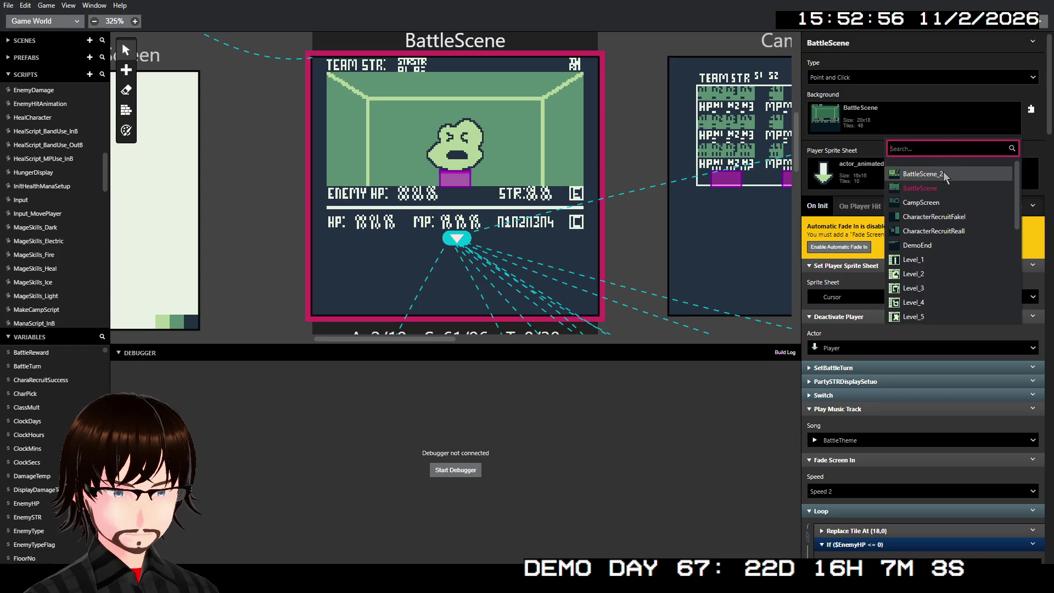
{"action": "left_click", "coordinate": [943, 174]}
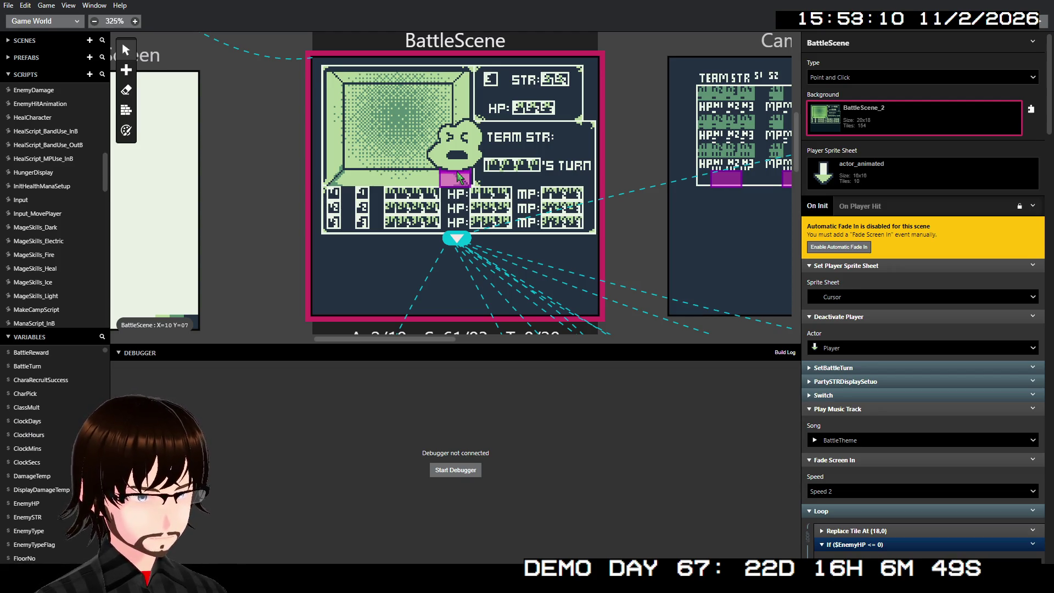
Drag the slime Enemy and magenta BattleEffects actors left into the view window
{"action": "left_click_drag", "start_coordinate": [451, 174], "coordinate": [395, 164]}
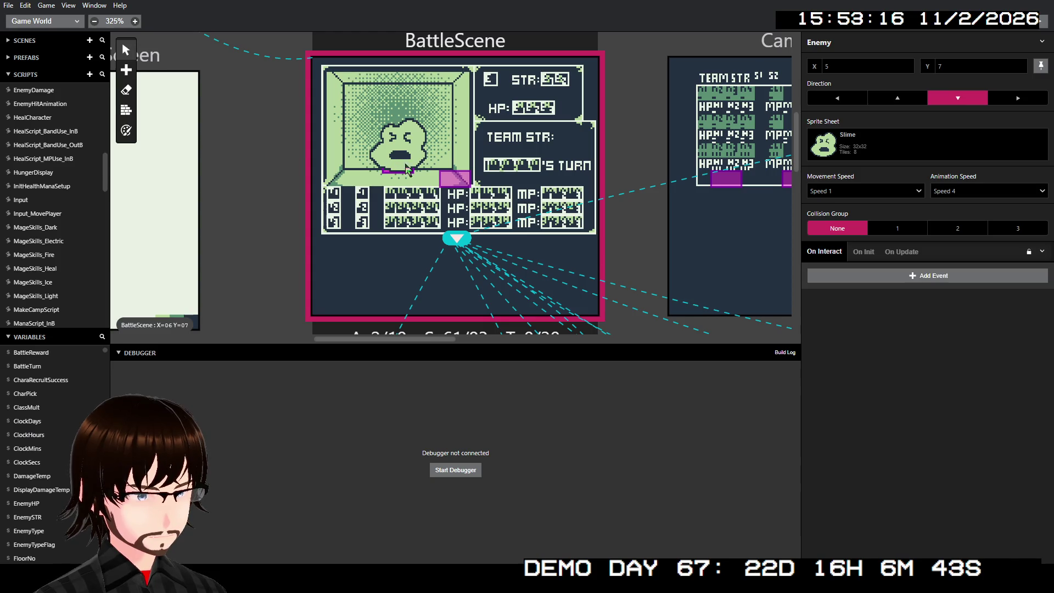
{"action": "left_click", "coordinate": [455, 181]}
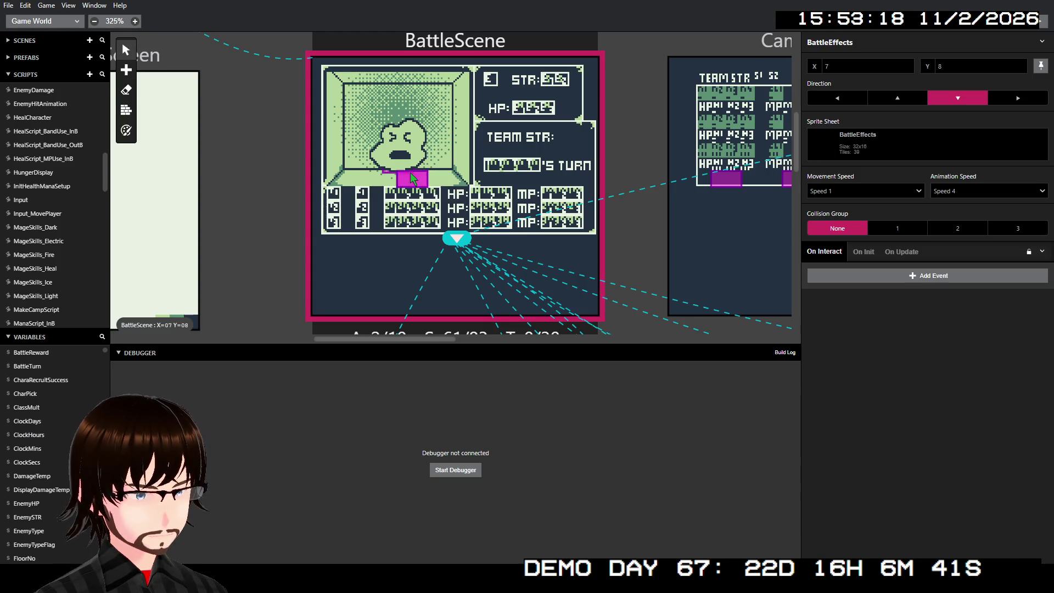
{"action": "left_click_drag", "start_coordinate": [411, 175], "coordinate": [398, 176]}
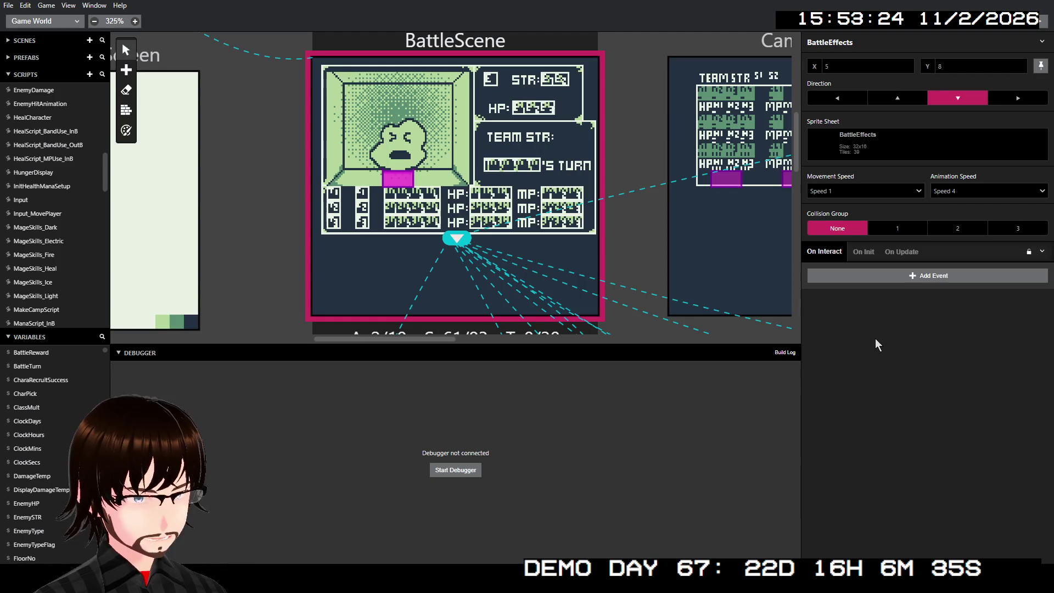
Deselect the actors and expand the SetBattleTurn events in the scene's On Init script
{"action": "left_click", "coordinate": [516, 140]}
{"action": "scroll", "coordinate": [896, 218], "scroll_direction": "down", "scroll_amount": 3}
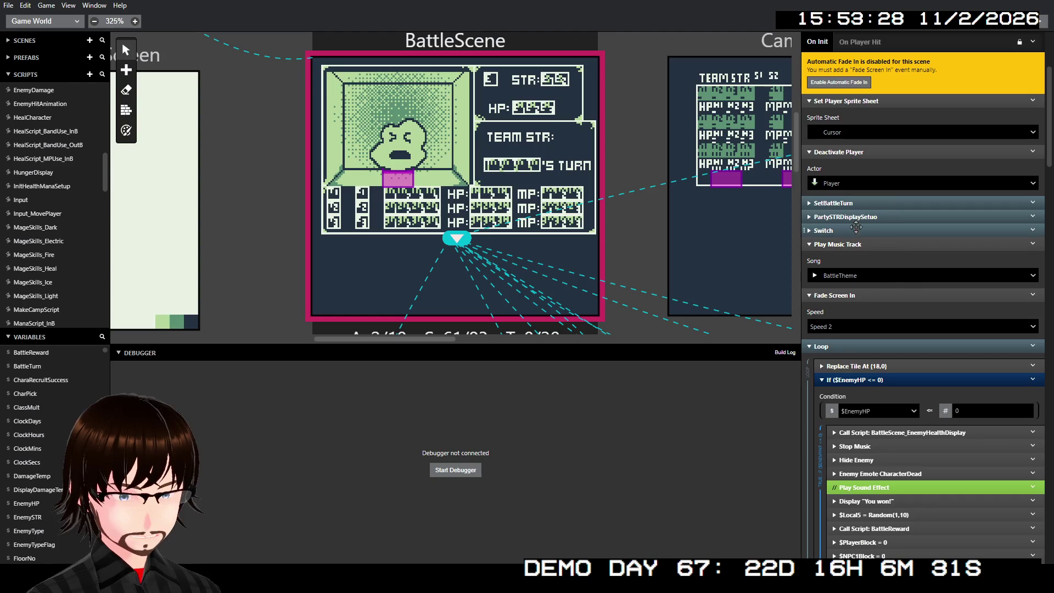
{"action": "left_click", "coordinate": [856, 203]}
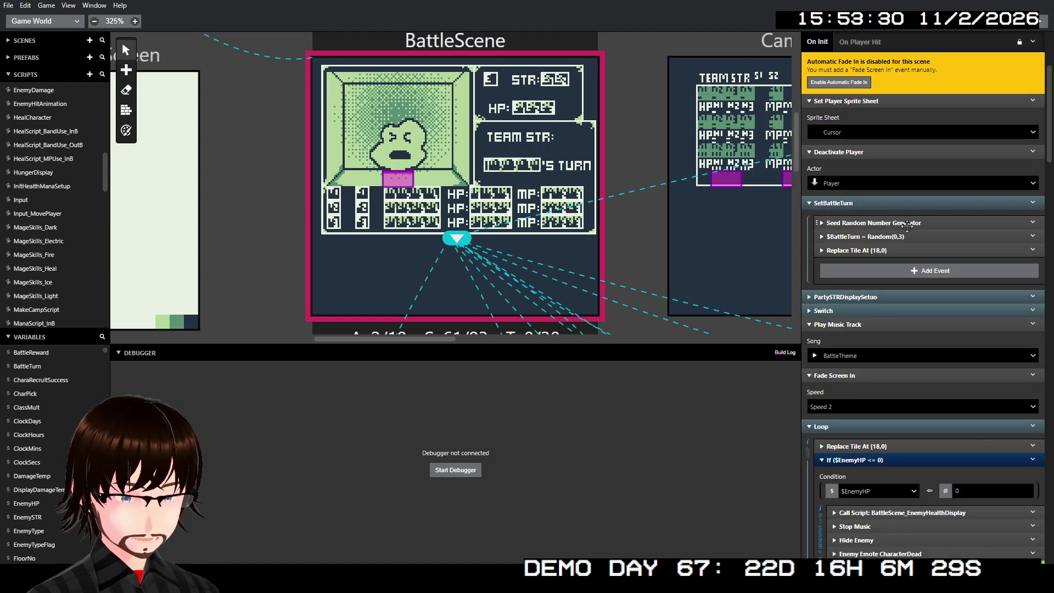
Expand Replace Tile At under SetBattleTurn and raise its Y row to 9
{"action": "left_click", "coordinate": [892, 250]}
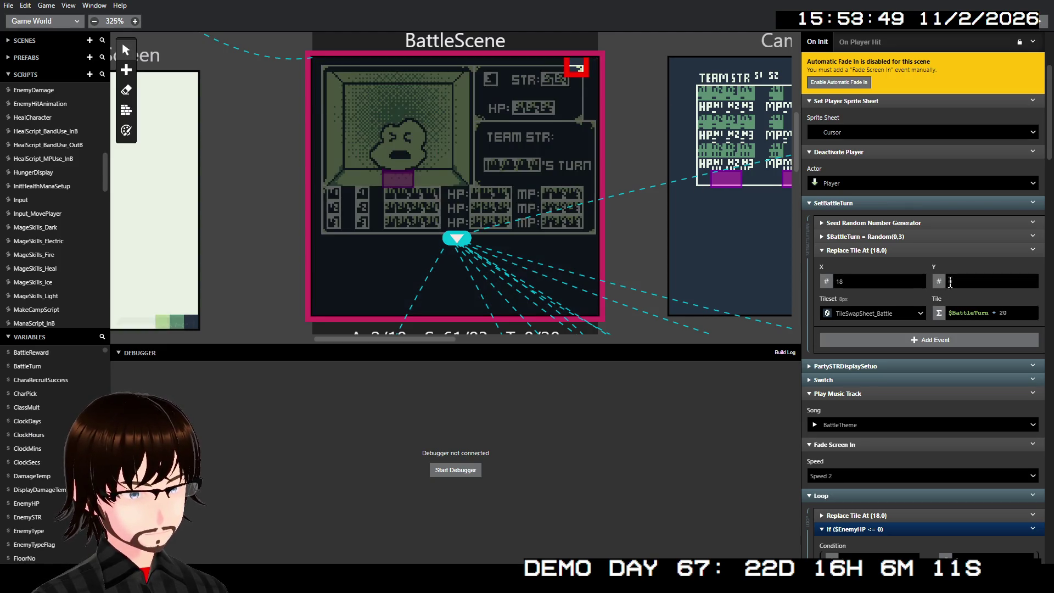
{"action": "left_click", "coordinate": [1032, 281]}
{"action": "left_click", "coordinate": [1031, 281]}
{"action": "left_click", "coordinate": [1031, 281]}
{"action": "left_click", "coordinate": [1031, 280]}
{"action": "type", "text": "4"}
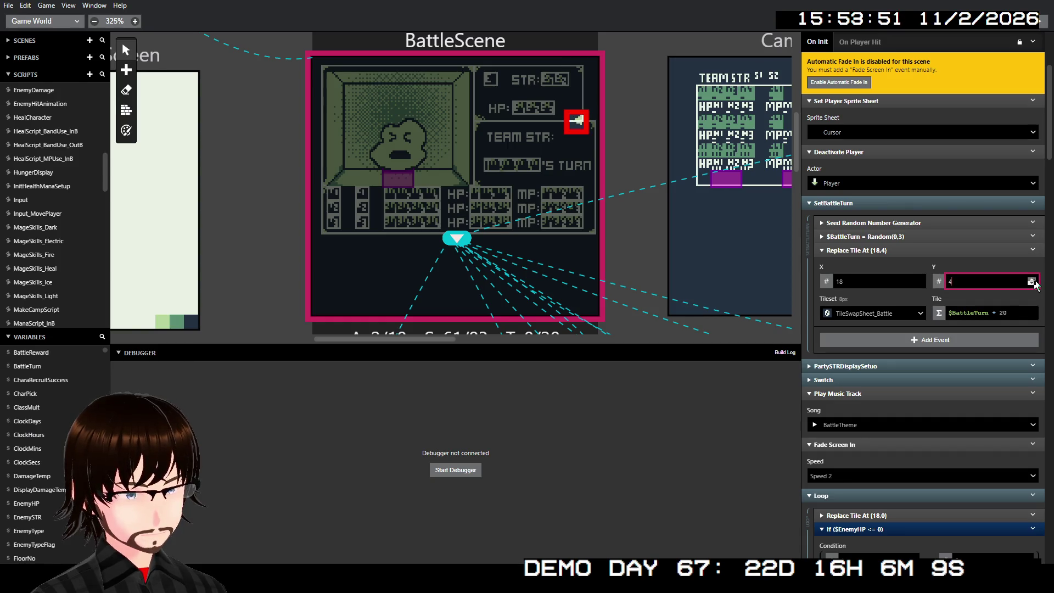
{"action": "left_click", "coordinate": [1031, 280]}
{"action": "left_click", "coordinate": [1031, 281]}
{"action": "left_click", "coordinate": [1032, 281]}
{"action": "left_click", "coordinate": [1032, 281]}
{"action": "left_click", "coordinate": [1031, 281]}
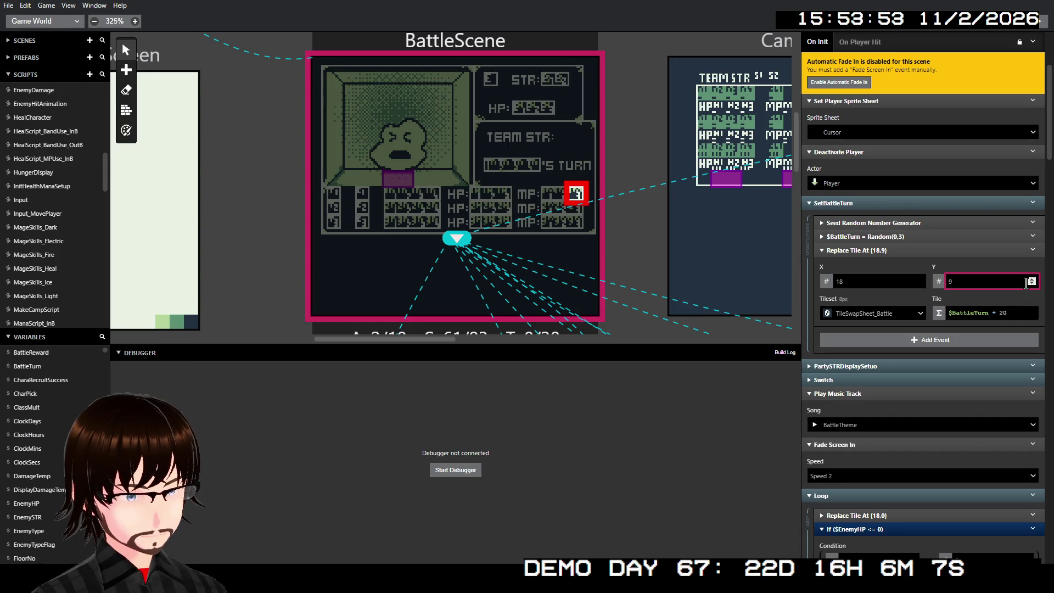
Step the replaced tile's X column down from 18 to 1
{"action": "left_click", "coordinate": [918, 281]}
{"action": "left_click", "coordinate": [919, 281]}
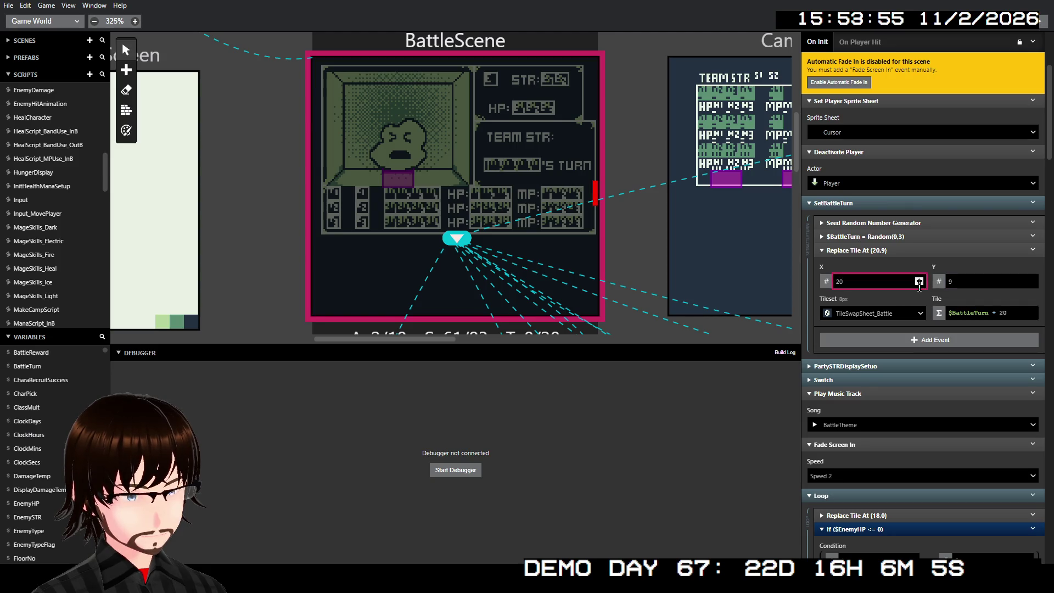
{"action": "double_click", "coordinate": [918, 283]}
{"action": "double_click", "coordinate": [919, 283]}
{"action": "left_click", "coordinate": [918, 283]}
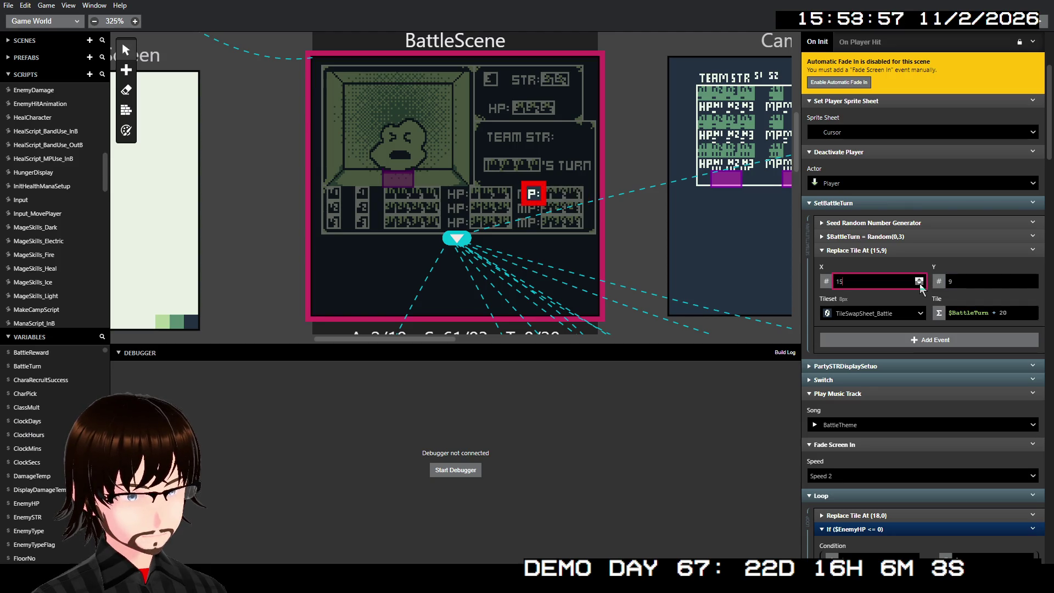
{"action": "double_click", "coordinate": [918, 283]}
{"action": "double_click", "coordinate": [918, 283]}
{"action": "left_click", "coordinate": [918, 283]}
{"action": "double_click", "coordinate": [919, 283]}
{"action": "triple_click", "coordinate": [918, 283]}
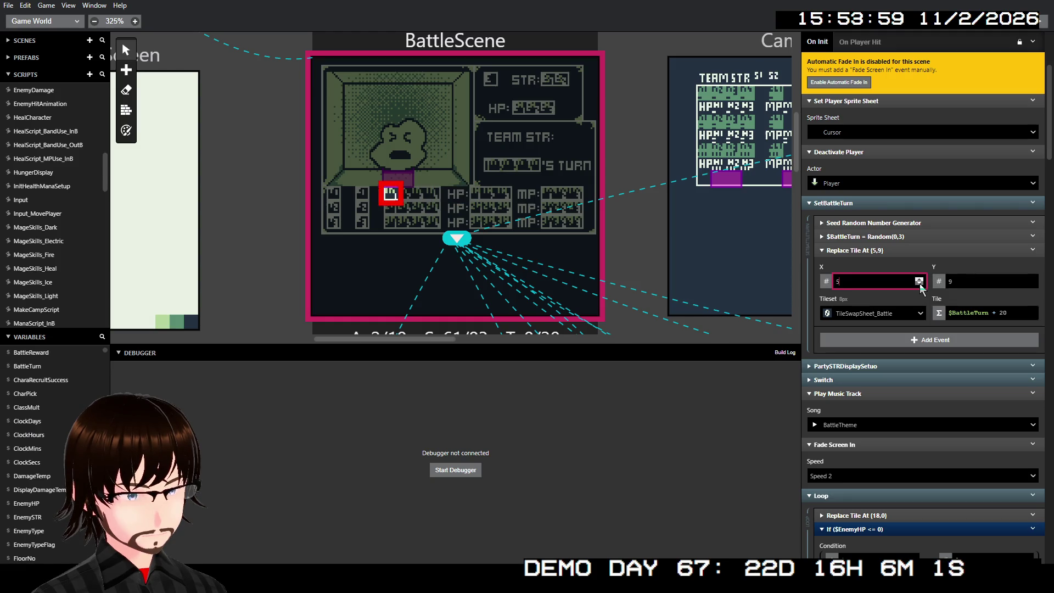
{"action": "double_click", "coordinate": [919, 283]}
{"action": "left_click", "coordinate": [919, 283]}
{"action": "left_click", "coordinate": [918, 283]}
{"action": "type", "text": "1"}
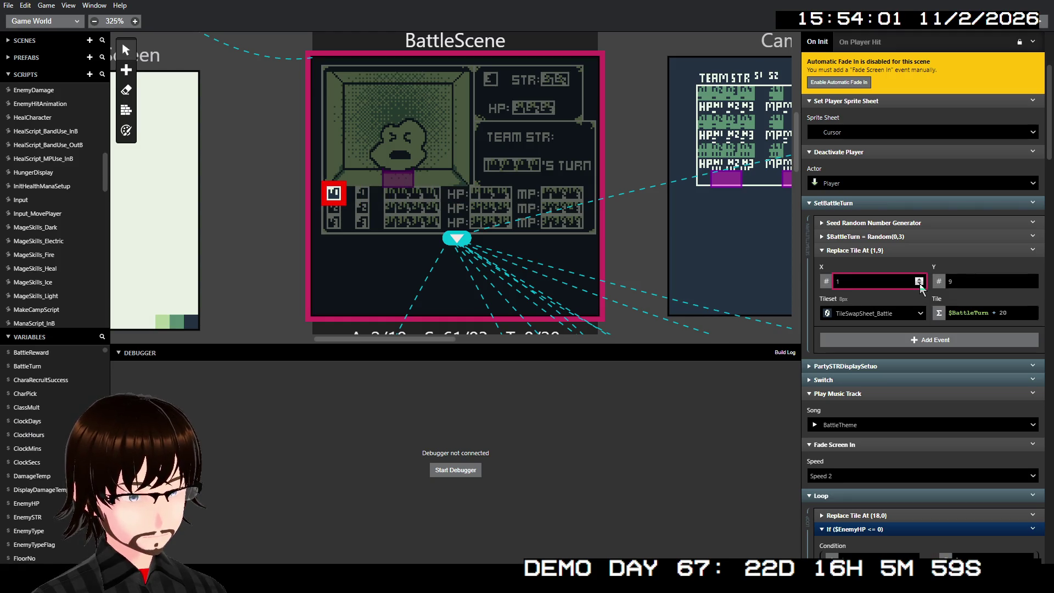
{"action": "left_click", "coordinate": [968, 279]}
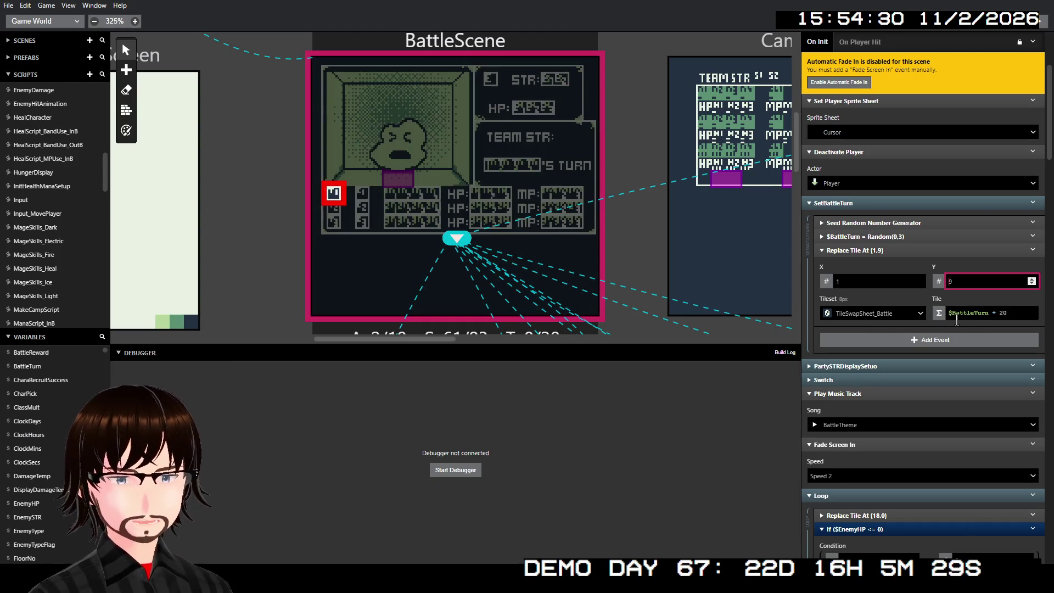
{"action": "scroll", "coordinate": [900, 291], "scroll_direction": "down", "scroll_amount": 5}
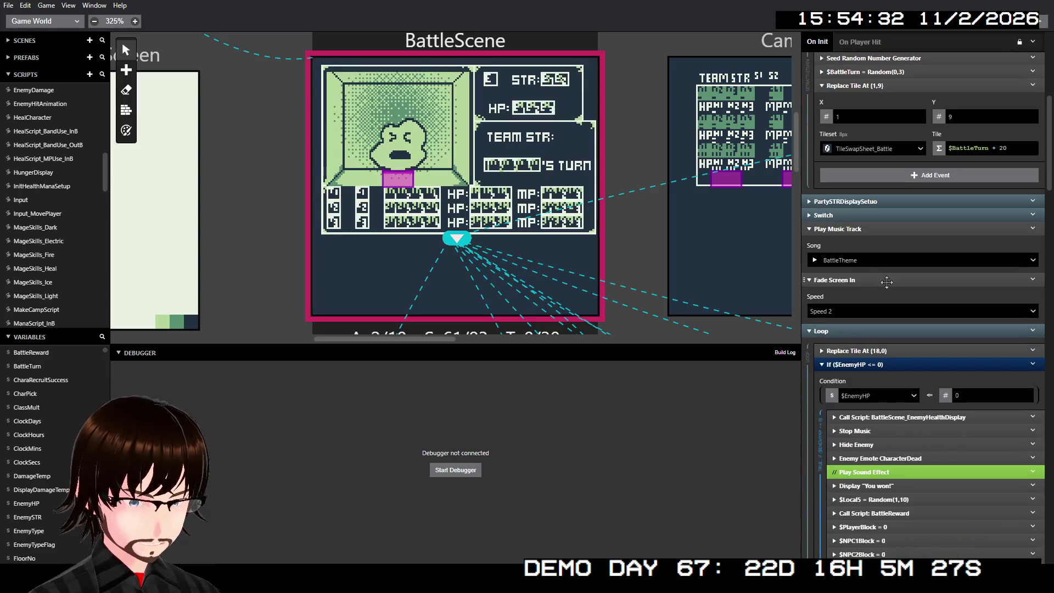
{"action": "scroll", "coordinate": [886, 282], "scroll_direction": "down", "scroll_amount": 5}
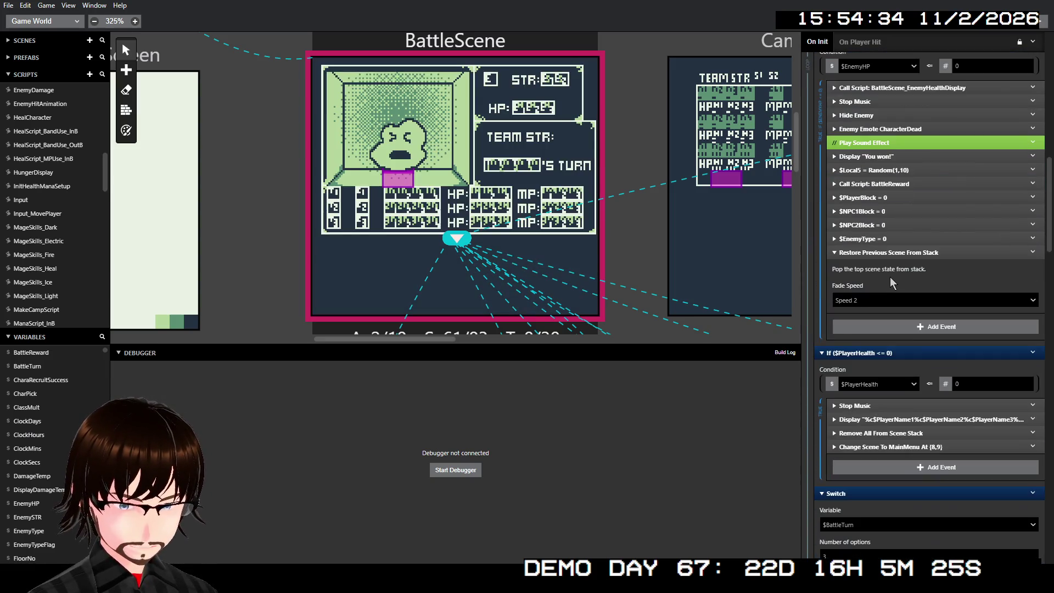
{"action": "scroll", "coordinate": [892, 282], "scroll_direction": "up", "scroll_amount": 10}
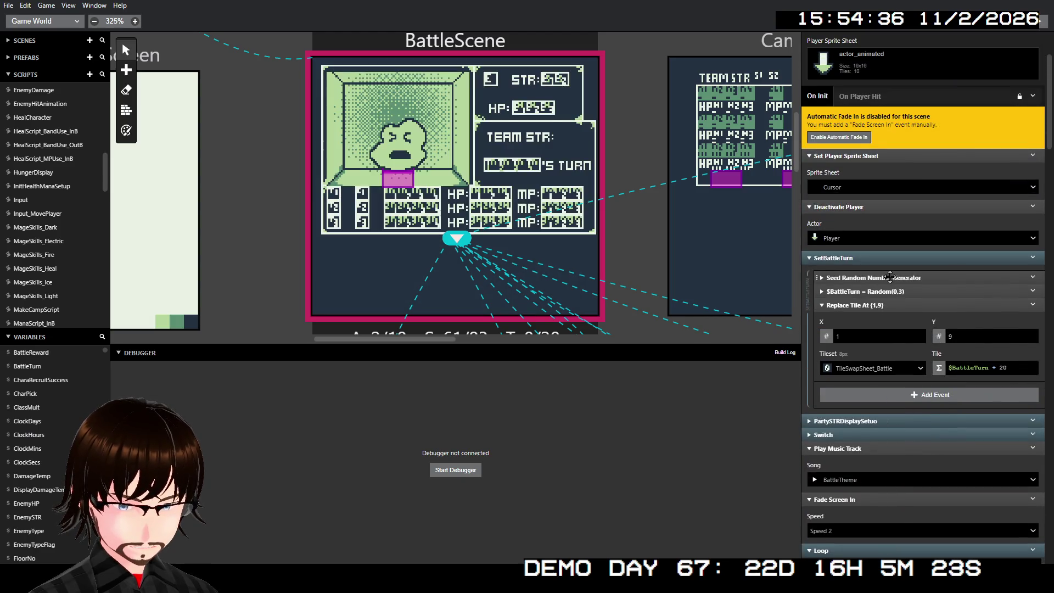
{"action": "scroll", "coordinate": [890, 285], "scroll_direction": "down", "scroll_amount": 6}
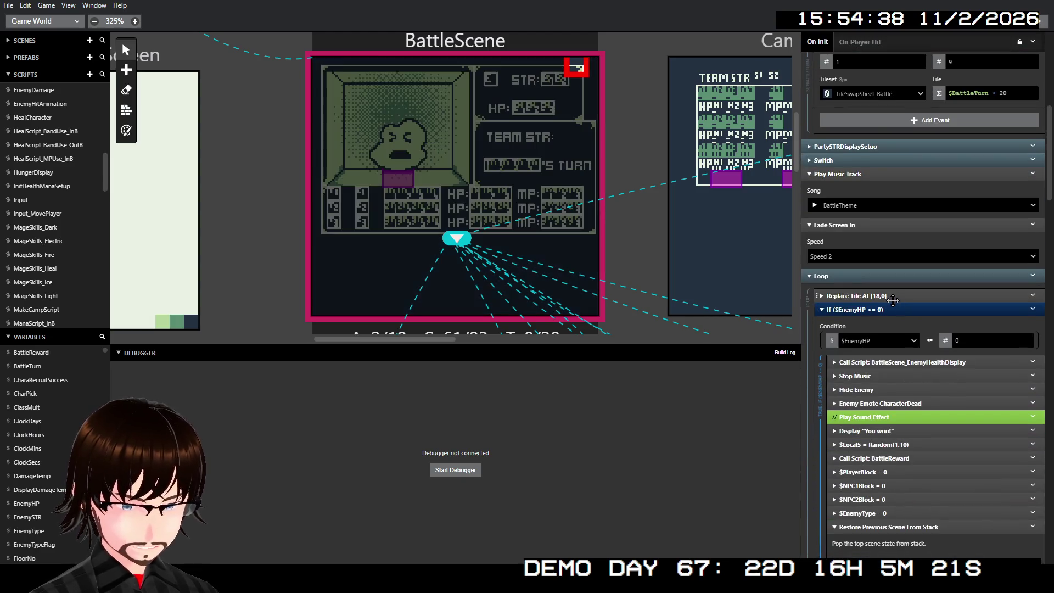
{"action": "scroll", "coordinate": [890, 299], "scroll_direction": "down", "scroll_amount": 5}
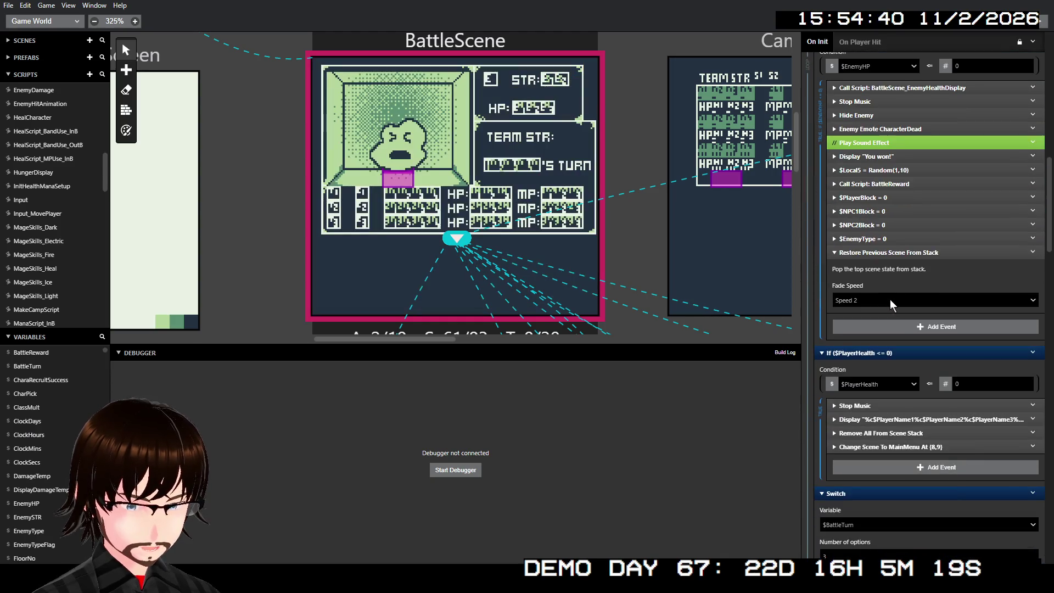
{"action": "scroll", "coordinate": [890, 305], "scroll_direction": "down", "scroll_amount": 7}
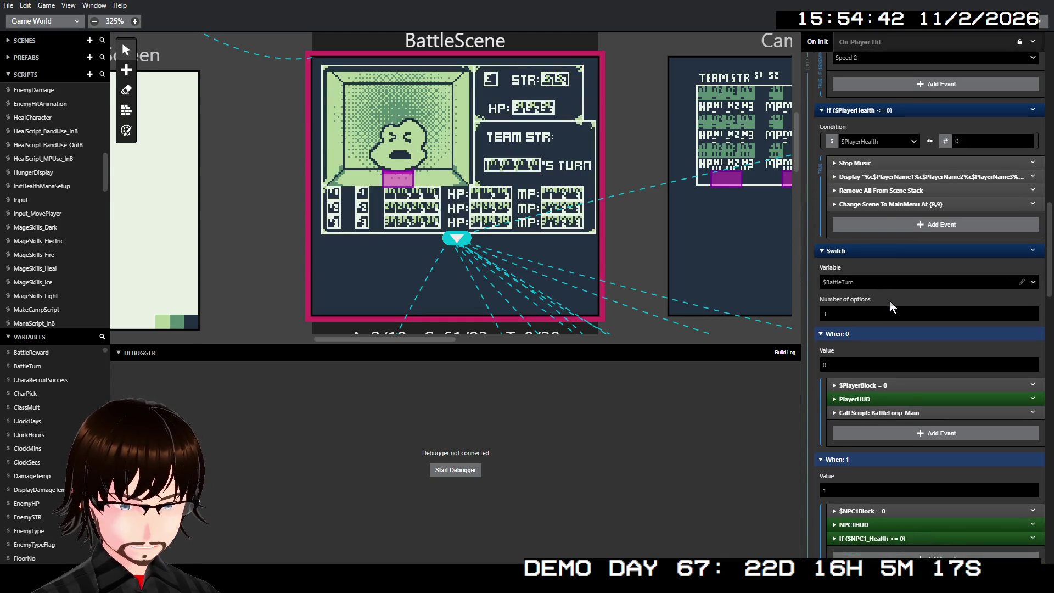
{"action": "scroll", "coordinate": [883, 285], "scroll_direction": "down", "scroll_amount": 1}
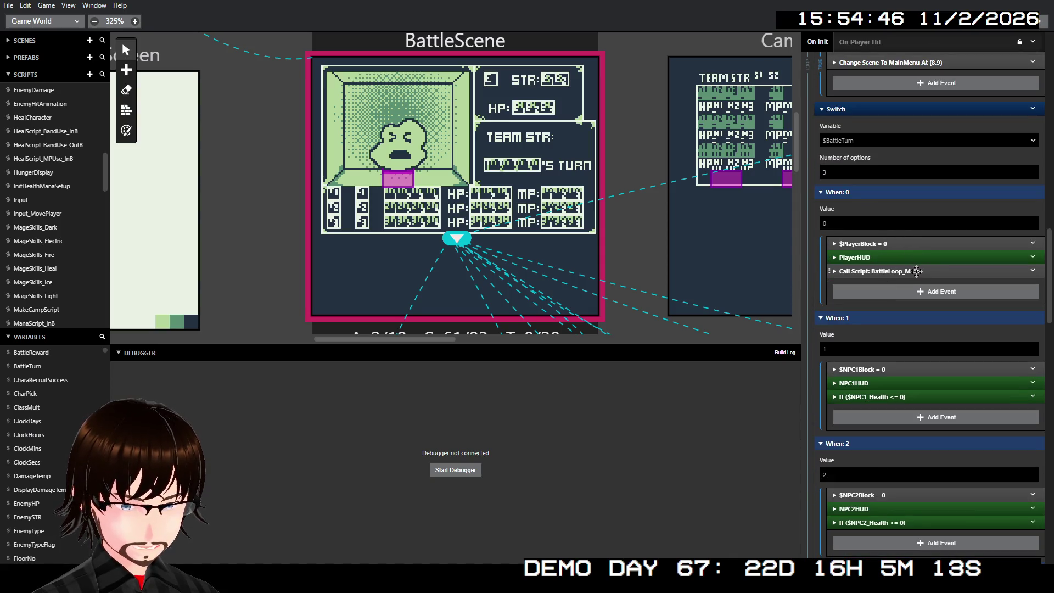
{"action": "scroll", "coordinate": [916, 271], "scroll_direction": "down", "scroll_amount": 7}
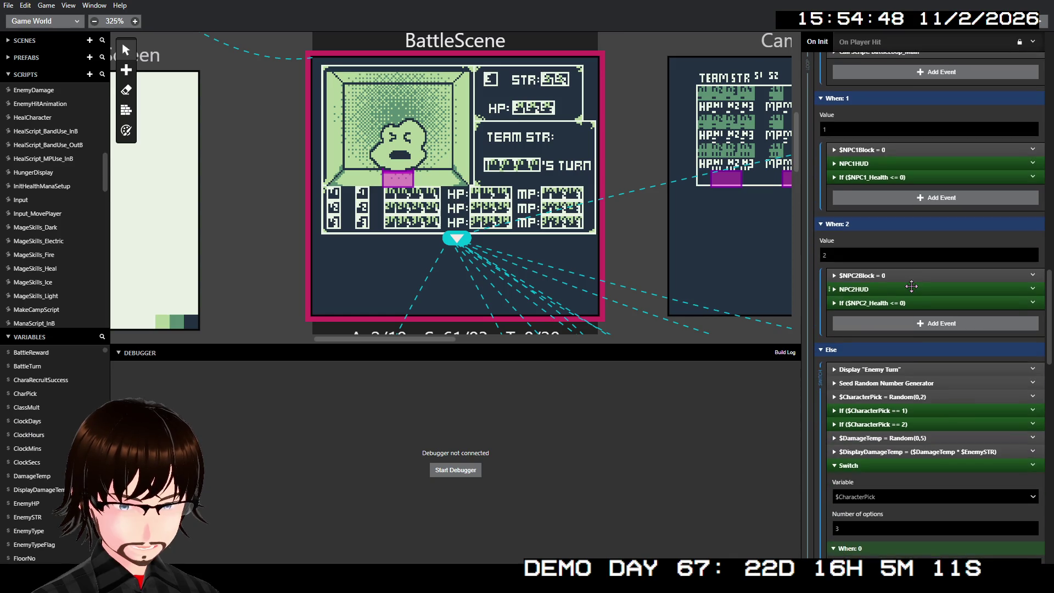
{"action": "scroll", "coordinate": [910, 286], "scroll_direction": "down", "scroll_amount": 4}
{"action": "scroll", "coordinate": [914, 291], "scroll_direction": "up", "scroll_amount": 10}
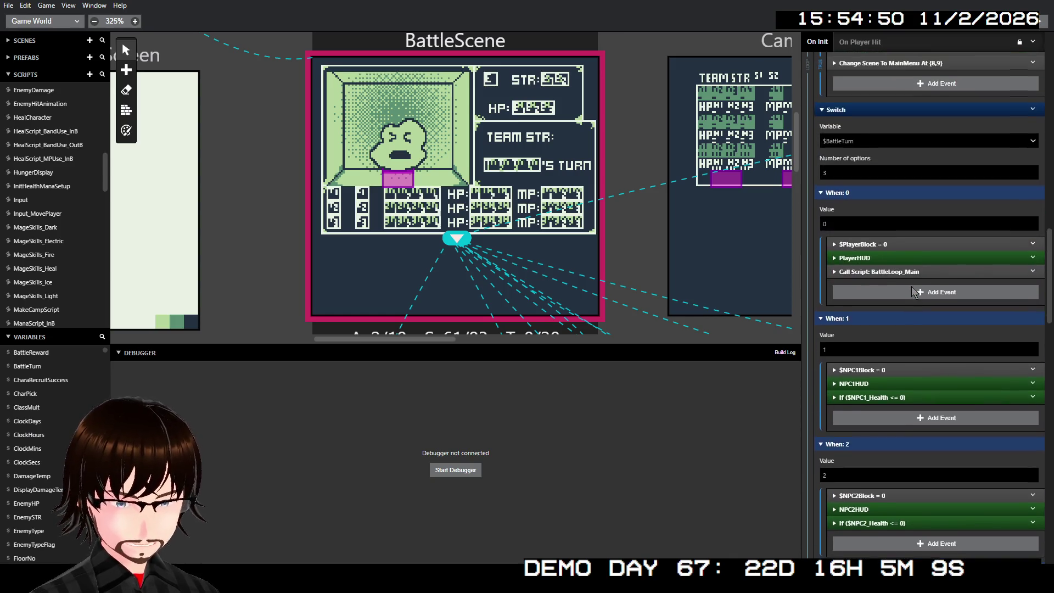
{"action": "scroll", "coordinate": [912, 291], "scroll_direction": "up", "scroll_amount": 15}
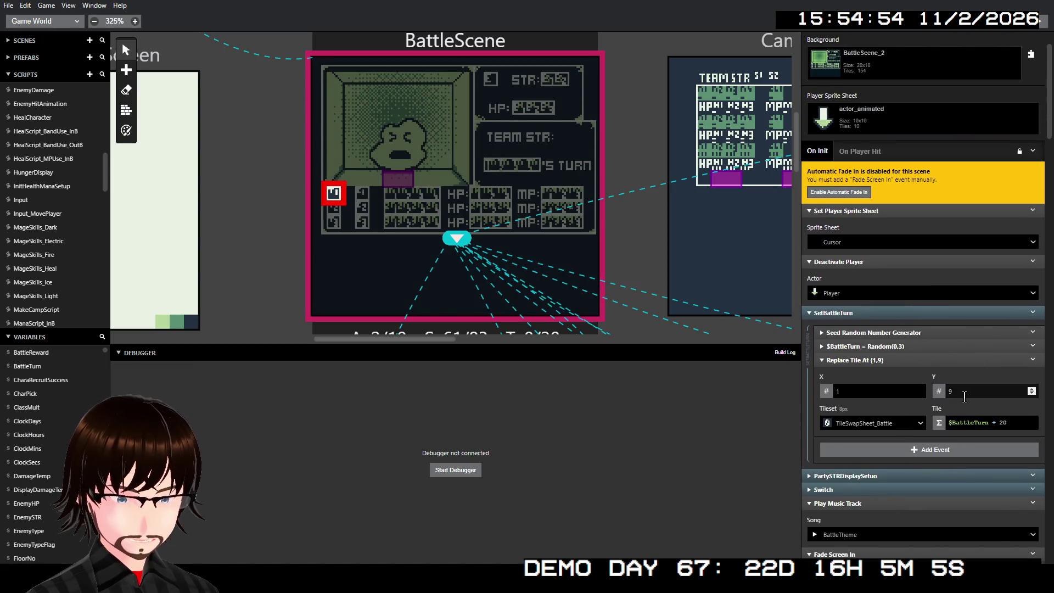
Switch the Replace Tile Y field to Expression and enter 9+$BattleTurn via autocomplete
{"action": "left_click", "coordinate": [956, 392]}
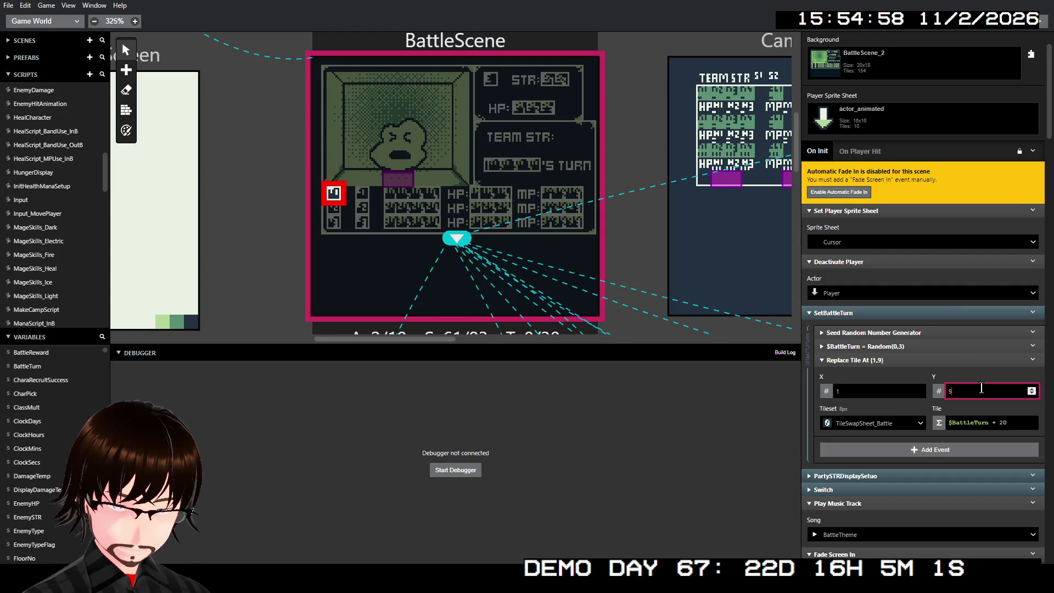
{"action": "type", "text": "+"}
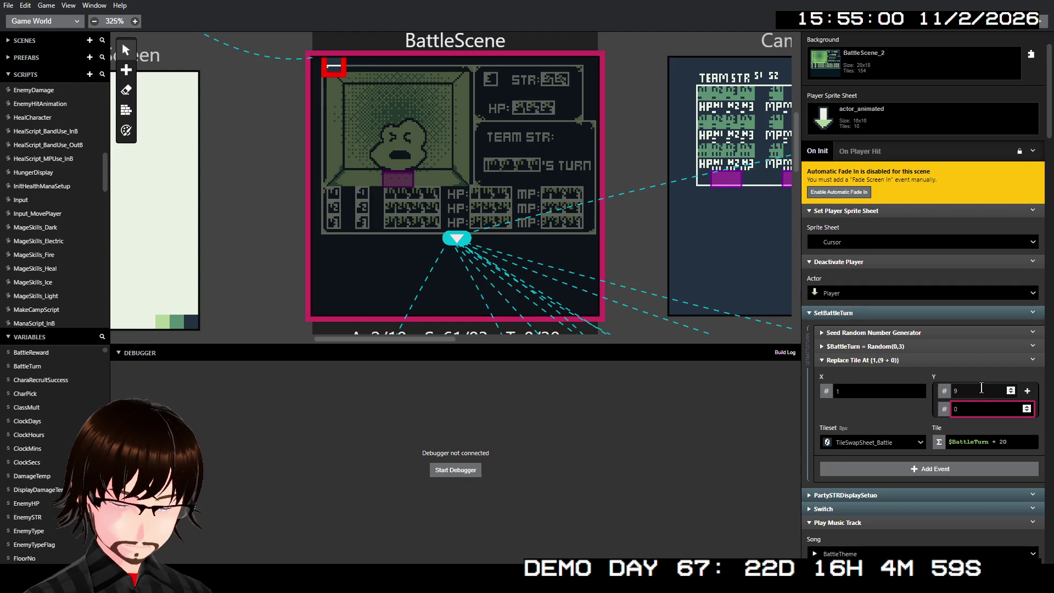
{"action": "key", "text": "BackSpace"}
{"action": "key", "text": "BackSpace"}
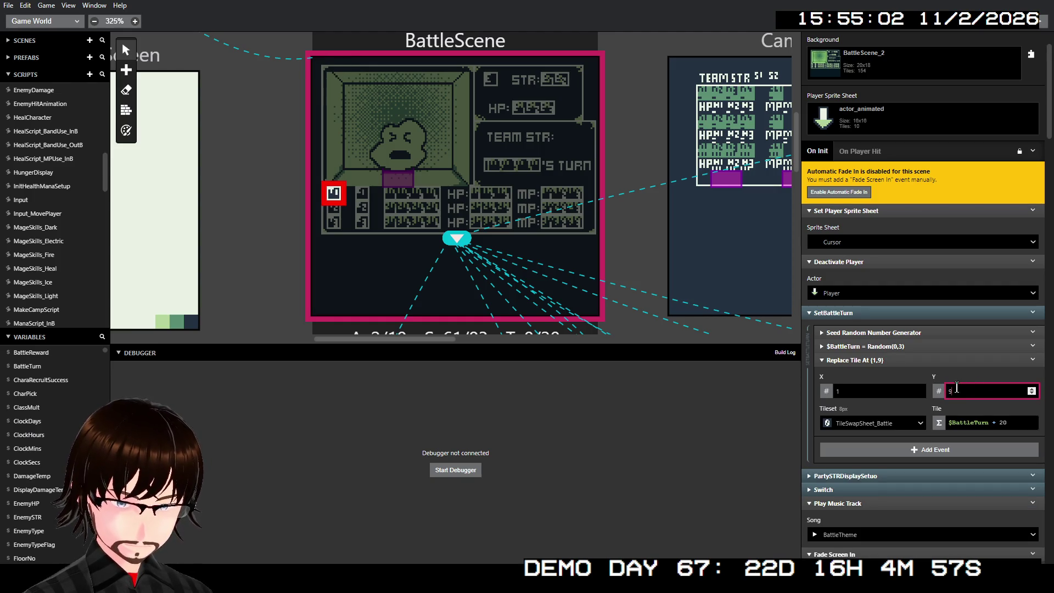
{"action": "left_click", "coordinate": [939, 392]}
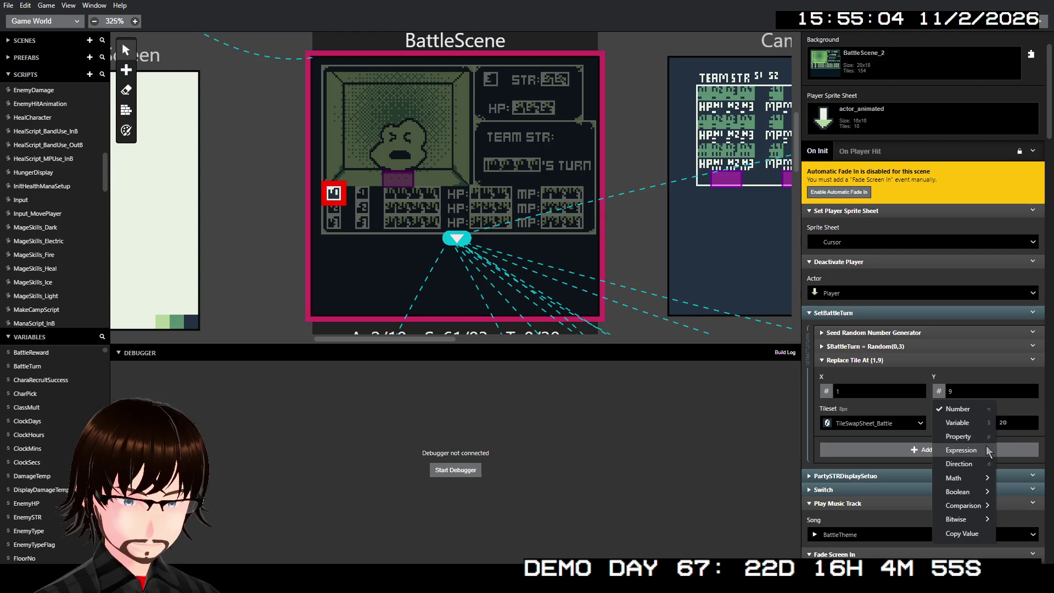
{"action": "left_click", "coordinate": [961, 449]}
{"action": "type", "text": "+"}
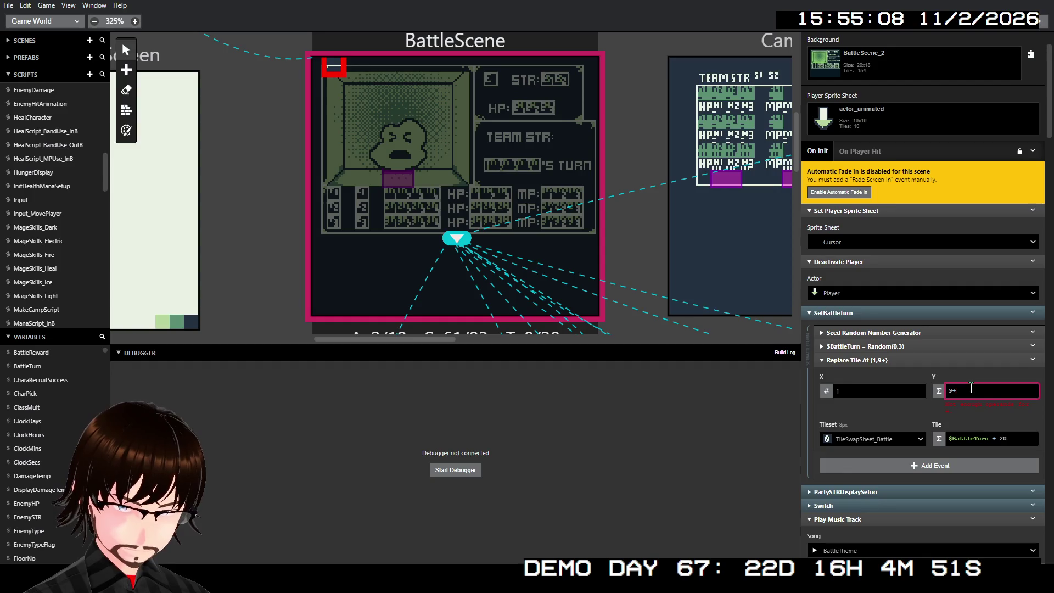
{"action": "type", "text": "$B"}
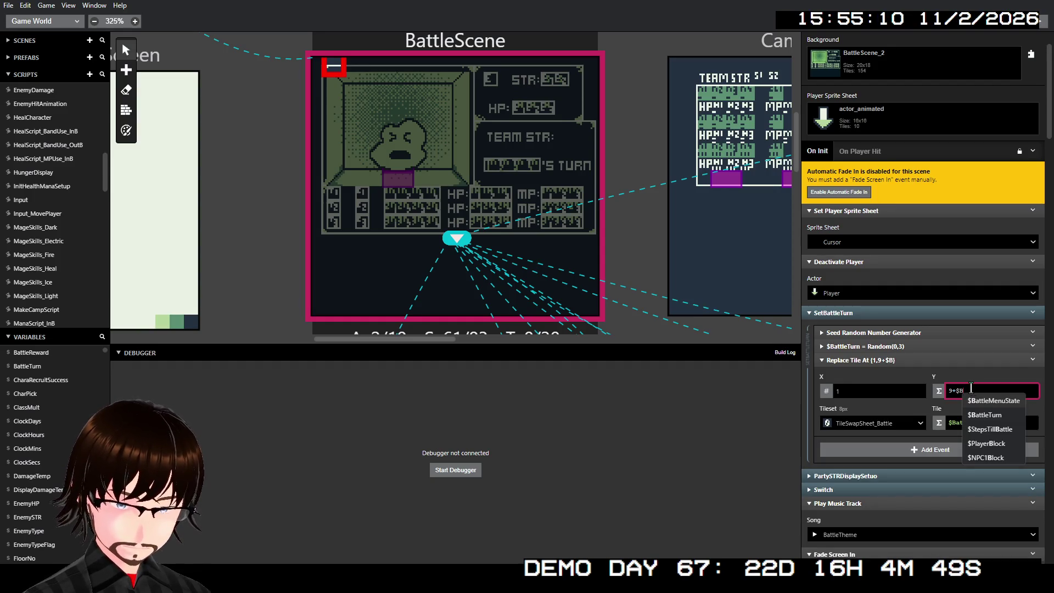
{"action": "left_click", "coordinate": [985, 415]}
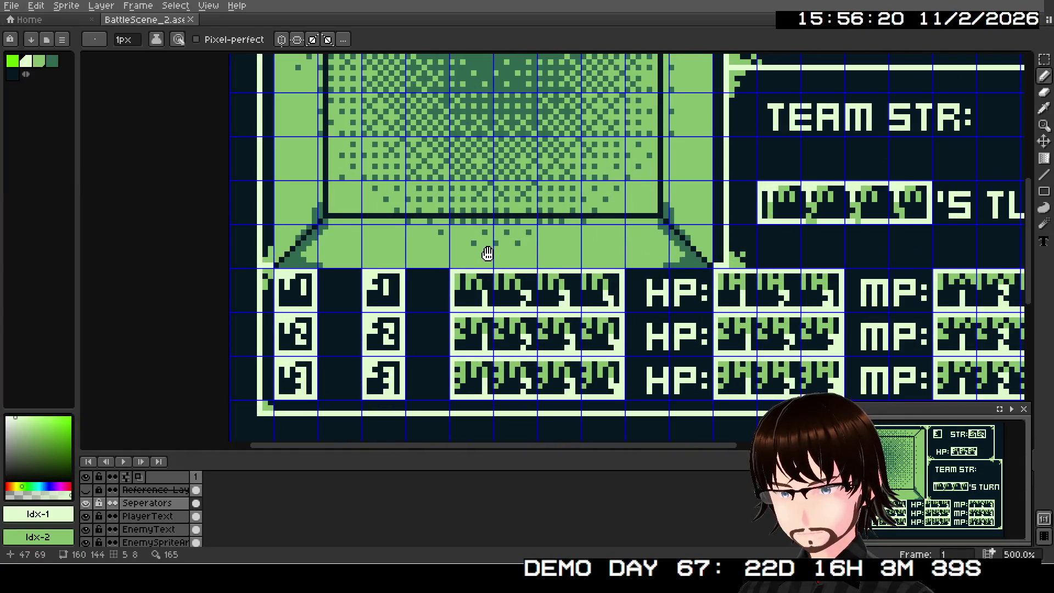
{"action": "left_click_drag", "start_coordinate": [487, 253], "coordinate": [597, 190]}
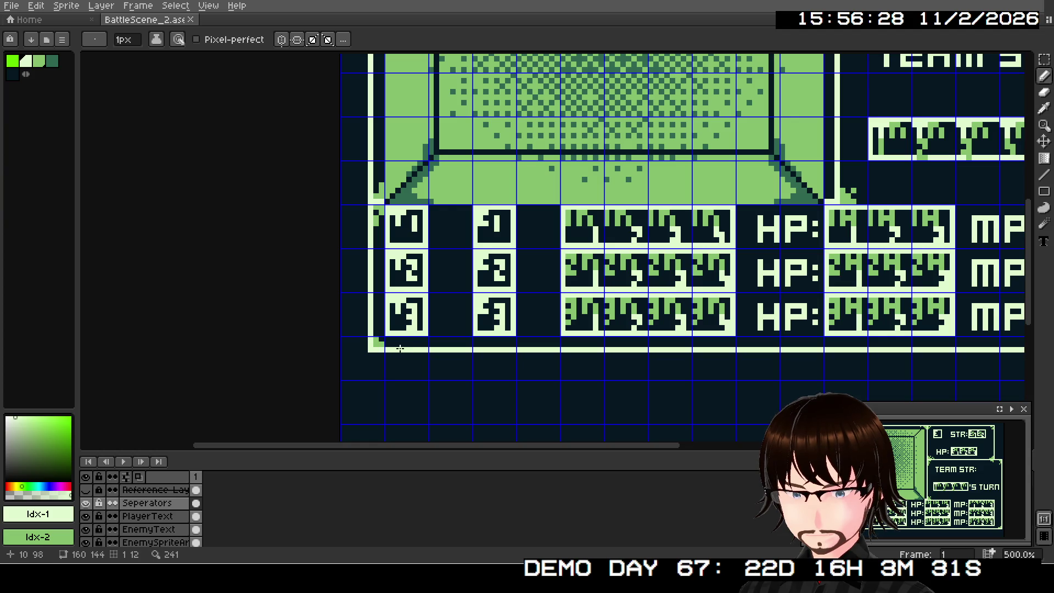
{"action": "scroll", "coordinate": [388, 344], "scroll_direction": "up", "scroll_amount": 4}
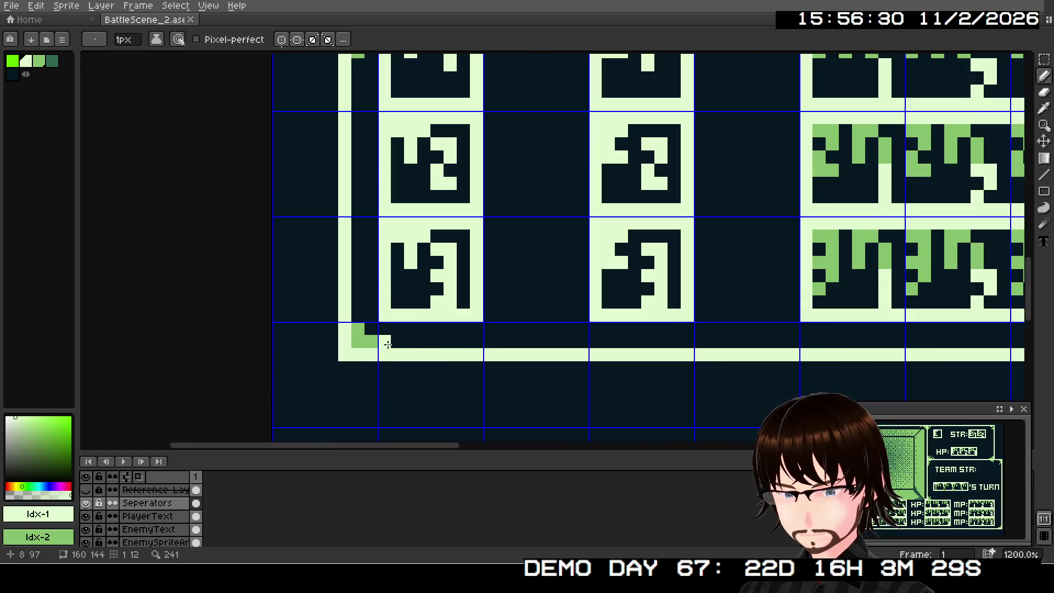
{"action": "left_click_drag", "start_coordinate": [471, 287], "coordinate": [458, 402]}
{"action": "scroll", "coordinate": [489, 320], "scroll_direction": "down", "scroll_amount": 2}
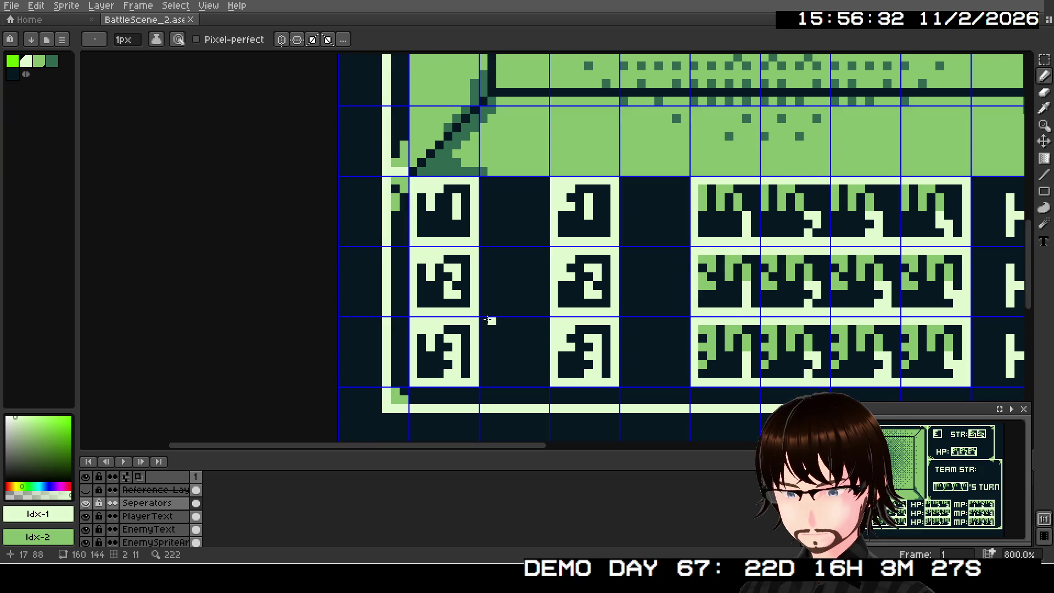
{"action": "mouse_move", "coordinate": [489, 320]}
{"action": "left_mouse_down"}
{"action": "mouse_move", "coordinate": [482, 336]}
{"action": "mouse_move", "coordinate": [507, 207]}
{"action": "mouse_move", "coordinate": [494, 306]}
{"action": "left_mouse_up"}
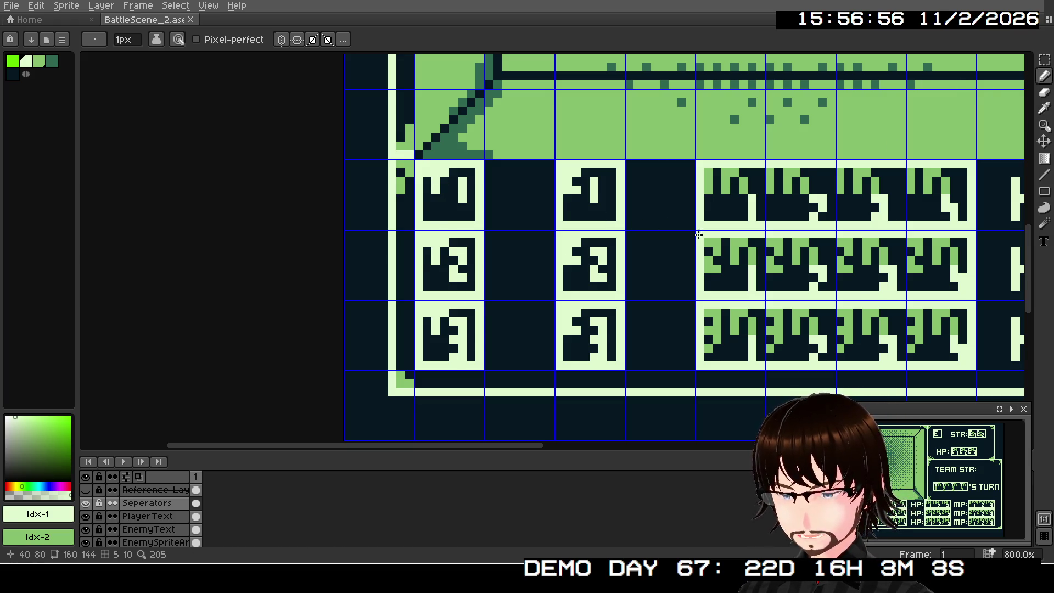
{"action": "left_click", "coordinate": [1045, 98]}
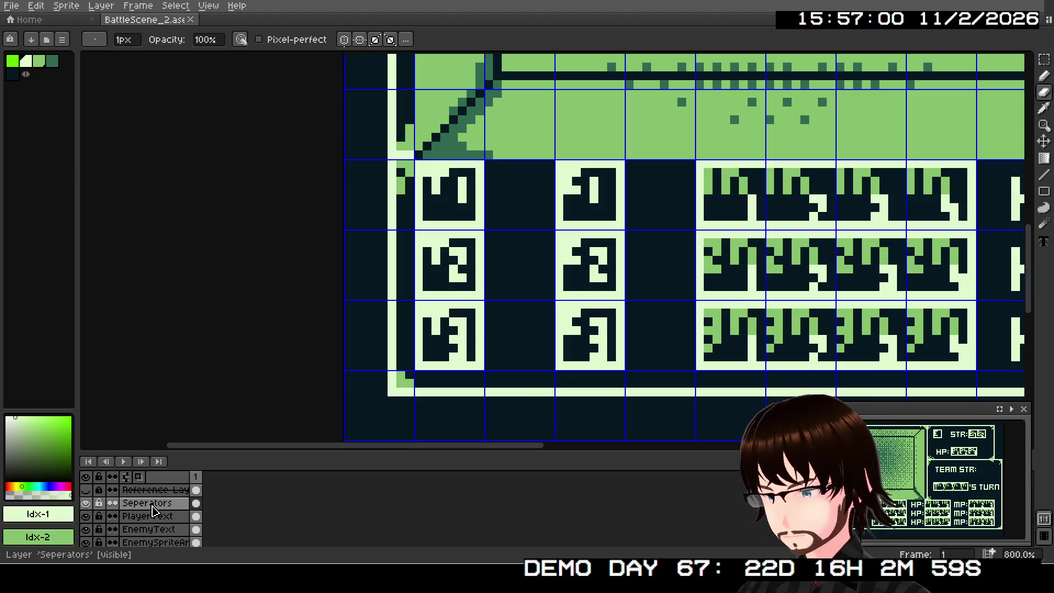
Toggle the Seperators layer on and off to compare the placeholder glyphs
{"action": "left_click", "coordinate": [85, 504]}
{"action": "left_click", "coordinate": [86, 504]}
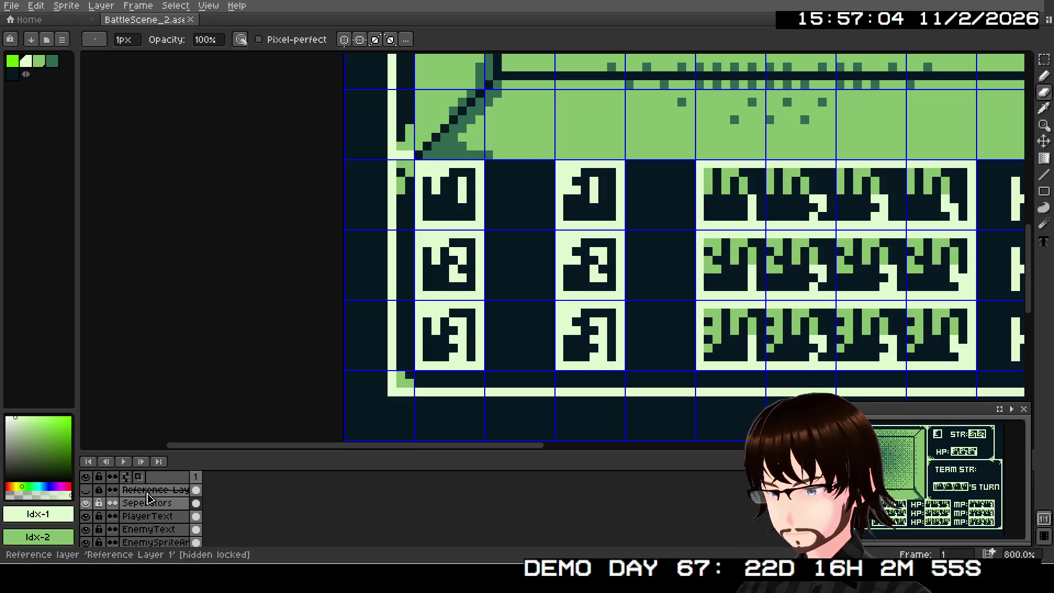
{"action": "scroll", "coordinate": [148, 499], "scroll_direction": "down", "scroll_amount": 2}
{"action": "scroll", "coordinate": [579, 240], "scroll_direction": "down", "scroll_amount": 2}
{"action": "scroll", "coordinate": [579, 239], "scroll_direction": "down", "scroll_amount": 2}
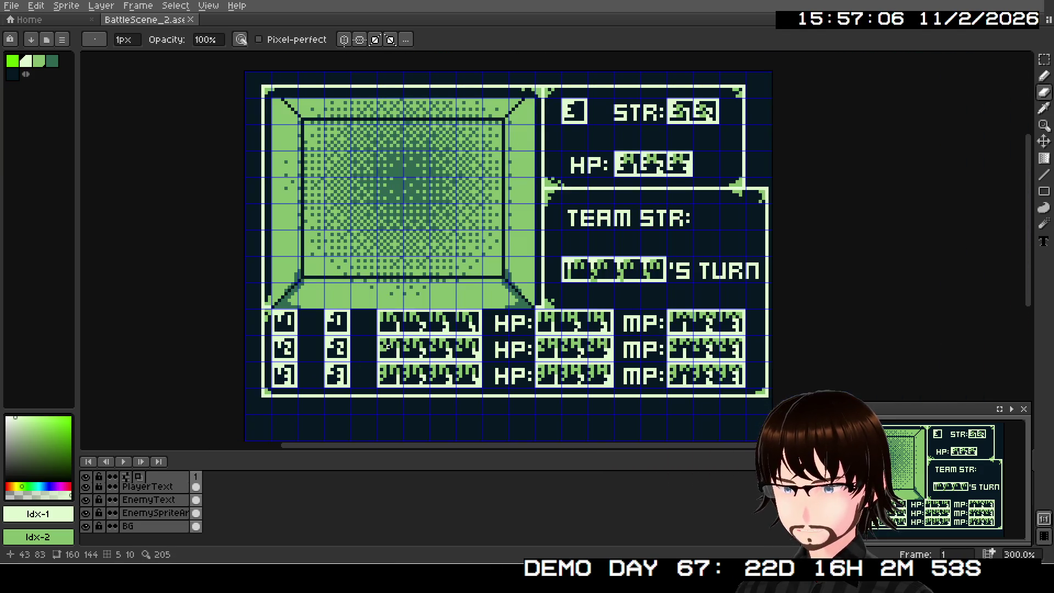
{"action": "scroll", "coordinate": [123, 501], "scroll_direction": "up", "scroll_amount": 2}
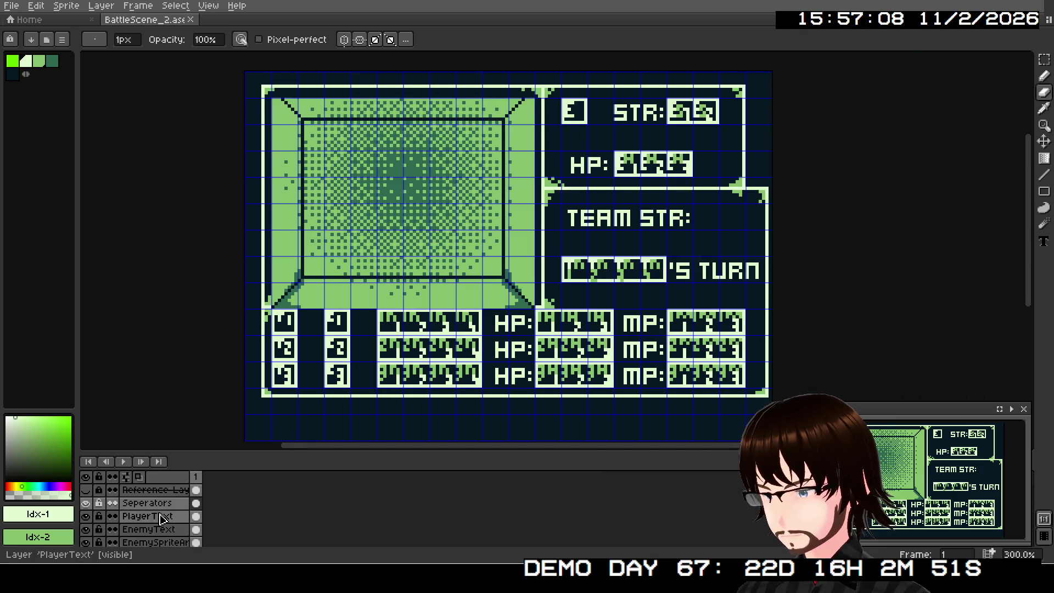
{"action": "left_click", "coordinate": [88, 506]}
{"action": "left_click", "coordinate": [86, 504]}
{"action": "left_click", "coordinate": [86, 505]}
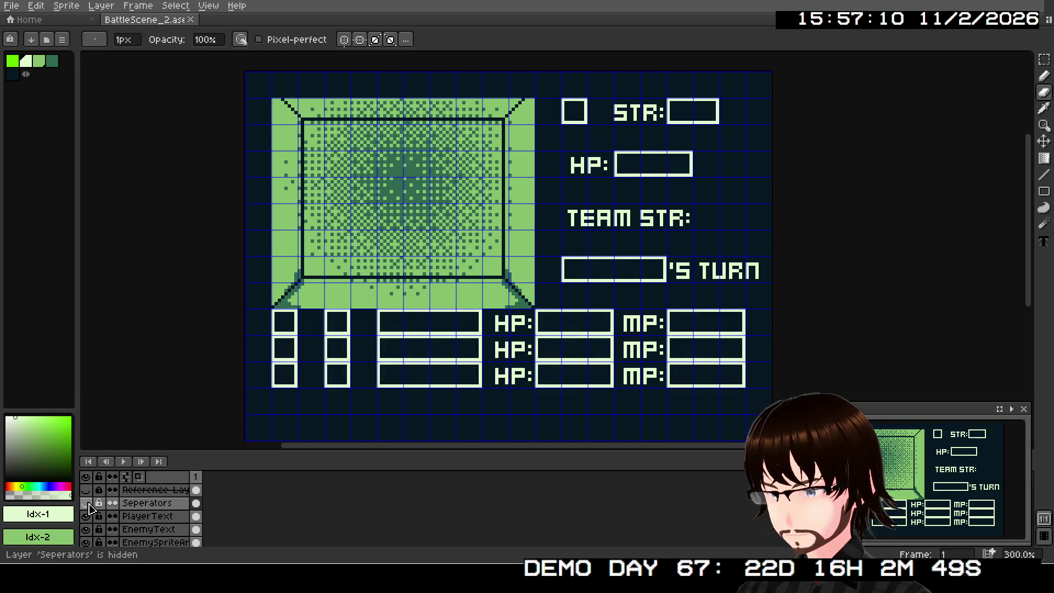
{"action": "left_click", "coordinate": [87, 505]}
{"action": "left_click", "coordinate": [86, 504]}
{"action": "left_click", "coordinate": [87, 505]}
{"action": "left_click", "coordinate": [86, 505]}
{"action": "left_click", "coordinate": [86, 505]}
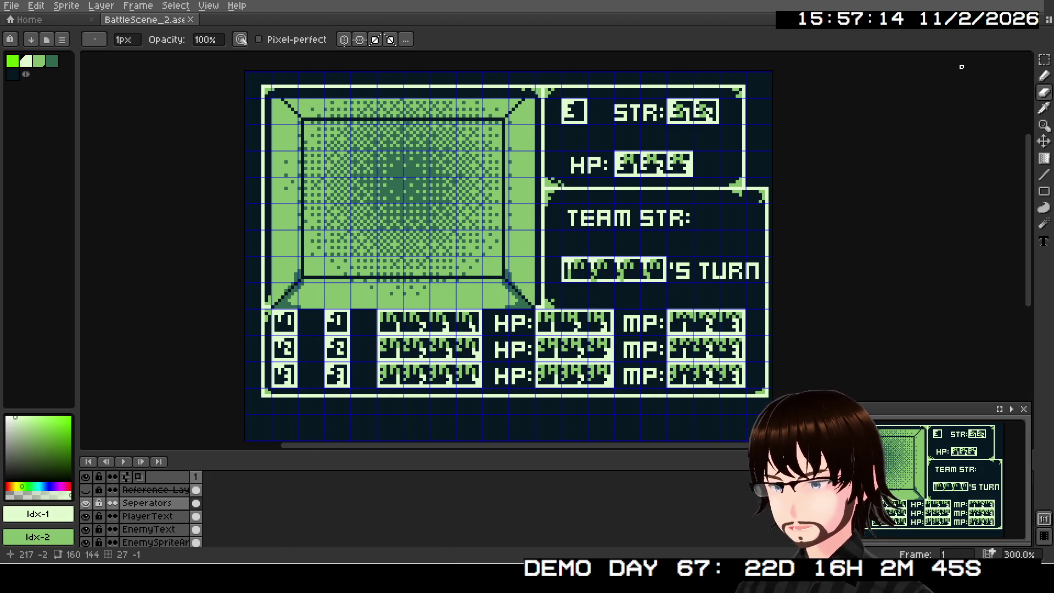
Marquee-select the party rows, enemy name, HP, level and STR boxes and delete their glyphs
{"action": "key", "text": "m"}
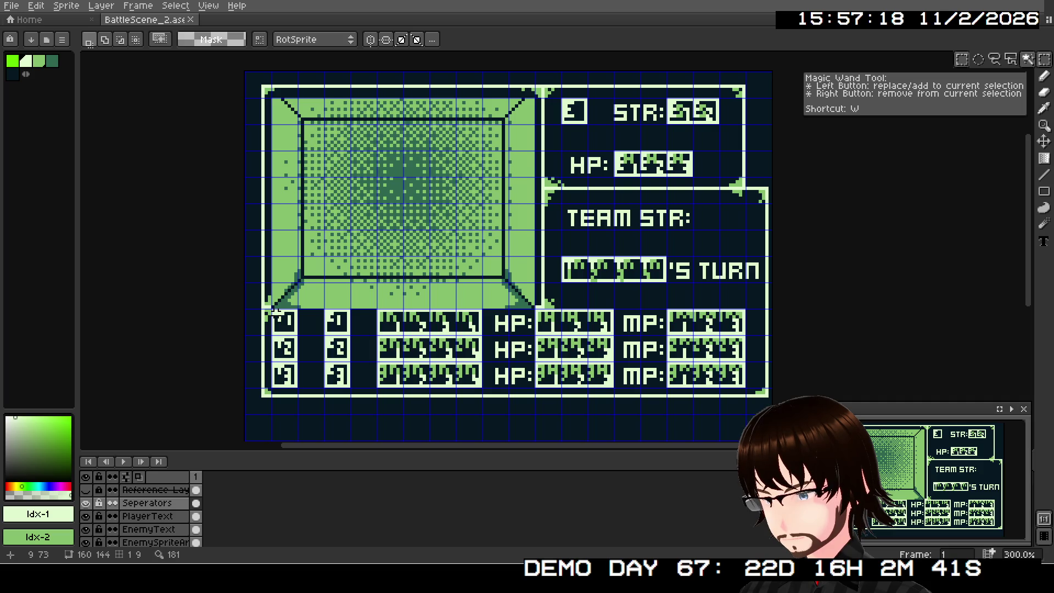
{"action": "mouse_move", "coordinate": [271, 308]}
{"action": "left_mouse_down"}
{"action": "mouse_move", "coordinate": [486, 368]}
{"action": "mouse_move", "coordinate": [744, 381]}
{"action": "mouse_move", "coordinate": [748, 390]}
{"action": "left_mouse_up"}
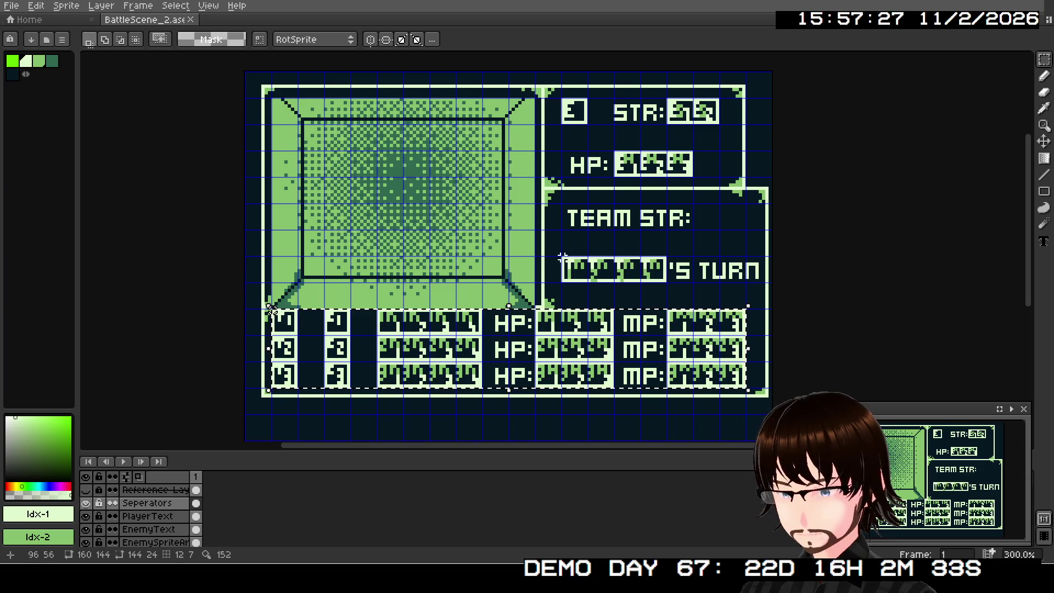
{"action": "left_click_drag", "start_coordinate": [561, 255], "coordinate": [665, 282]}
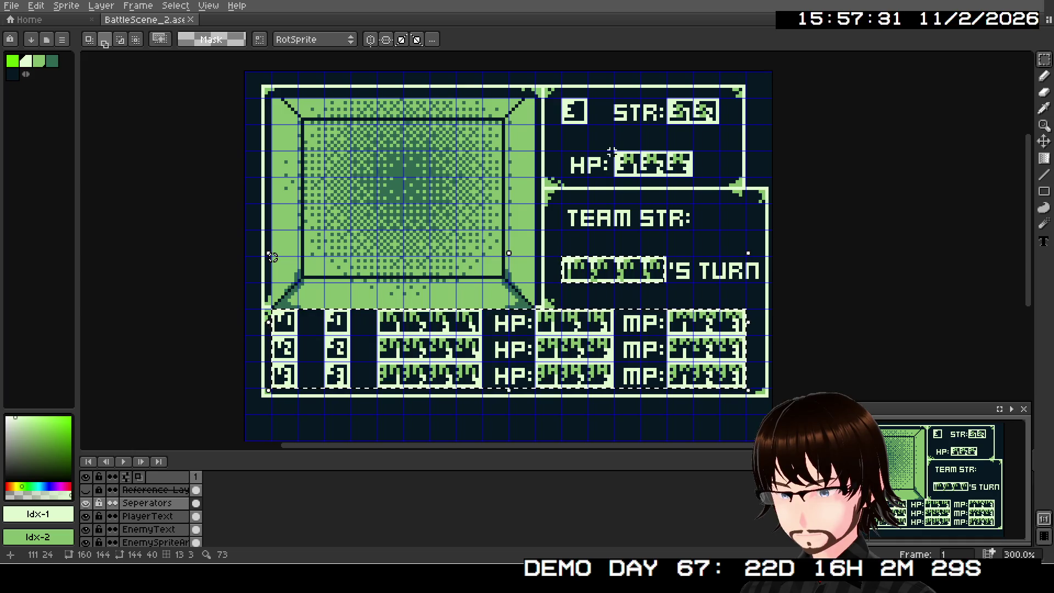
{"action": "left_click_drag", "start_coordinate": [611, 152], "coordinate": [692, 178]}
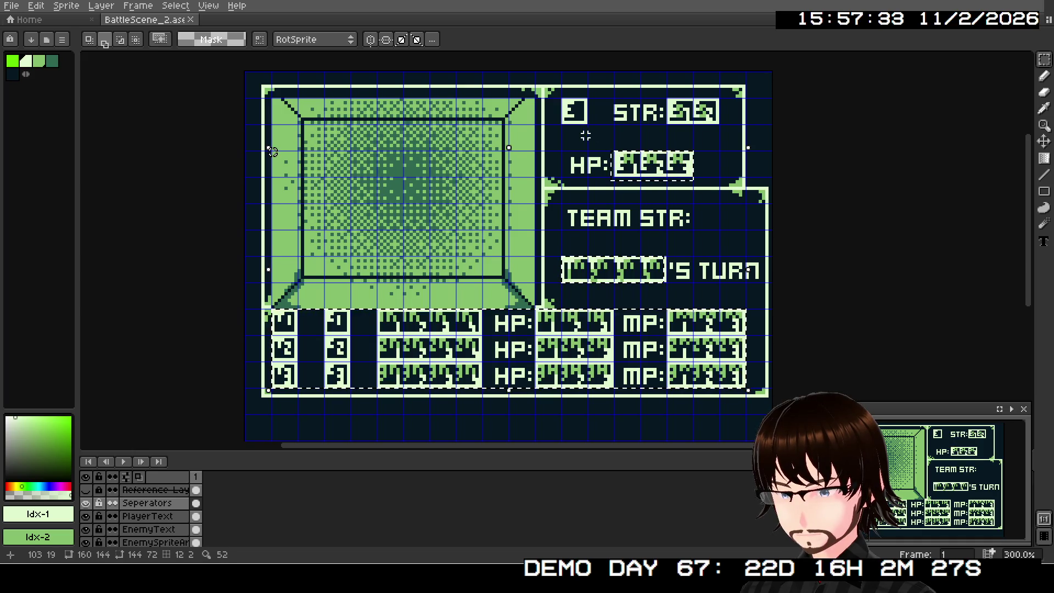
{"action": "left_click_drag", "start_coordinate": [561, 100], "coordinate": [718, 127]}
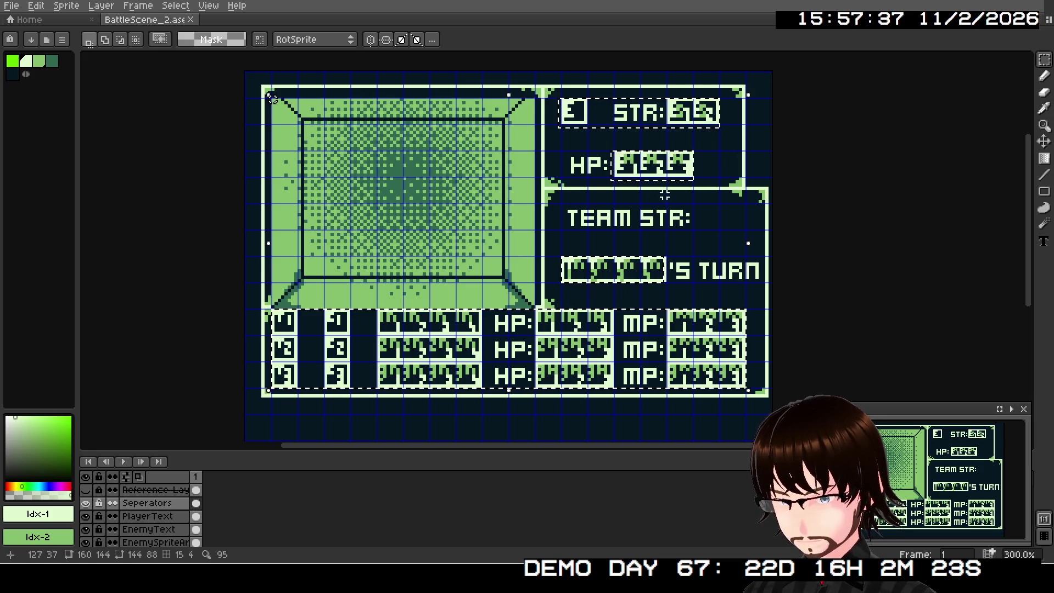
{"action": "key", "text": "Delete"}
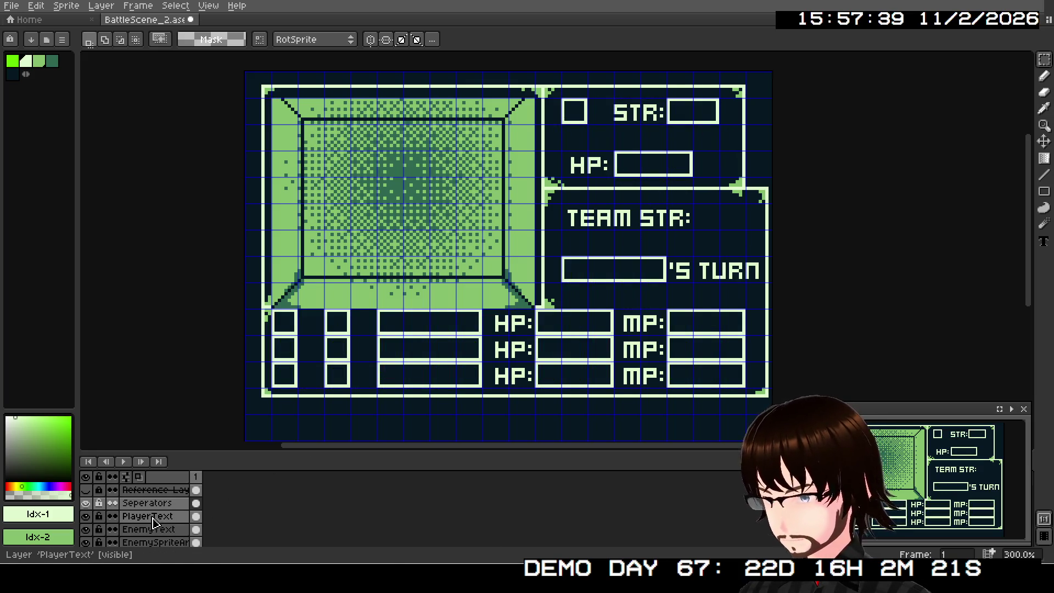
Add a layer above Seperators, rename it TileSwapFills, and paste the tile-swap fills onto it
{"action": "right_click", "coordinate": [166, 503]}
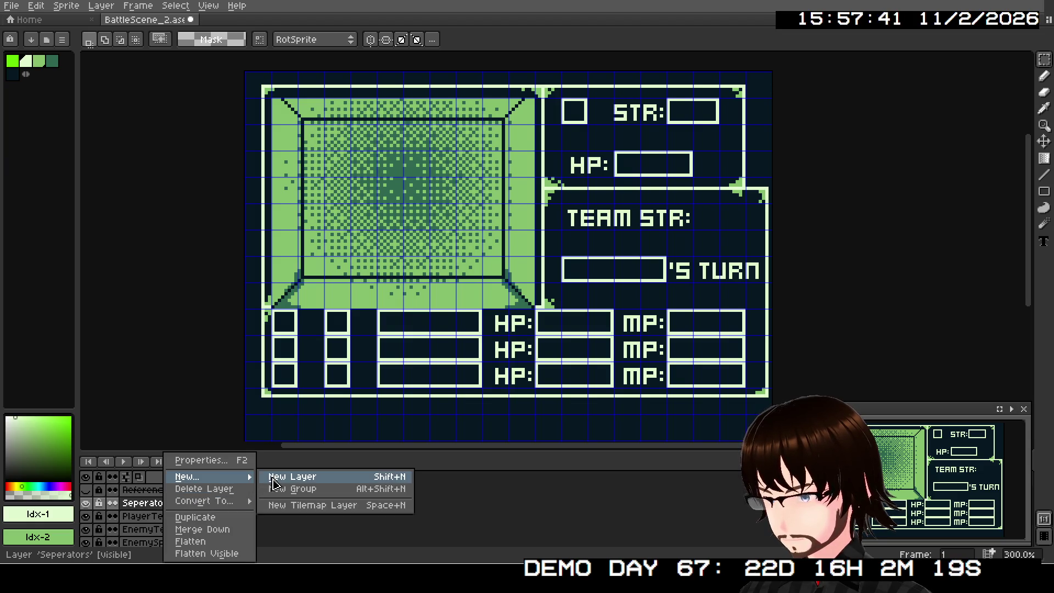
{"action": "left_click", "coordinate": [277, 477]}
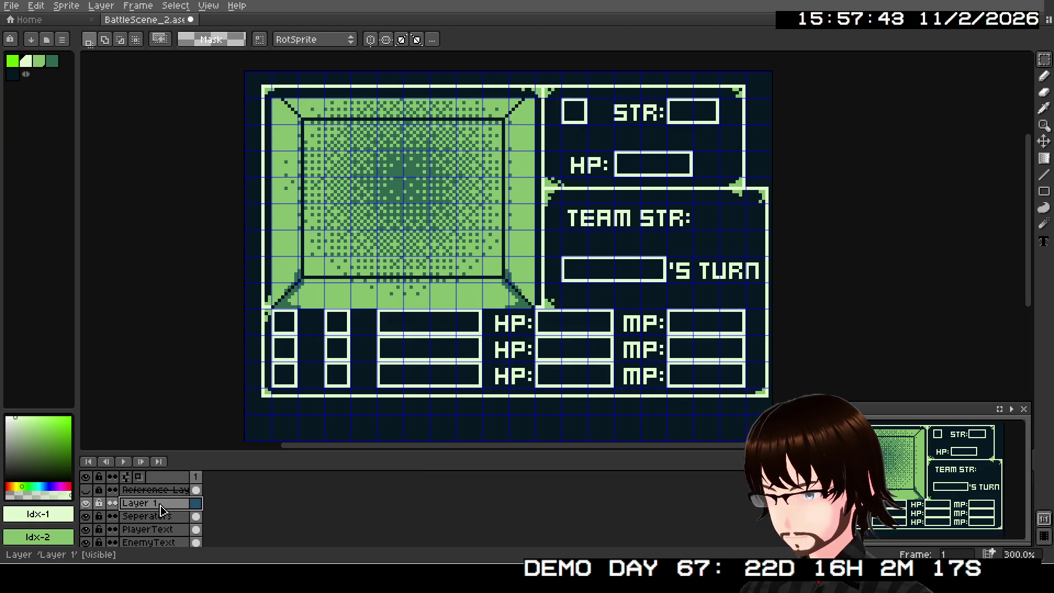
{"action": "right_click", "coordinate": [161, 509]}
{"action": "left_click", "coordinate": [156, 508]}
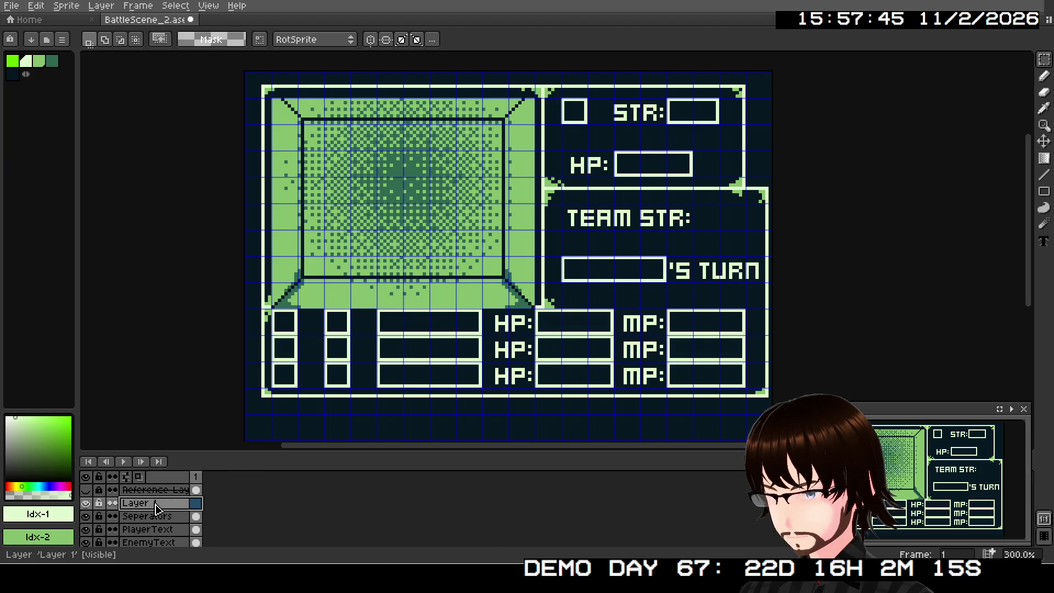
{"action": "double_click", "coordinate": [157, 508]}
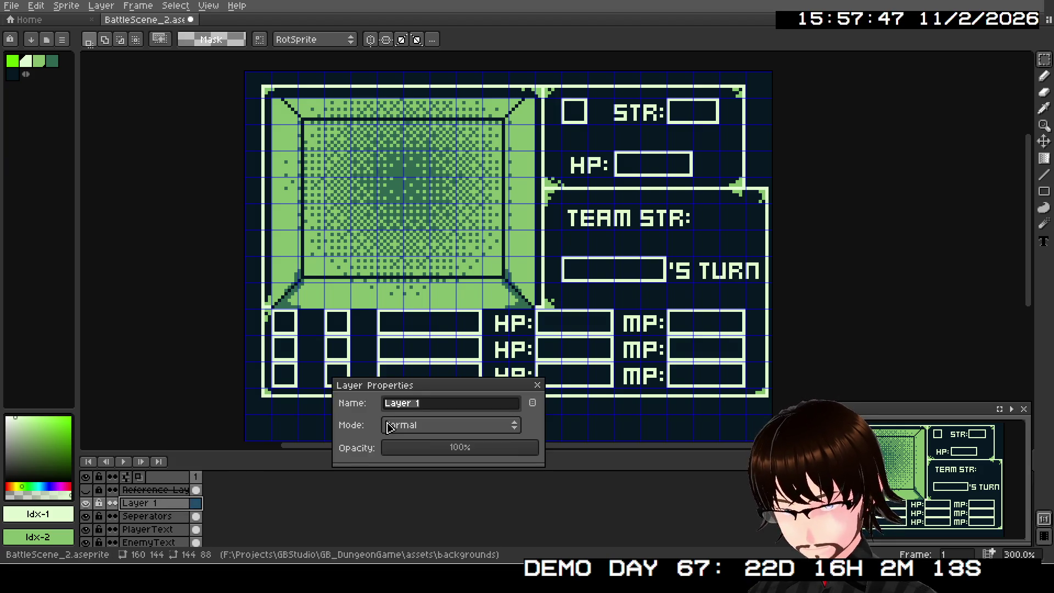
{"action": "type", "text": "TileS"}
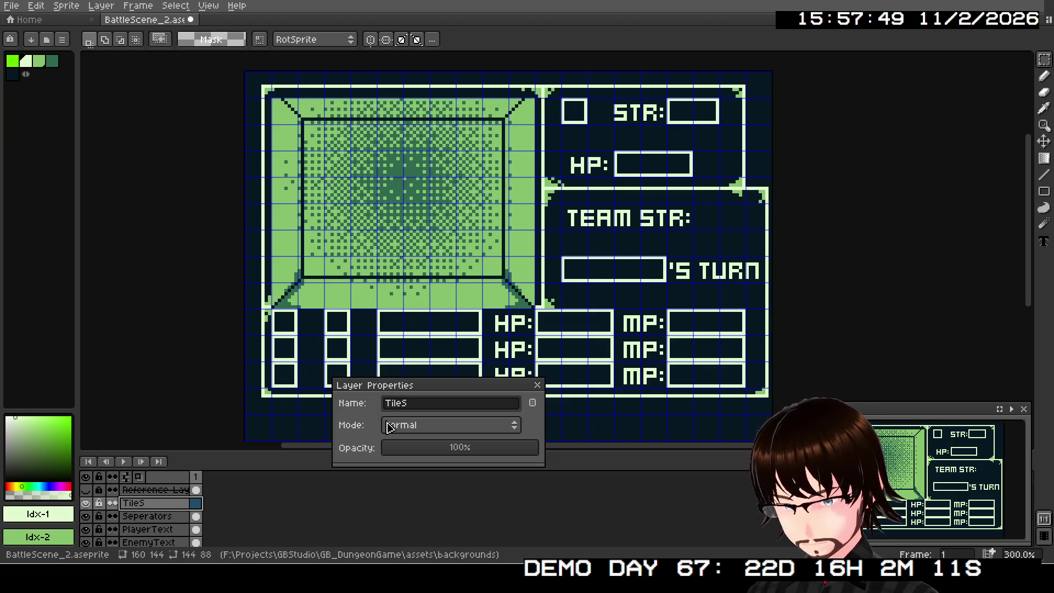
{"action": "type", "text": "wapFills"}
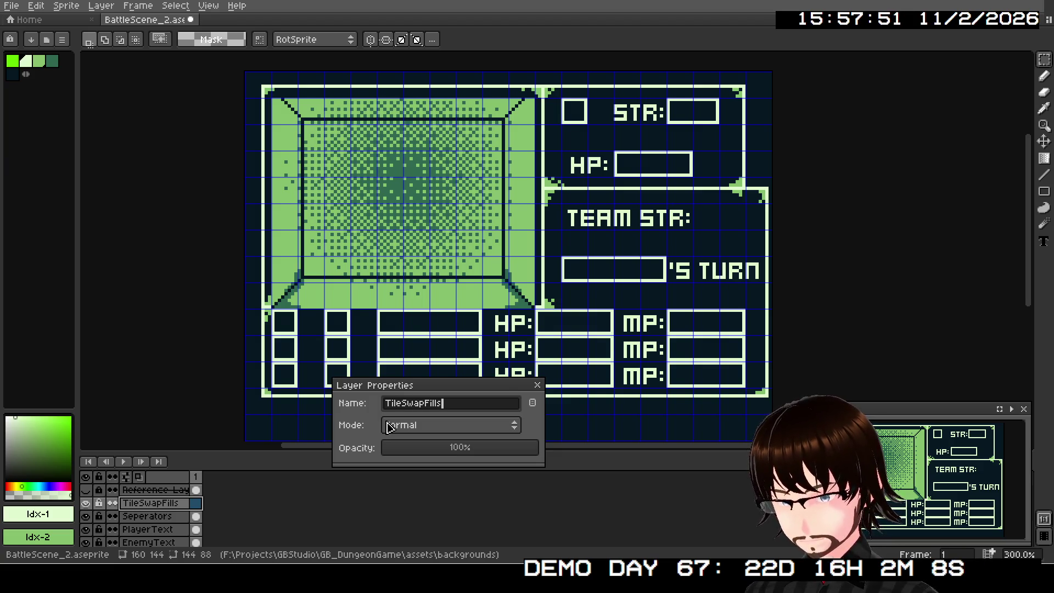
{"action": "key", "text": "Return"}
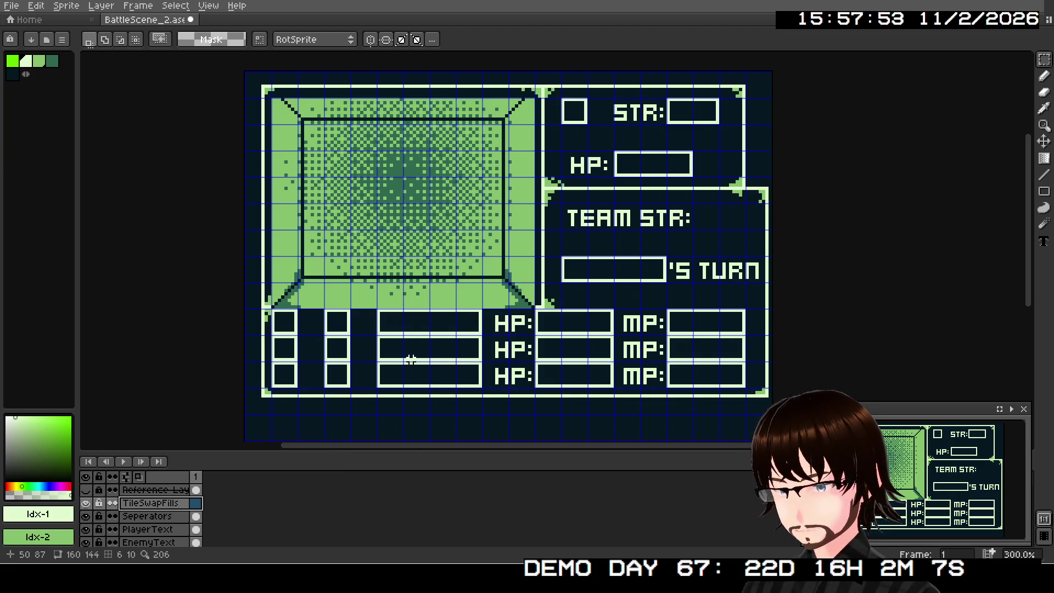
{"action": "key", "text": "ctrl+v"}
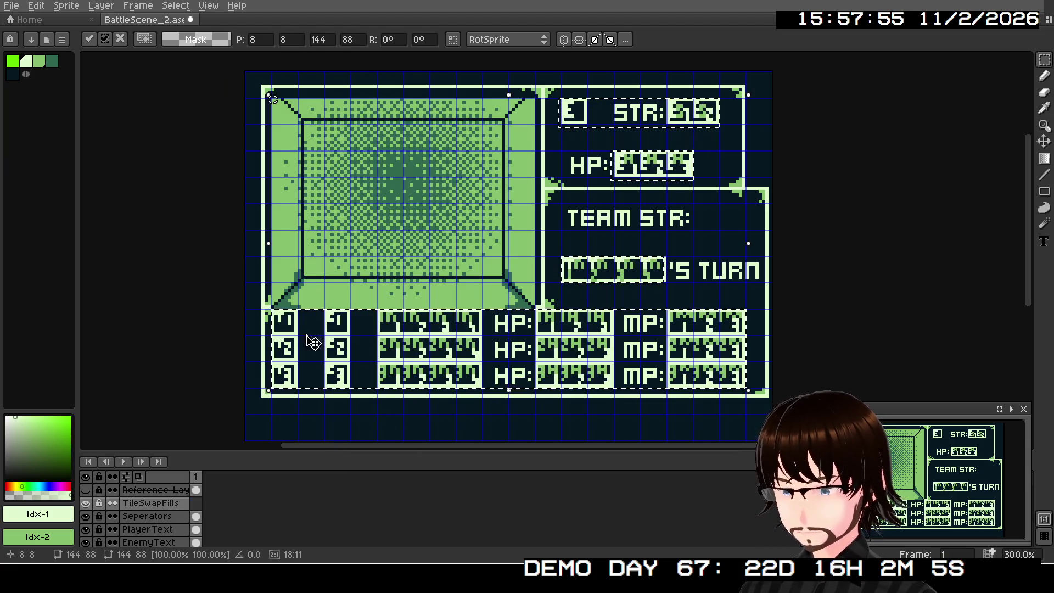
Drop the pasted tiles into place on the party stat rows
{"action": "left_click_drag", "start_coordinate": [308, 338], "coordinate": [431, 302]}
{"action": "scroll", "coordinate": [432, 302], "scroll_direction": "up", "scroll_amount": 2}
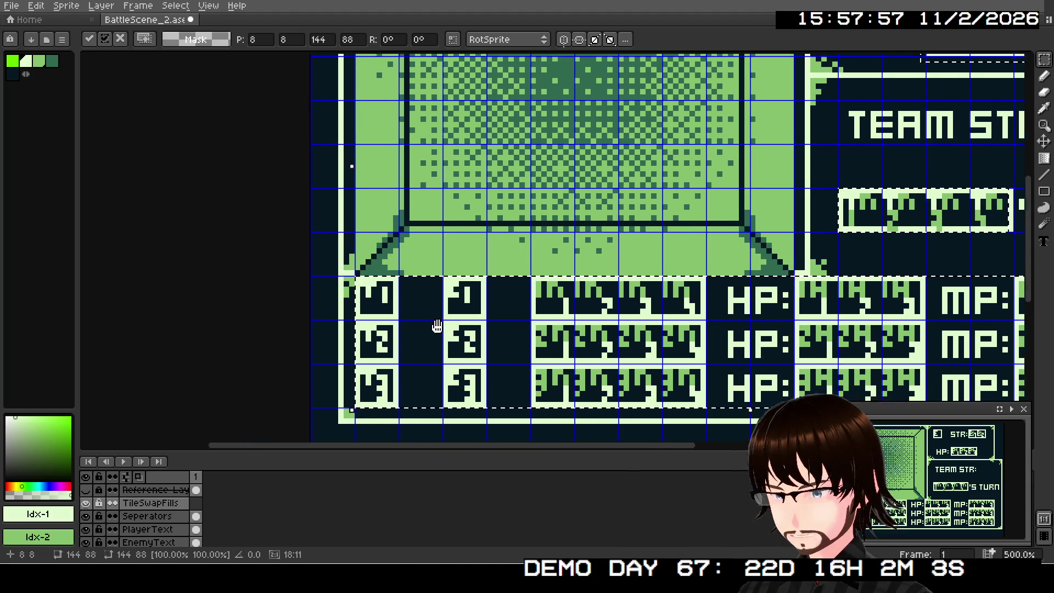
{"action": "left_click", "coordinate": [251, 296]}
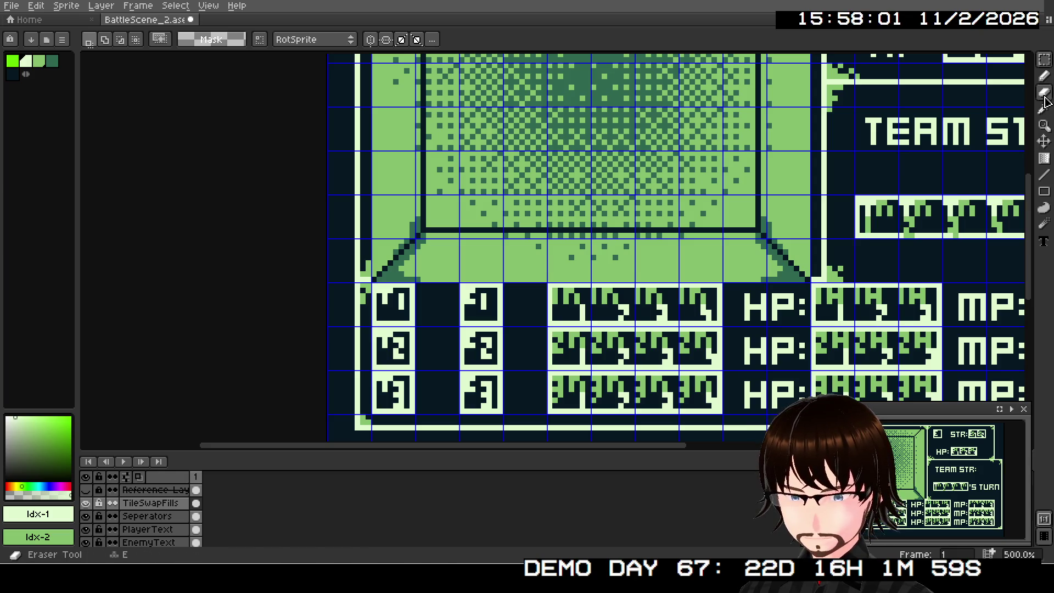
Erase the pasted number tiles from the left-column boxes beside party rows 1, 2 and 3
{"action": "key", "text": "e"}
{"action": "left_click_drag", "start_coordinate": [469, 325], "coordinate": [615, 285]}
{"action": "scroll", "coordinate": [615, 284], "scroll_direction": "up", "scroll_amount": 2}
{"action": "left_click_drag", "start_coordinate": [489, 235], "coordinate": [520, 272]}
{"action": "mouse_move", "coordinate": [484, 314]}
{"action": "left_mouse_down"}
{"action": "mouse_move", "coordinate": [499, 305]}
{"action": "mouse_move", "coordinate": [486, 305]}
{"action": "mouse_move", "coordinate": [492, 322]}
{"action": "mouse_move", "coordinate": [513, 313]}
{"action": "mouse_move", "coordinate": [515, 375]}
{"action": "mouse_move", "coordinate": [493, 395]}
{"action": "mouse_move", "coordinate": [518, 409]}
{"action": "left_mouse_up"}
{"action": "scroll", "coordinate": [517, 410], "scroll_direction": "down", "scroll_amount": 1}
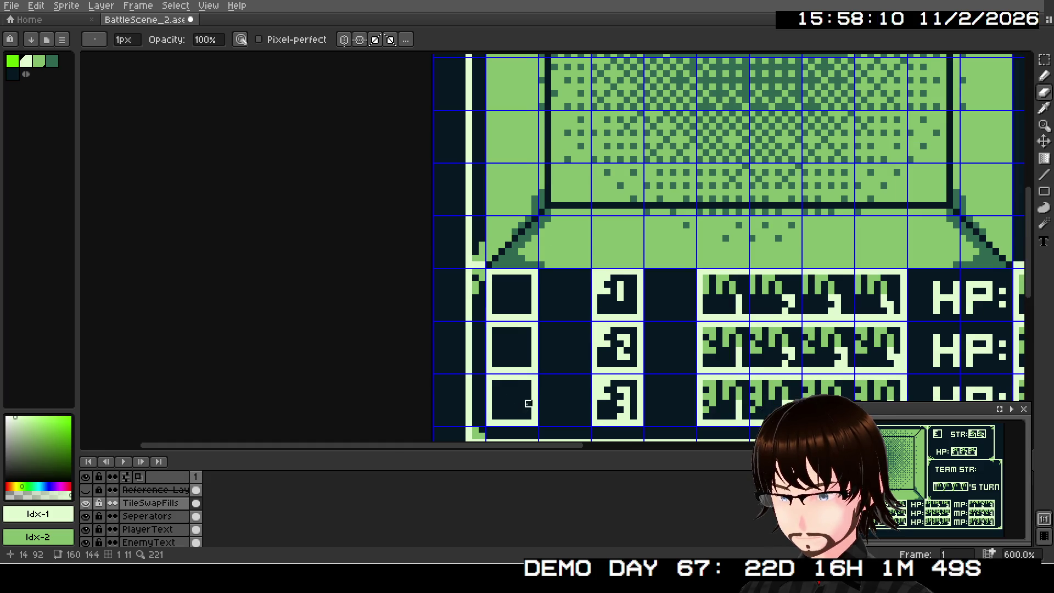
{"action": "scroll", "coordinate": [557, 313], "scroll_direction": "down", "scroll_amount": 2}
{"action": "scroll", "coordinate": [622, 306], "scroll_direction": "left", "scroll_amount": 2}
{"action": "scroll", "coordinate": [496, 307], "scroll_direction": "right", "scroll_amount": 1}
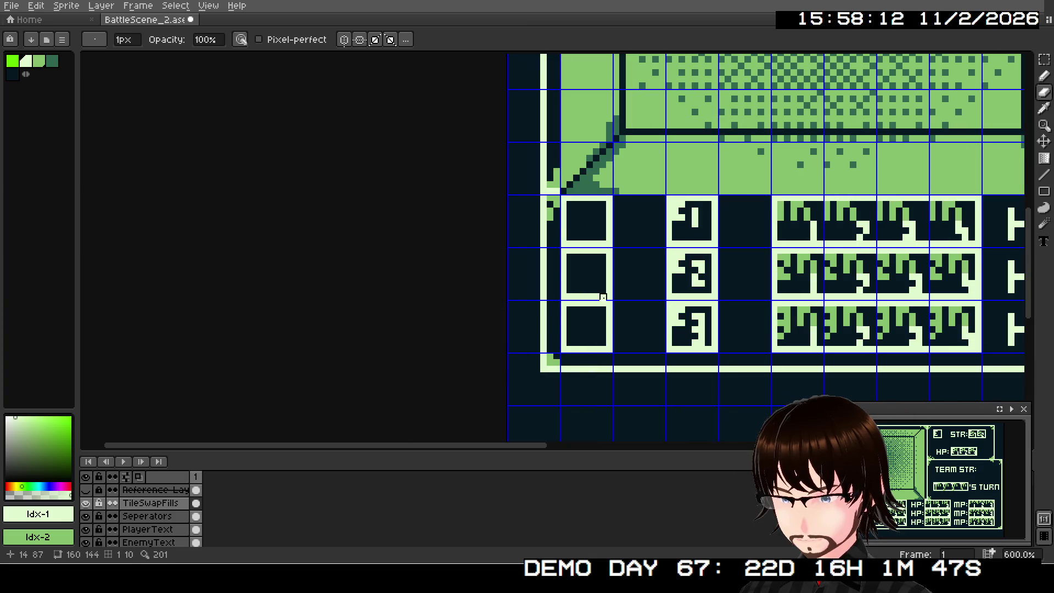
{"action": "scroll", "coordinate": [547, 290], "scroll_direction": "right", "scroll_amount": 5}
{"action": "scroll", "coordinate": [526, 286], "scroll_direction": "left", "scroll_amount": 2}
{"action": "scroll", "coordinate": [506, 282], "scroll_direction": "up", "scroll_amount": 1}
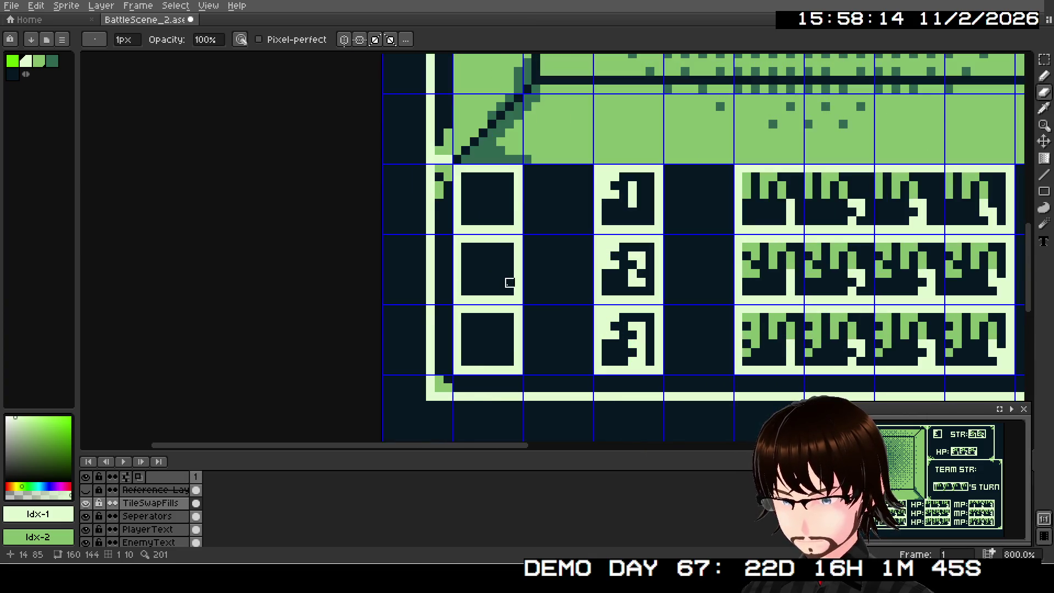
{"action": "scroll", "coordinate": [506, 282], "scroll_direction": "up", "scroll_amount": 3}
{"action": "scroll", "coordinate": [513, 278], "scroll_direction": "down", "scroll_amount": 3}
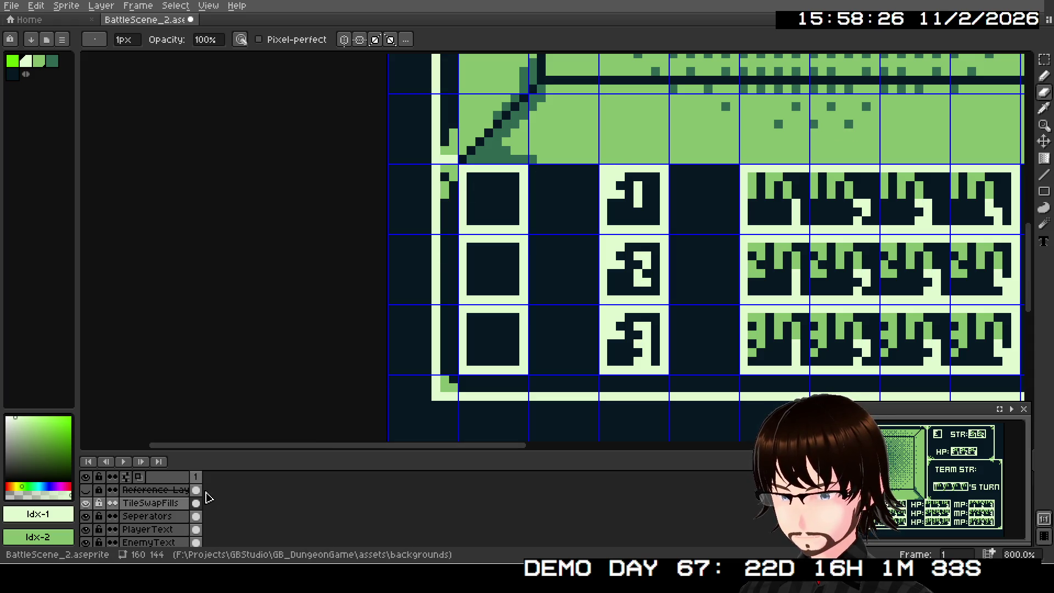
{"action": "left_click", "coordinate": [162, 518]}
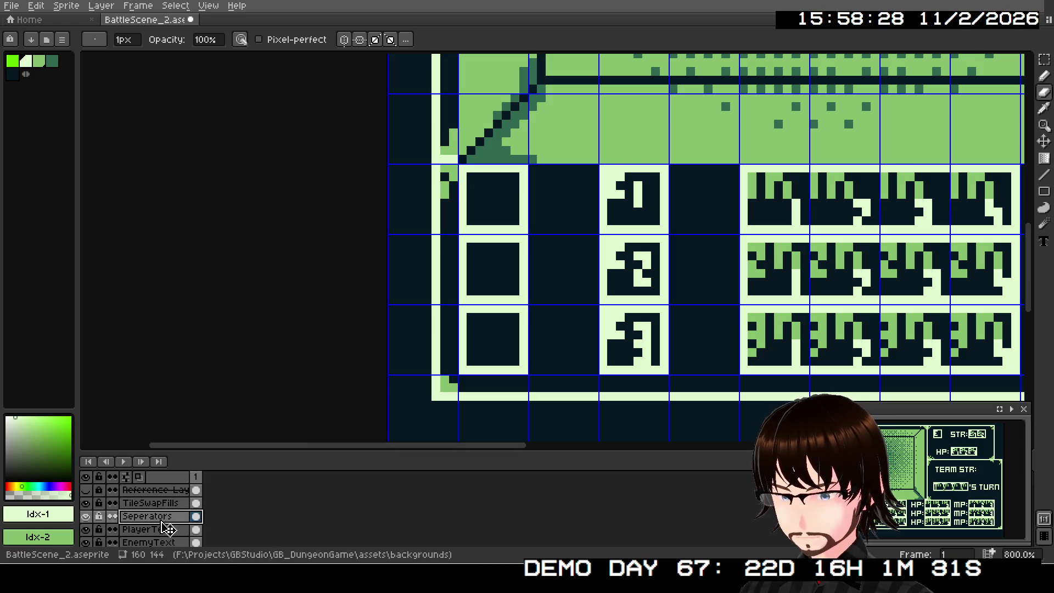
On the PlayerText layer, erase the three box outlines left of party rows 1–3
{"action": "scroll", "coordinate": [167, 524], "scroll_direction": "down", "scroll_amount": 3}
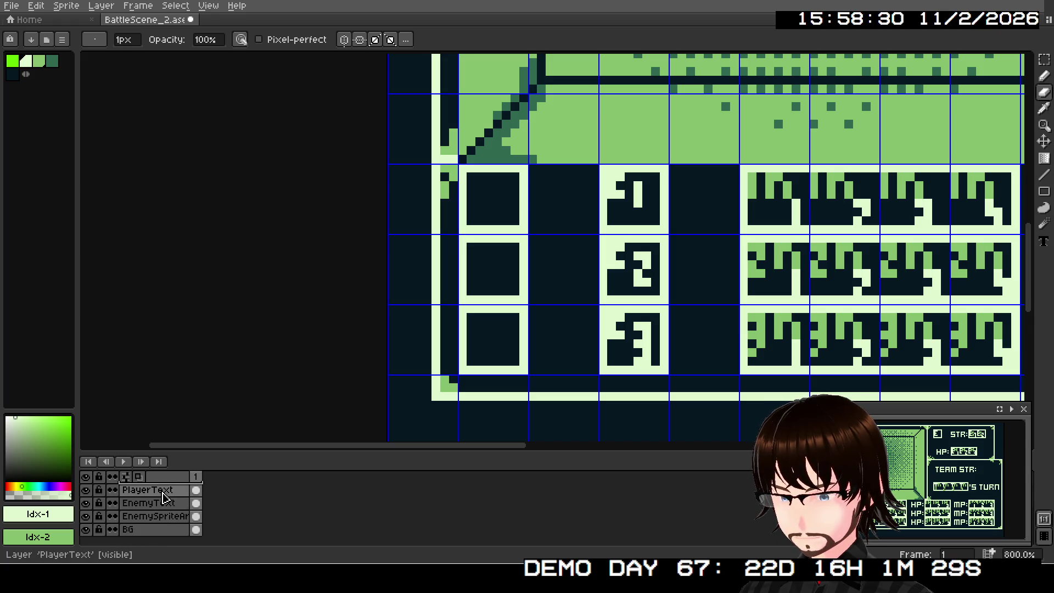
{"action": "left_click", "coordinate": [163, 494]}
{"action": "scroll", "coordinate": [584, 299], "scroll_direction": "up", "scroll_amount": 2}
{"action": "scroll", "coordinate": [492, 258], "scroll_direction": "down", "scroll_amount": 2}
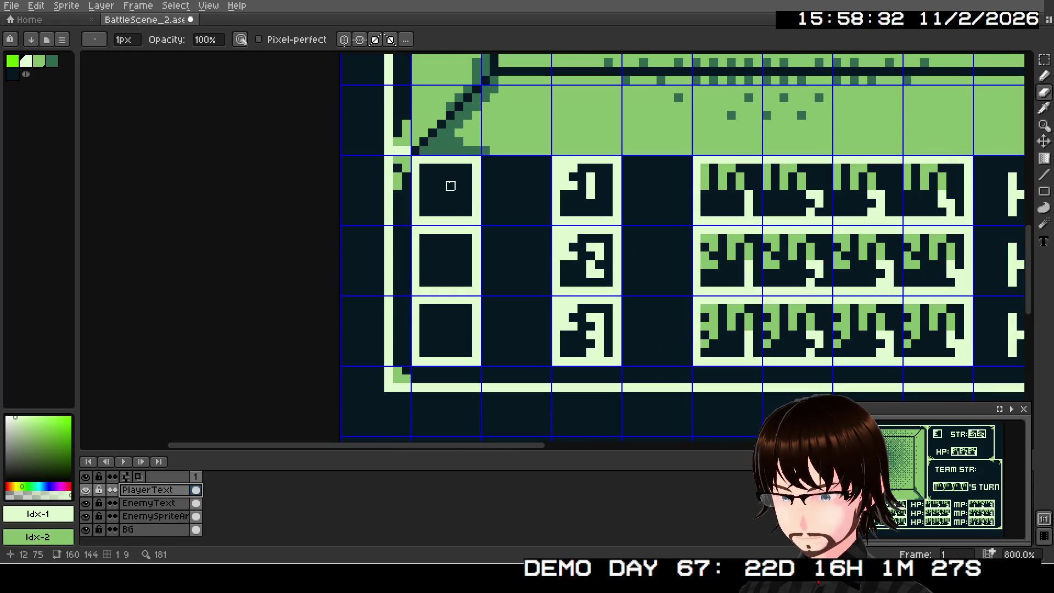
{"action": "left_click_drag", "start_coordinate": [421, 159], "coordinate": [471, 159]}
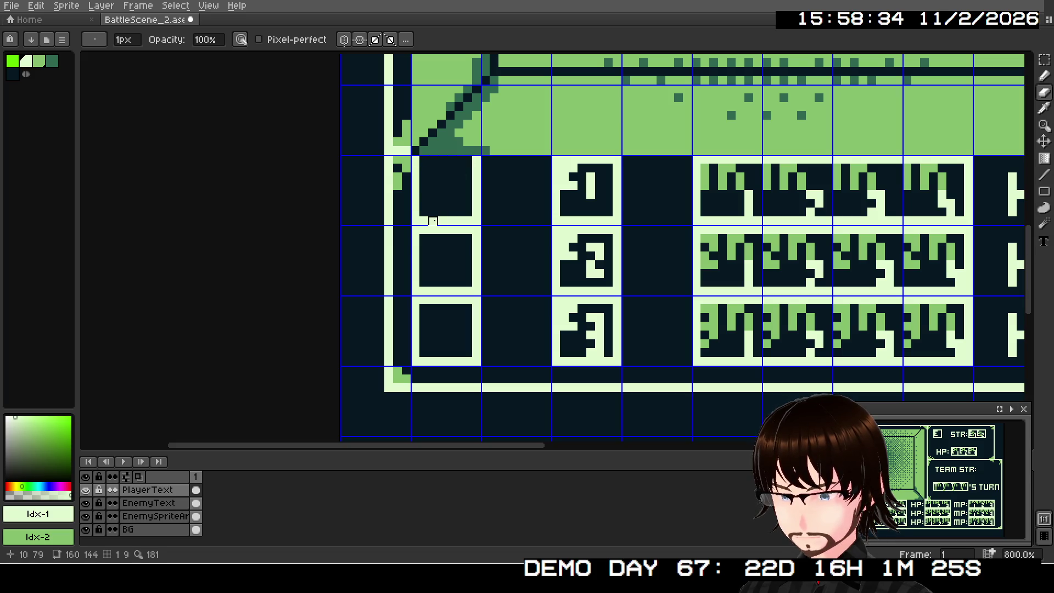
{"action": "mouse_move", "coordinate": [425, 220]}
{"action": "left_mouse_down"}
{"action": "mouse_move", "coordinate": [476, 219]}
{"action": "mouse_move", "coordinate": [476, 160]}
{"action": "left_mouse_up"}
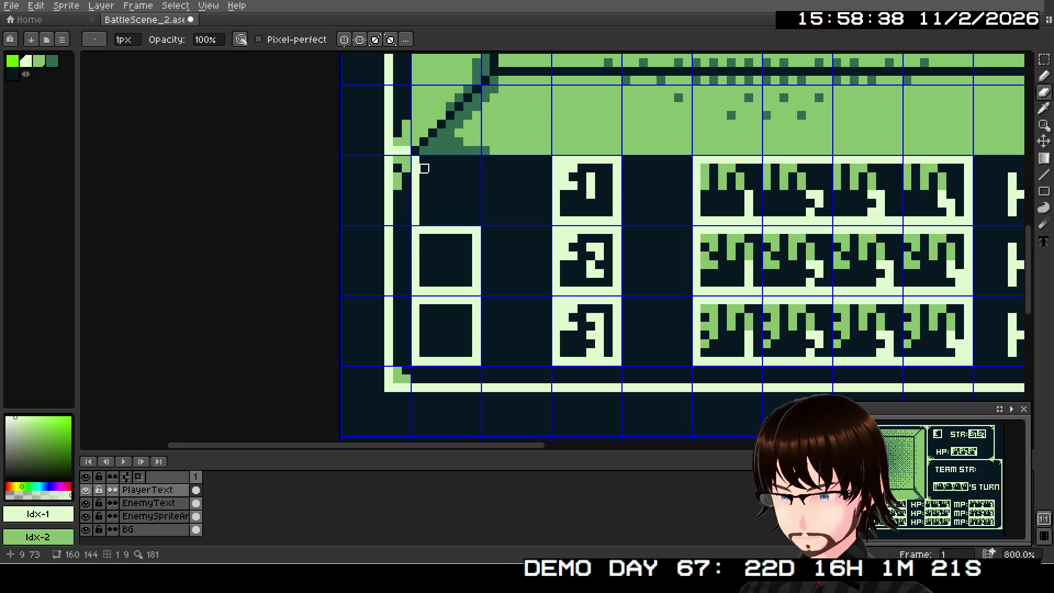
{"action": "mouse_move", "coordinate": [415, 212]}
{"action": "left_mouse_down"}
{"action": "mouse_move", "coordinate": [416, 344]}
{"action": "mouse_move", "coordinate": [461, 361]}
{"action": "mouse_move", "coordinate": [470, 306]}
{"action": "mouse_move", "coordinate": [485, 318]}
{"action": "mouse_move", "coordinate": [433, 298]}
{"action": "left_mouse_up"}
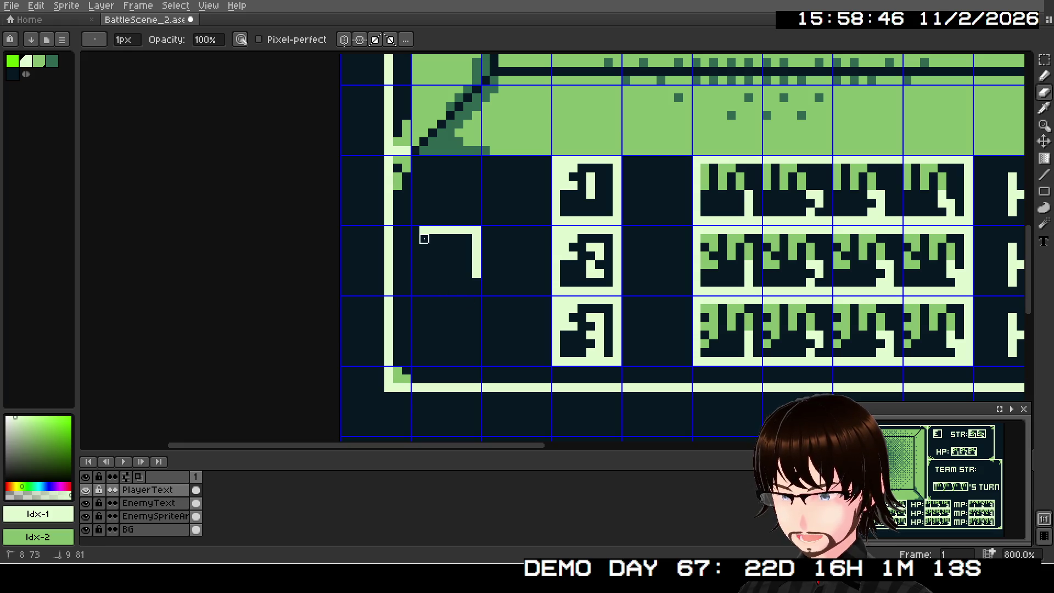
{"action": "mouse_move", "coordinate": [424, 239]}
{"action": "left_mouse_down"}
{"action": "mouse_move", "coordinate": [450, 229]}
{"action": "mouse_move", "coordinate": [476, 266]}
{"action": "mouse_move", "coordinate": [517, 199]}
{"action": "left_mouse_up"}
{"action": "scroll", "coordinate": [469, 272], "scroll_direction": "down", "scroll_amount": 5}
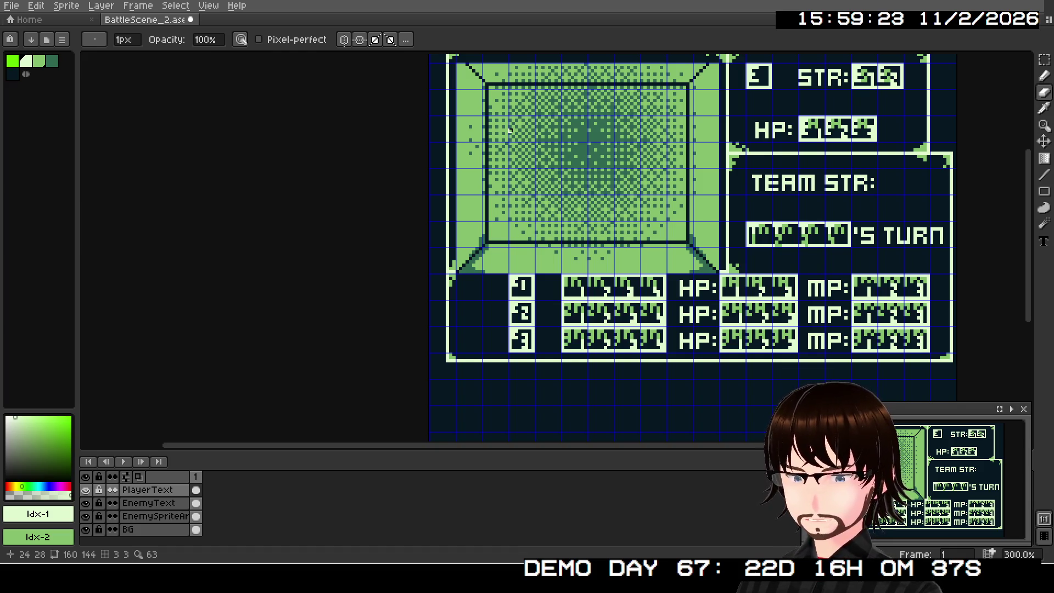
Save the sprite and export it over BattleScene_2.png, accepting the PNG layers warning
{"action": "left_click", "coordinate": [12, 6]}
{"action": "left_click", "coordinate": [25, 62]}
{"action": "left_click", "coordinate": [11, 5]}
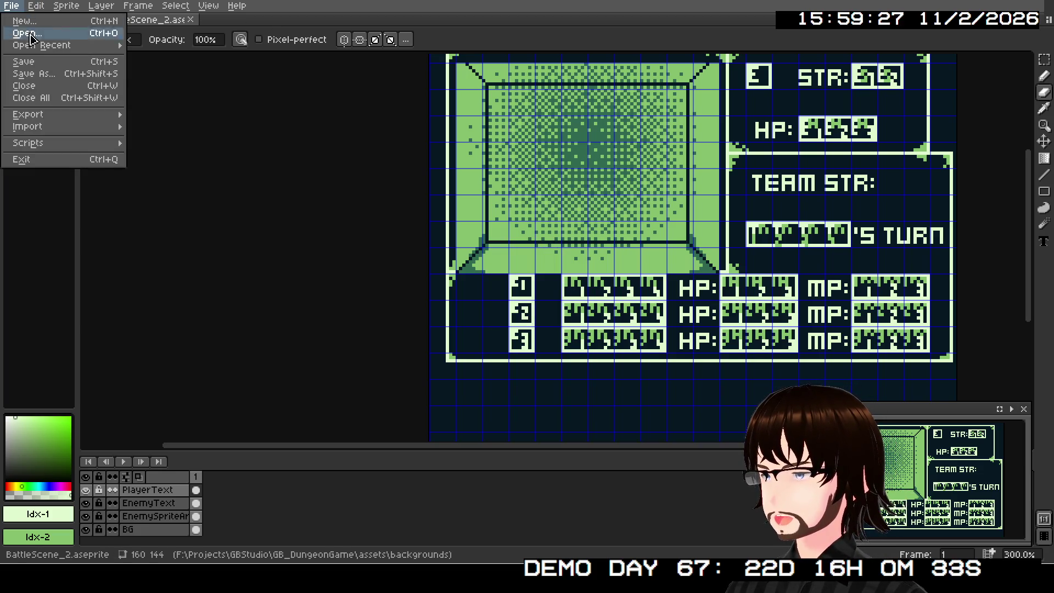
{"action": "mouse_move", "coordinate": [65, 122]}
{"action": "left_click", "coordinate": [153, 125]}
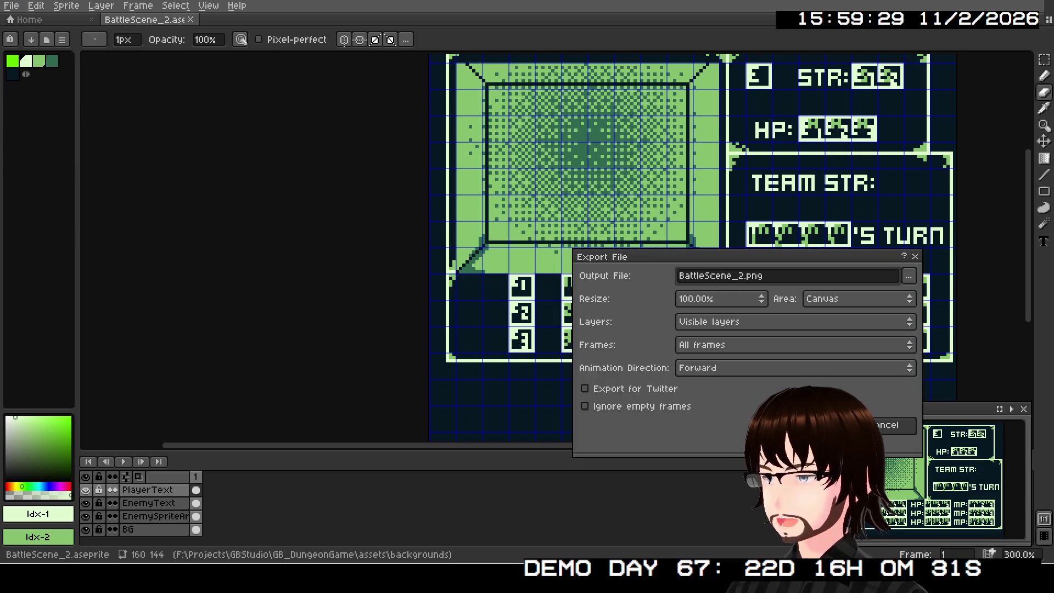
{"action": "left_click", "coordinate": [845, 425]}
{"action": "left_click", "coordinate": [493, 313]}
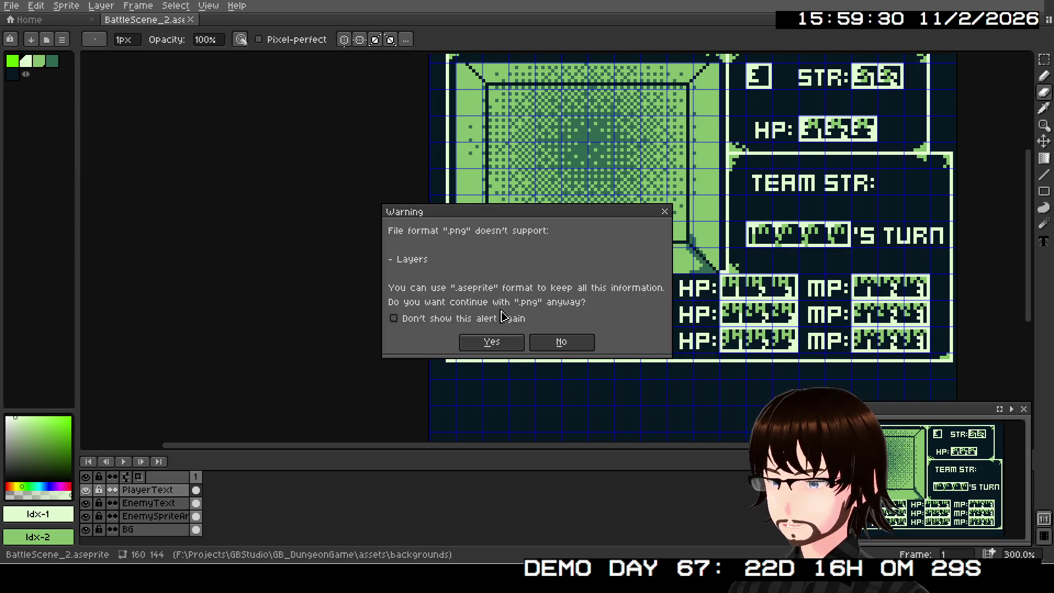
{"action": "left_click", "coordinate": [510, 346]}
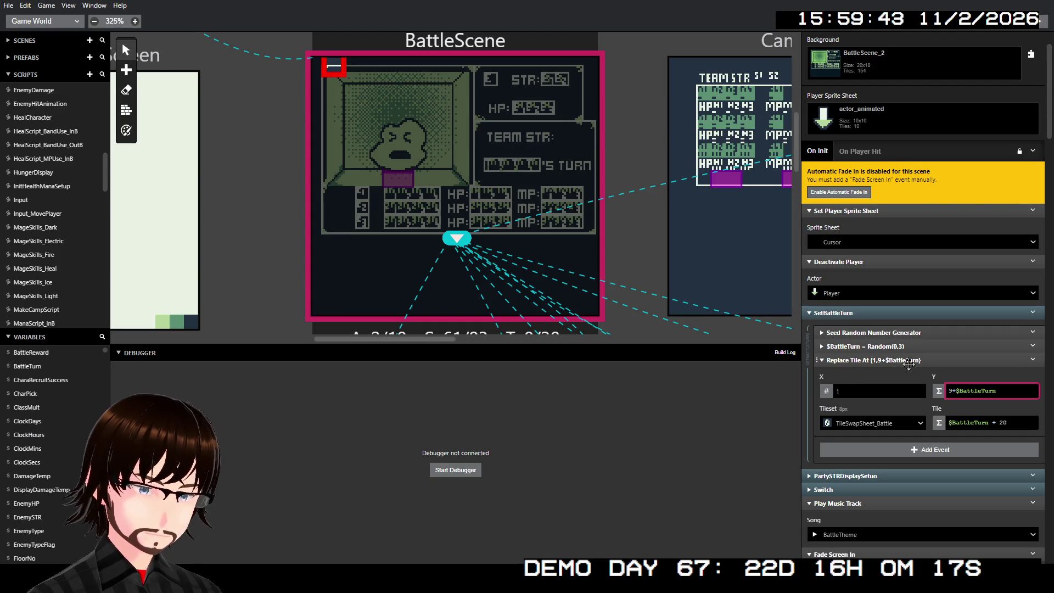
Switch the Replace Tile At event's Y to a plain number and disable the event
{"action": "double_click", "coordinate": [994, 388]}
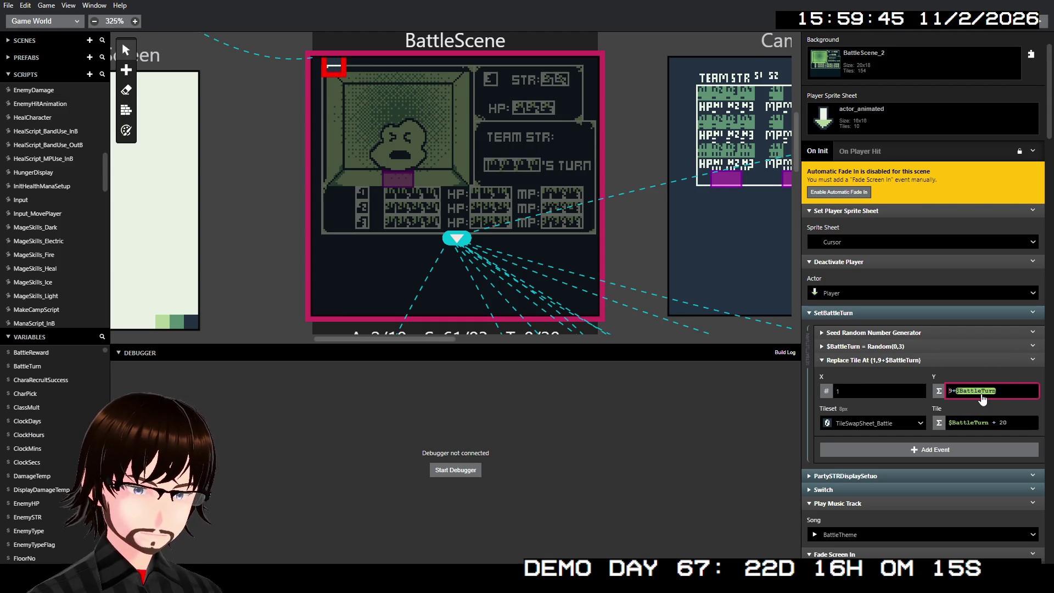
{"action": "left_click", "coordinate": [947, 389]}
{"action": "left_click", "coordinate": [940, 391]}
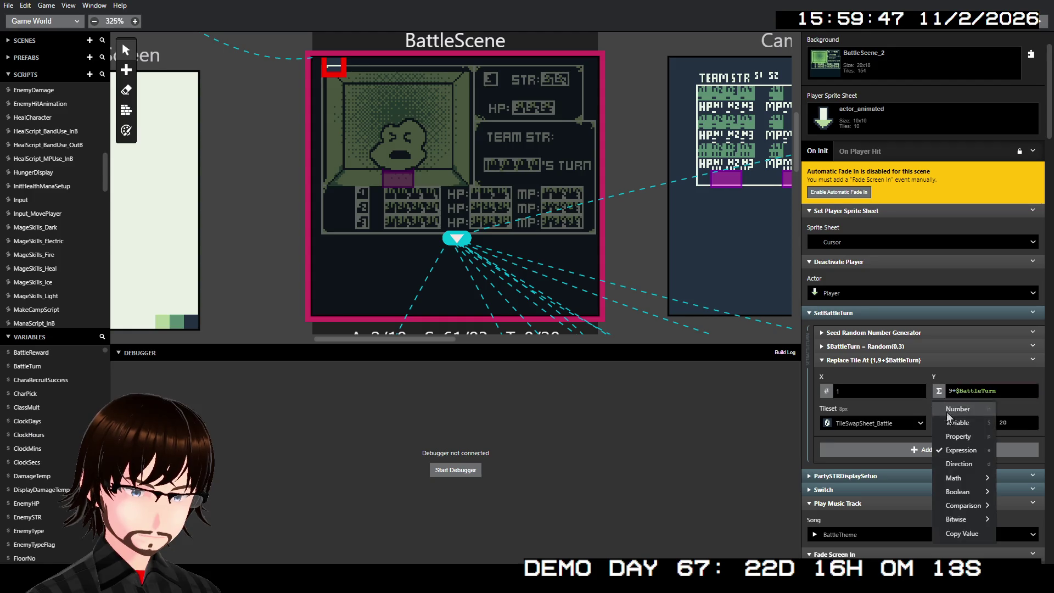
{"action": "left_click", "coordinate": [951, 410]}
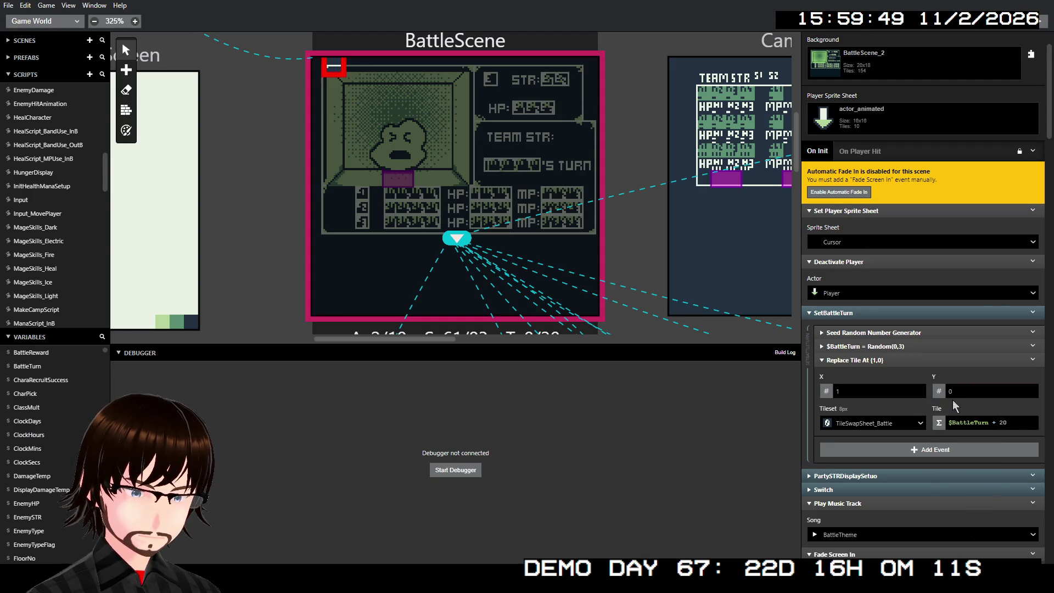
{"action": "left_click", "coordinate": [958, 391]}
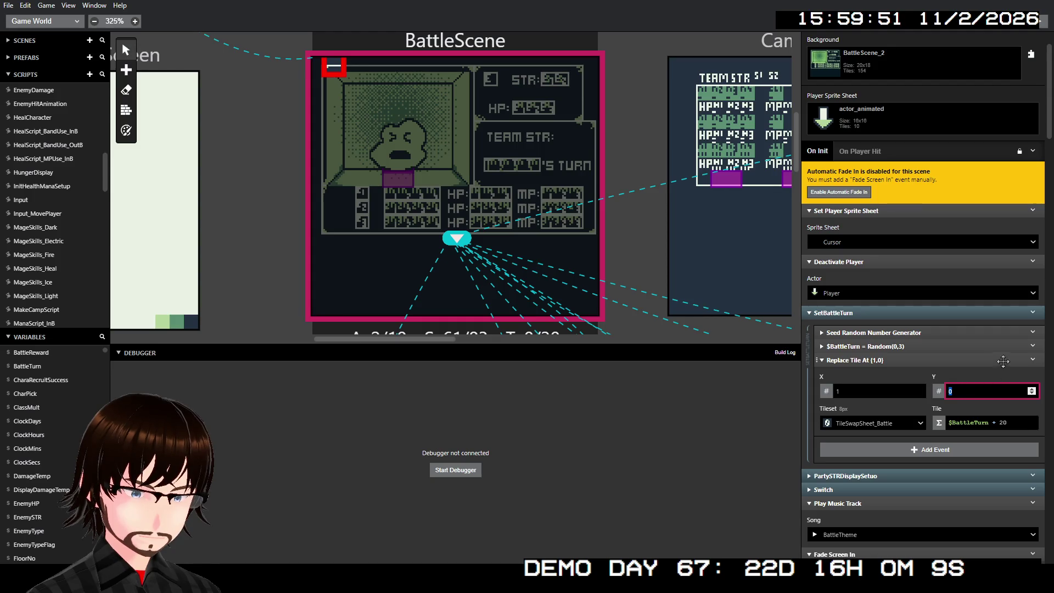
{"action": "left_click", "coordinate": [1032, 362]}
{"action": "left_click", "coordinate": [1015, 391]}
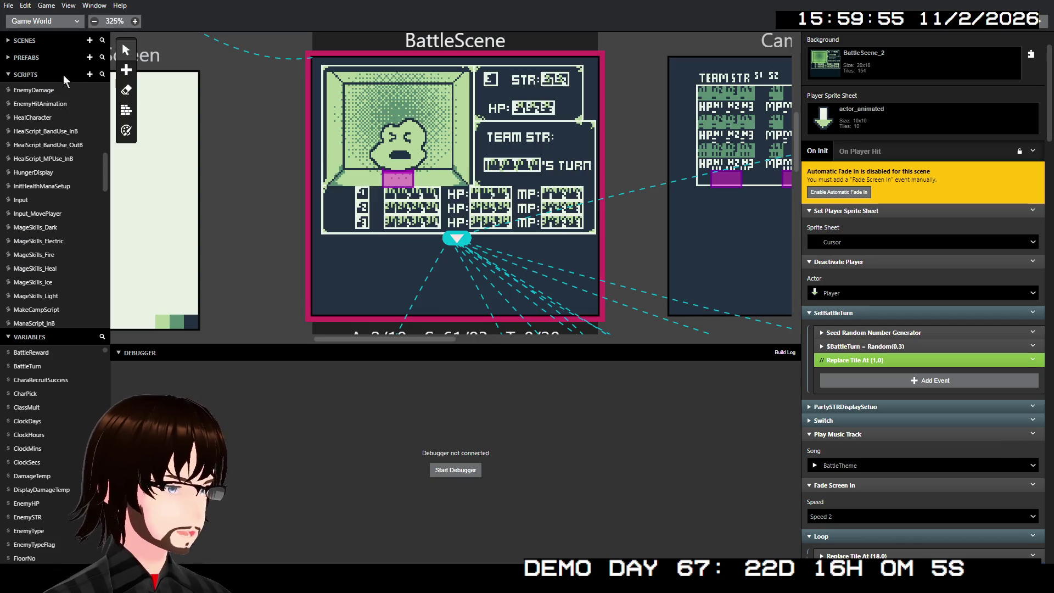
Add a new actor to BattleScene at tile (1,9)
{"action": "left_click", "coordinate": [126, 70]}
{"action": "left_click", "coordinate": [141, 83]}
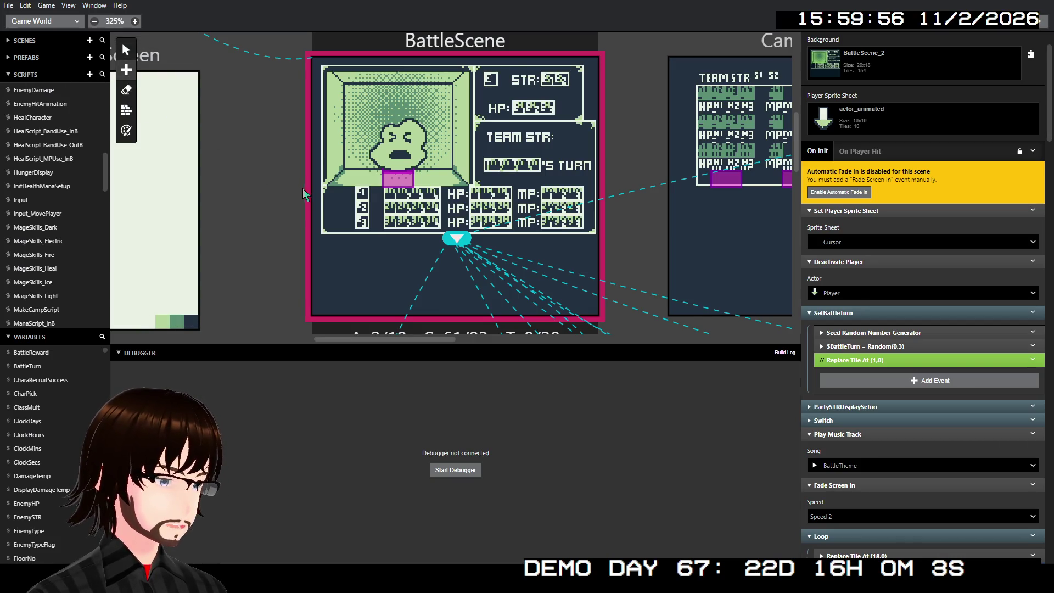
{"action": "left_click", "coordinate": [330, 196]}
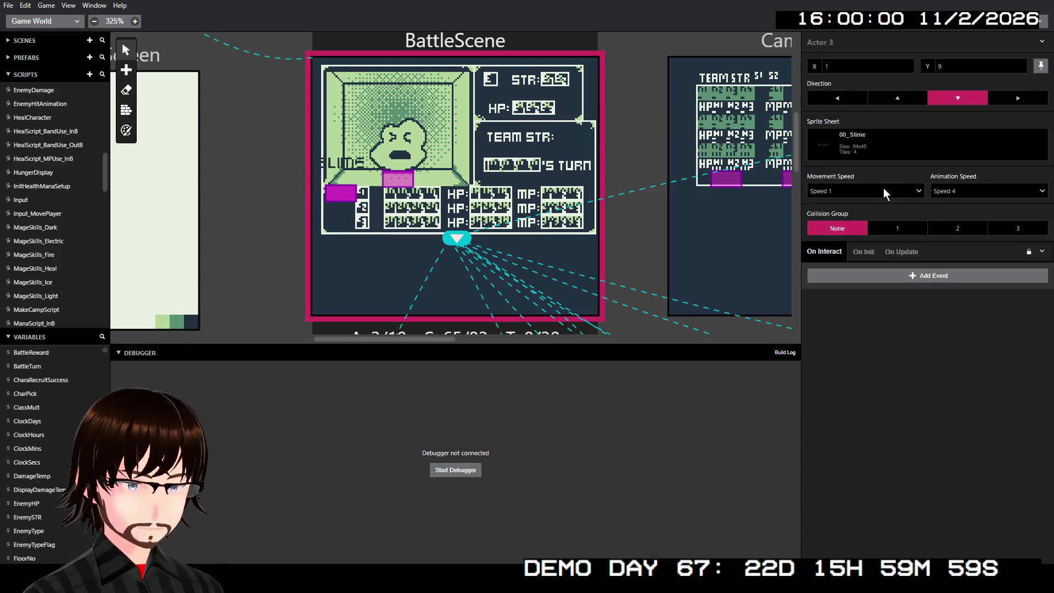
Give Actor 3 the Cursor sprite sheet in place of 00_Slime
{"action": "left_click", "coordinate": [858, 145]}
{"action": "scroll", "coordinate": [881, 237], "scroll_direction": "down", "scroll_amount": 5}
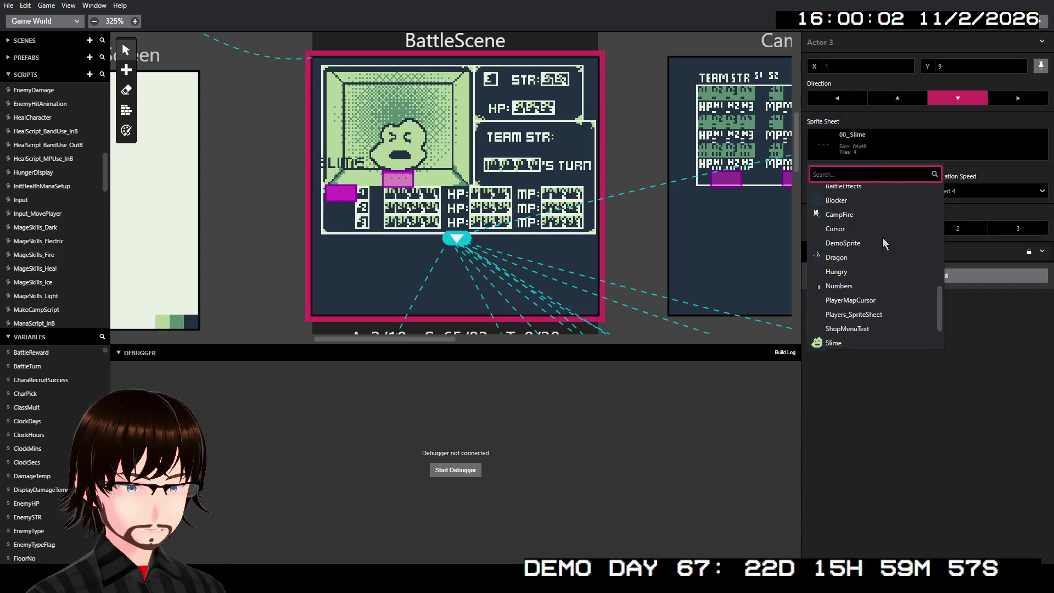
{"action": "left_click", "coordinate": [852, 225]}
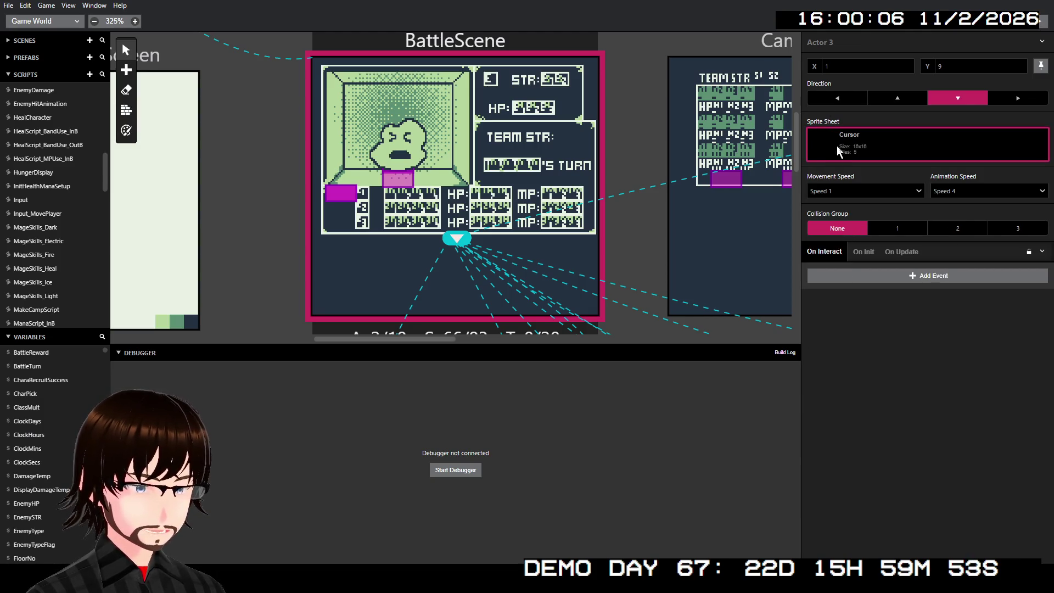
{"action": "left_click", "coordinate": [856, 145]}
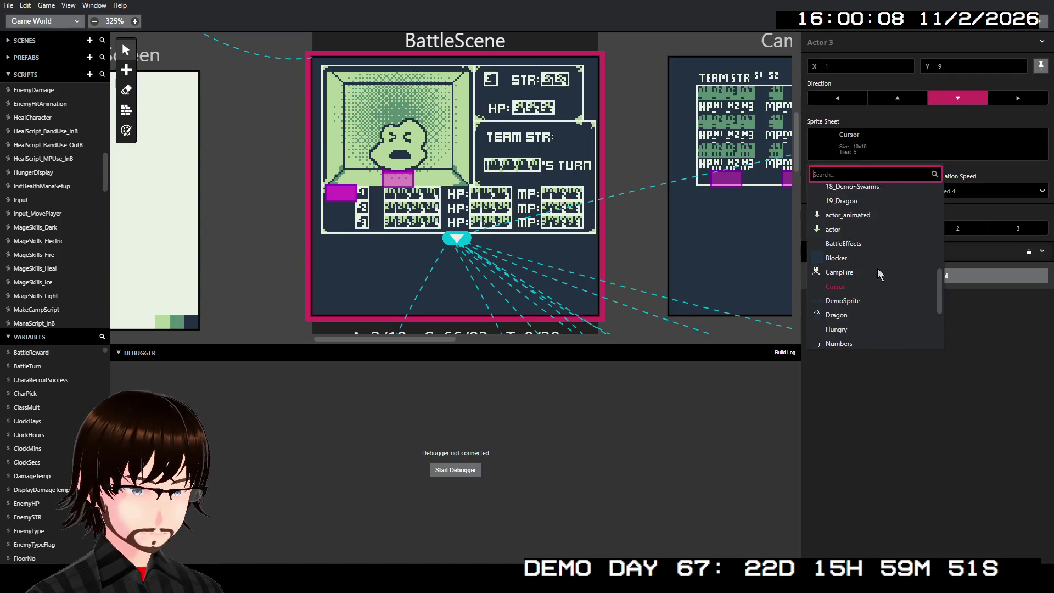
{"action": "key", "text": "Down"}
{"action": "key", "text": "Down"}
{"action": "key", "text": "Down"}
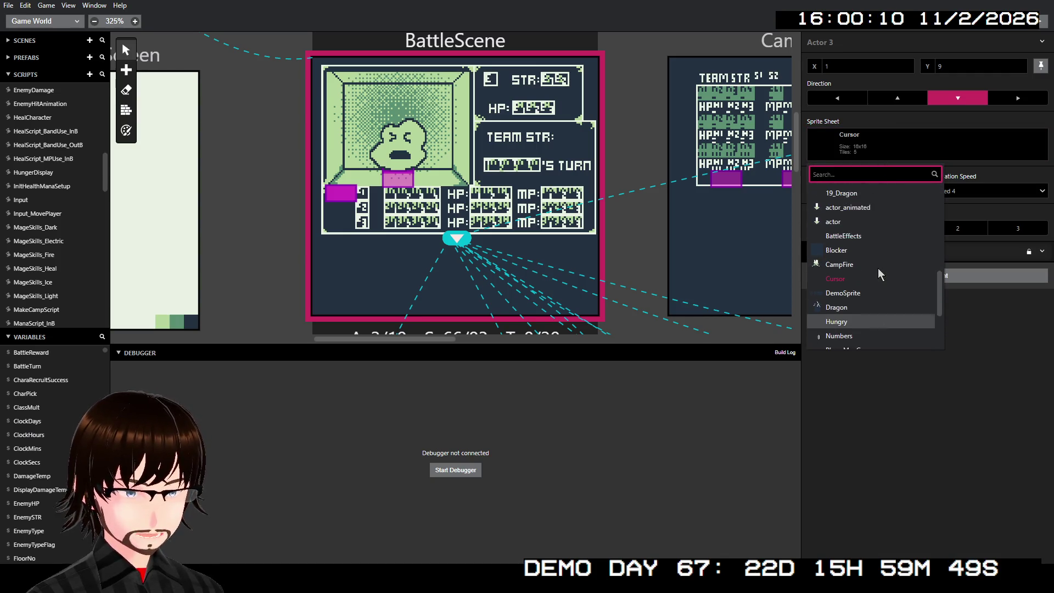
{"action": "scroll", "coordinate": [878, 269], "scroll_direction": "down", "scroll_amount": 3}
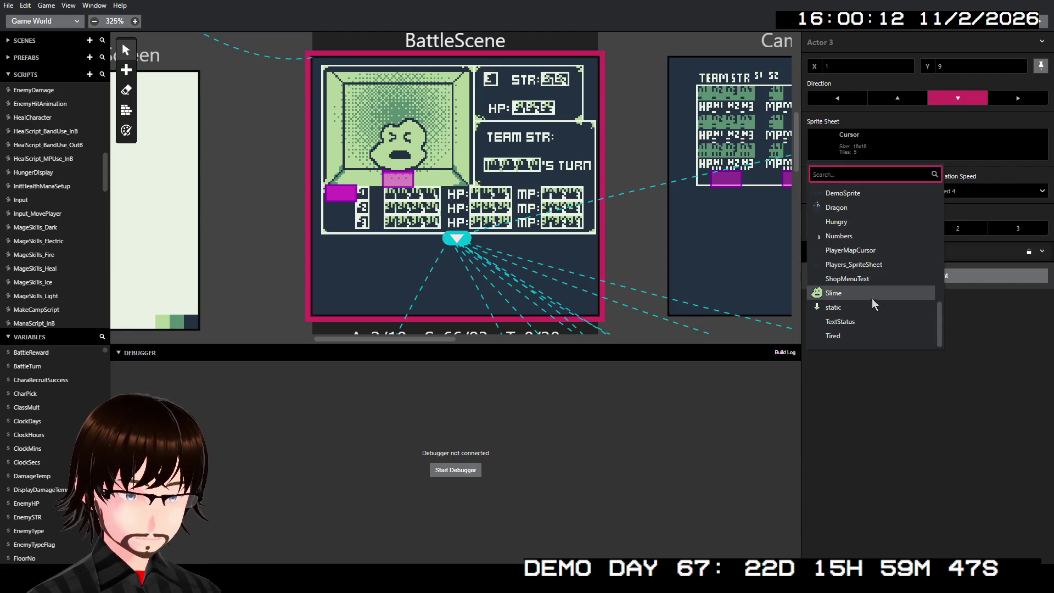
{"action": "scroll", "coordinate": [870, 317], "scroll_direction": "up", "scroll_amount": 2}
{"action": "scroll", "coordinate": [871, 317], "scroll_direction": "up", "scroll_amount": 4}
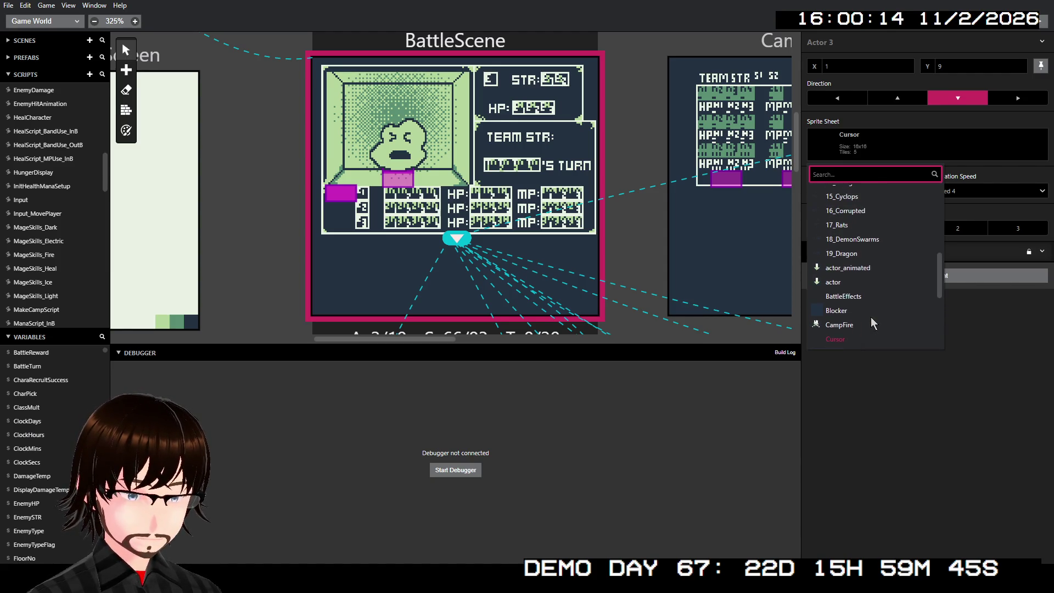
{"action": "scroll", "coordinate": [870, 317], "scroll_direction": "down", "scroll_amount": 4}
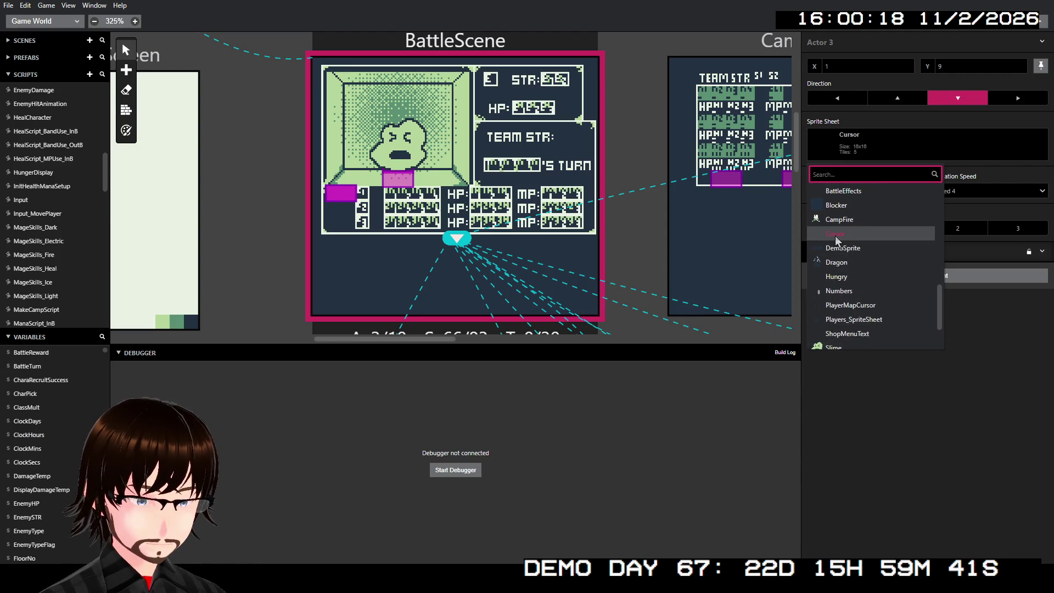
{"action": "scroll", "coordinate": [840, 241], "scroll_direction": "up", "scroll_amount": 2}
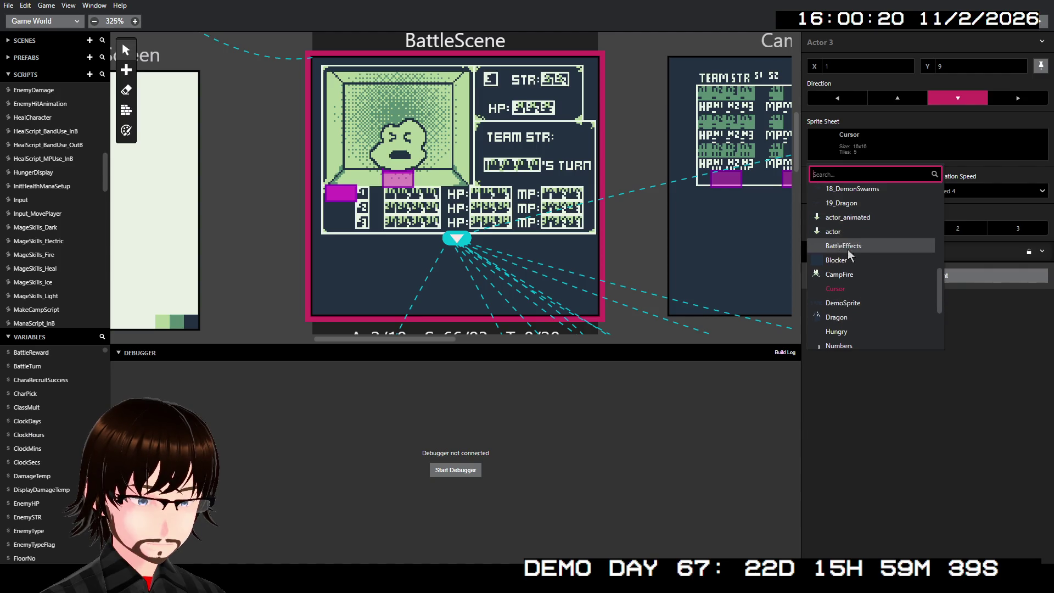
{"action": "scroll", "coordinate": [851, 290], "scroll_direction": "down", "scroll_amount": 2}
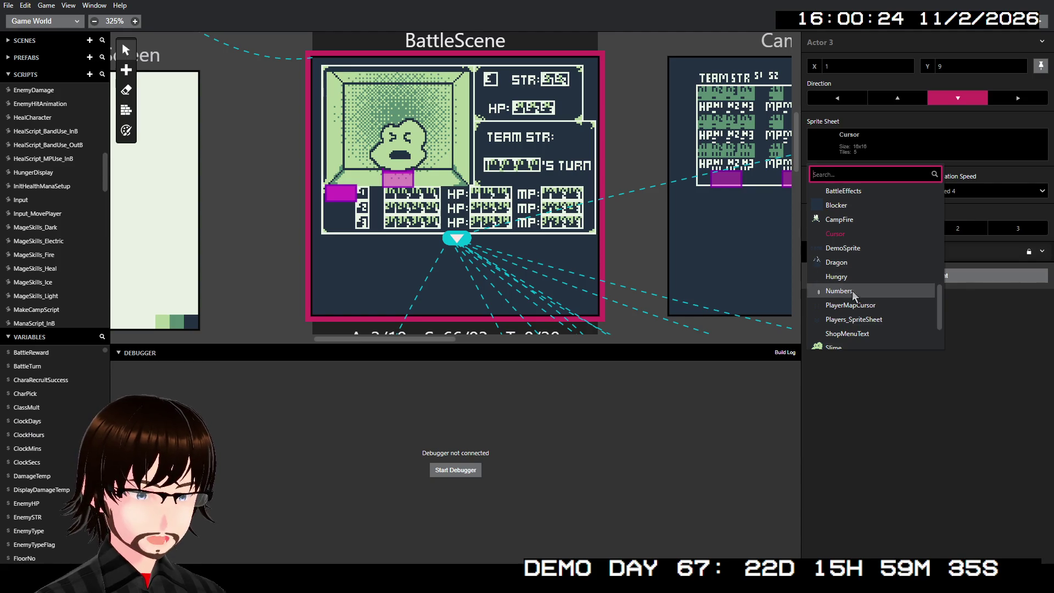
{"action": "scroll", "coordinate": [849, 282], "scroll_direction": "down", "scroll_amount": 2}
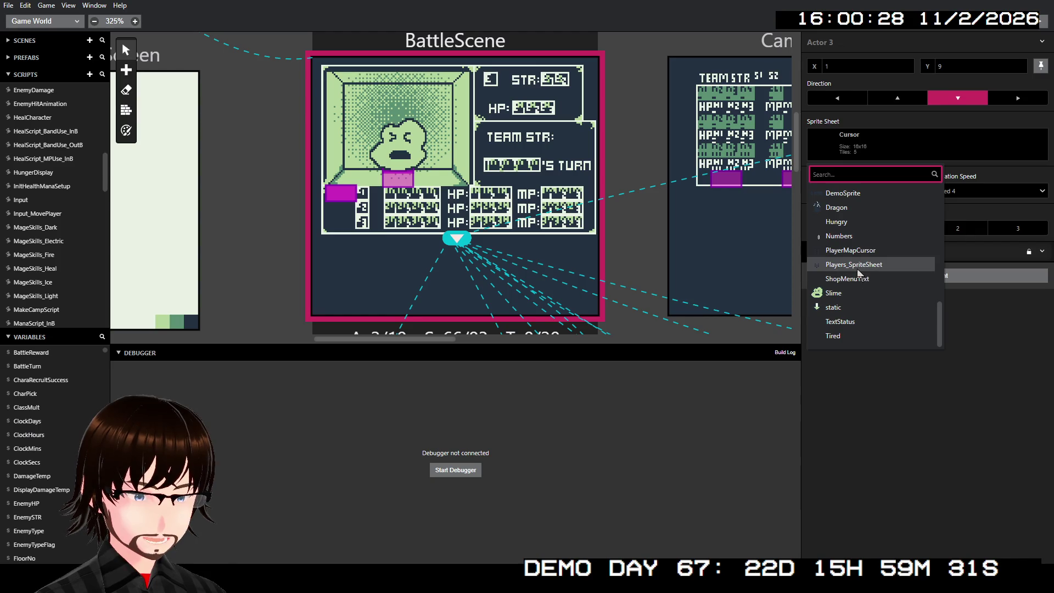
{"action": "scroll", "coordinate": [858, 275], "scroll_direction": "up", "scroll_amount": 4}
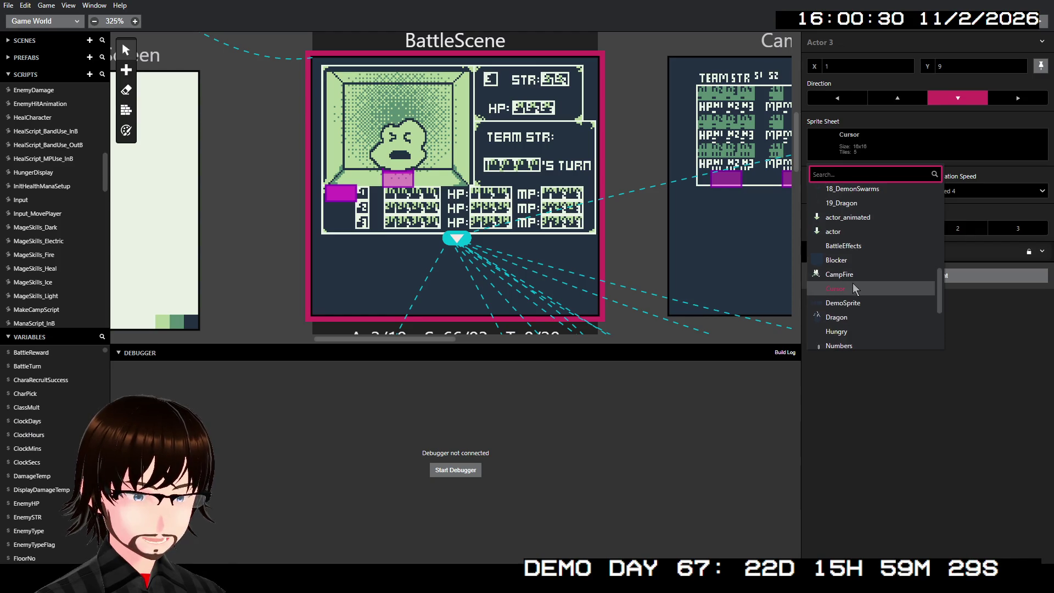
{"action": "left_click", "coordinate": [903, 418]}
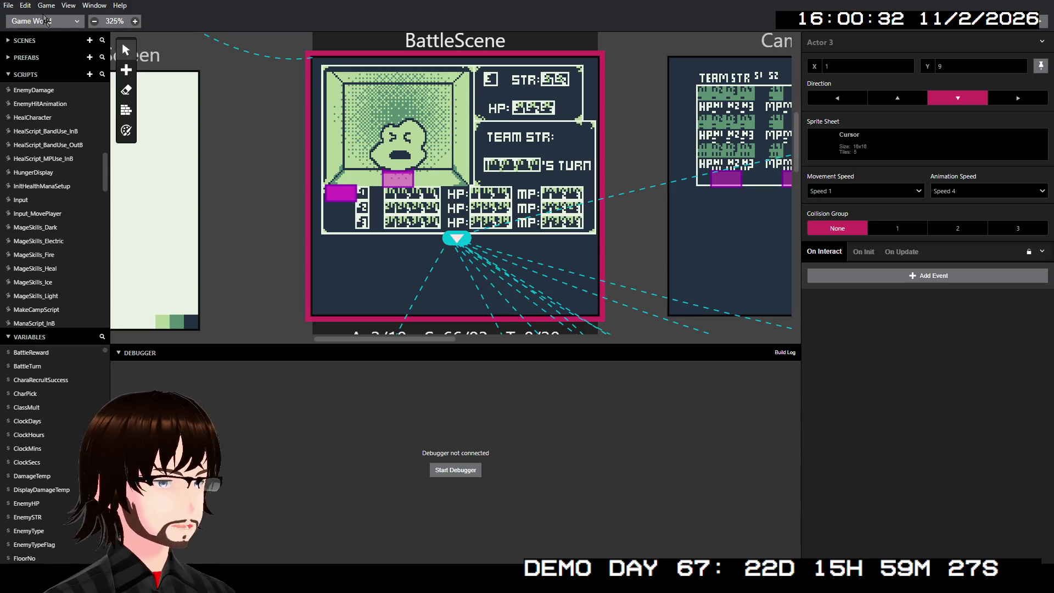
Open Cursor.png in the Sprites editor
{"action": "left_click", "coordinate": [45, 16]}
{"action": "left_click", "coordinate": [52, 58]}
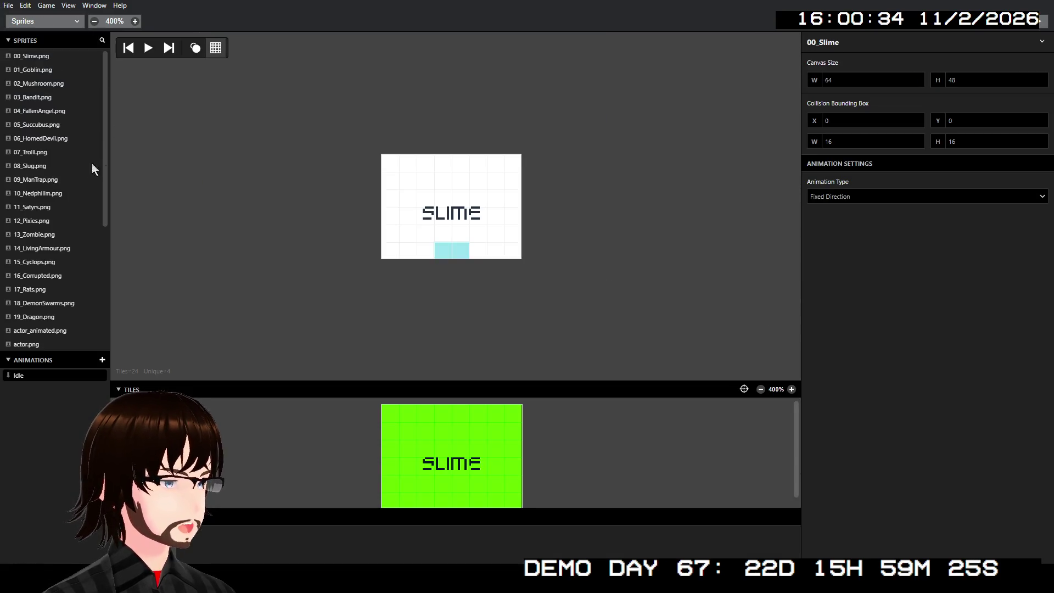
{"action": "scroll", "coordinate": [61, 212], "scroll_direction": "down", "scroll_amount": 5}
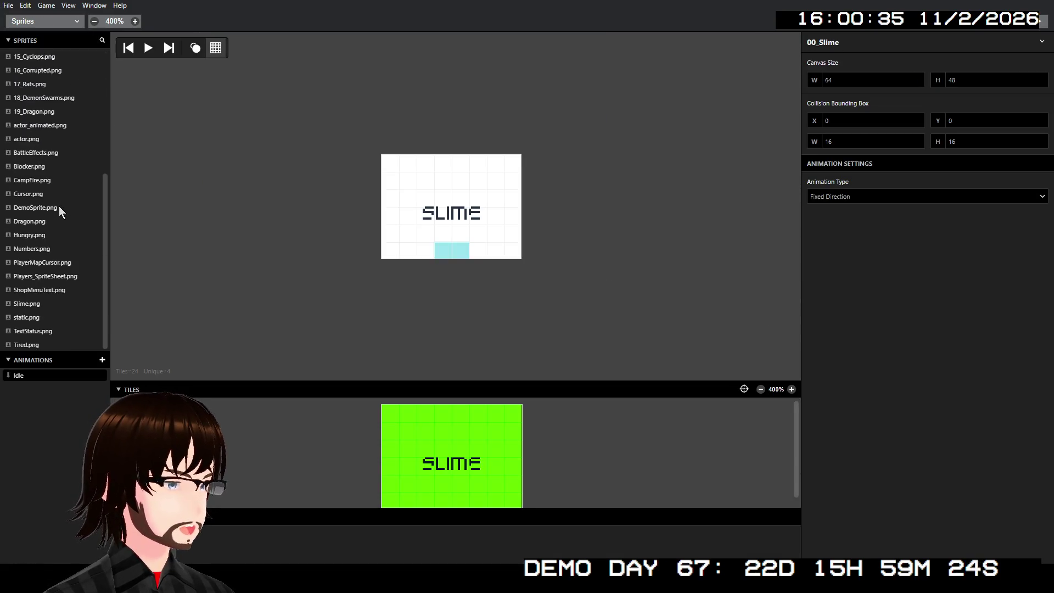
{"action": "left_click", "coordinate": [28, 196]}
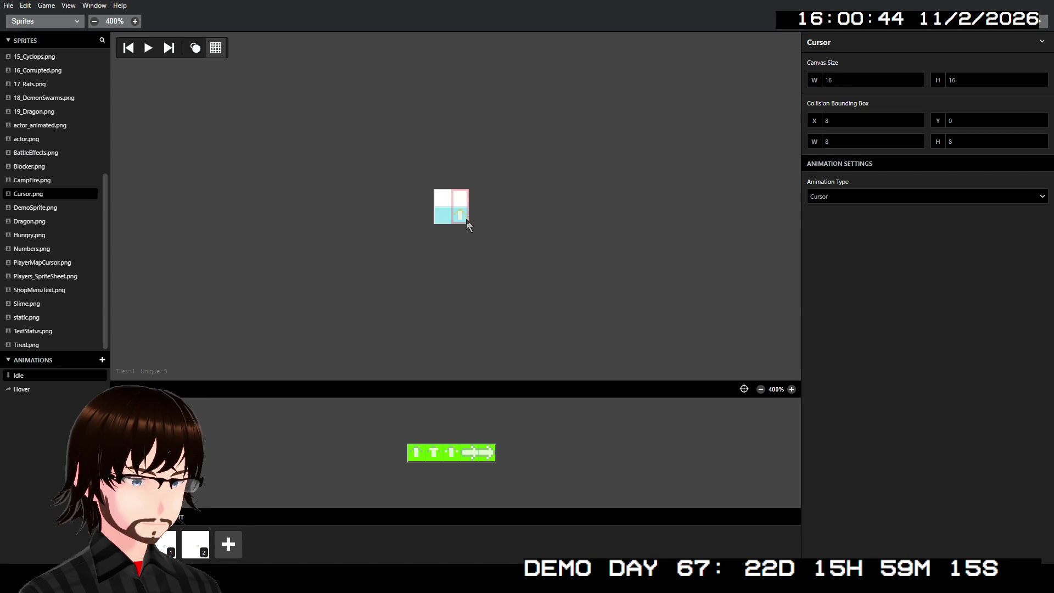
Play and stop the Cursor's Hover animation preview, then return to the Game World
{"action": "left_click", "coordinate": [166, 539]}
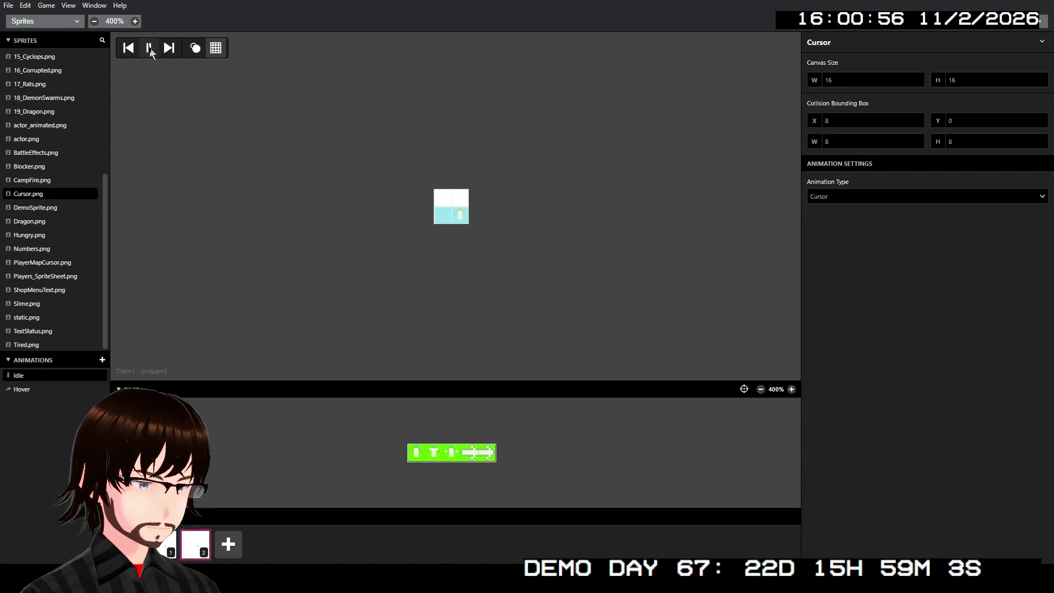
{"action": "left_click", "coordinate": [151, 52]}
{"action": "left_click", "coordinate": [50, 393]}
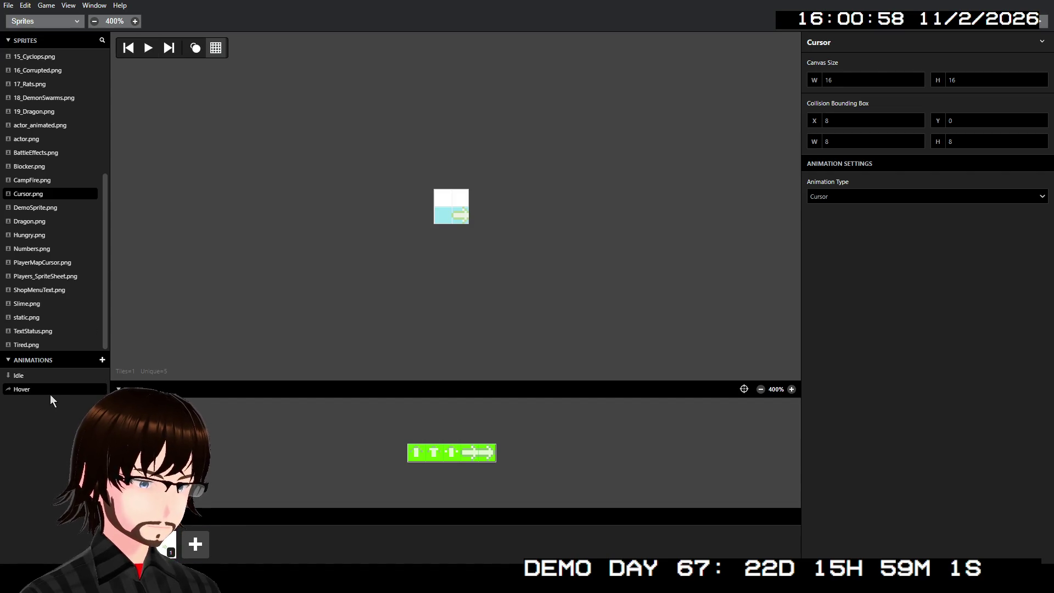
{"action": "left_click", "coordinate": [148, 49]}
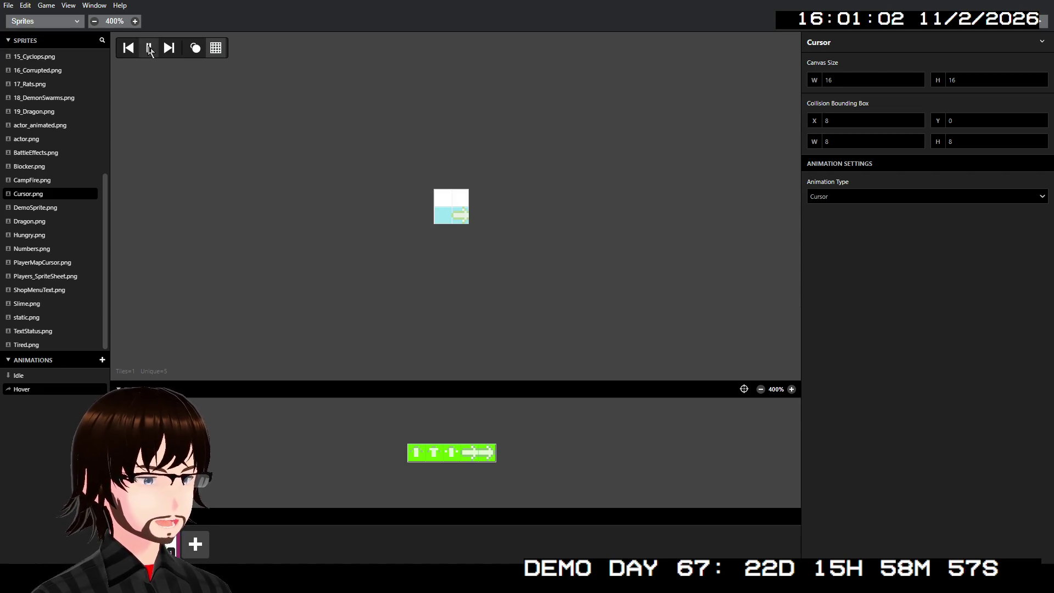
{"action": "left_click", "coordinate": [150, 49]}
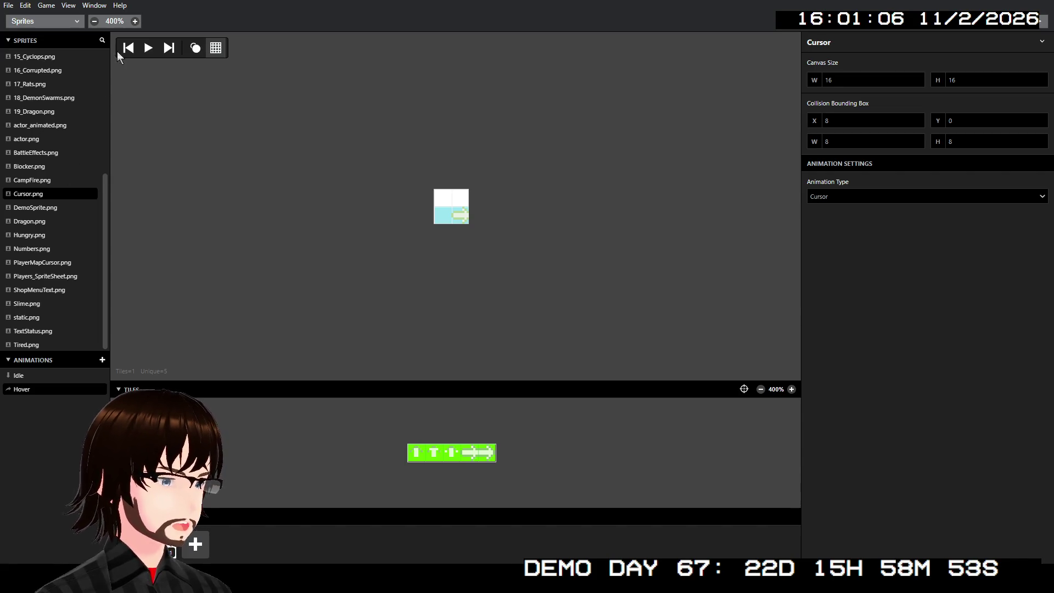
{"action": "left_click", "coordinate": [64, 25]}
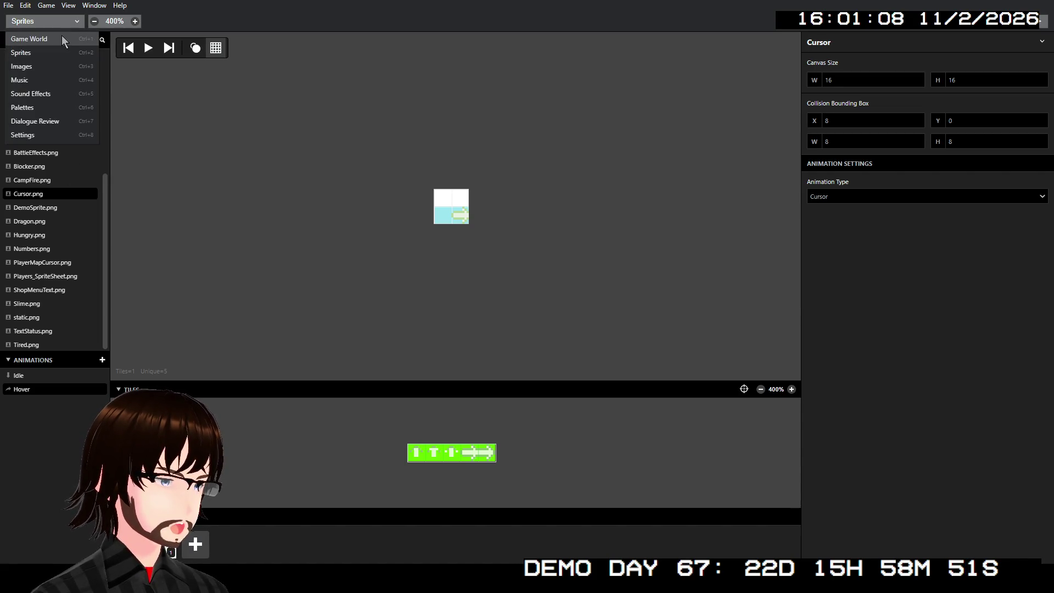
{"action": "left_click", "coordinate": [62, 38]}
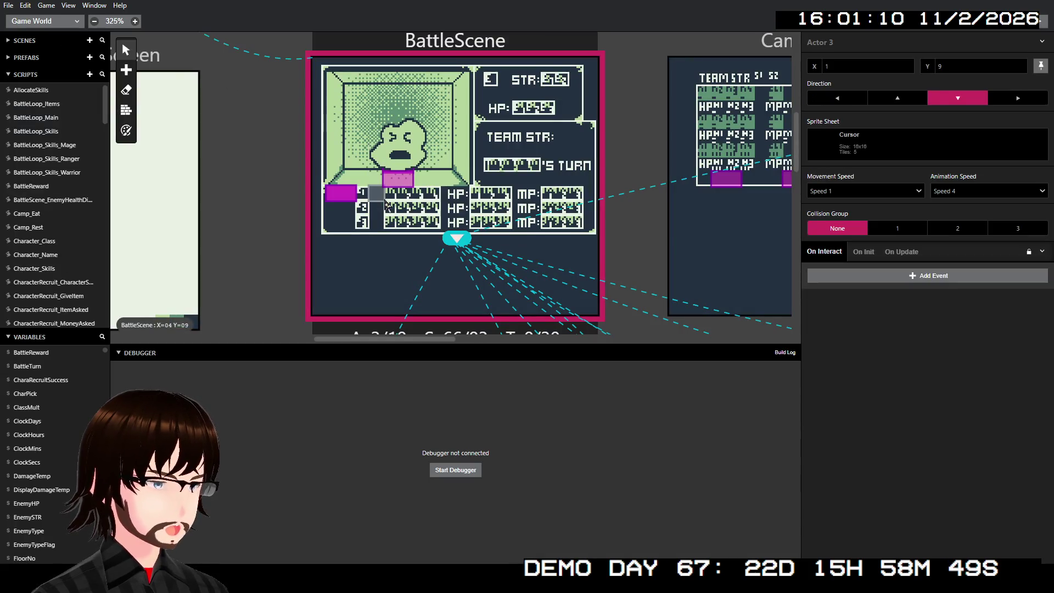
{"action": "left_click", "coordinate": [914, 193]}
{"action": "left_click", "coordinate": [913, 193]}
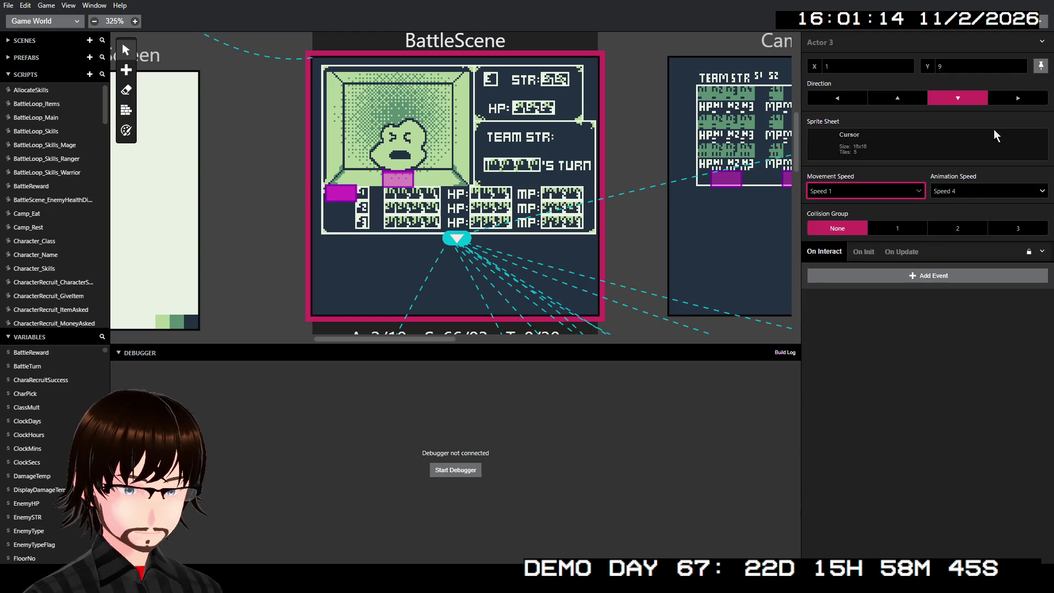
{"action": "left_click", "coordinate": [1013, 97]}
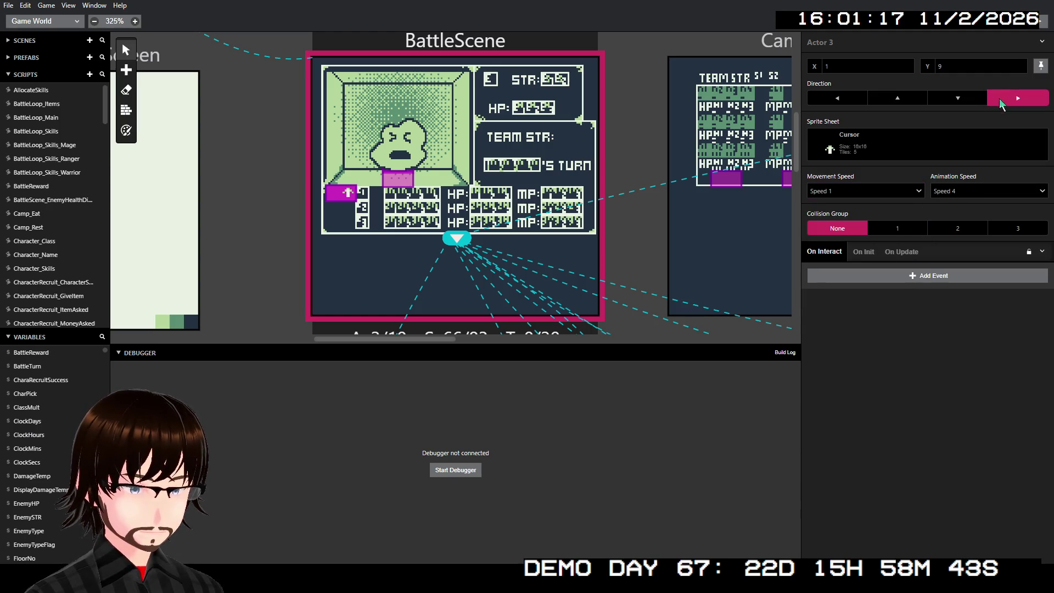
{"action": "left_click", "coordinate": [902, 100]}
{"action": "left_click", "coordinate": [845, 98]}
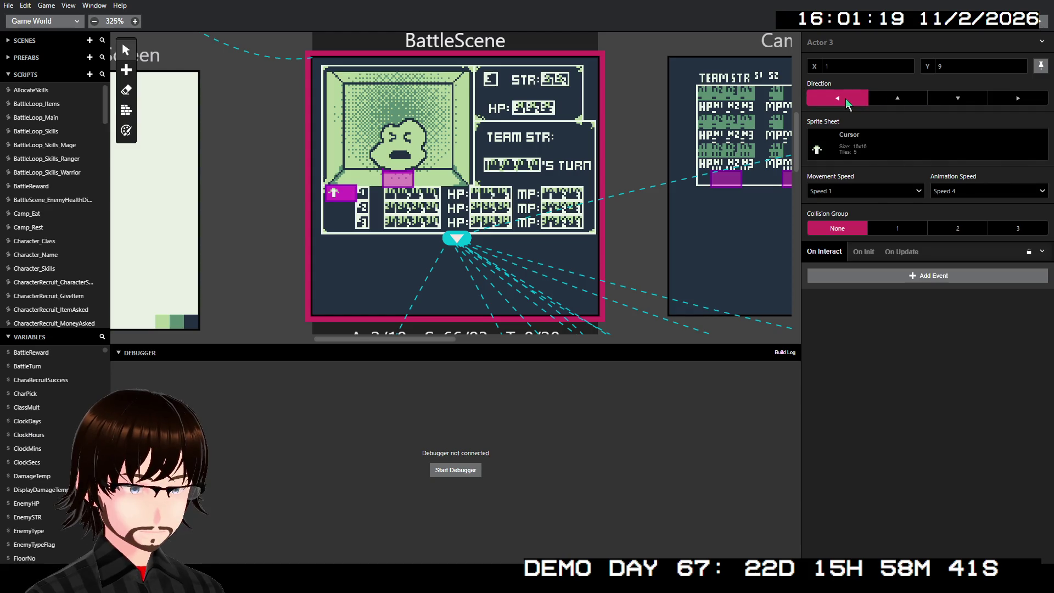
{"action": "left_click", "coordinate": [884, 99]}
{"action": "left_click", "coordinate": [957, 99]}
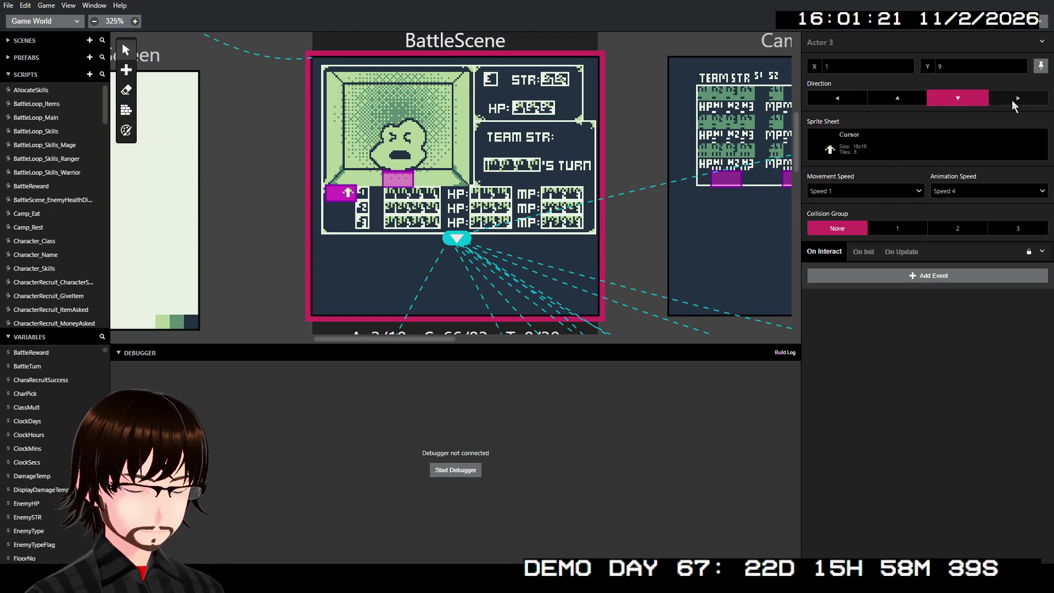
{"action": "left_click", "coordinate": [1011, 100]}
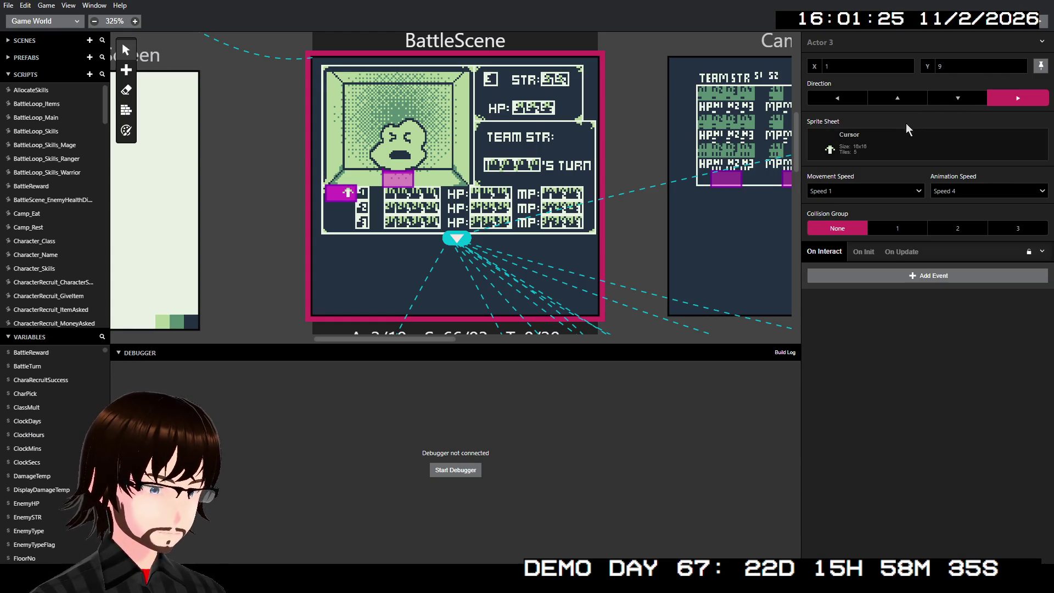
{"action": "scroll", "coordinate": [411, 194], "scroll_direction": "up", "scroll_amount": 2}
{"action": "scroll", "coordinate": [411, 194], "scroll_direction": "down", "scroll_amount": 2}
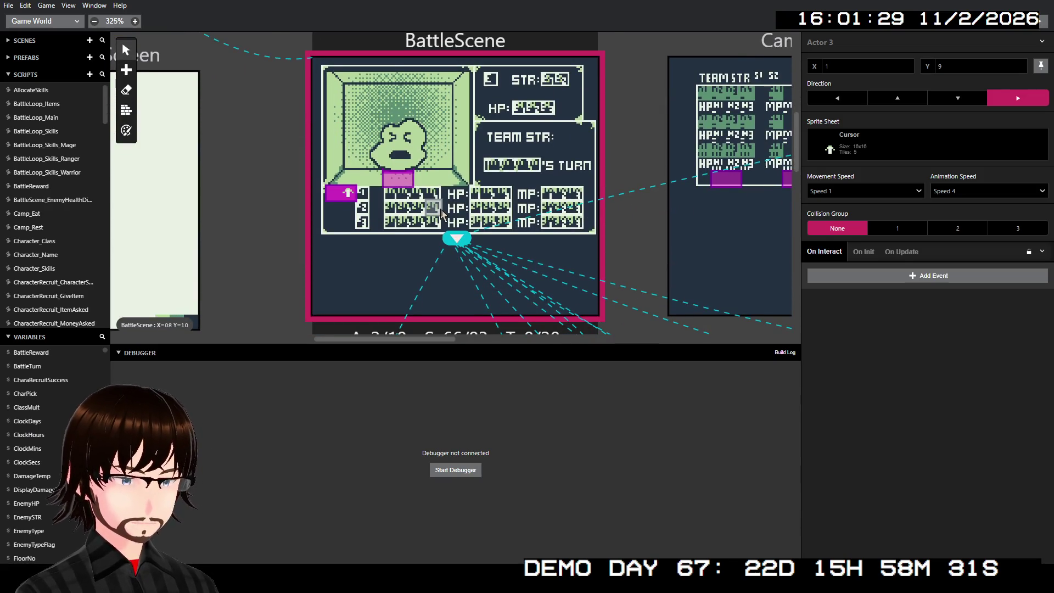
{"action": "scroll", "coordinate": [440, 211], "scroll_direction": "up", "scroll_amount": 2}
{"action": "scroll", "coordinate": [440, 211], "scroll_direction": "down", "scroll_amount": 2}
{"action": "scroll", "coordinate": [441, 211], "scroll_direction": "up", "scroll_amount": 2}
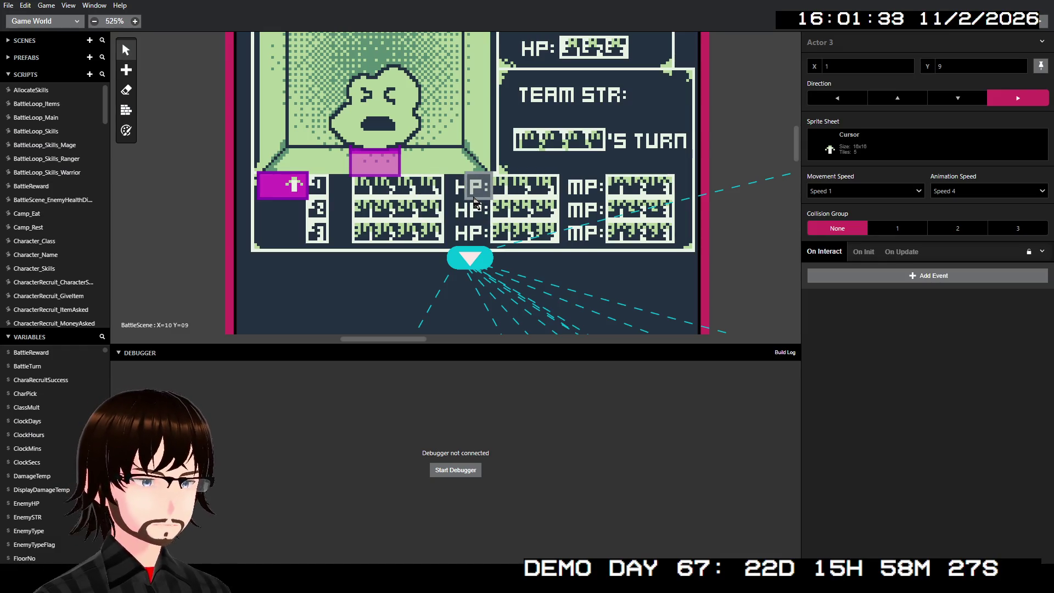
{"action": "scroll", "coordinate": [576, 160], "scroll_direction": "down", "scroll_amount": 1}
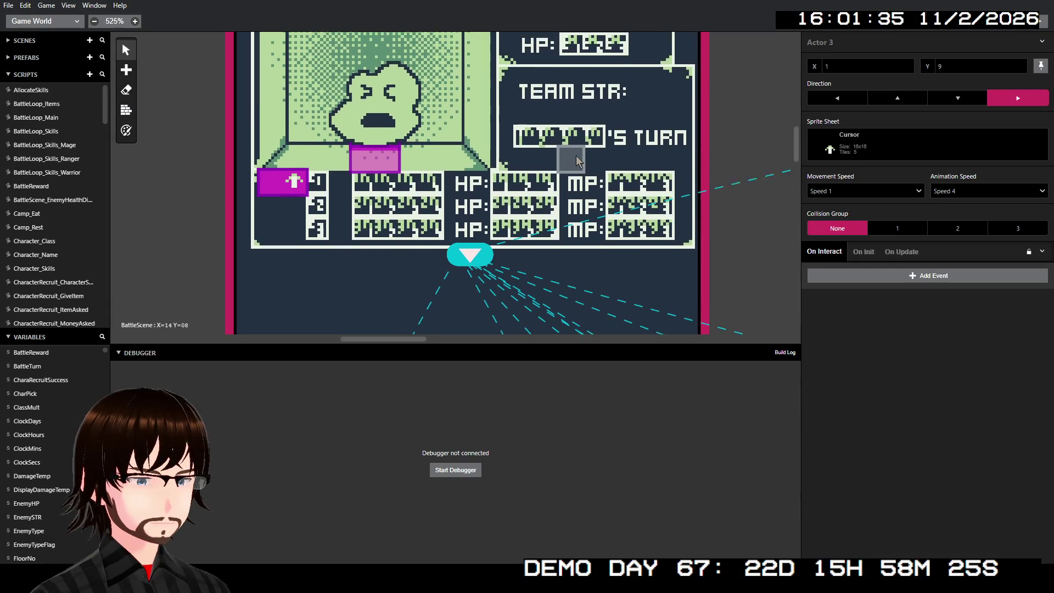
{"action": "scroll", "coordinate": [576, 160], "scroll_direction": "up", "scroll_amount": 1}
{"action": "scroll", "coordinate": [576, 160], "scroll_direction": "down", "scroll_amount": 3}
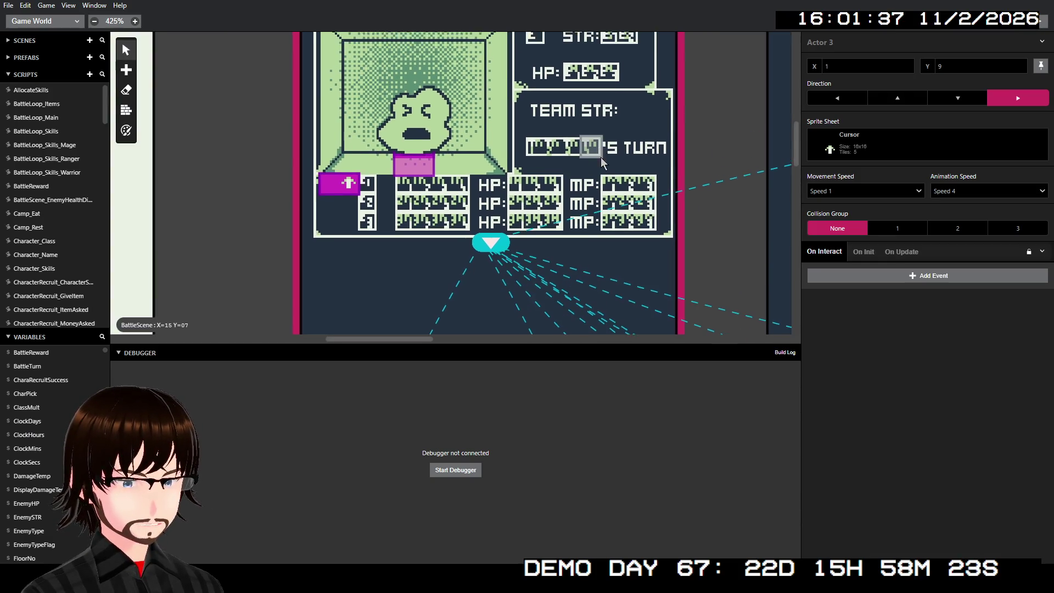
{"action": "scroll", "coordinate": [591, 222], "scroll_direction": "down", "scroll_amount": 3}
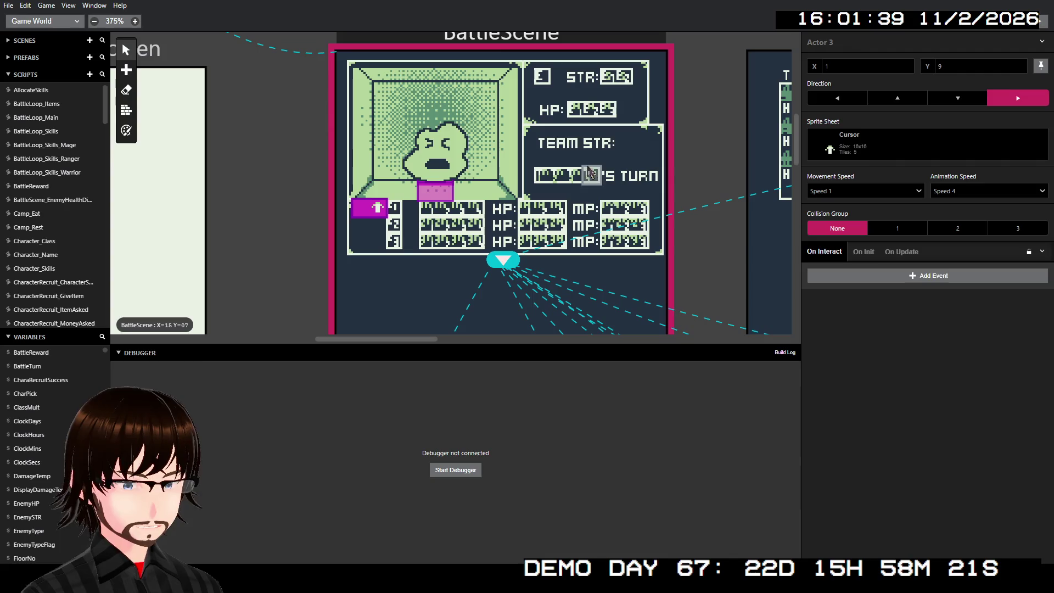
{"action": "scroll", "coordinate": [568, 134], "scroll_direction": "up", "scroll_amount": 2}
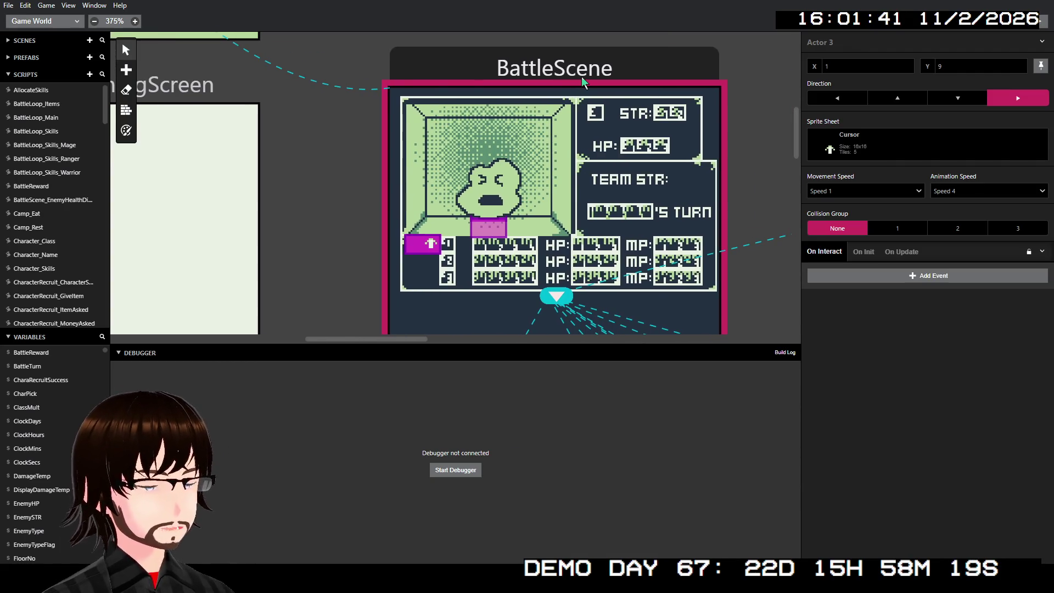
Add an Actor Move To event to BattleScene's SetBattleTurn script via the 'actor mo' search
{"action": "left_click", "coordinate": [565, 96]}
{"action": "mouse_move", "coordinate": [893, 361]}
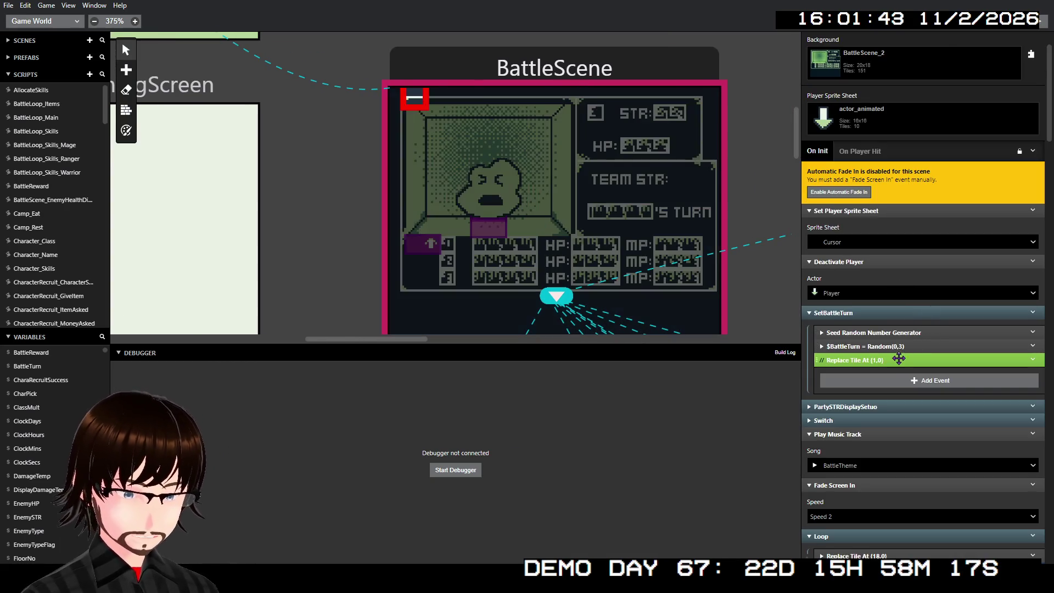
{"action": "left_click", "coordinate": [977, 383]}
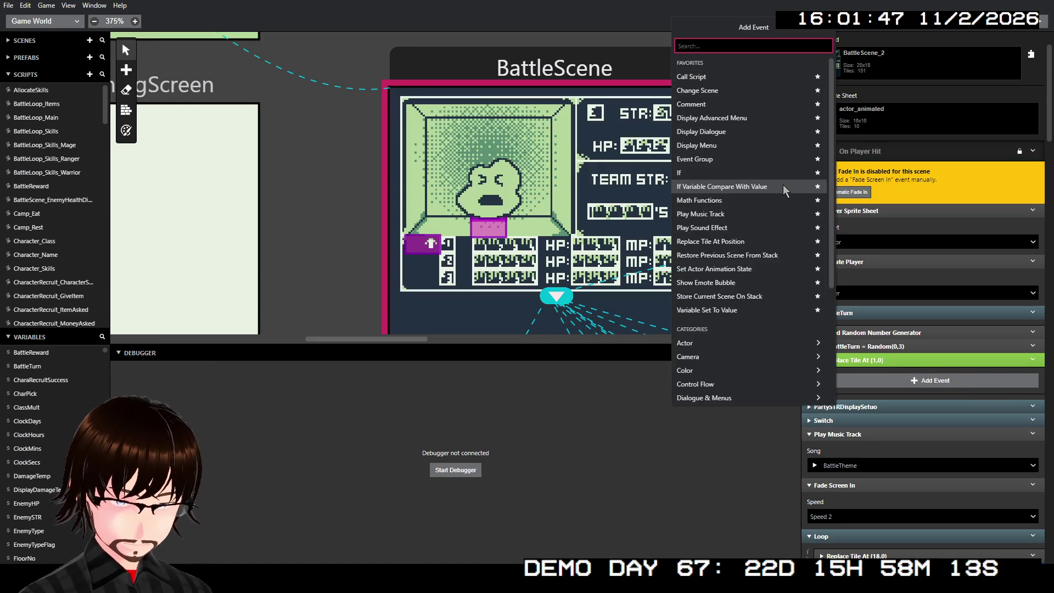
{"action": "type", "text": "acto"}
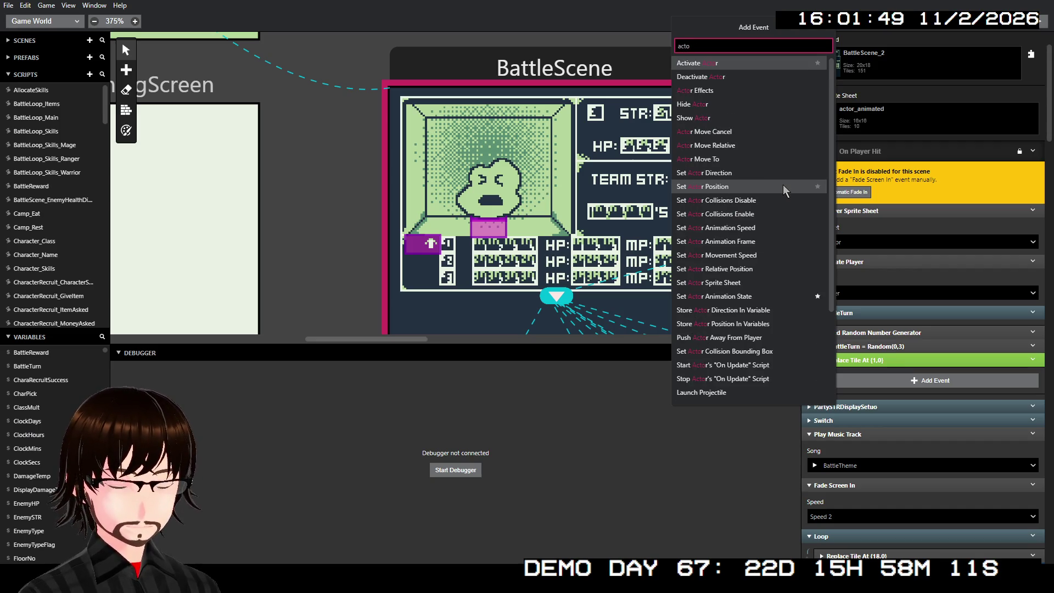
{"action": "type", "text": "r mo"}
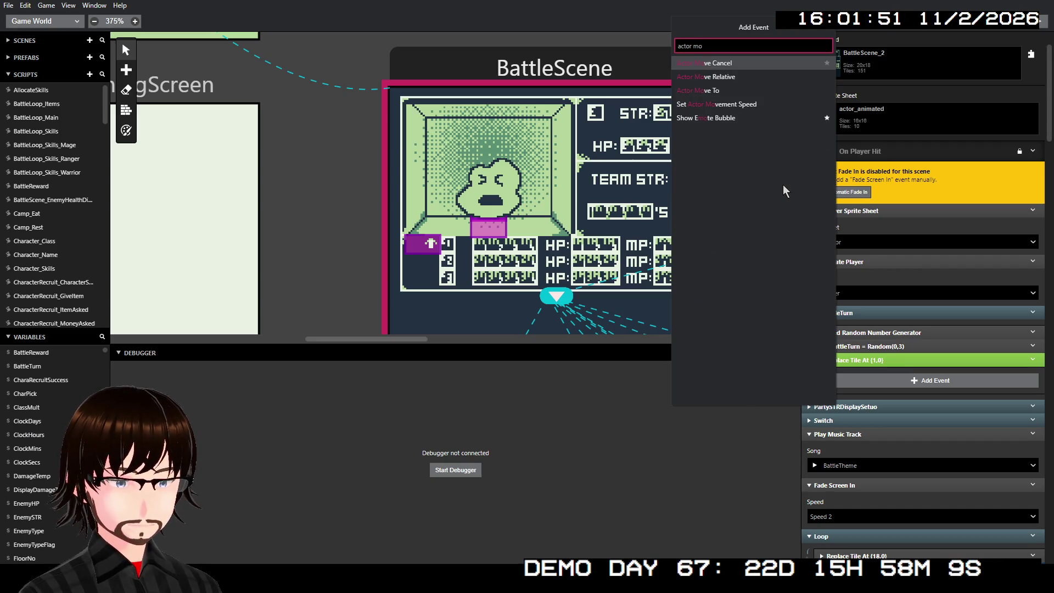
{"action": "left_click", "coordinate": [697, 90]}
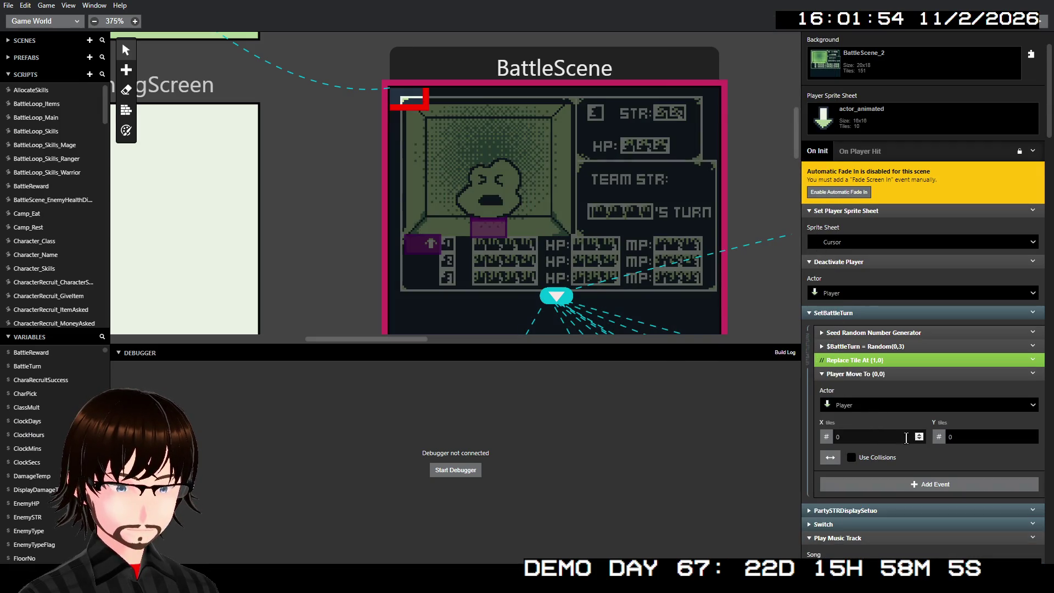
Set the Move To event to move Actor 3 to Y 9, X 1
{"action": "left_click", "coordinate": [963, 439]}
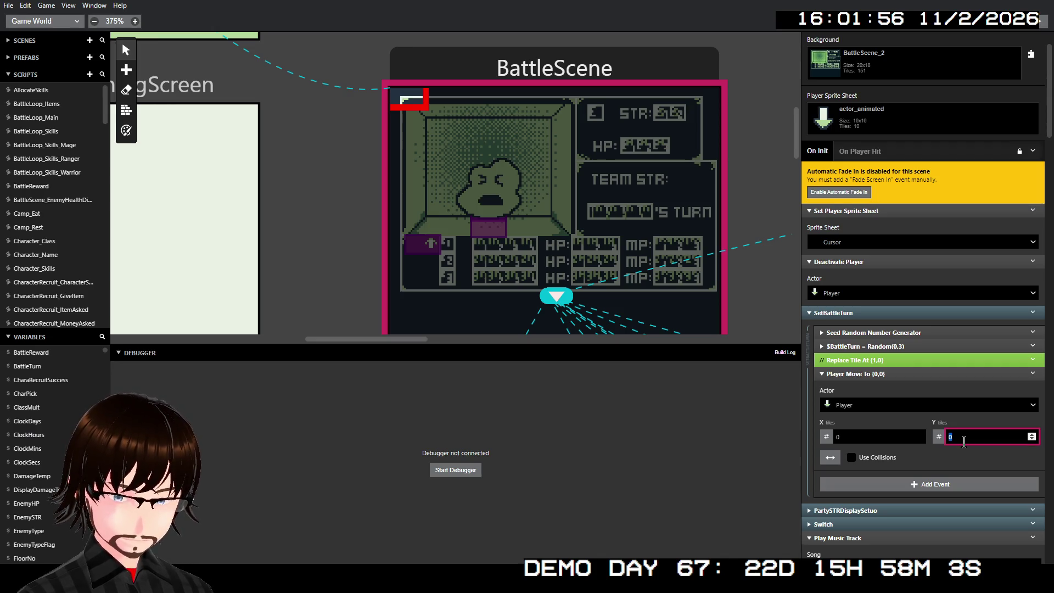
{"action": "type", "text": "9"}
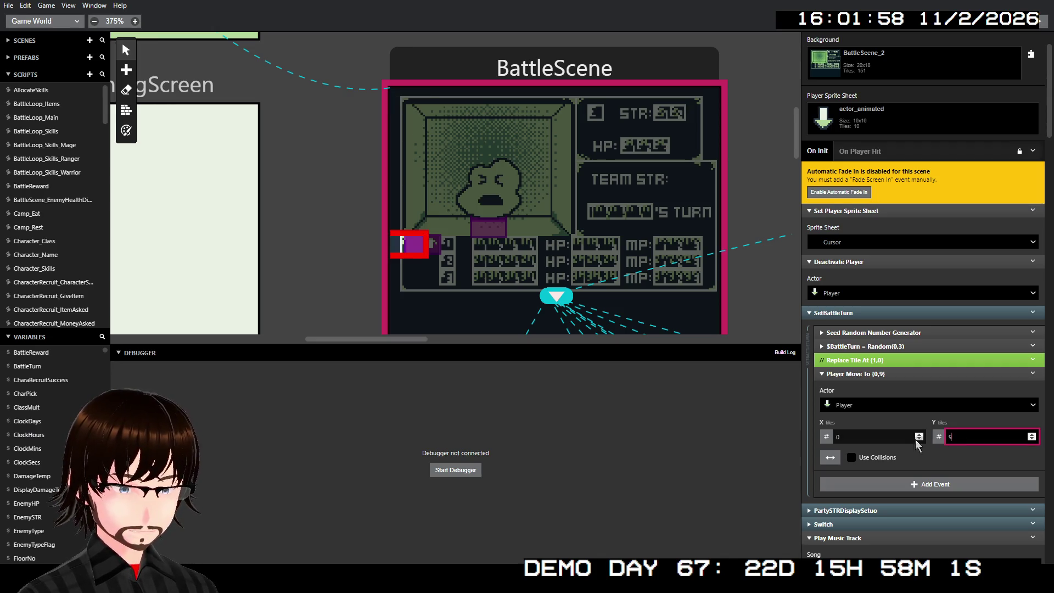
{"action": "left_click", "coordinate": [898, 437]}
{"action": "type", "text": "1"}
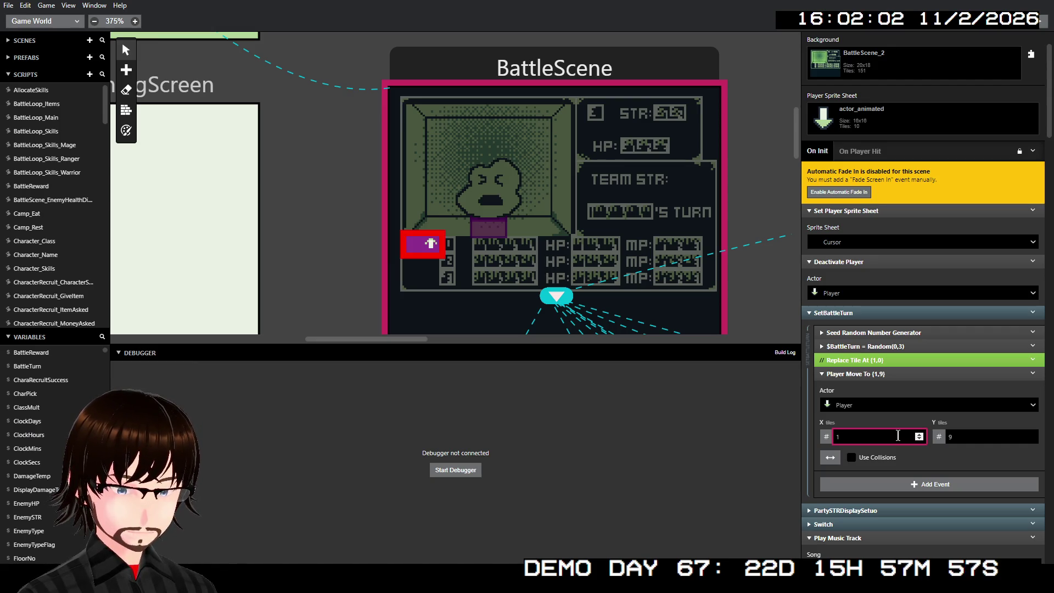
{"action": "left_click", "coordinate": [948, 404]}
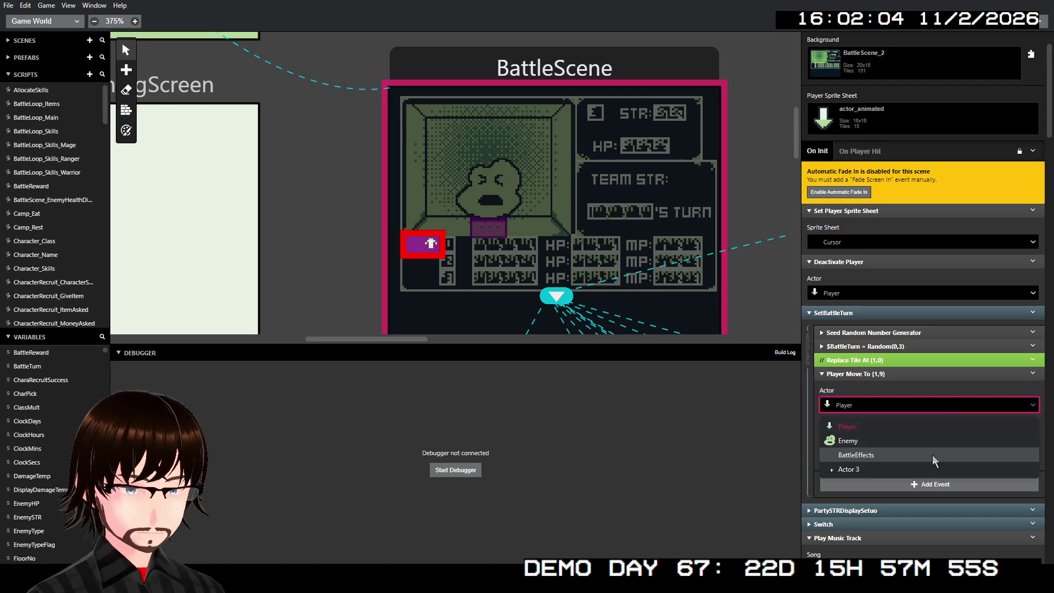
{"action": "left_click", "coordinate": [927, 470]}
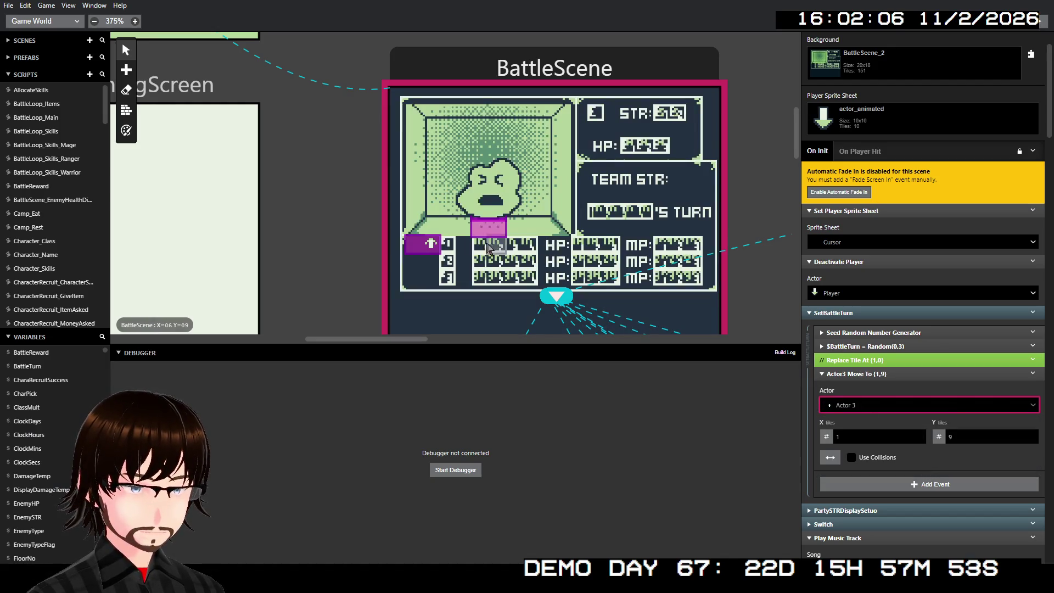
{"action": "left_click", "coordinate": [426, 245]}
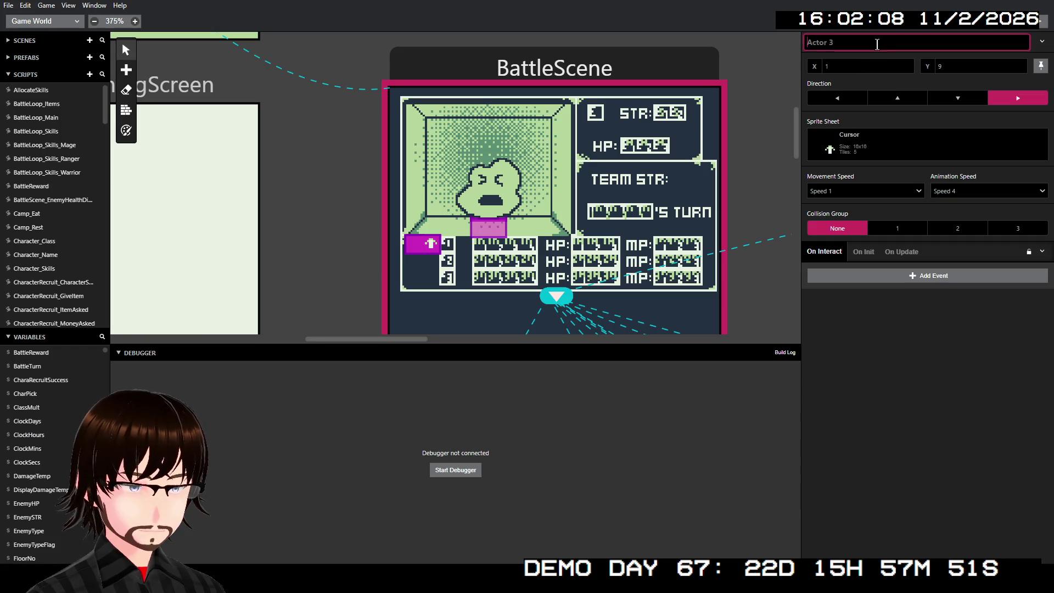
Rename Actor 3 to 'Cursor' and switch its Move To Y value to an expression
{"action": "type", "text": "Cur"}
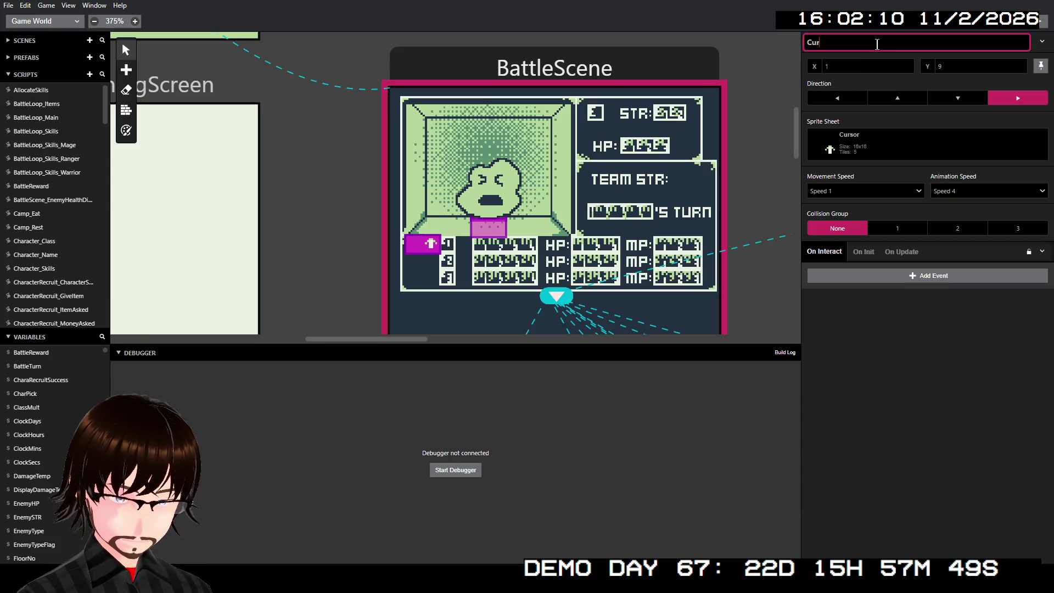
{"action": "type", "text": "sor"}
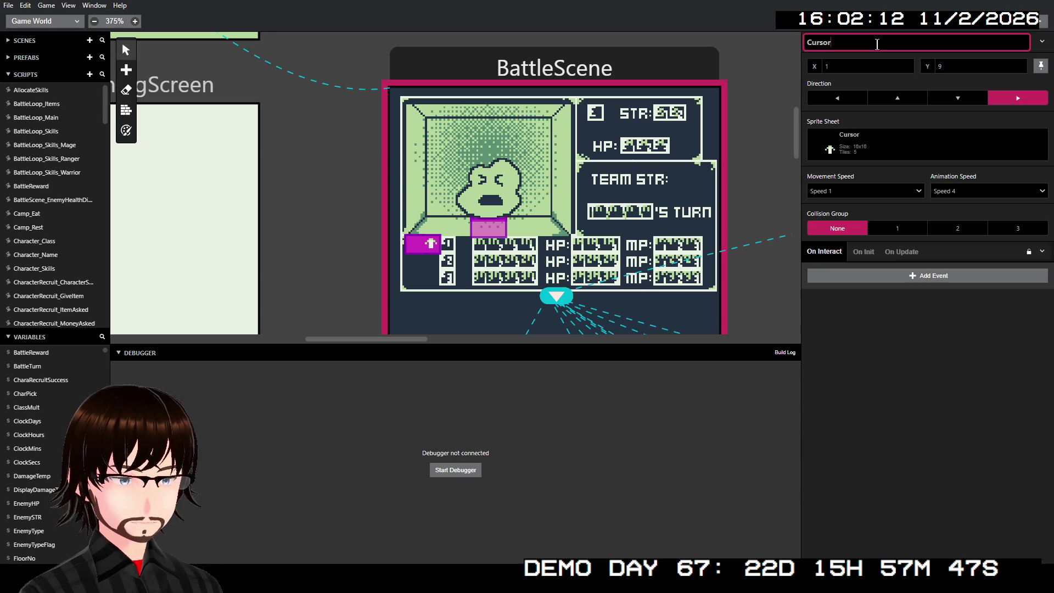
{"action": "left_click", "coordinate": [476, 86]}
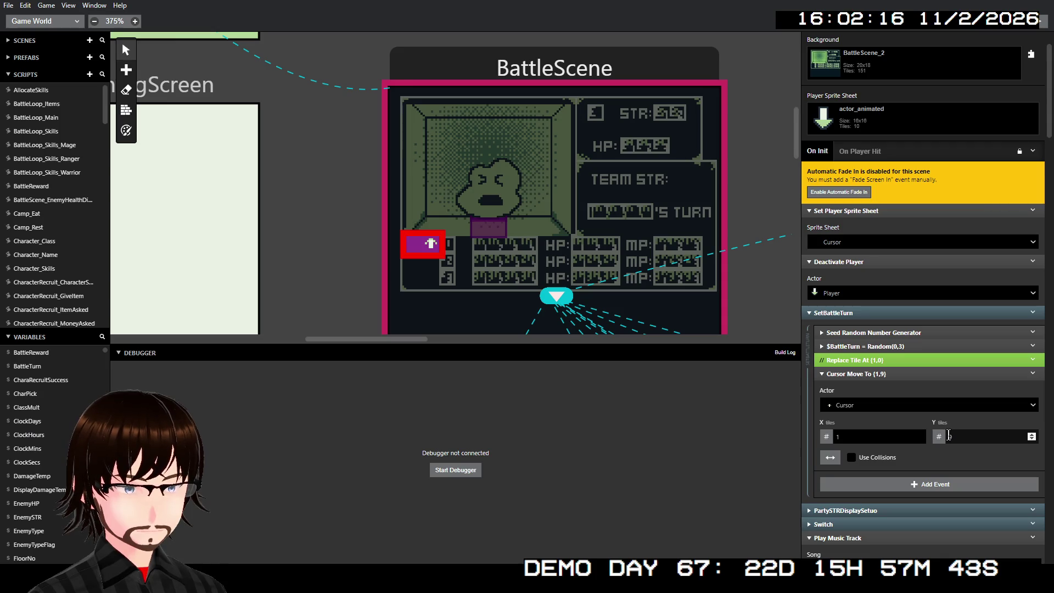
{"action": "left_click", "coordinate": [948, 436]}
{"action": "left_click", "coordinate": [939, 441]}
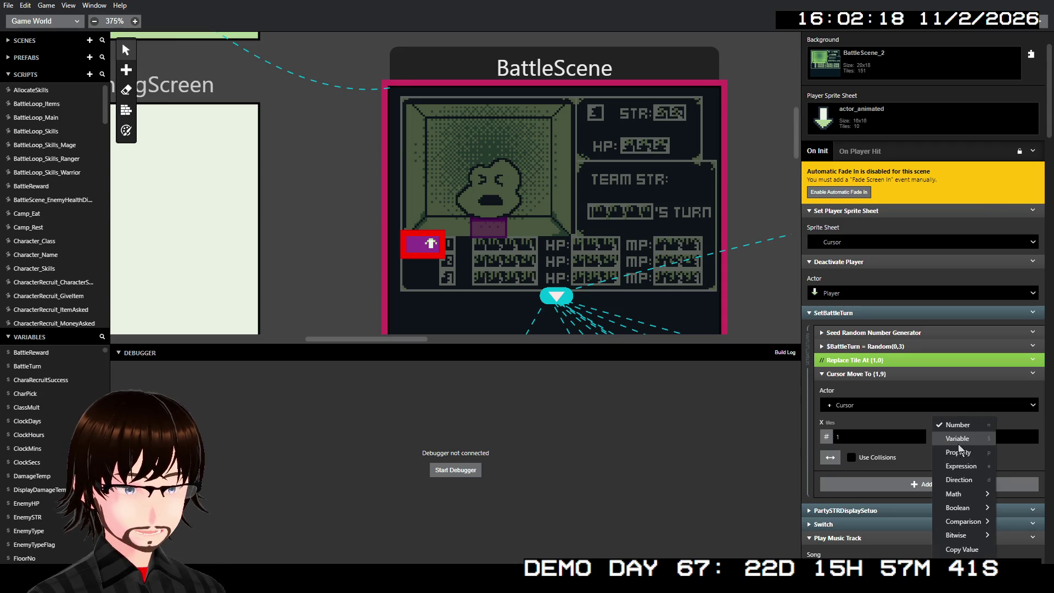
{"action": "left_click", "coordinate": [961, 465]}
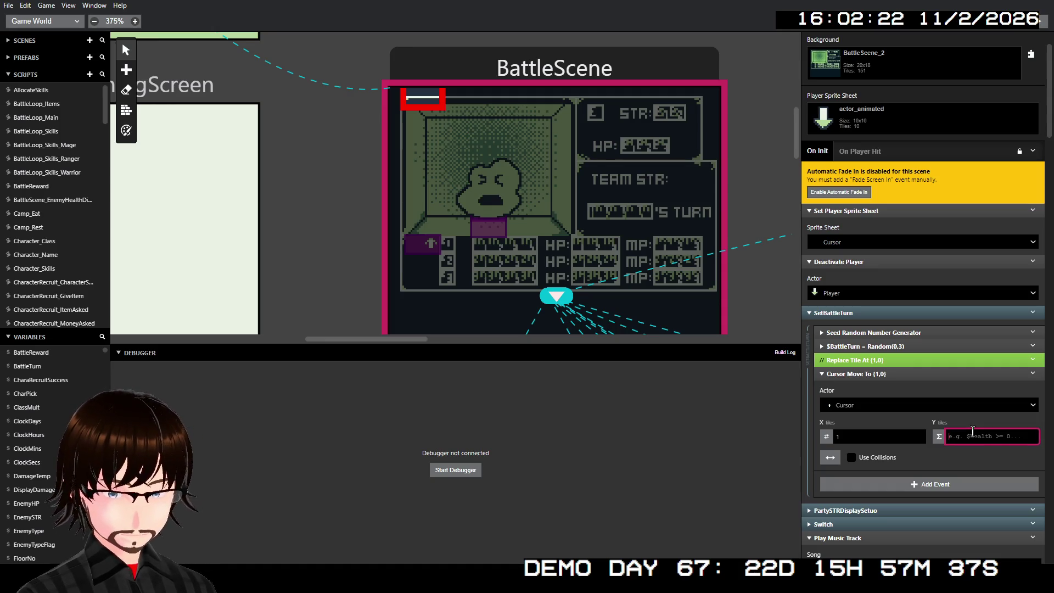
Enter $BattleTurn+9 as the Y expression and keep X at 1
{"action": "type", "text": "$"}
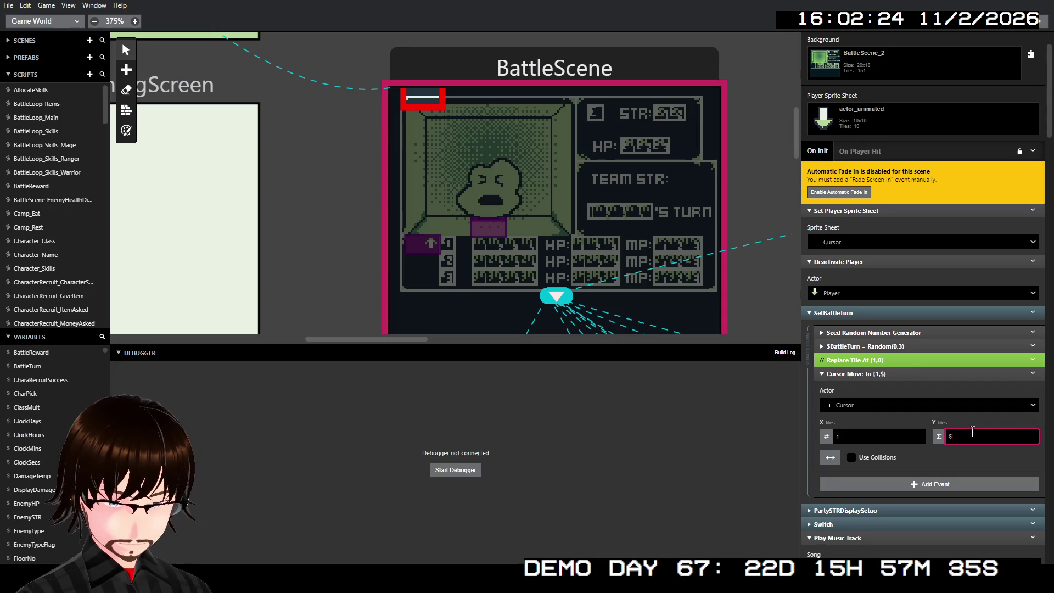
{"action": "type", "text": "Ba"}
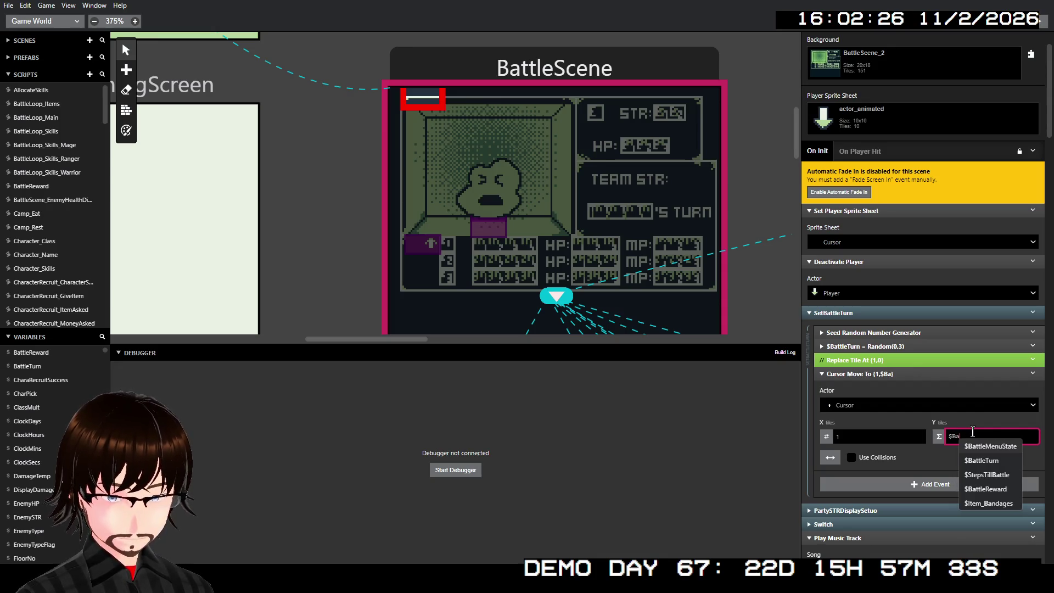
{"action": "key", "text": "Down"}
{"action": "key", "text": "Return"}
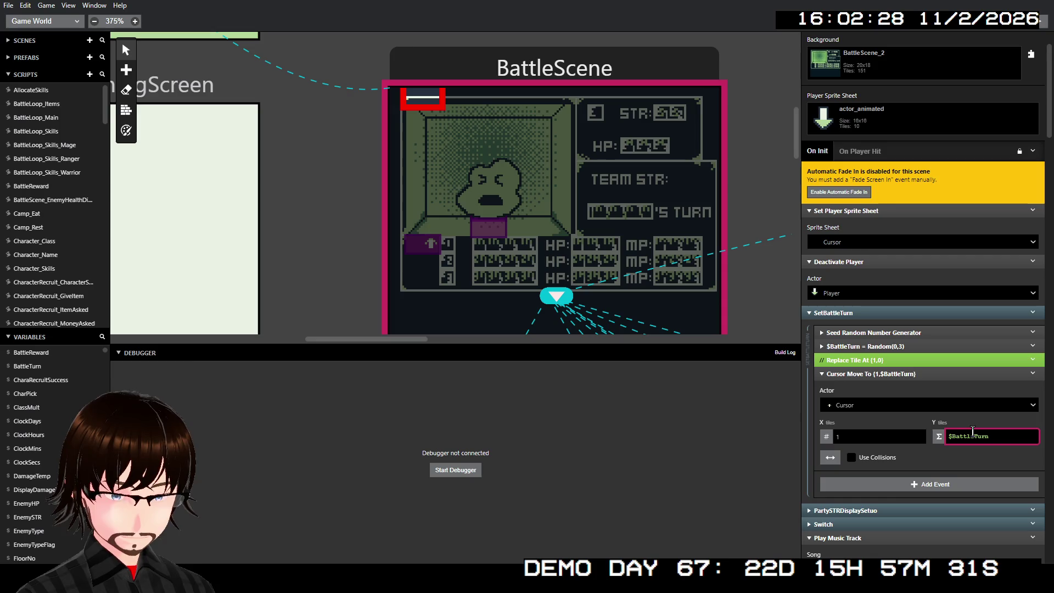
{"action": "type", "text": "+9"}
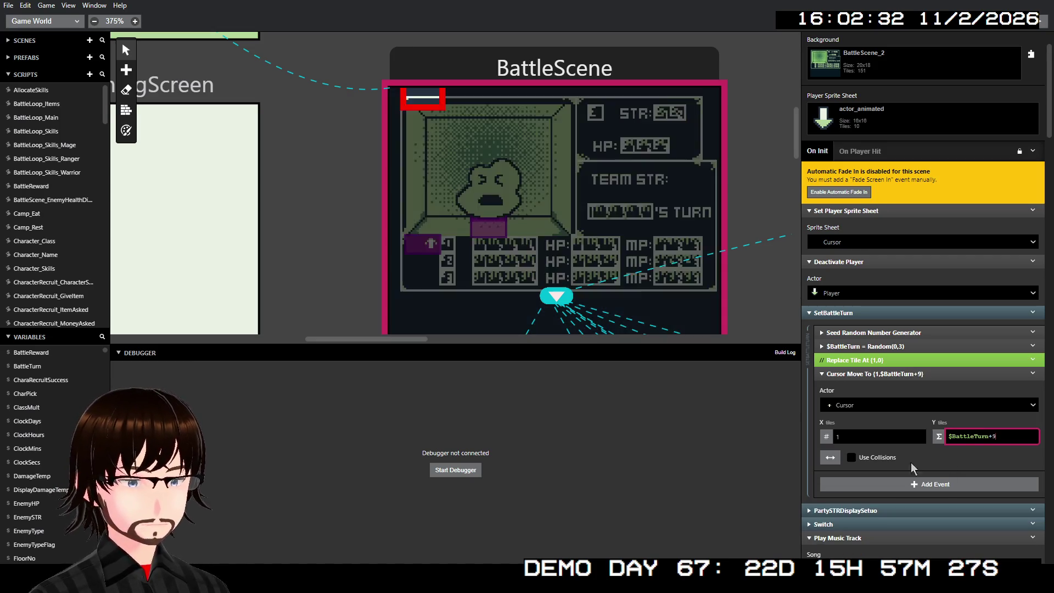
{"action": "left_click", "coordinate": [867, 437]}
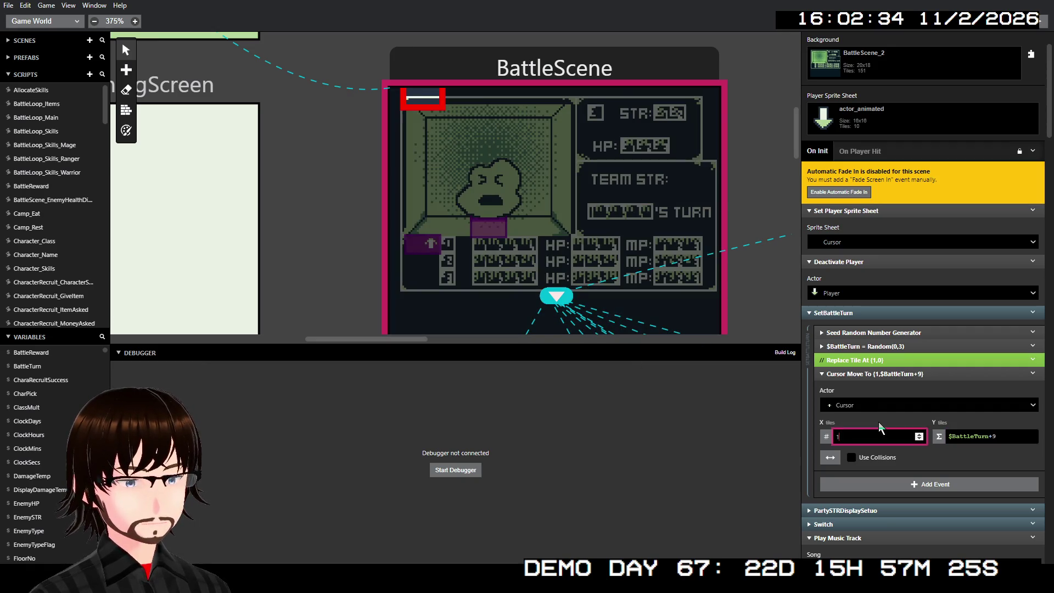
{"action": "type", "text": "1"}
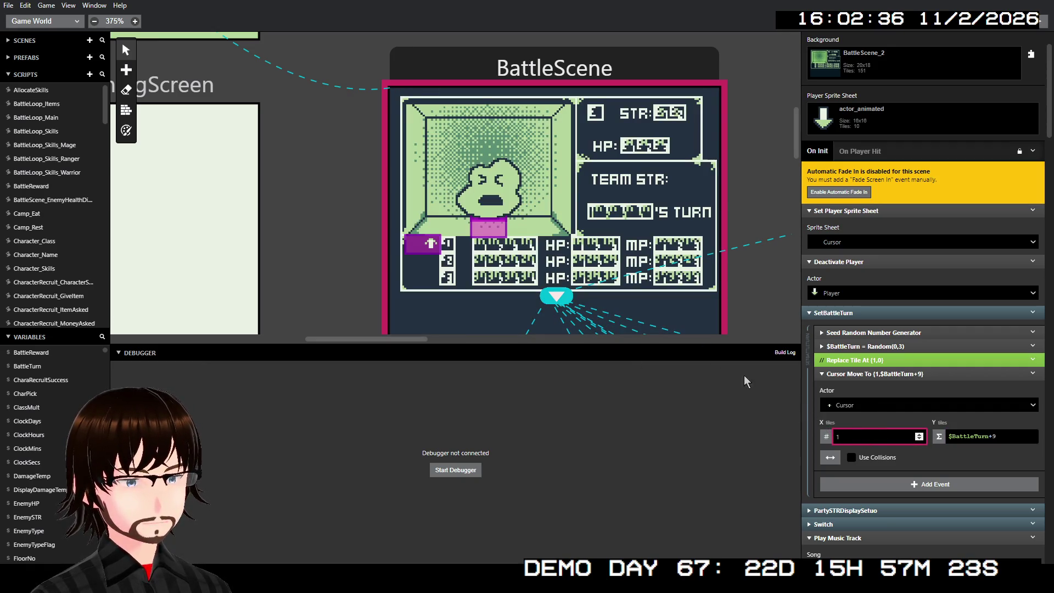
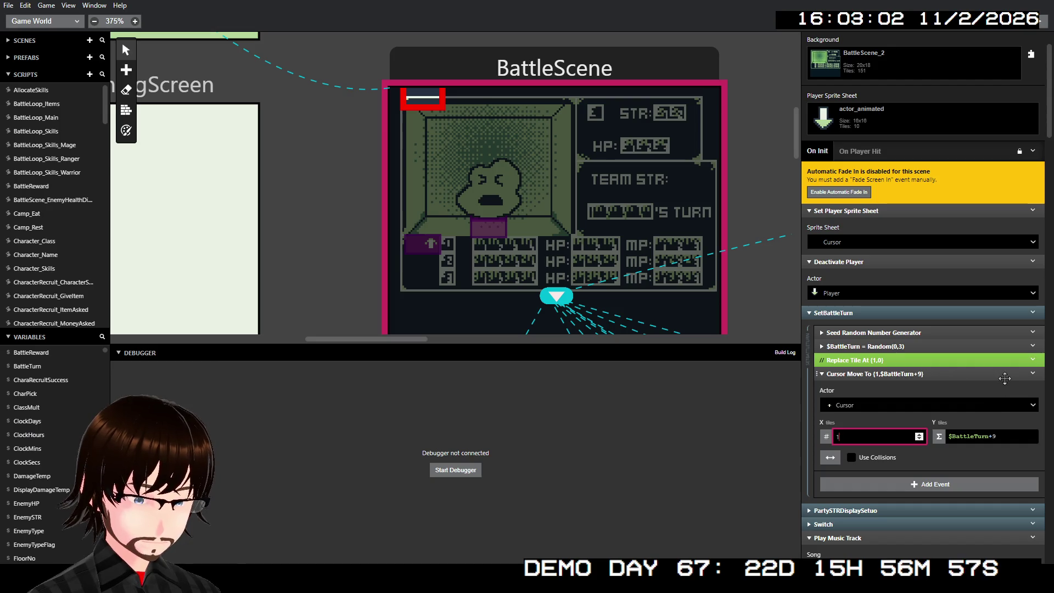
Add a GBA mode check If event by mistake, then delete it
{"action": "left_click", "coordinate": [953, 485]}
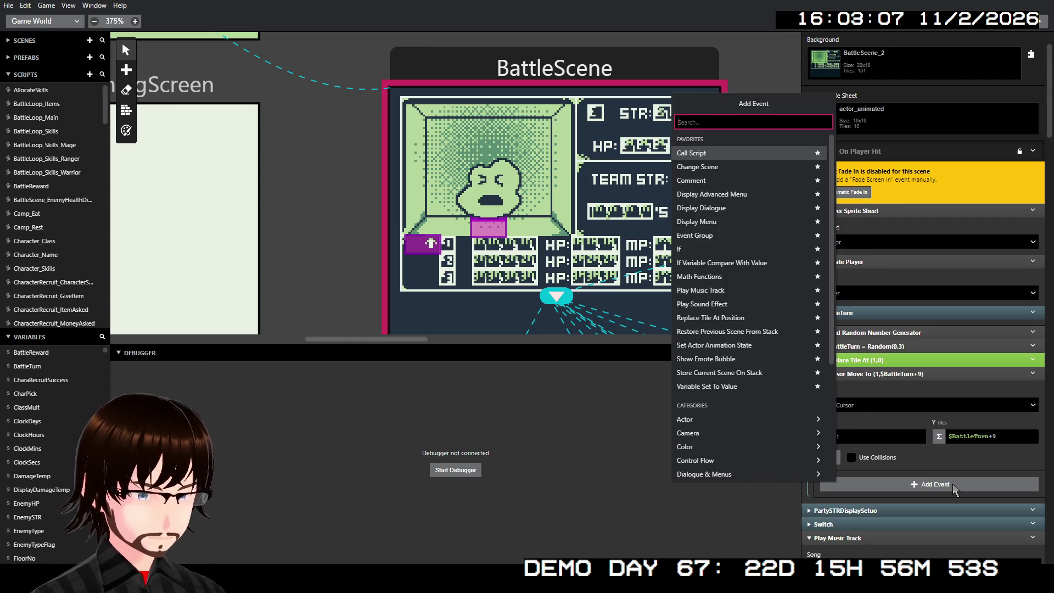
{"action": "type", "text": "if"}
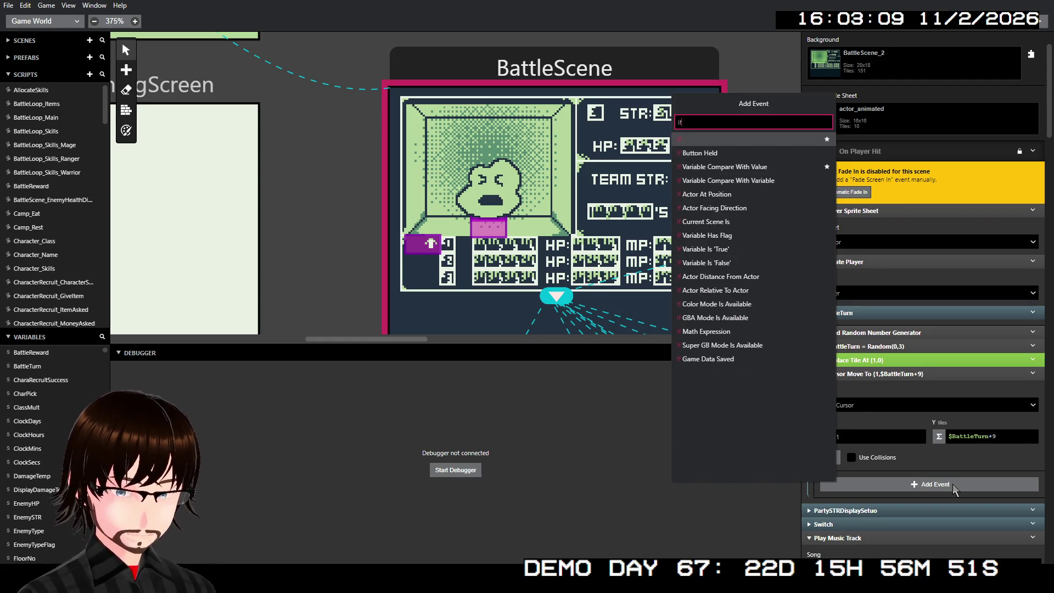
{"action": "left_click", "coordinate": [713, 316]}
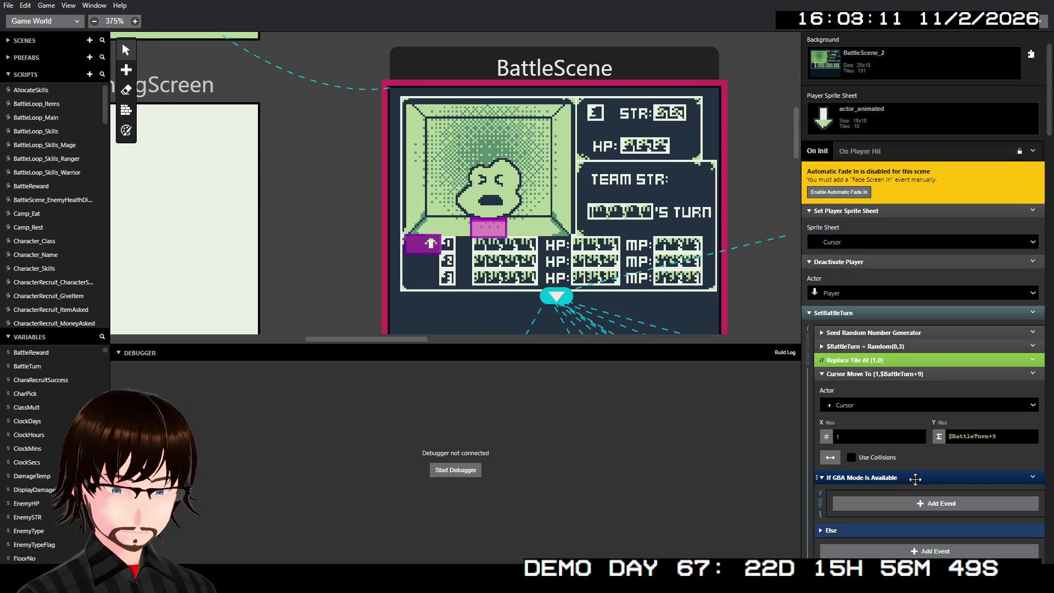
{"action": "left_click", "coordinate": [1032, 477]}
{"action": "left_click", "coordinate": [1004, 549]}
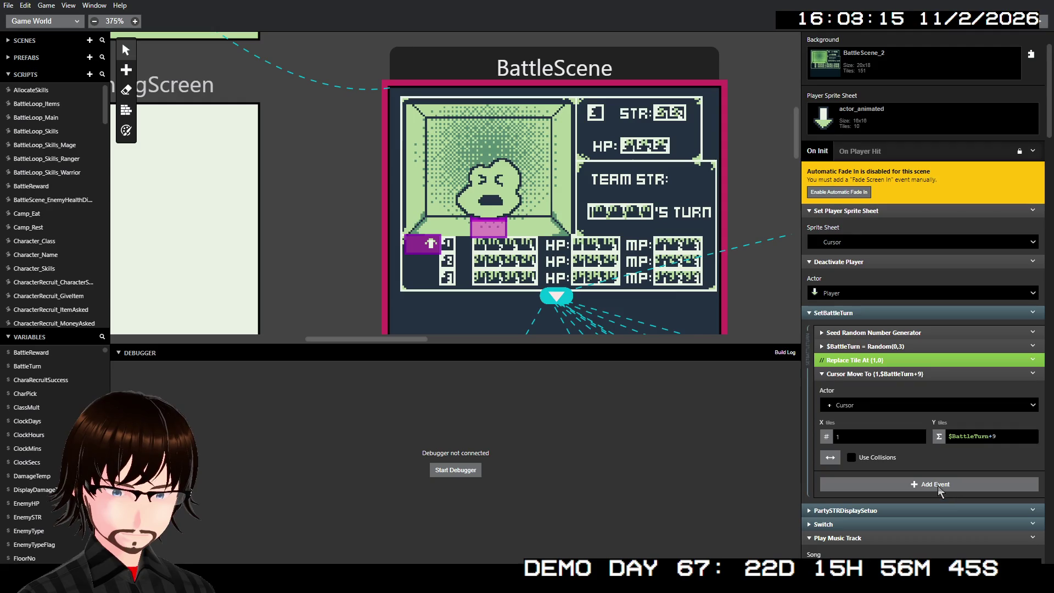
Add an If Variable Compare With Value event testing $BattleTurn
{"action": "left_click", "coordinate": [938, 485]}
{"action": "type", "text": "if"}
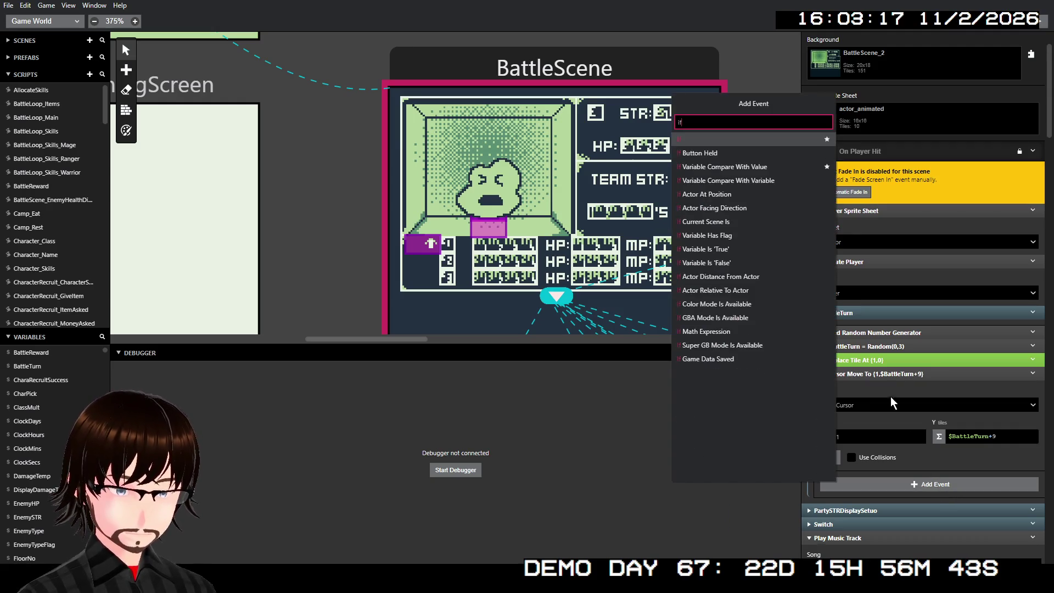
{"action": "left_click", "coordinate": [727, 145]}
{"action": "scroll", "coordinate": [878, 411], "scroll_direction": "down", "scroll_amount": 2}
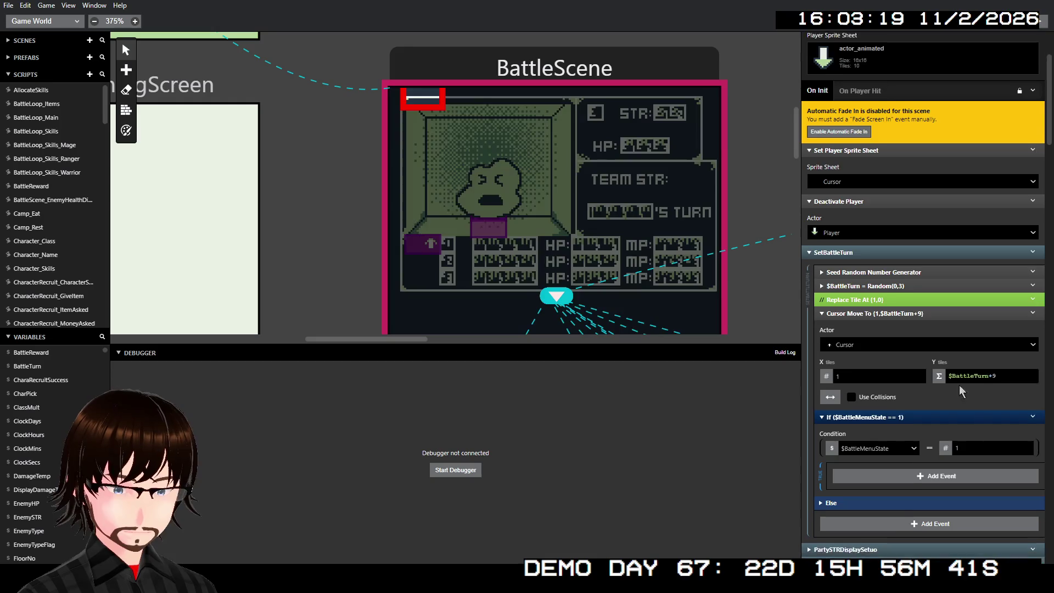
{"action": "left_click", "coordinate": [881, 399]}
{"action": "type", "text": "ba"}
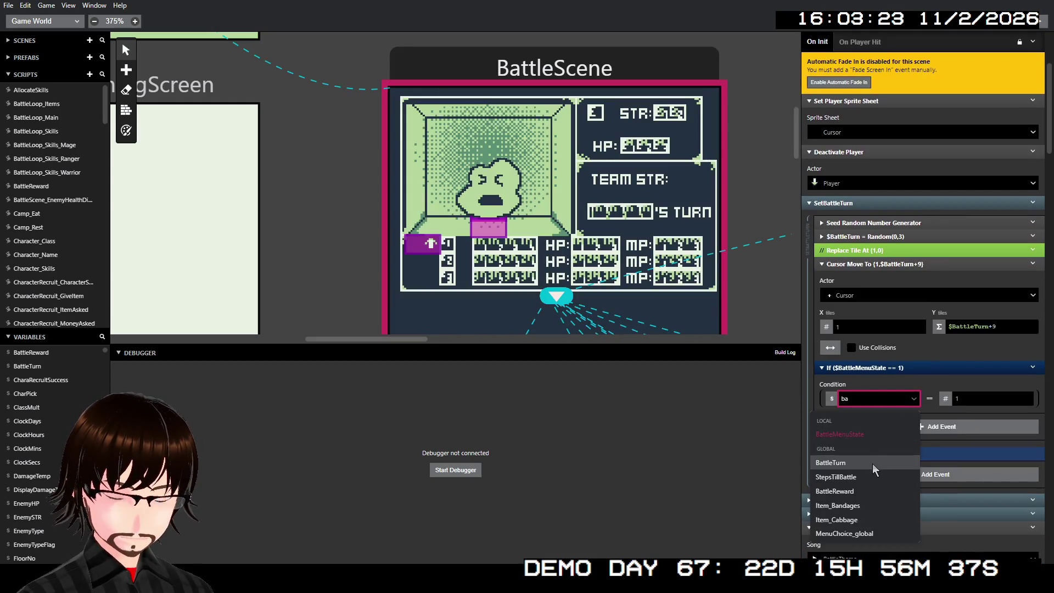
{"action": "left_click", "coordinate": [877, 462]}
Change the If comparison to Greater Than Or Equal To
{"action": "left_click", "coordinate": [944, 399]}
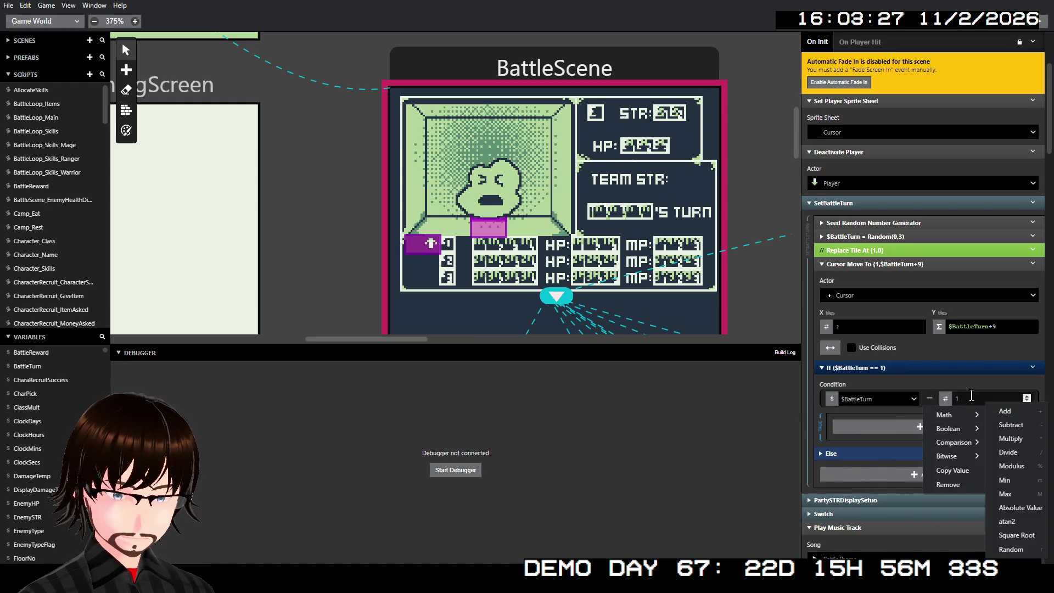
{"action": "left_click", "coordinate": [969, 394]}
{"action": "left_click", "coordinate": [944, 399]}
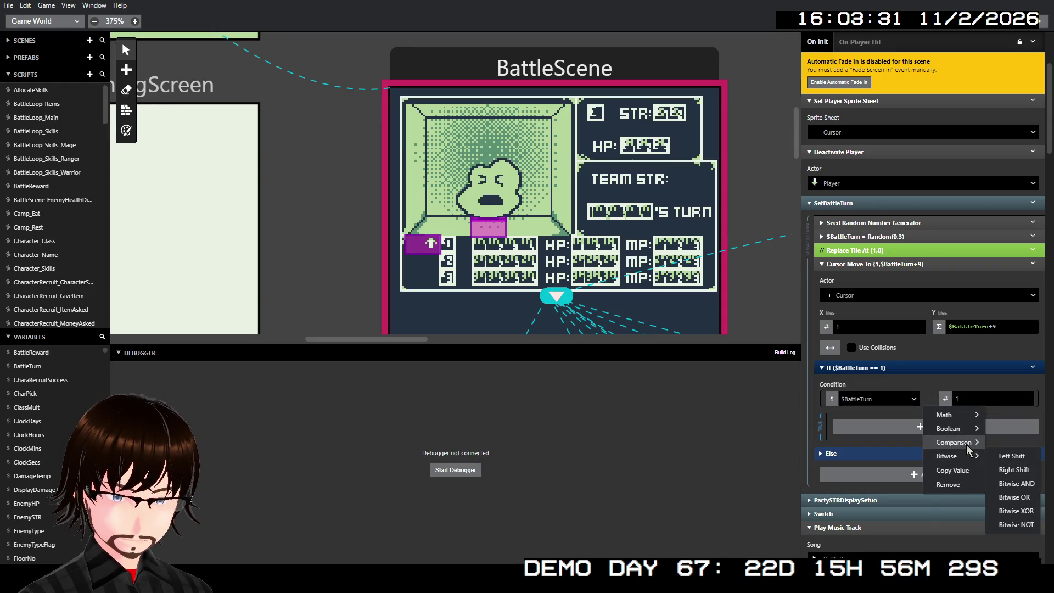
{"action": "mouse_move", "coordinate": [932, 446]}
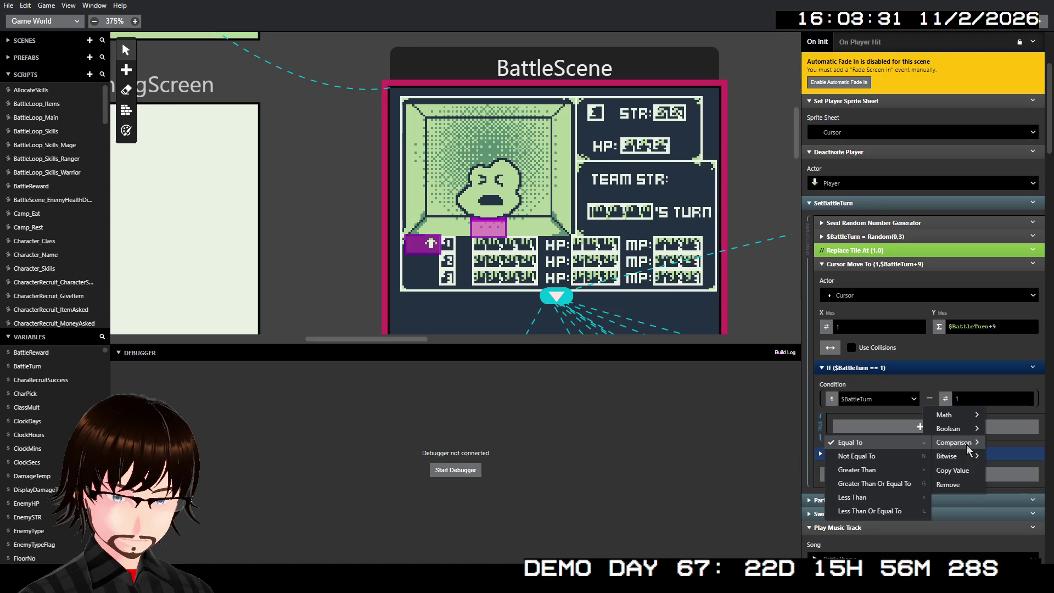
{"action": "left_click", "coordinate": [905, 487]}
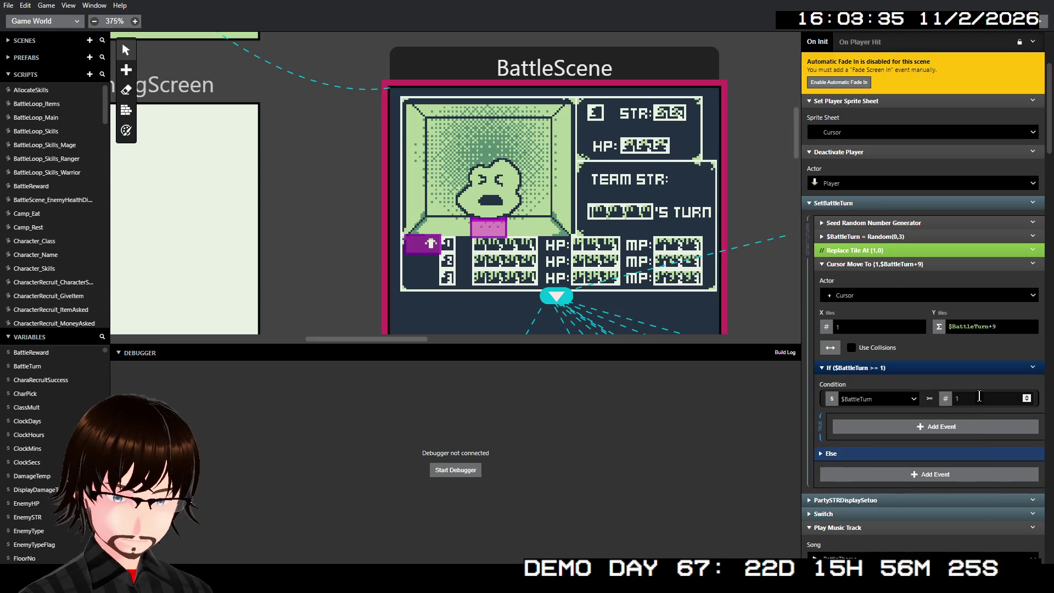
{"action": "left_click", "coordinate": [978, 396]}
{"action": "type", "text": "3"}
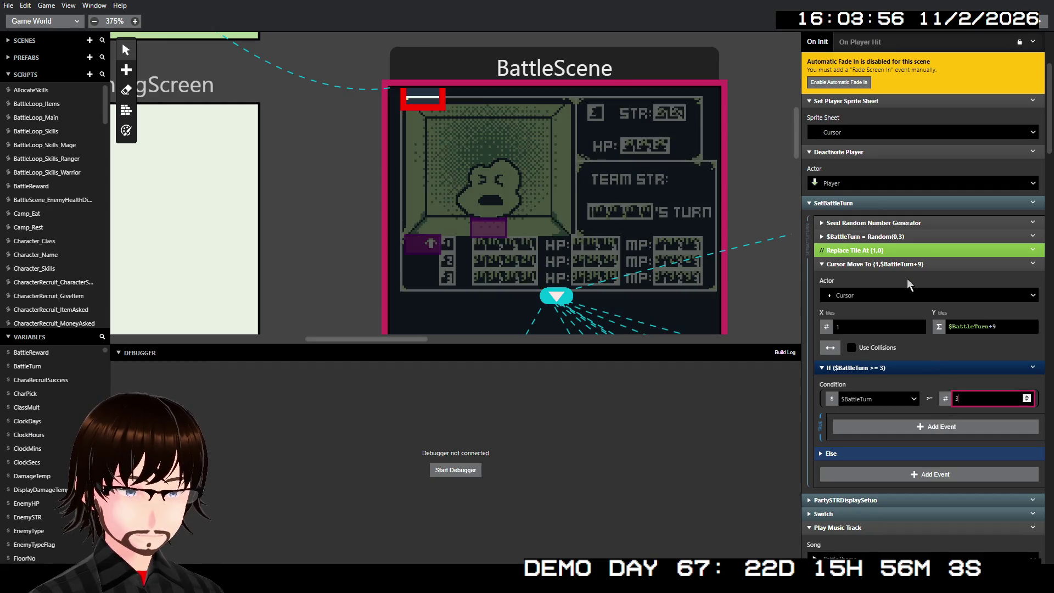
Move the Cursor Move To event into the If's Else branch
{"action": "mouse_move", "coordinate": [906, 268]}
{"action": "left_mouse_down"}
{"action": "mouse_move", "coordinate": [921, 388]}
{"action": "mouse_move", "coordinate": [889, 384]}
{"action": "mouse_move", "coordinate": [922, 375]}
{"action": "left_mouse_up"}
{"action": "left_click", "coordinate": [831, 350]}
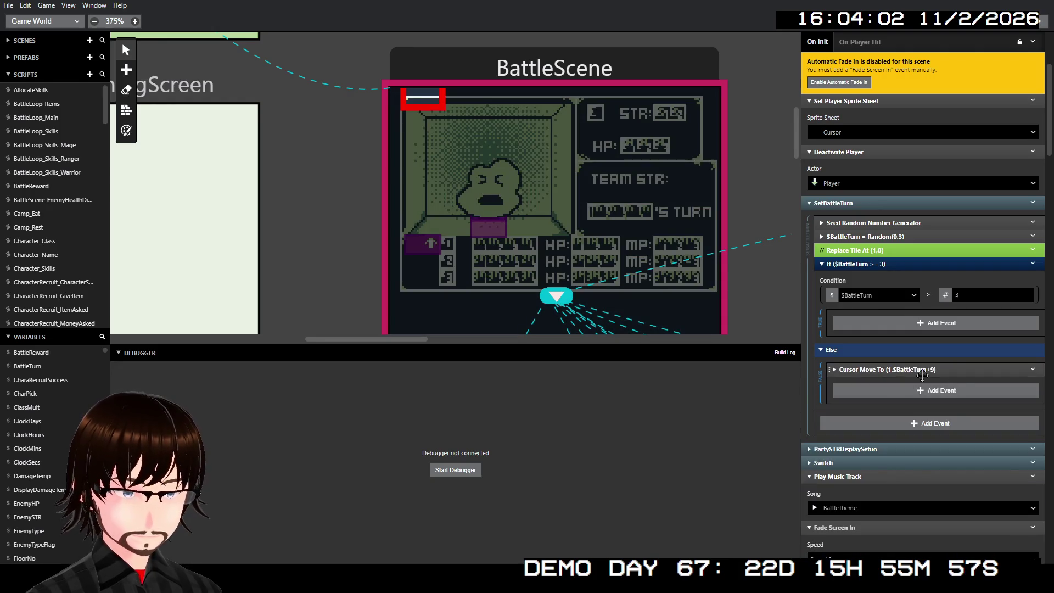
{"action": "left_click", "coordinate": [922, 375]}
Duplicate the Cursor Move To into the If branch with Y set to $BattleTurn
{"action": "left_click", "coordinate": [1032, 369]}
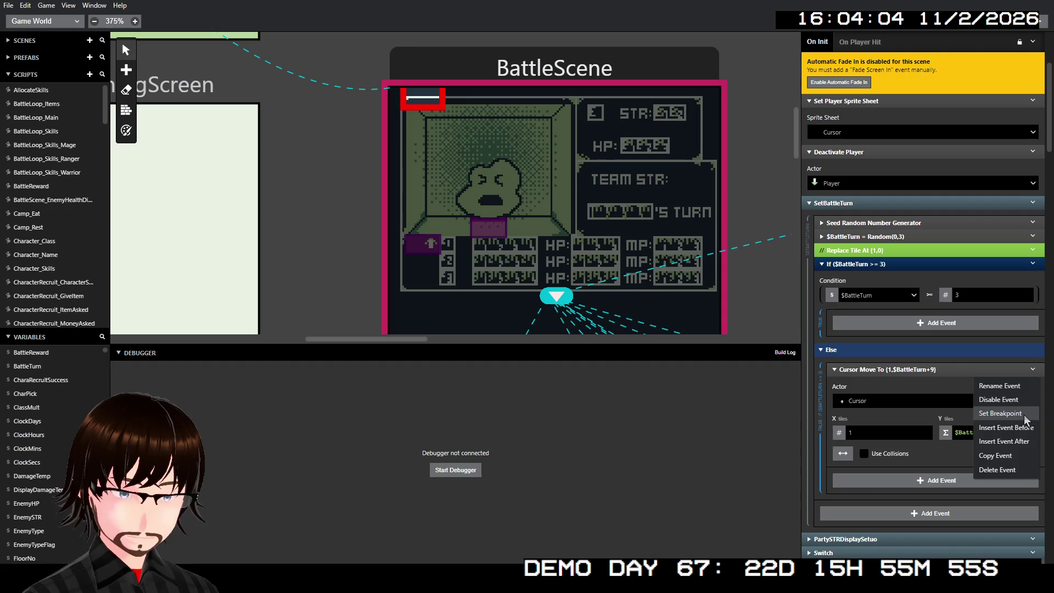
{"action": "left_click", "coordinate": [995, 455]}
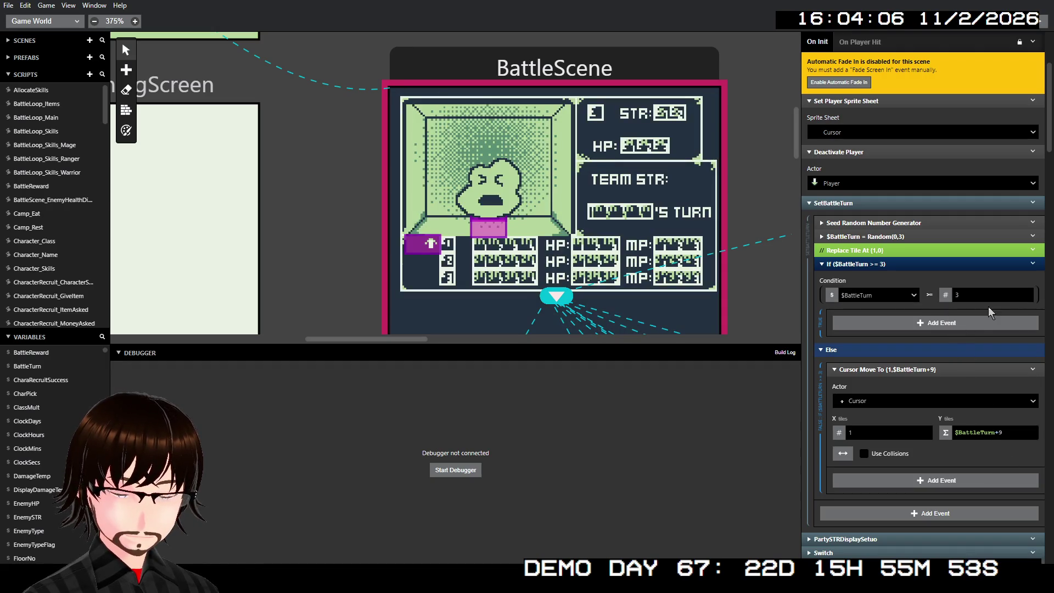
{"action": "left_click", "coordinate": [1032, 369]}
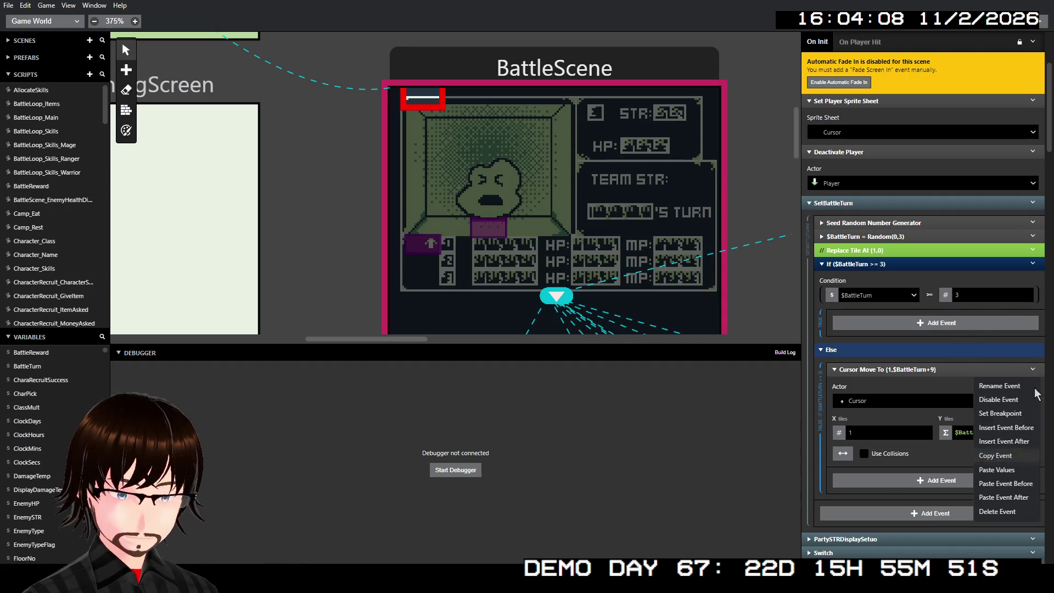
{"action": "left_click", "coordinate": [1027, 487]}
{"action": "left_click_drag", "start_coordinate": [932, 372], "coordinate": [943, 329]}
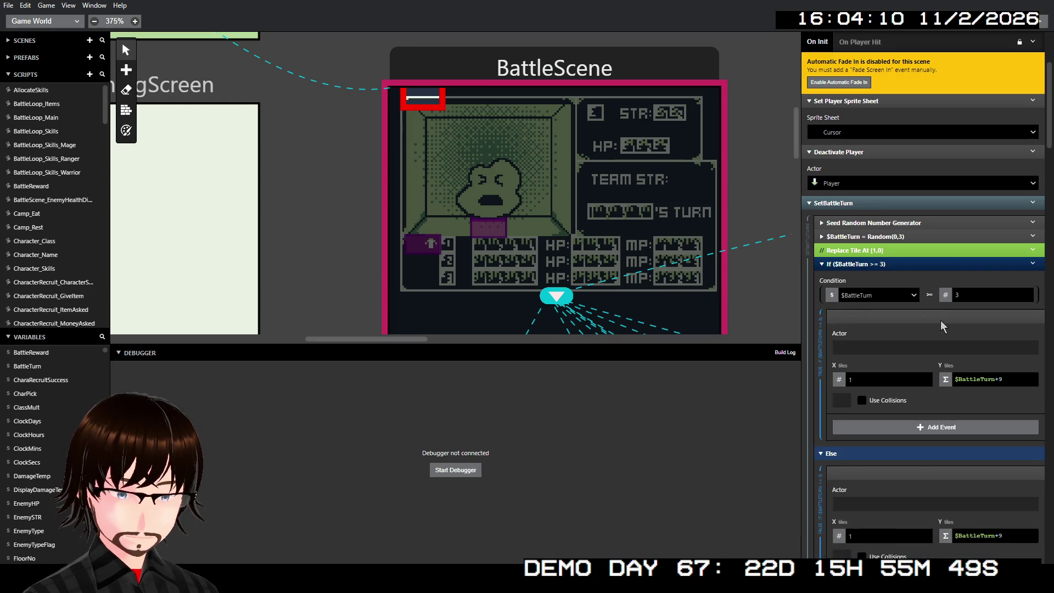
{"action": "left_click", "coordinate": [1009, 380]}
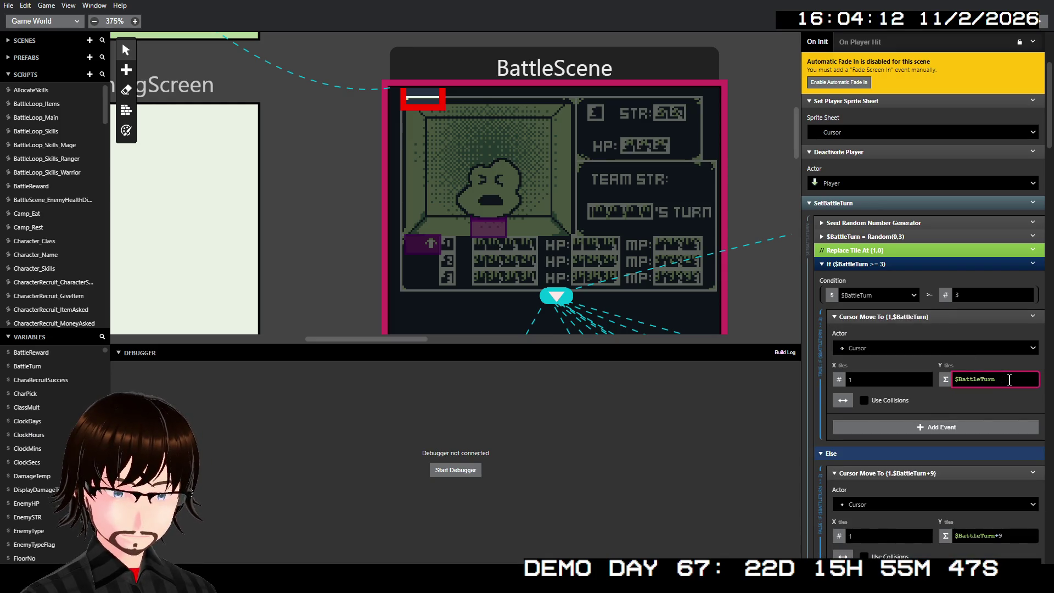
{"action": "left_click", "coordinate": [974, 364]}
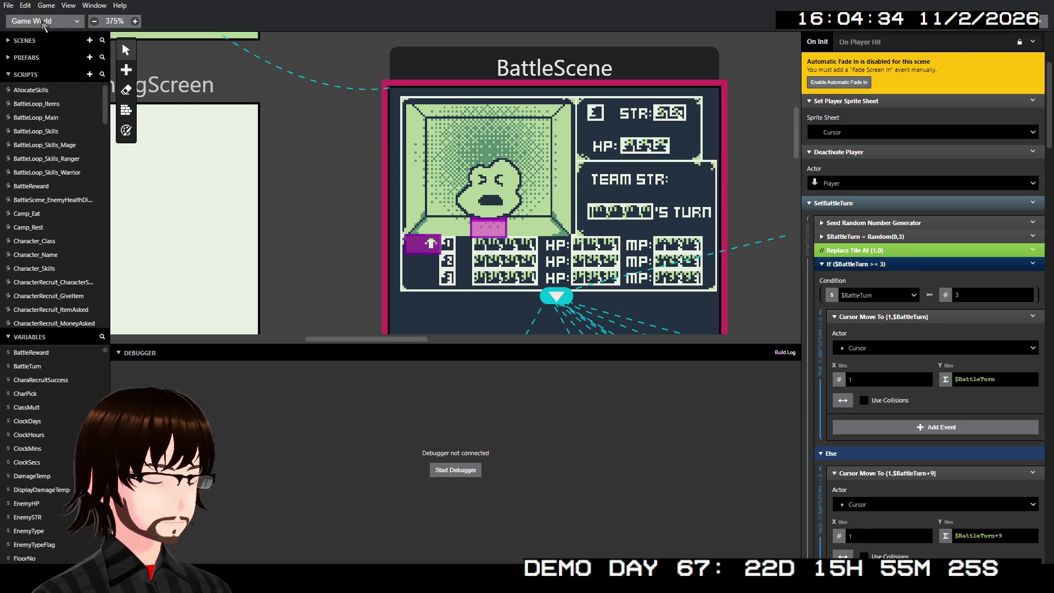
{"action": "left_click", "coordinate": [44, 23]}
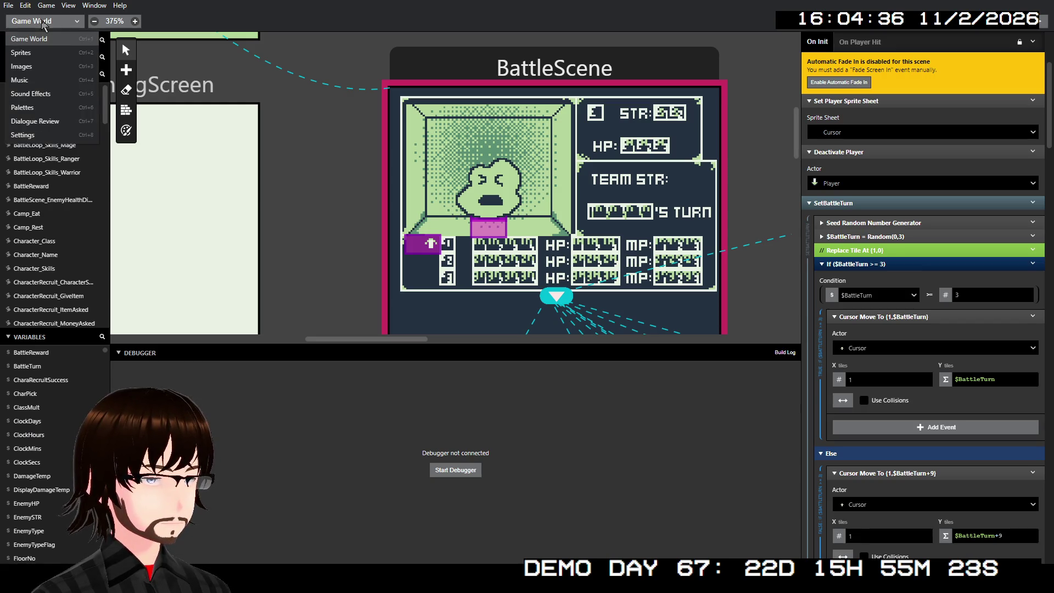
Set the Cursor sprite's Idle animation to Fixed Direction and delete its second frame
{"action": "left_click", "coordinate": [54, 55]}
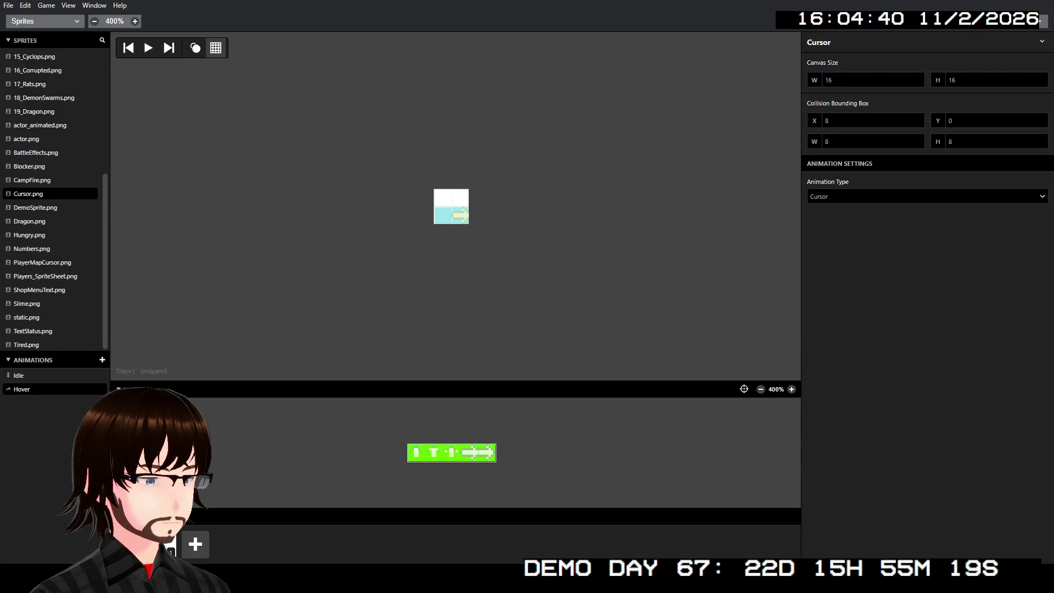
{"action": "left_click", "coordinate": [47, 380]}
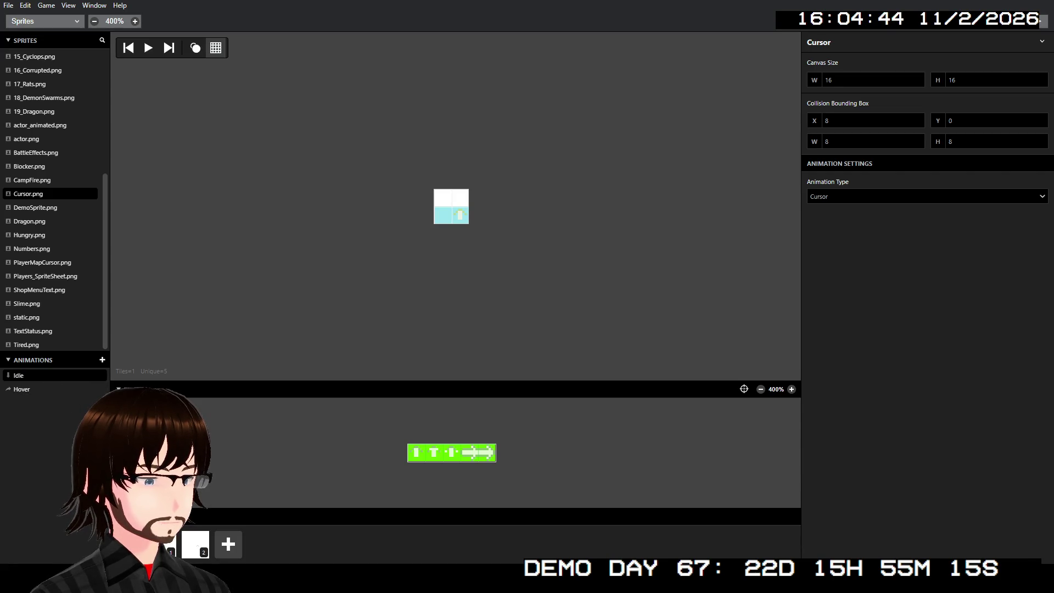
{"action": "left_click", "coordinate": [184, 543]}
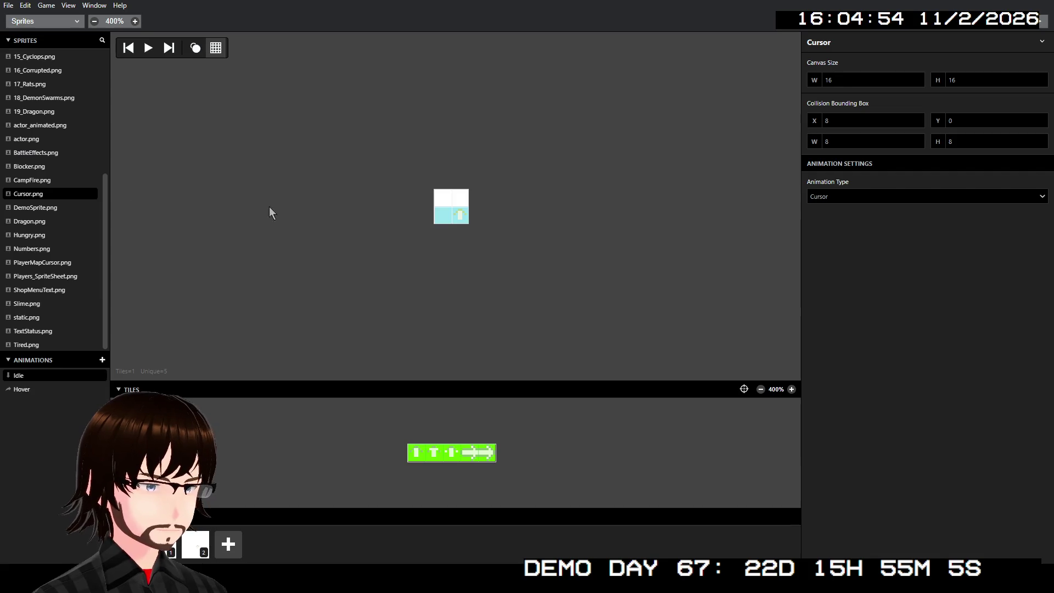
{"action": "left_click", "coordinate": [888, 190]}
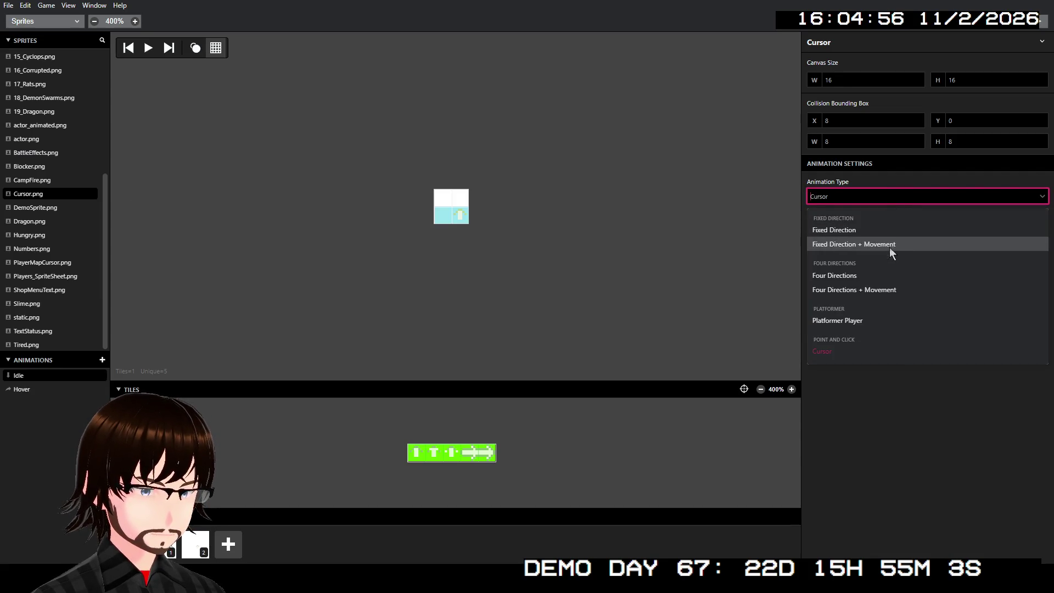
{"action": "left_click", "coordinate": [885, 234]}
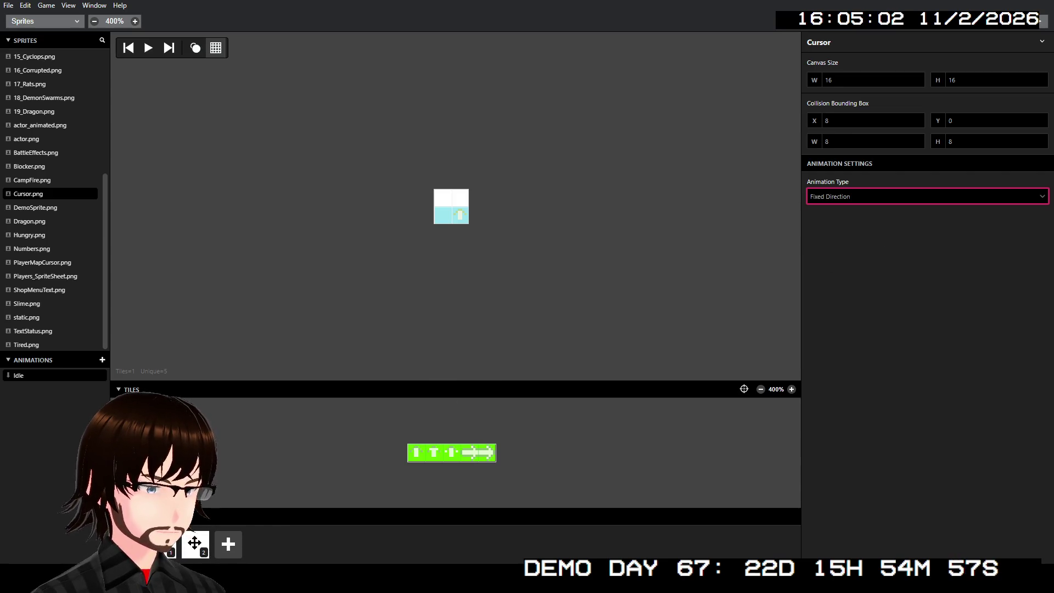
{"action": "left_click", "coordinate": [201, 543]}
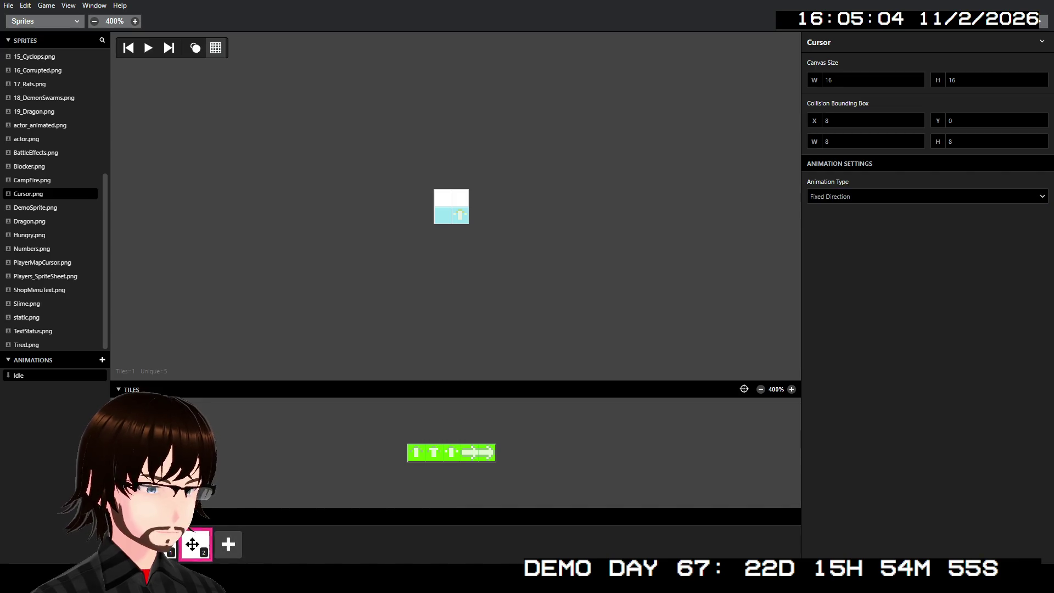
{"action": "key", "text": "Delete"}
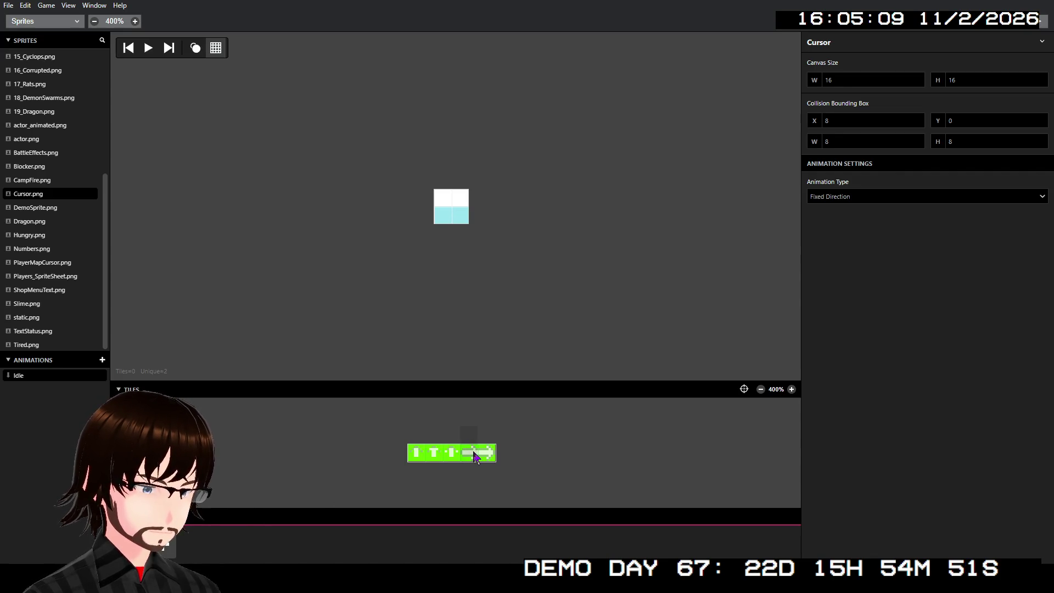
Place the arrow tile in the frame's right cell at X 8, Y 0
{"action": "left_click", "coordinate": [475, 456]}
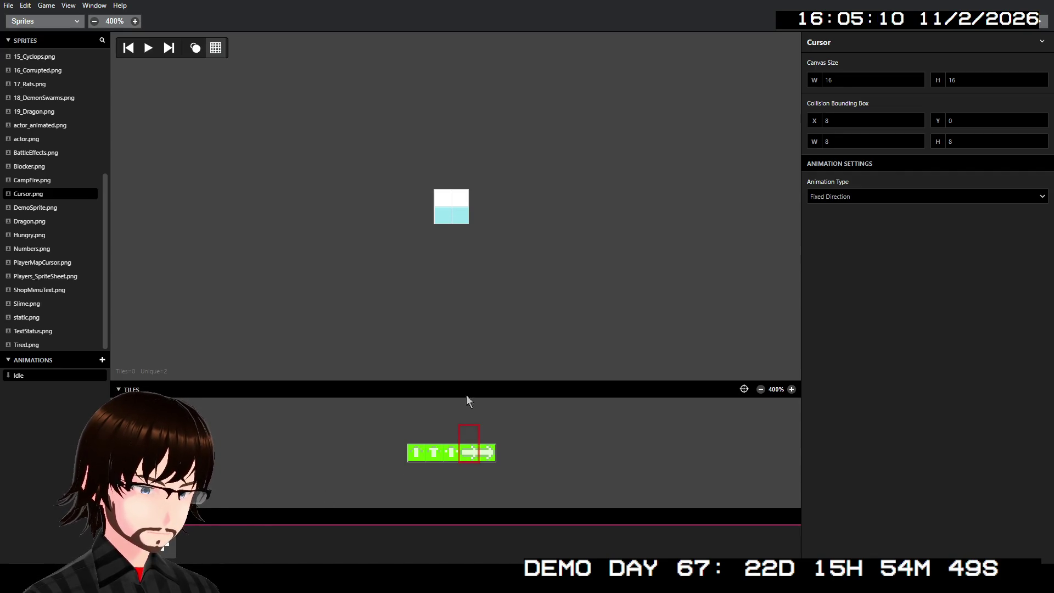
{"action": "left_click", "coordinate": [462, 207]}
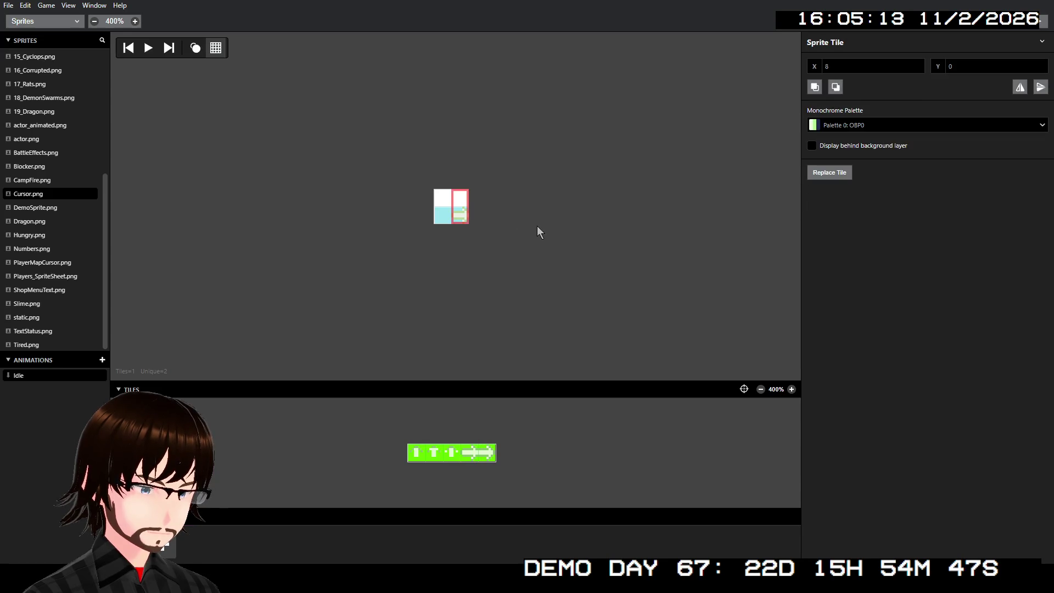
{"action": "key", "text": "Delete"}
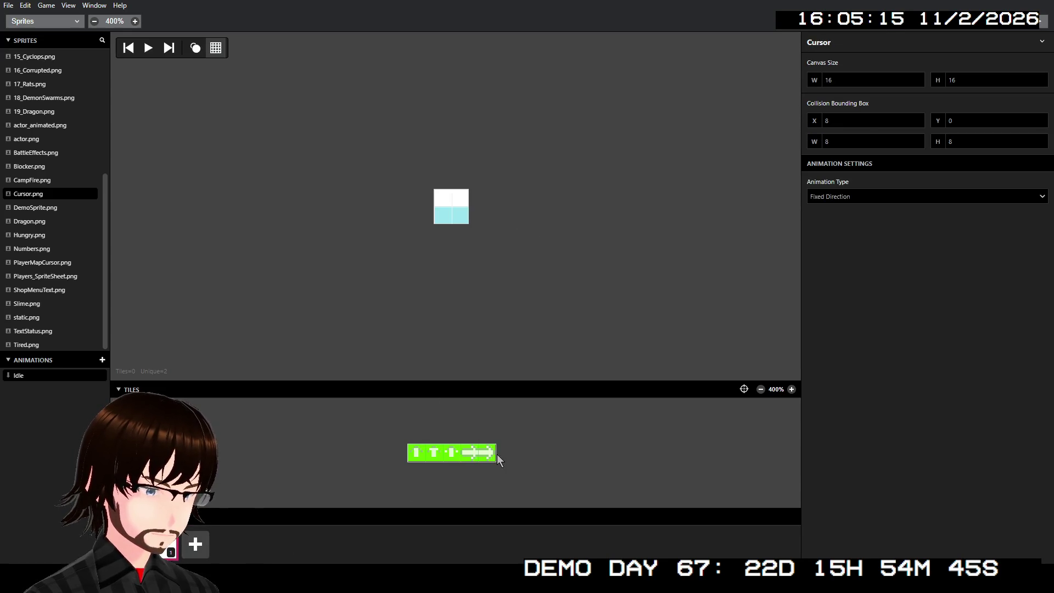
{"action": "left_click", "coordinate": [487, 452]}
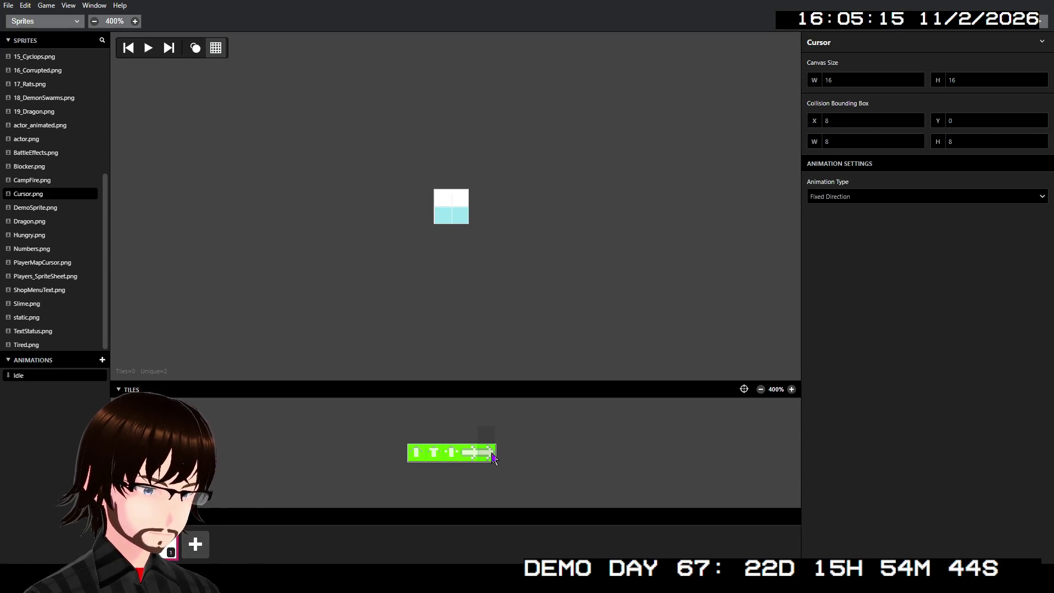
{"action": "left_click", "coordinate": [464, 207]}
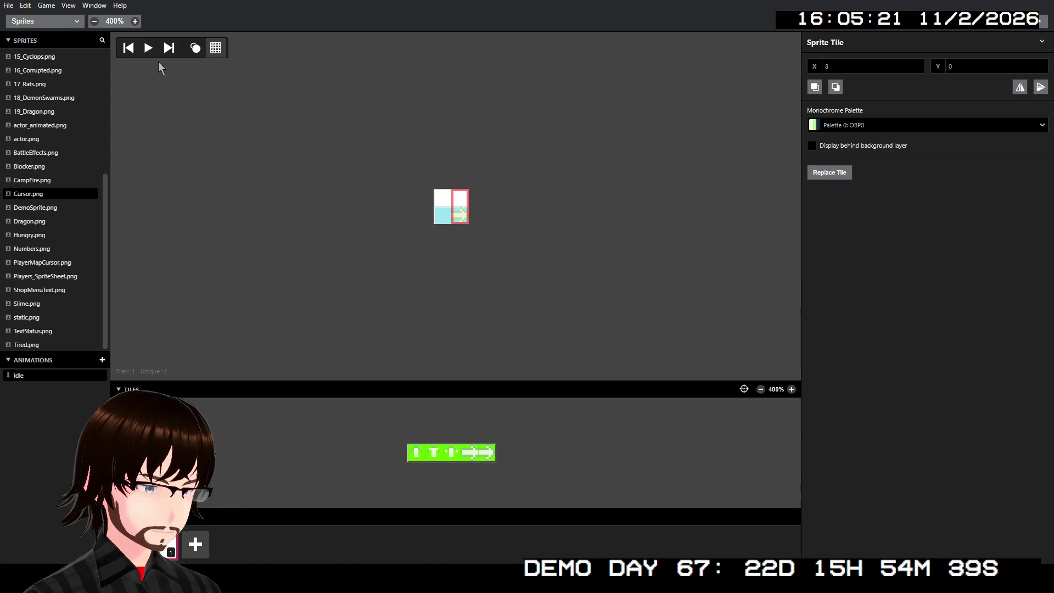
{"action": "left_click", "coordinate": [181, 61]}
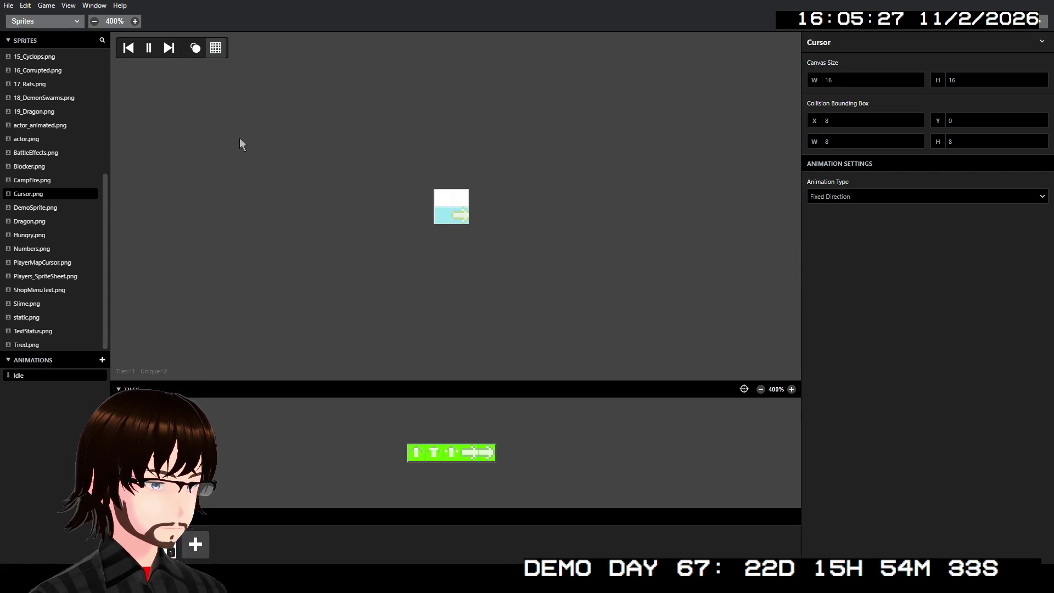
{"action": "left_click", "coordinate": [49, 25]}
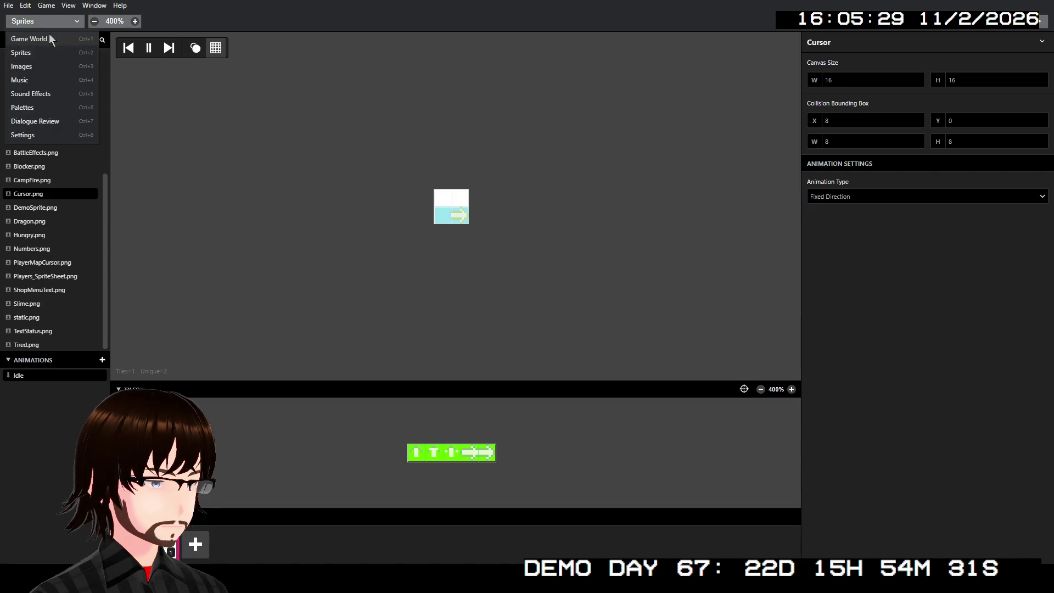
In the Game World, select the arrow Cursor actor on BattleScene's battle menu
{"action": "left_click", "coordinate": [48, 34]}
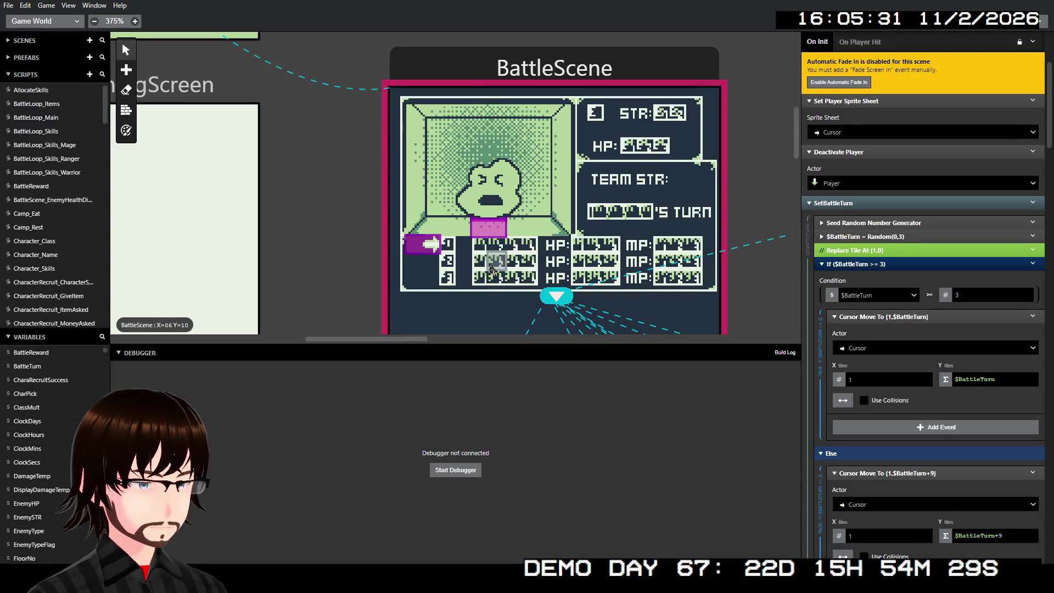
{"action": "scroll", "coordinate": [624, 281], "scroll_direction": "left", "scroll_amount": 2}
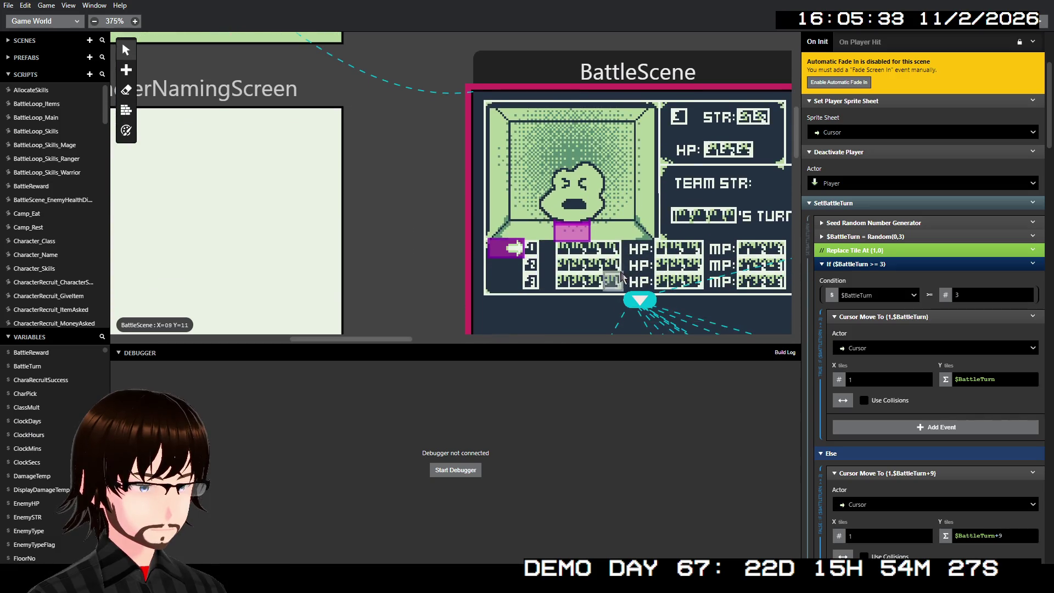
{"action": "left_click", "coordinate": [436, 251]}
{"action": "left_click", "coordinate": [502, 251]}
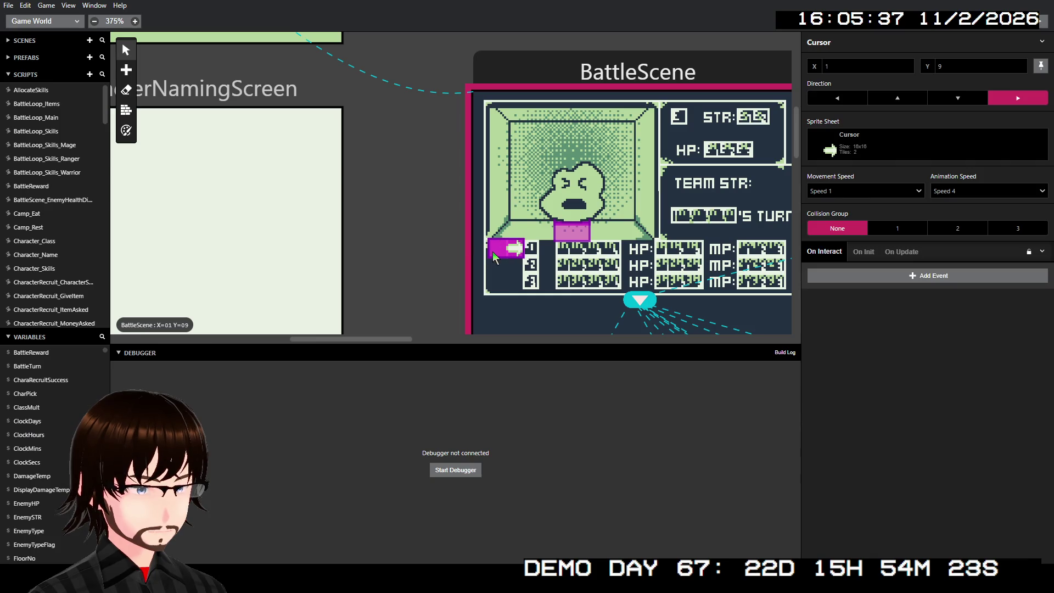
{"action": "scroll", "coordinate": [514, 267], "scroll_direction": "up", "scroll_amount": 3}
{"action": "scroll", "coordinate": [514, 267], "scroll_direction": "down", "scroll_amount": 6}
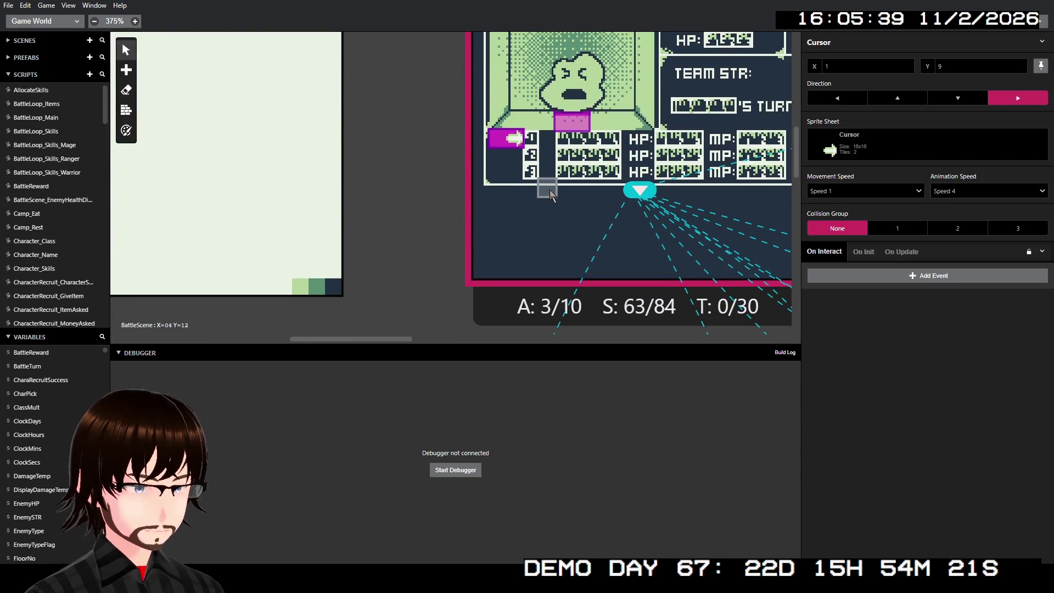
{"action": "scroll", "coordinate": [550, 191], "scroll_direction": "up", "scroll_amount": 1}
{"action": "scroll", "coordinate": [549, 189], "scroll_direction": "up", "scroll_amount": 4}
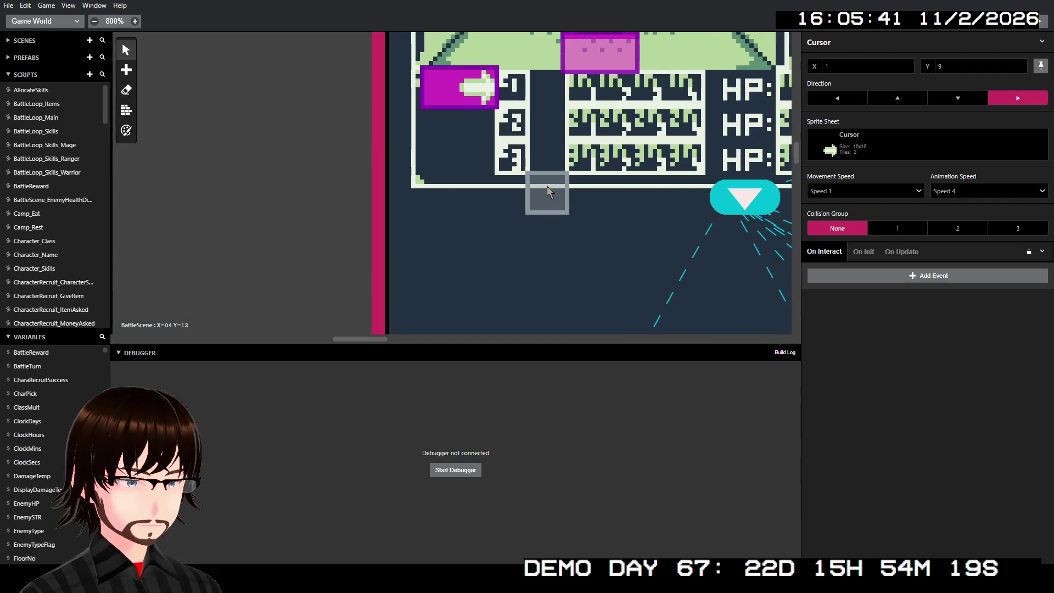
{"action": "scroll", "coordinate": [522, 171], "scroll_direction": "up", "scroll_amount": 2}
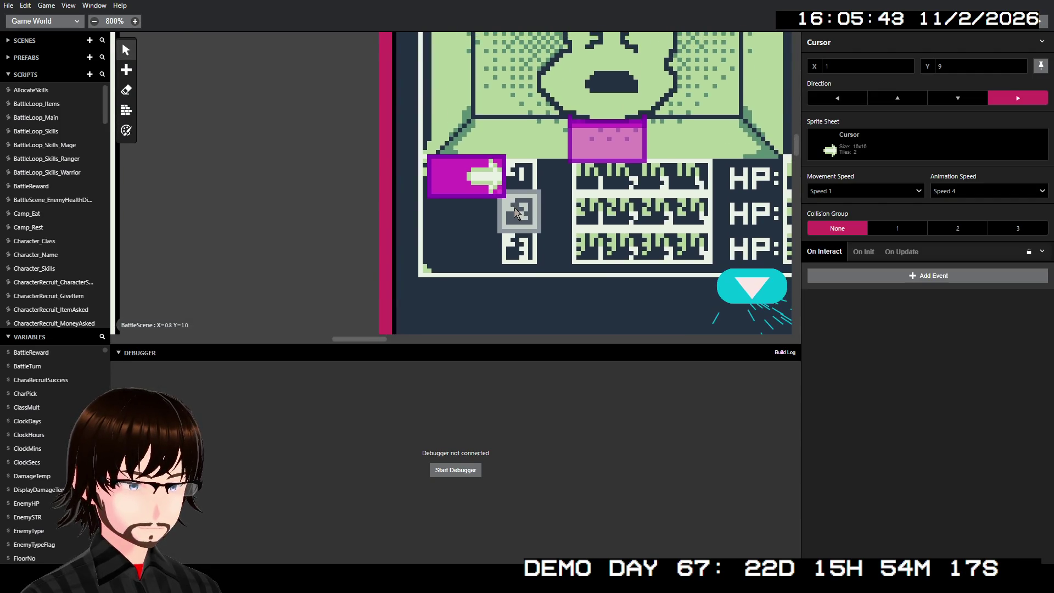
{"action": "scroll", "coordinate": [516, 245], "scroll_direction": "up", "scroll_amount": 3}
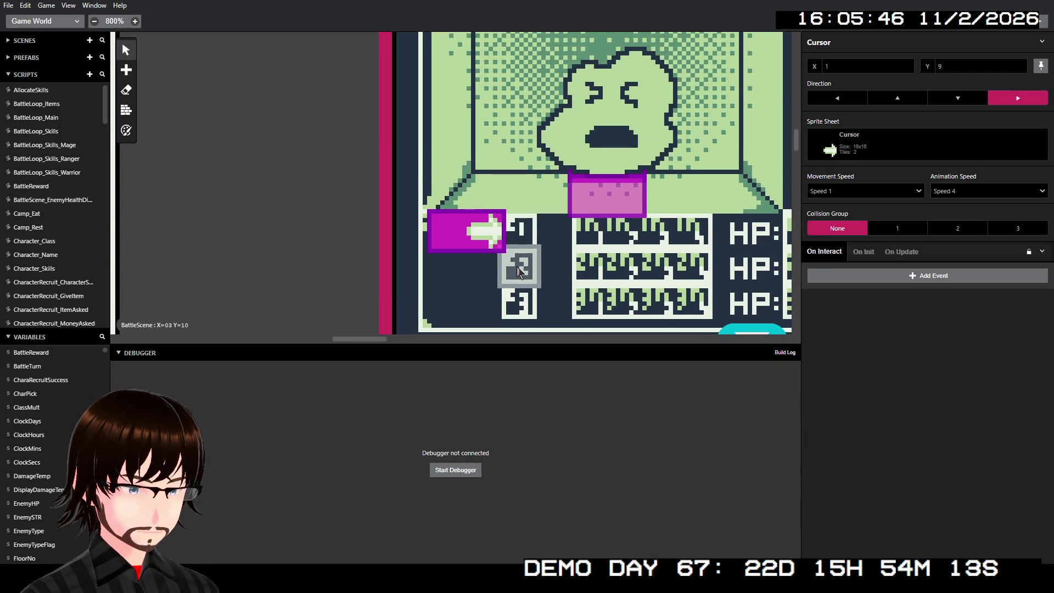
Reselect the Cursor actor and return to the Cursor.png sprite editor
{"action": "left_click", "coordinate": [350, 271]}
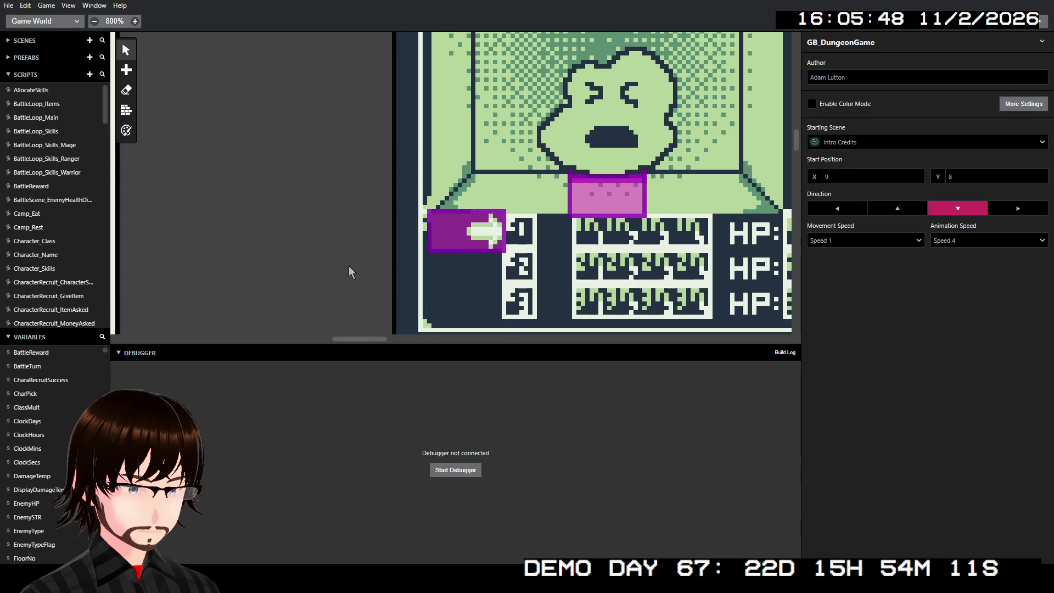
{"action": "left_click", "coordinate": [466, 237]}
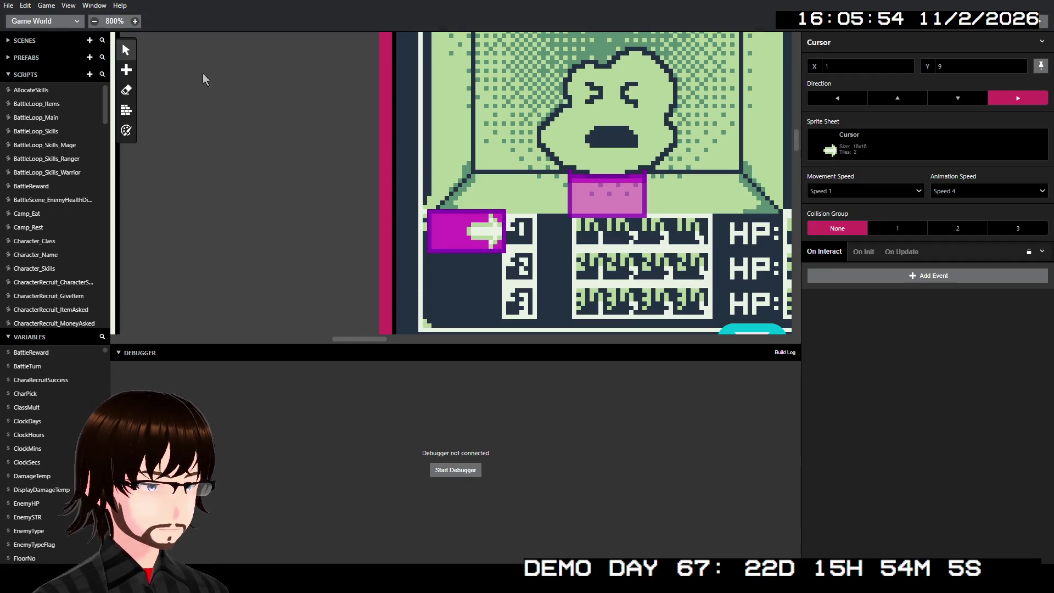
{"action": "left_click", "coordinate": [70, 24]}
{"action": "left_click", "coordinate": [60, 53]}
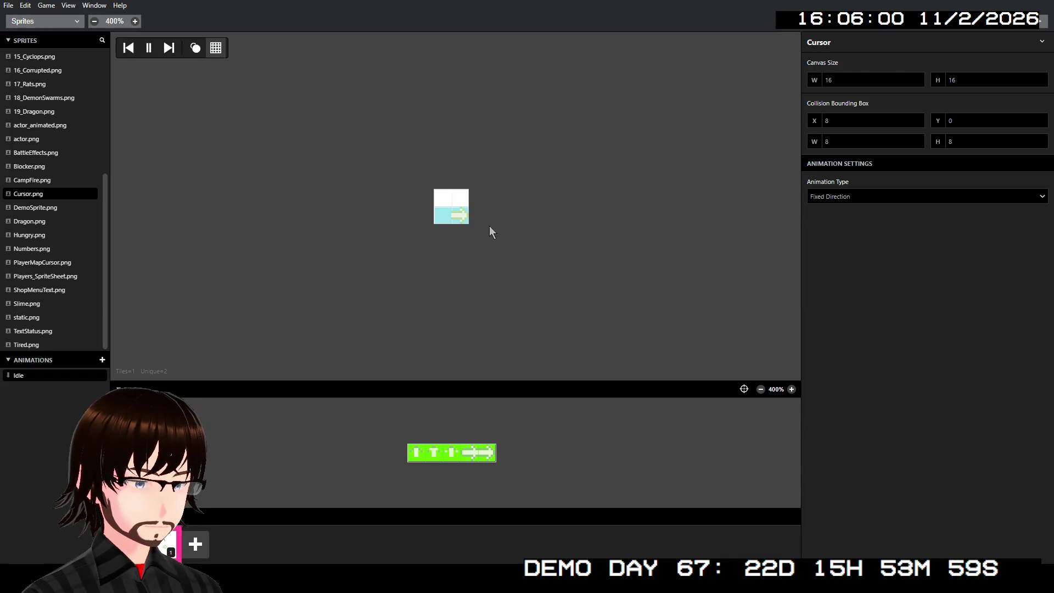
Pause the Cursor preview, zoom the tile strip to 800% and toggle onion skinning
{"action": "key", "text": "space"}
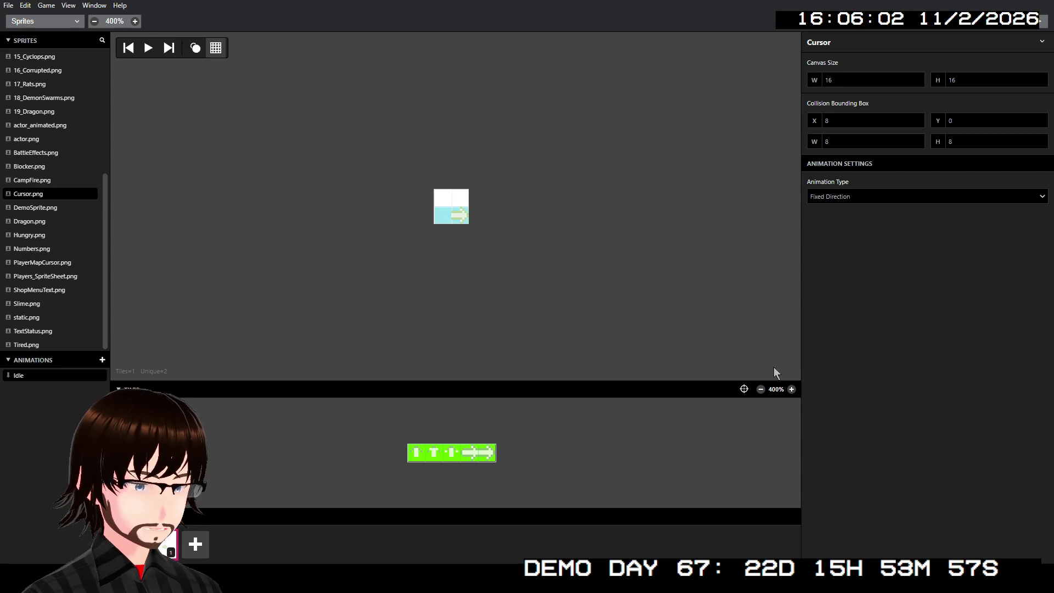
{"action": "left_click", "coordinate": [791, 389]}
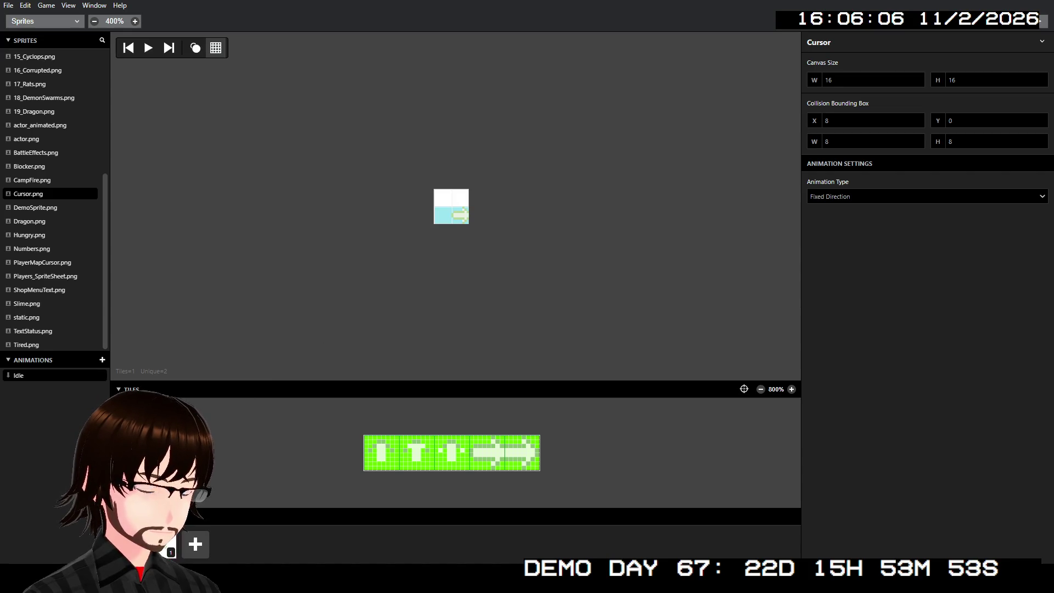
{"action": "left_click", "coordinate": [196, 48]}
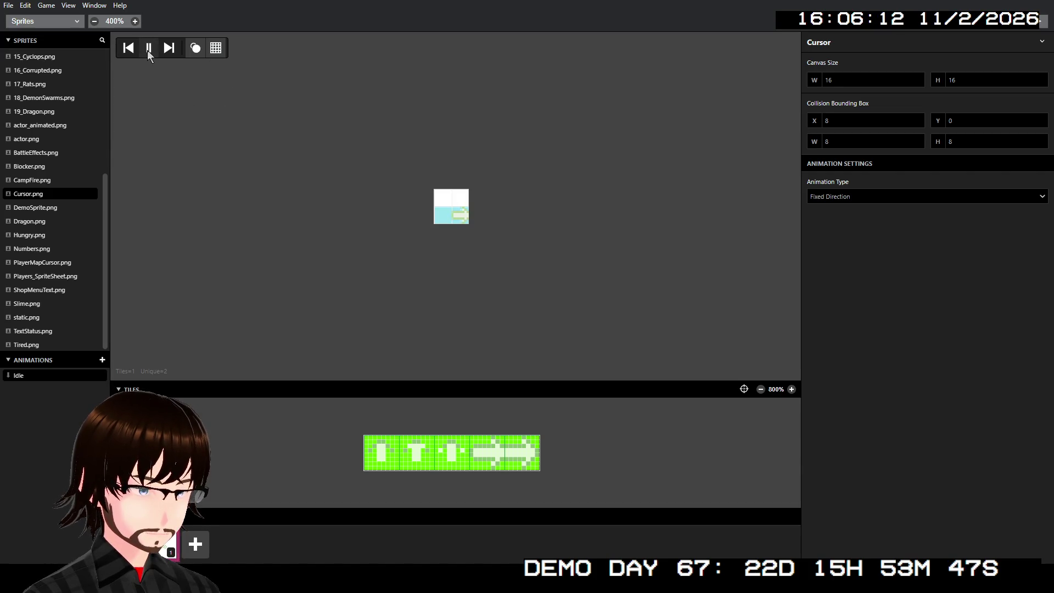
{"action": "left_click", "coordinate": [149, 49]}
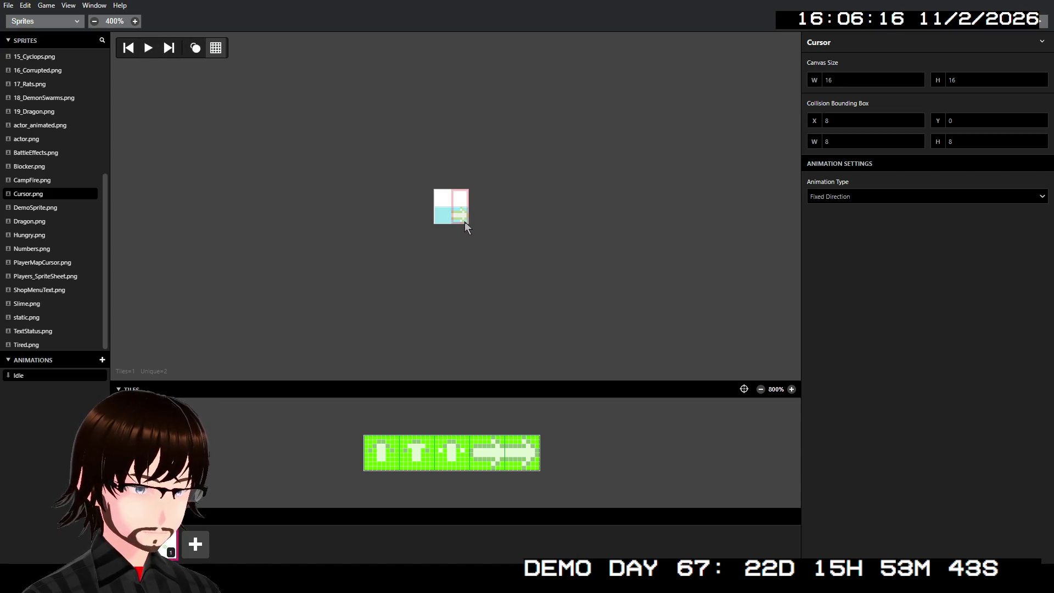
{"action": "left_click", "coordinate": [44, 21]}
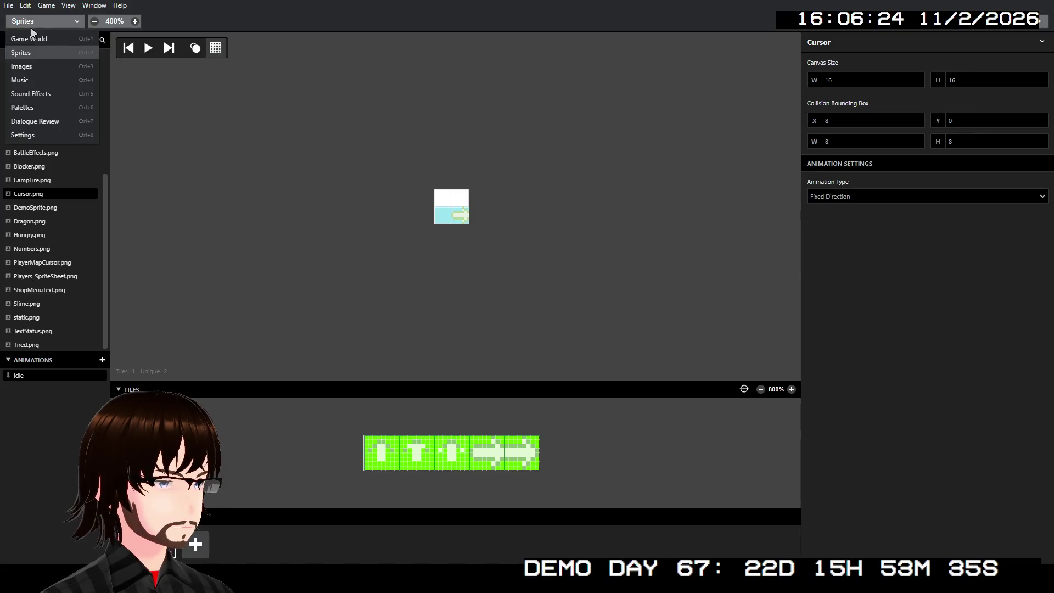
{"action": "left_click", "coordinate": [35, 34]}
Show BattleScene's On Init, collapse If ($BattleTurn >= 3) and expand PartySTRDisplaySetup
{"action": "scroll", "coordinate": [544, 184], "scroll_direction": "right", "scroll_amount": 4}
{"action": "scroll", "coordinate": [543, 184], "scroll_direction": "up", "scroll_amount": 3}
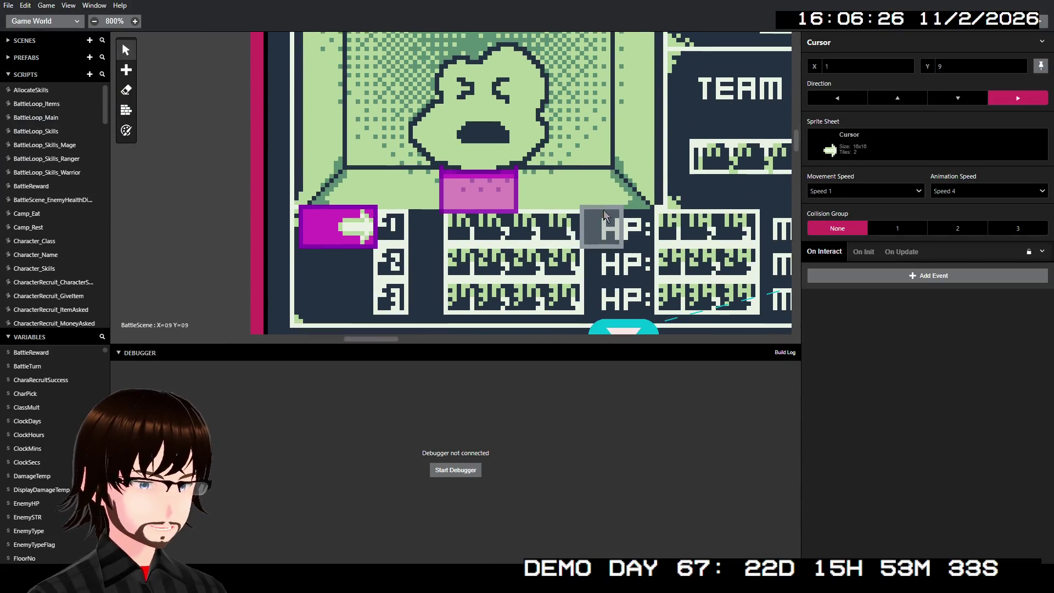
{"action": "scroll", "coordinate": [622, 198], "scroll_direction": "down", "scroll_amount": 3}
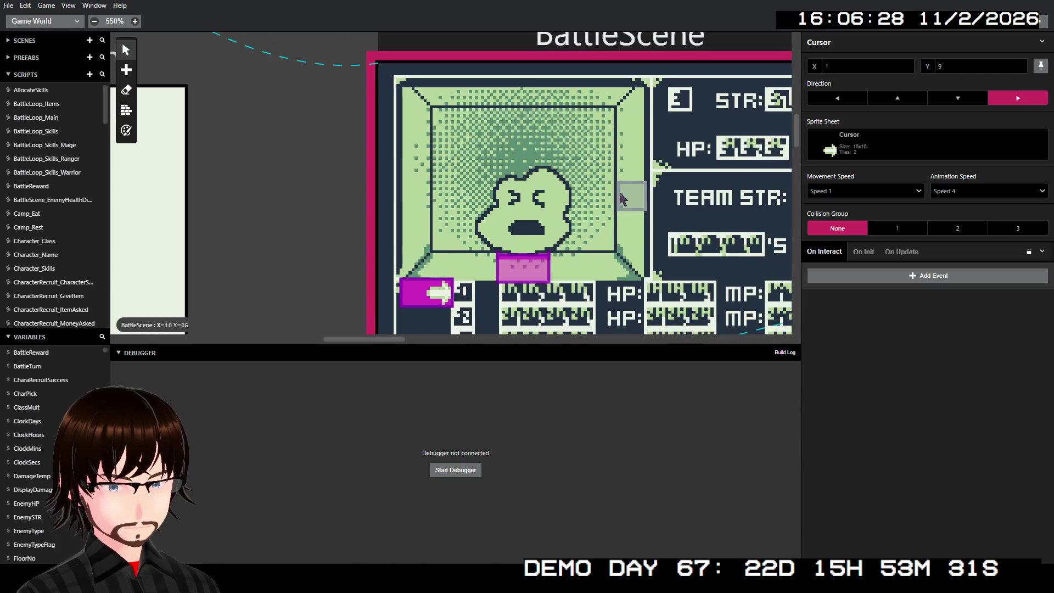
{"action": "scroll", "coordinate": [552, 163], "scroll_direction": "left", "scroll_amount": 2}
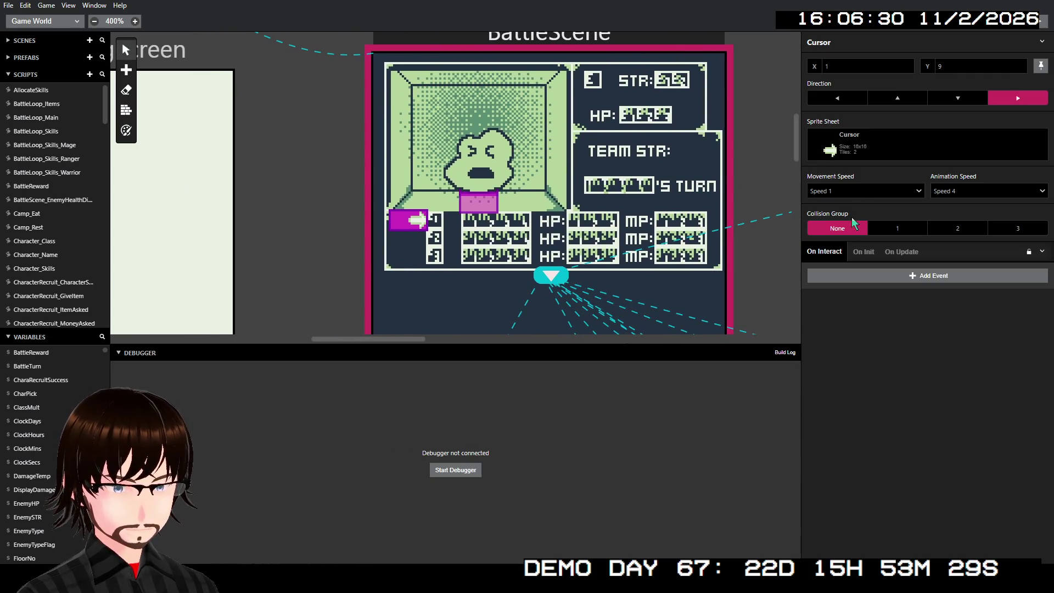
{"action": "left_click", "coordinate": [631, 48]}
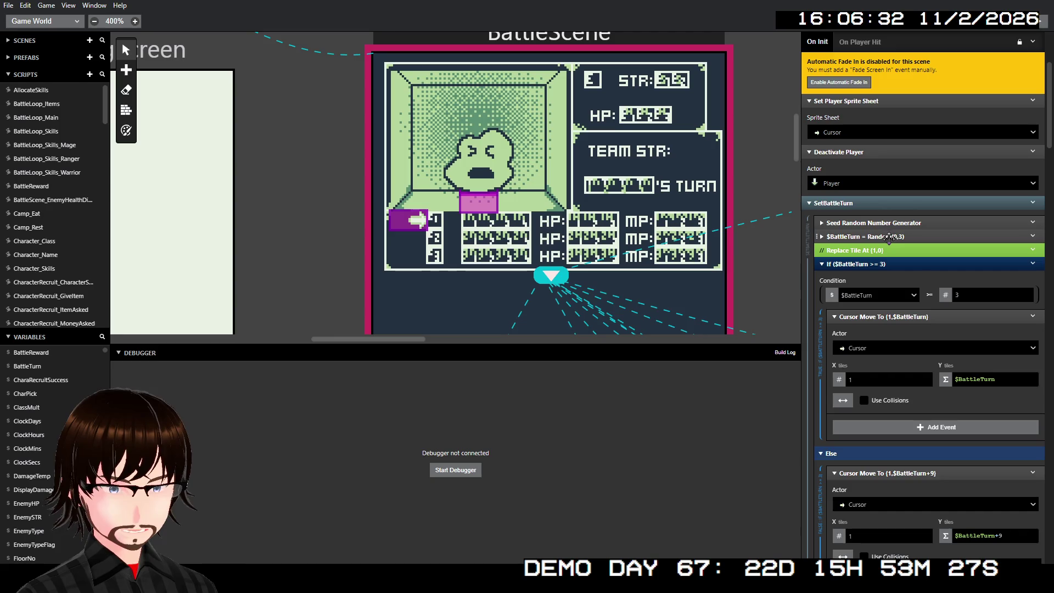
{"action": "scroll", "coordinate": [889, 253], "scroll_direction": "down", "scroll_amount": 2}
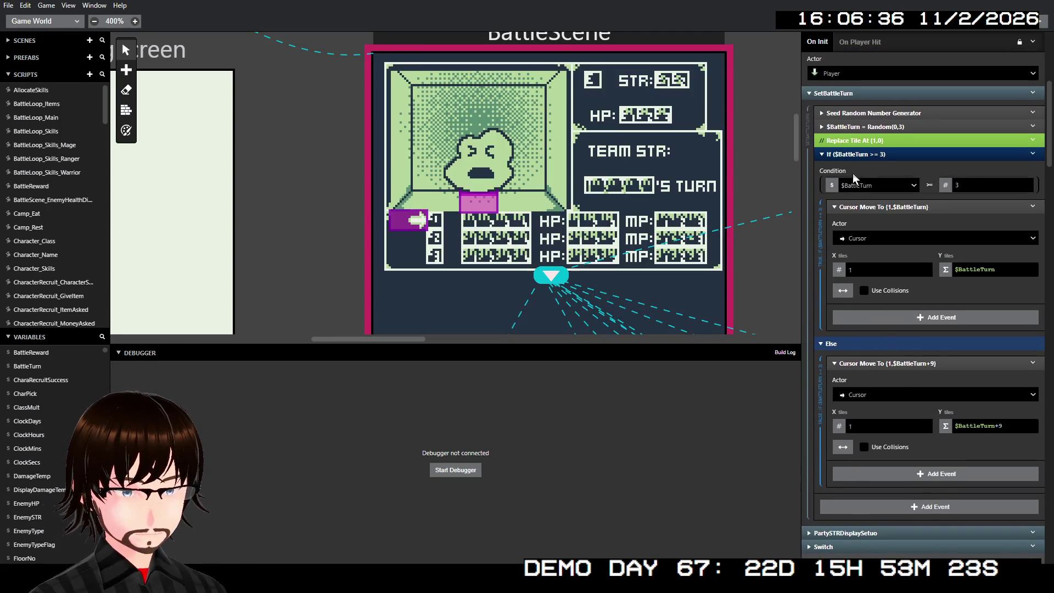
{"action": "left_click", "coordinate": [860, 158]}
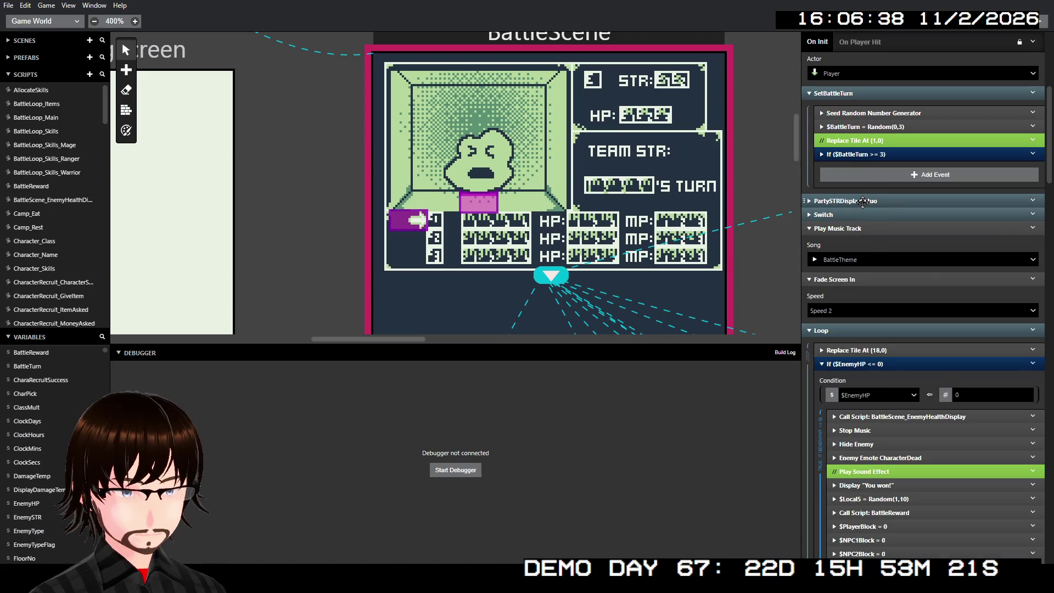
{"action": "left_click", "coordinate": [863, 201]}
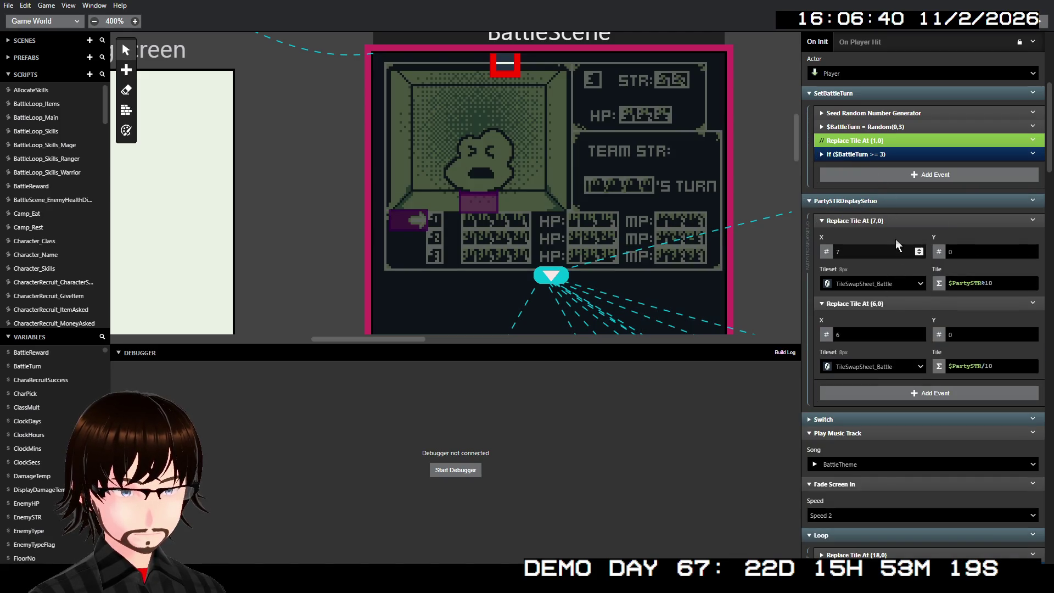
Move the first party strength Replace Tile At to X 18, Y 5
{"action": "double_click", "coordinate": [950, 284]}
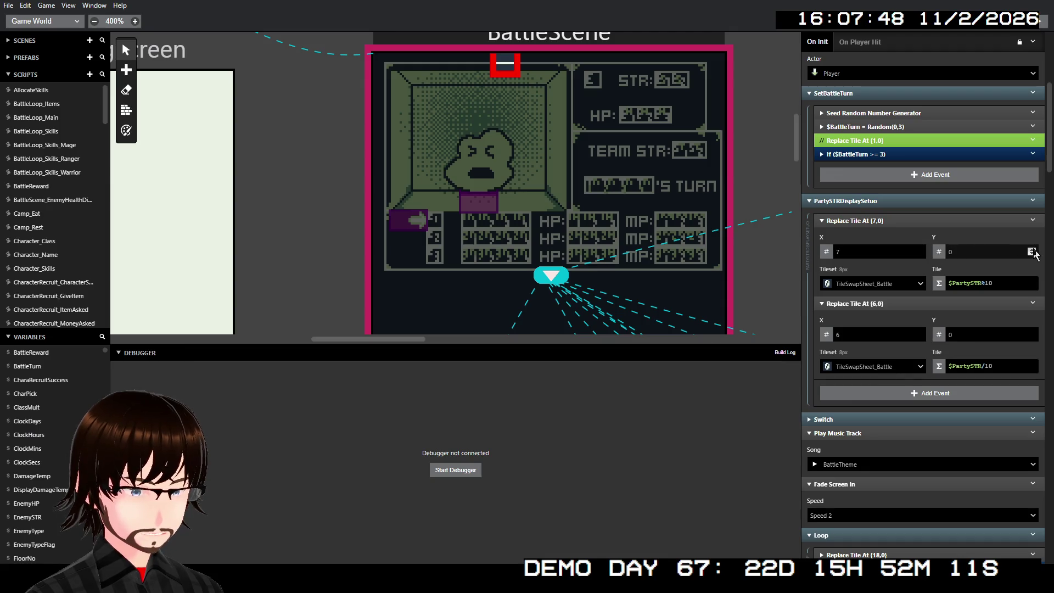
{"action": "left_click", "coordinate": [1033, 251]}
{"action": "left_click", "coordinate": [1032, 250]}
{"action": "left_click", "coordinate": [1032, 250]}
{"action": "left_click", "coordinate": [1032, 250]}
{"action": "left_click", "coordinate": [1032, 250]}
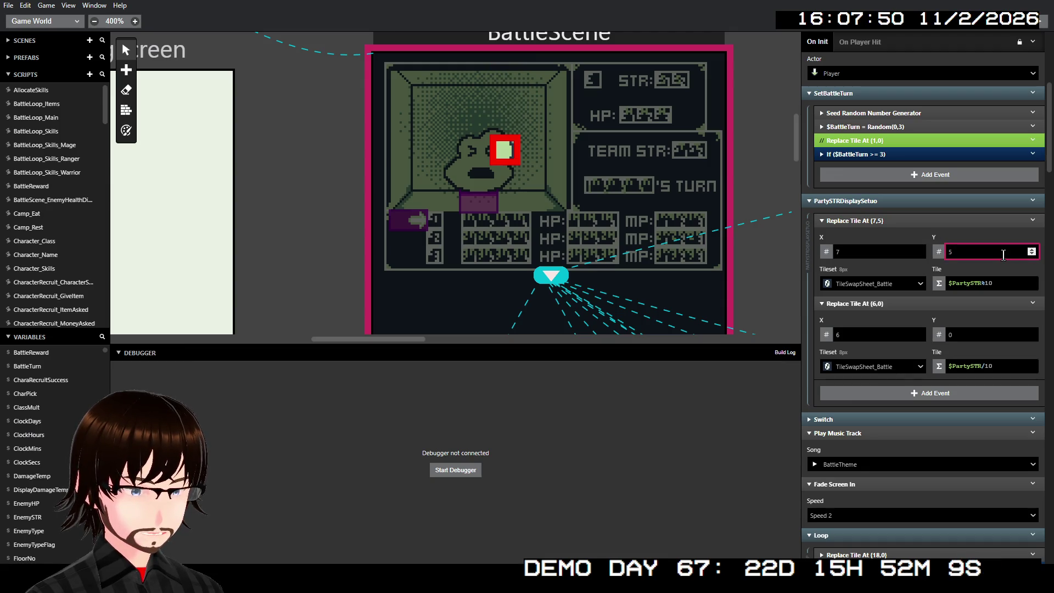
{"action": "left_click", "coordinate": [919, 250]}
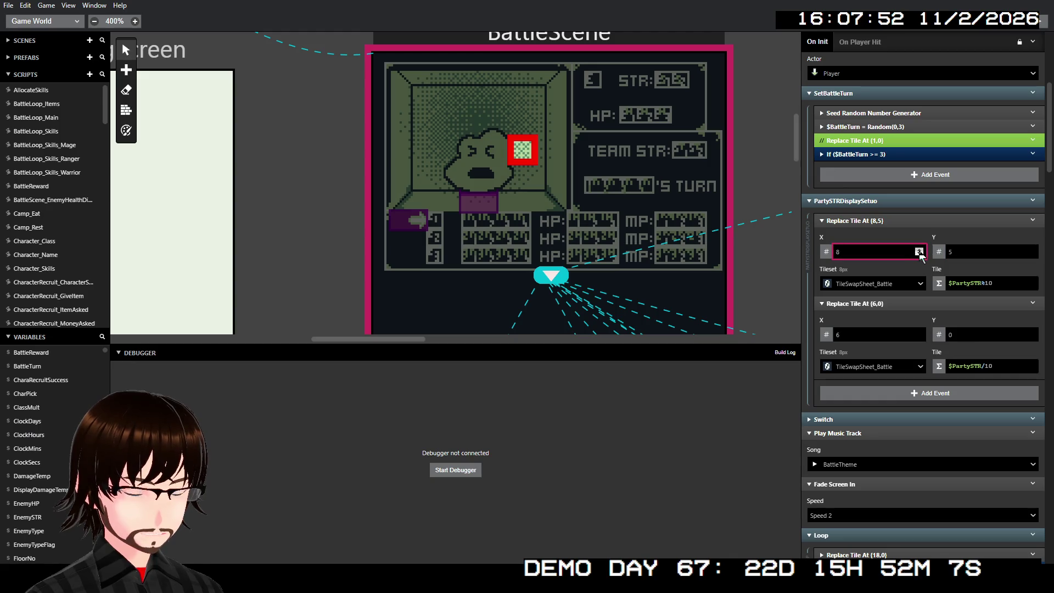
{"action": "left_click", "coordinate": [918, 250]}
{"action": "left_click", "coordinate": [919, 250]}
{"action": "left_click", "coordinate": [918, 250]}
{"action": "left_click", "coordinate": [919, 250]}
{"action": "left_click", "coordinate": [919, 250]}
{"action": "left_click", "coordinate": [919, 250]}
{"action": "left_click", "coordinate": [918, 250]}
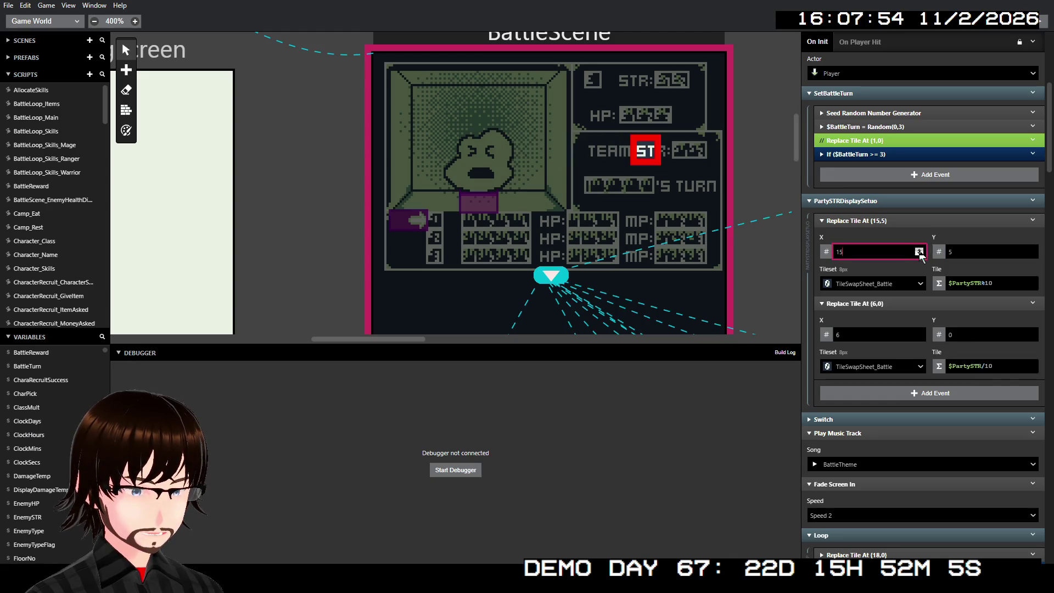
{"action": "left_click", "coordinate": [919, 250]}
{"action": "left_click", "coordinate": [919, 250]}
{"action": "left_click", "coordinate": [918, 250]}
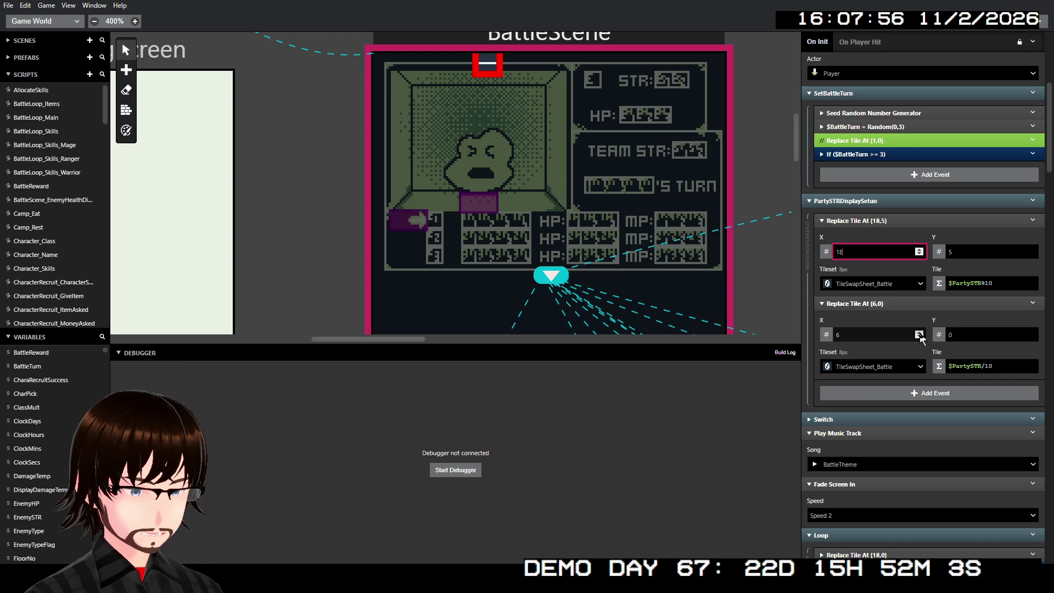
Set the second Replace Tile At to X 17, Y 5 and collapse both events
{"action": "left_click", "coordinate": [967, 335]}
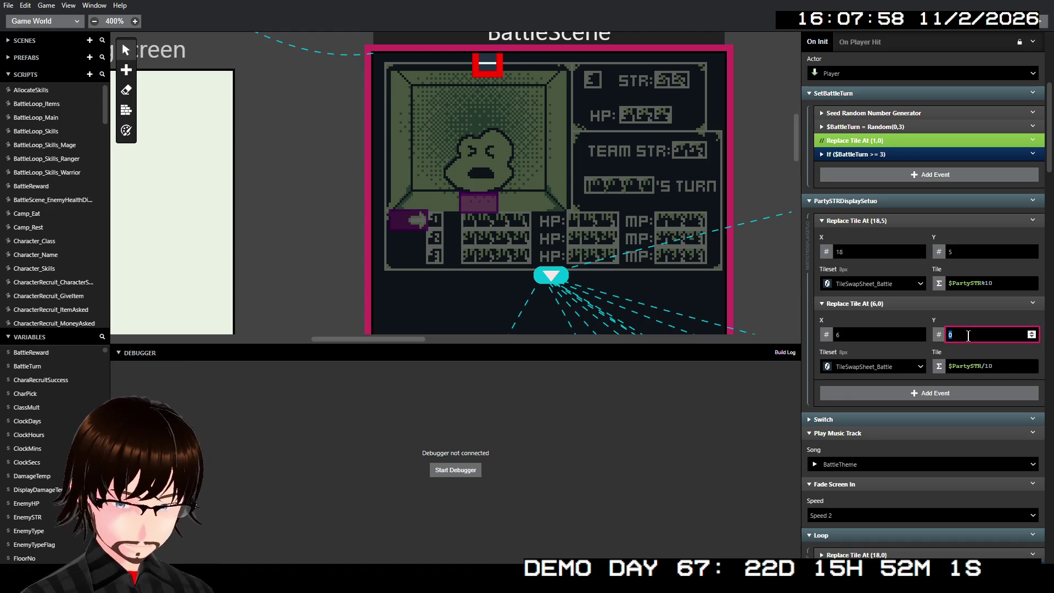
{"action": "type", "text": "5"}
{"action": "left_click", "coordinate": [891, 332]}
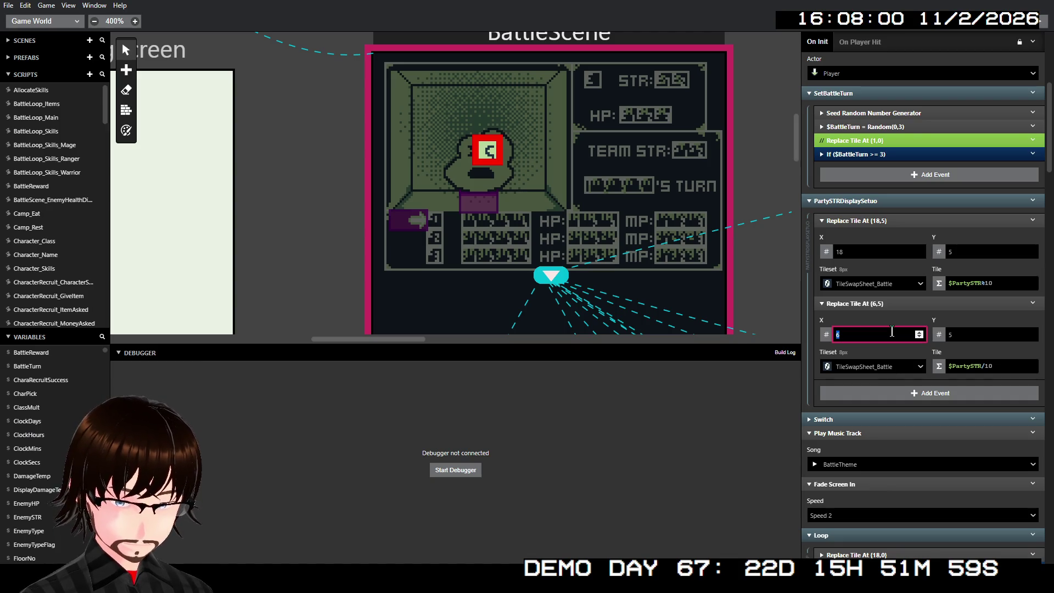
{"action": "type", "text": "17"}
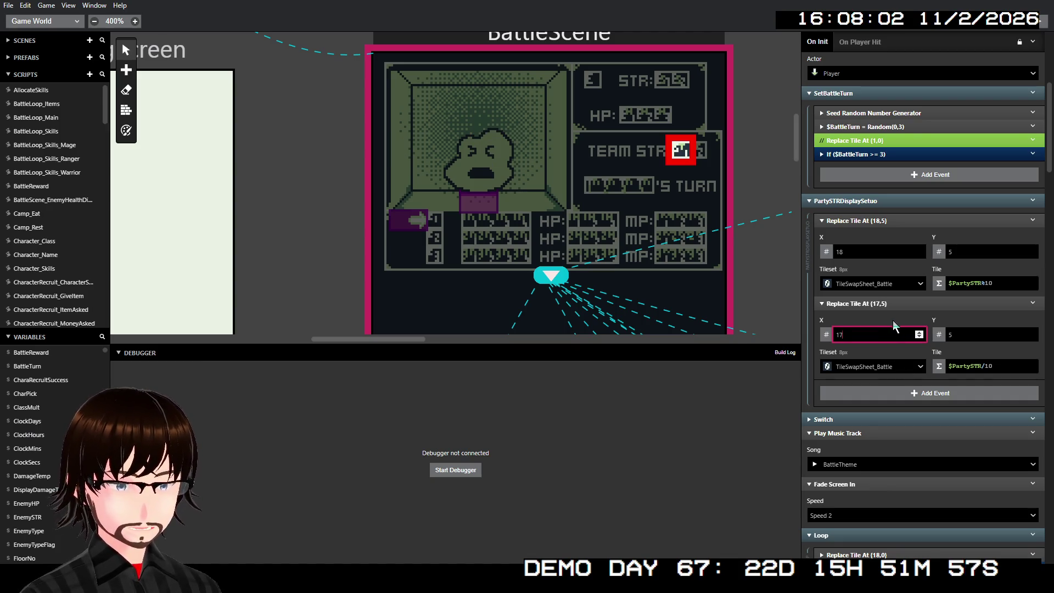
{"action": "left_click", "coordinate": [892, 303]}
{"action": "left_click", "coordinate": [888, 220]}
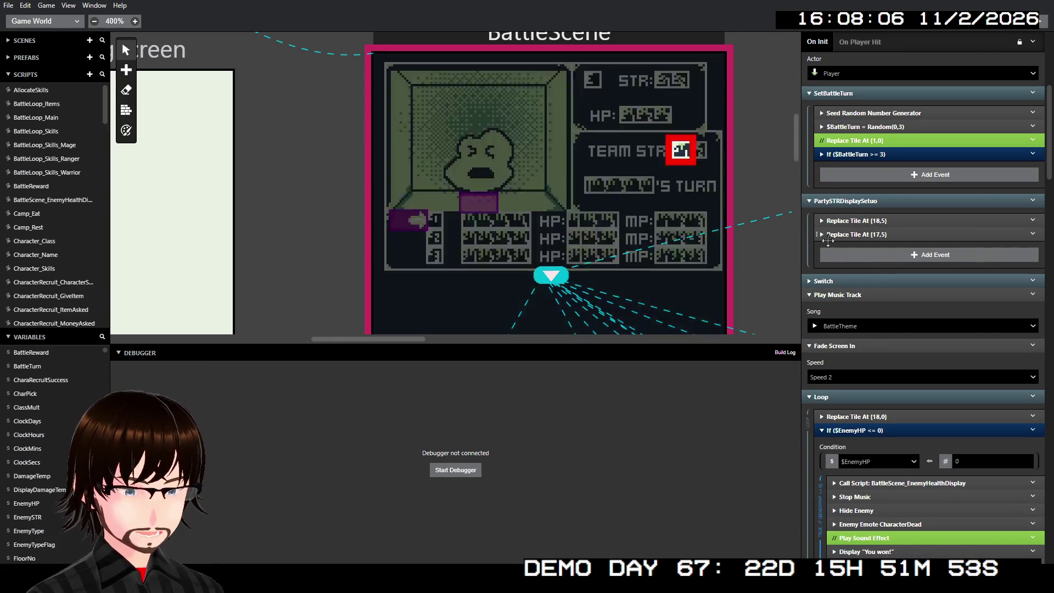
Check the player Sprite Sheet dropdown, keeping Cursor selected
{"action": "scroll", "coordinate": [875, 222], "scroll_direction": "up", "scroll_amount": 3}
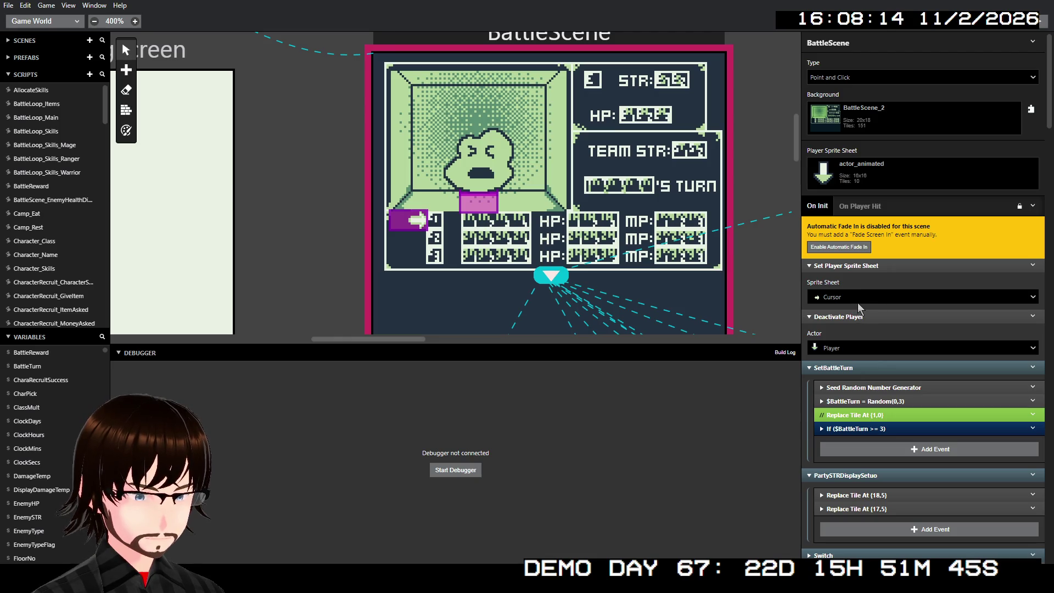
{"action": "left_click", "coordinate": [858, 301]}
{"action": "left_click", "coordinate": [858, 301]}
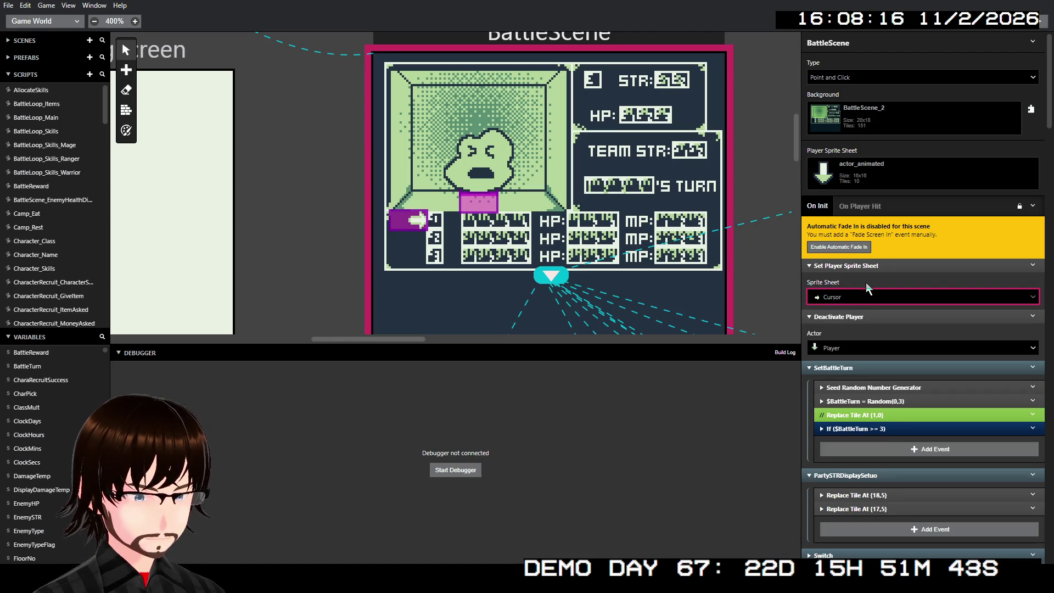
{"action": "left_click", "coordinate": [868, 297]}
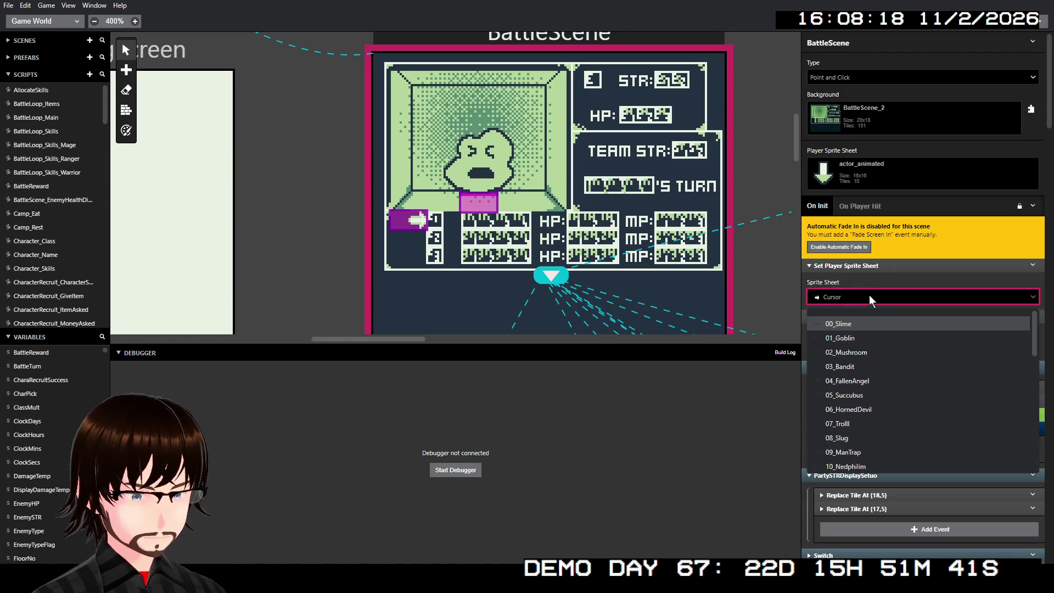
{"action": "left_click", "coordinate": [868, 296]}
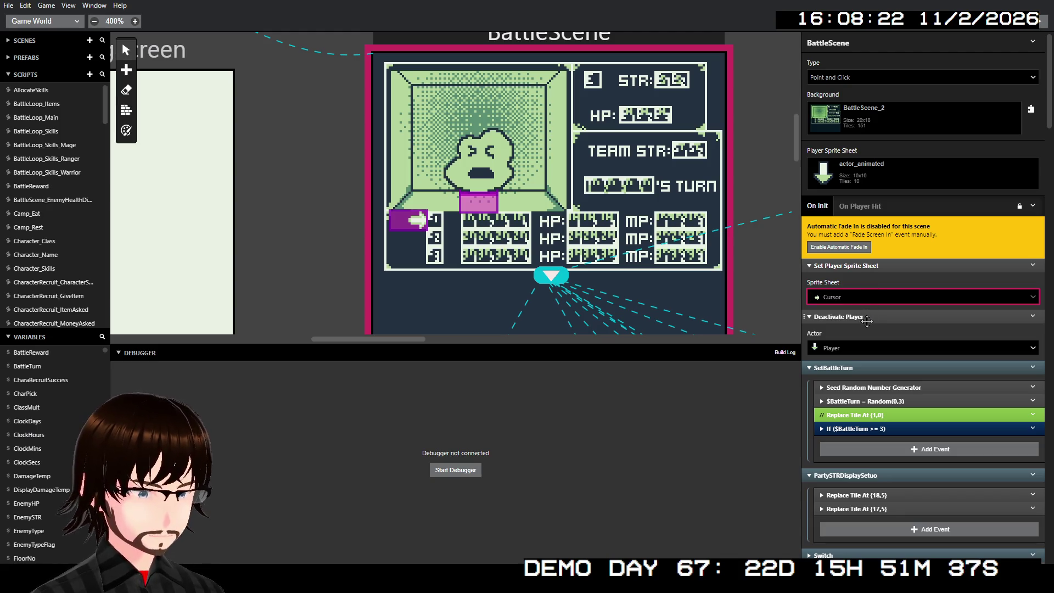
Select the enemy actor on the battle canvas and show its On Init events
{"action": "scroll", "coordinate": [894, 316], "scroll_direction": "down", "scroll_amount": 2}
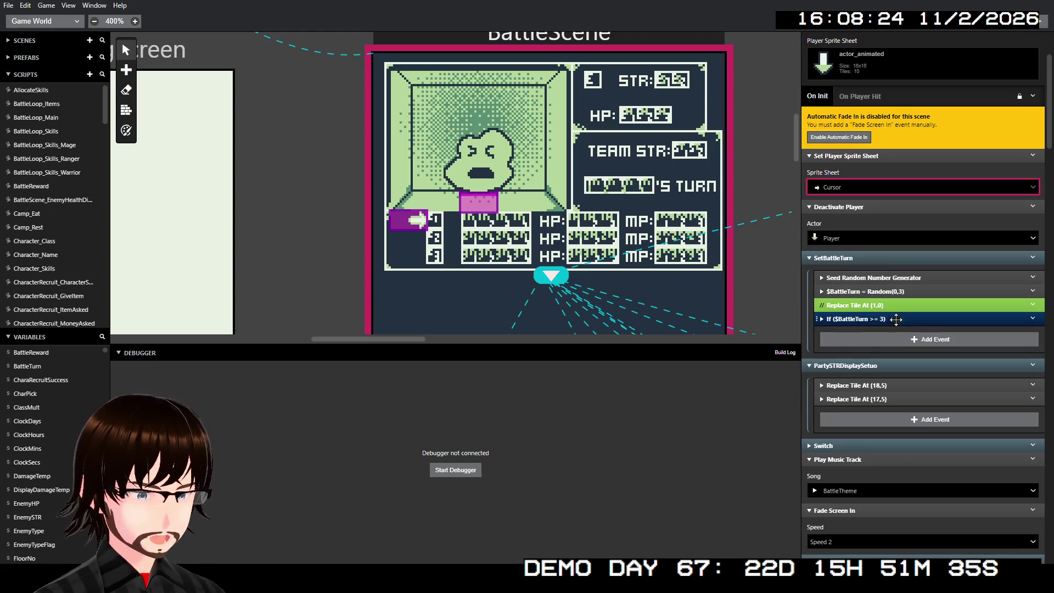
{"action": "scroll", "coordinate": [895, 318], "scroll_direction": "down", "scroll_amount": 3}
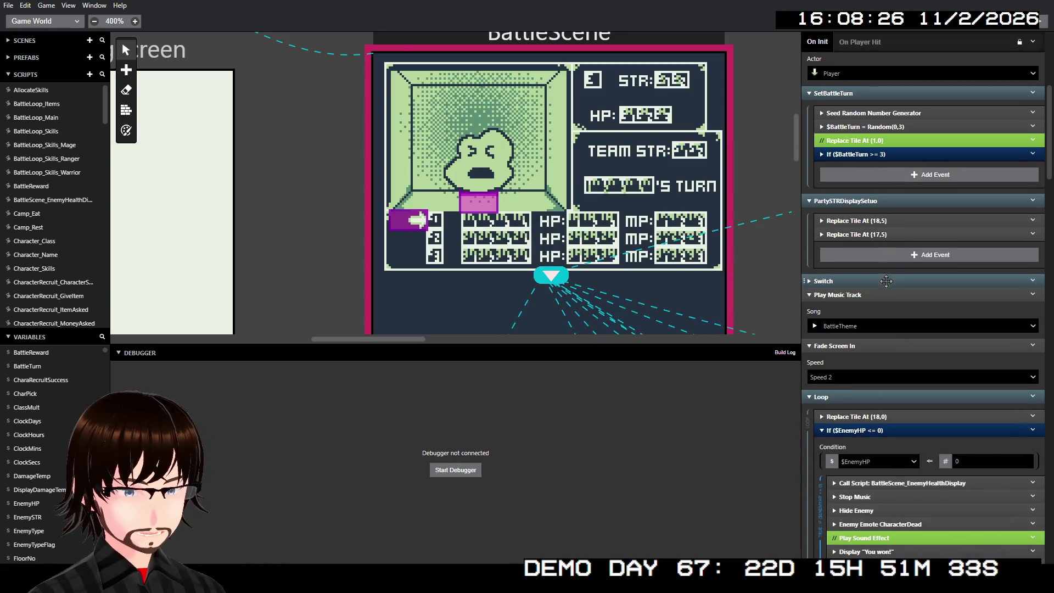
{"action": "scroll", "coordinate": [885, 281], "scroll_direction": "down", "scroll_amount": 3}
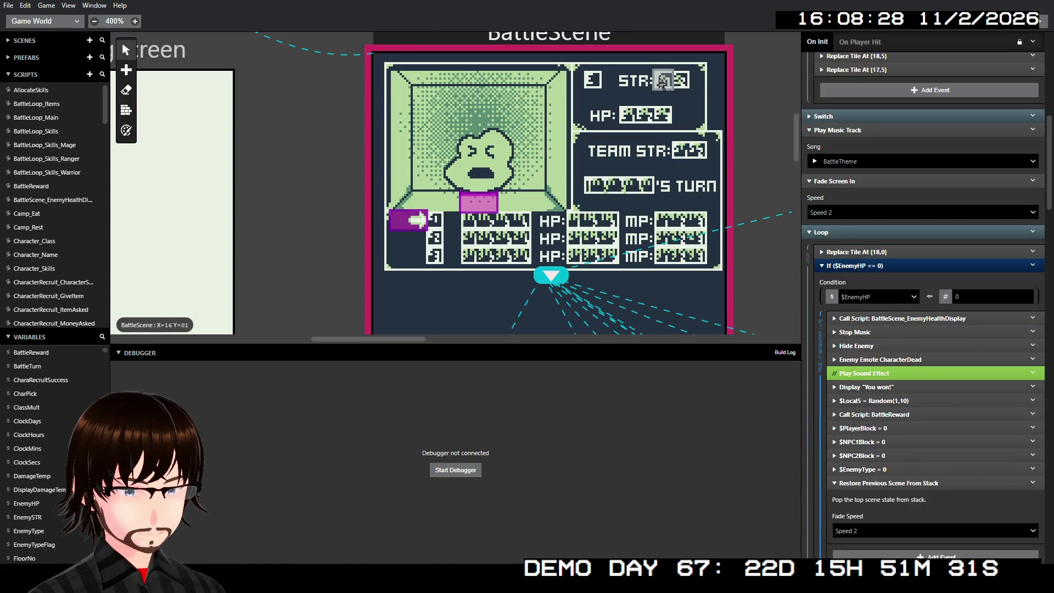
{"action": "left_click", "coordinate": [482, 196]}
{"action": "left_click", "coordinate": [479, 191]}
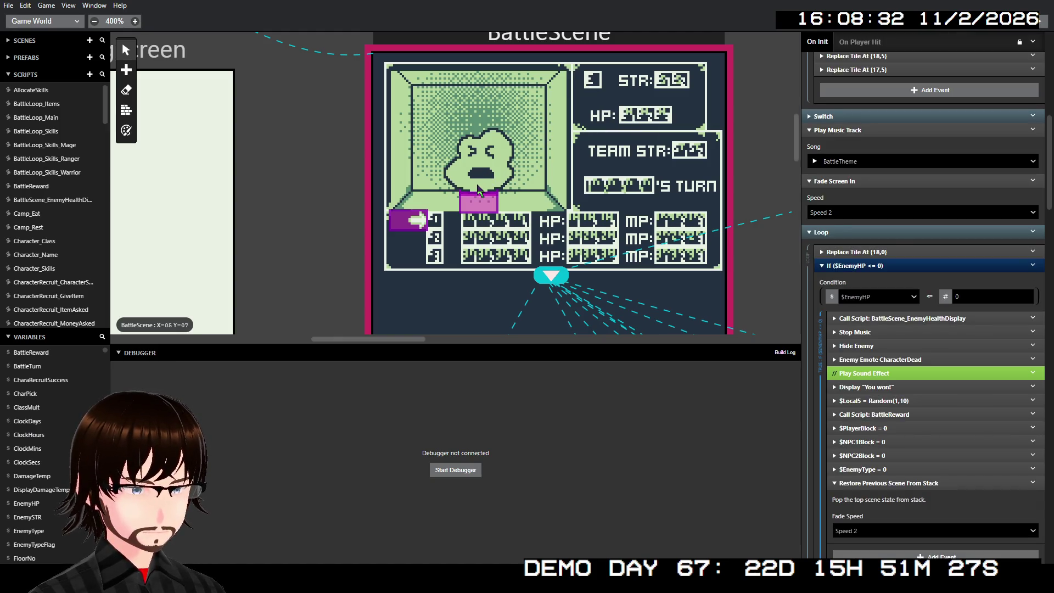
{"action": "left_click", "coordinate": [478, 190]}
{"action": "left_click", "coordinate": [869, 251]}
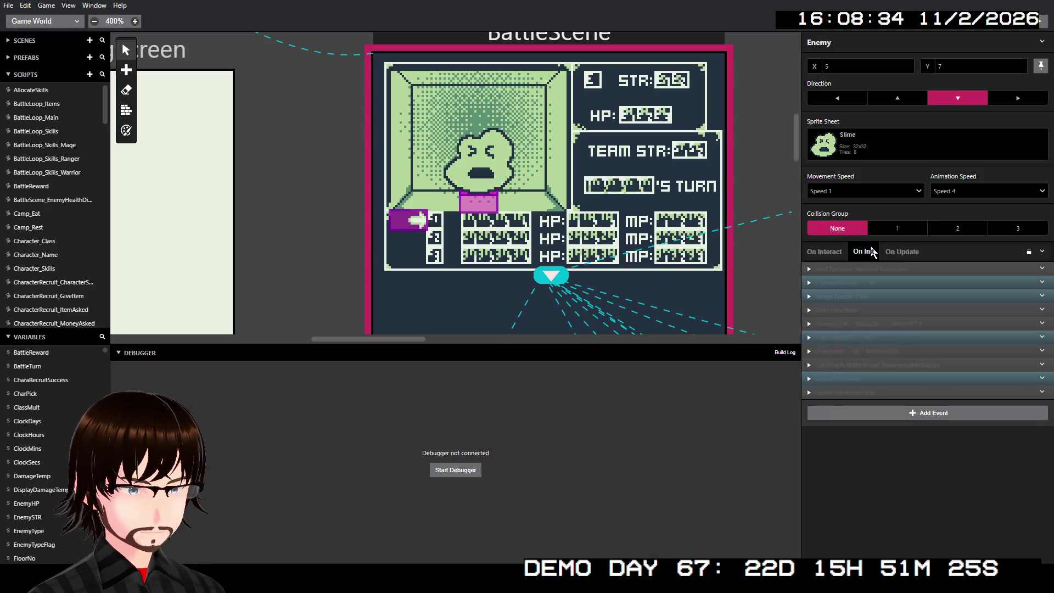
Review the $EnemyType check, Assign Enemy Type and its 160 case, then expand EnemySTRSetup
{"action": "left_click", "coordinate": [872, 284]}
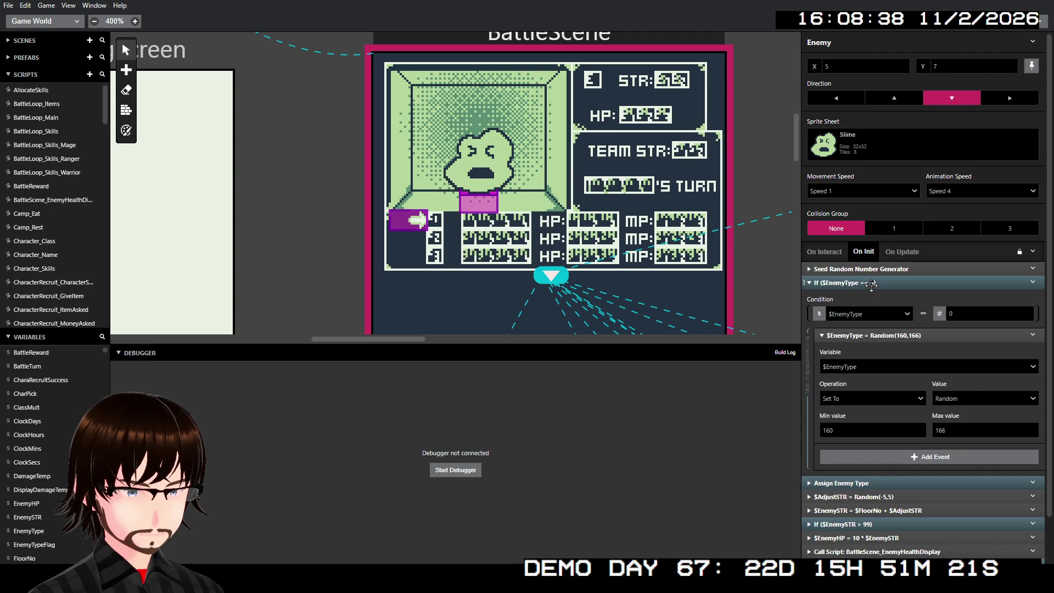
{"action": "left_click", "coordinate": [872, 284]}
{"action": "left_click", "coordinate": [875, 299]}
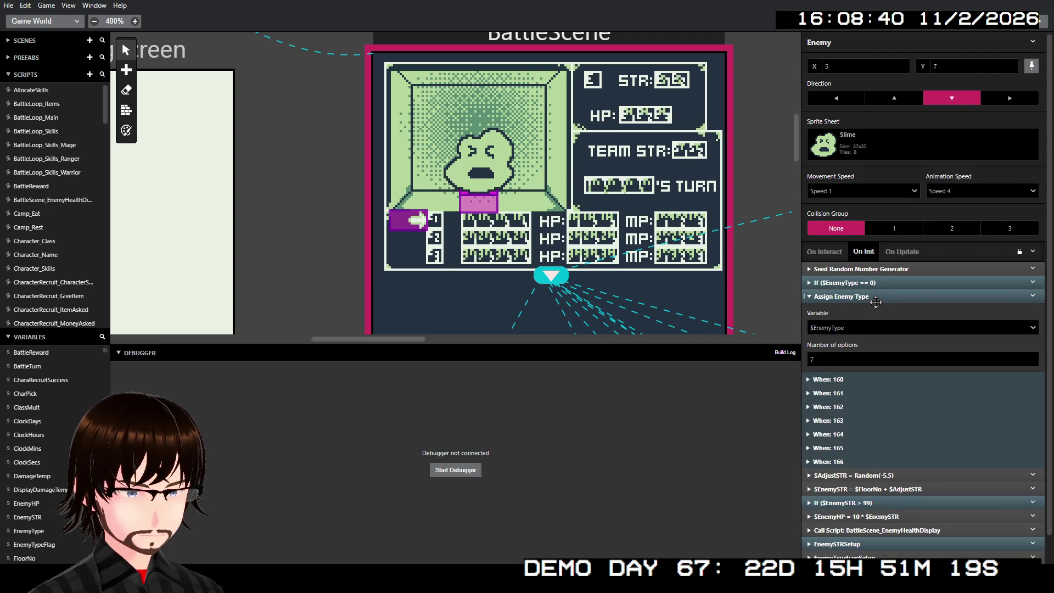
{"action": "left_click", "coordinate": [875, 299]}
{"action": "left_click", "coordinate": [877, 310]}
{"action": "left_click", "coordinate": [877, 310]}
{"action": "left_click", "coordinate": [872, 297]}
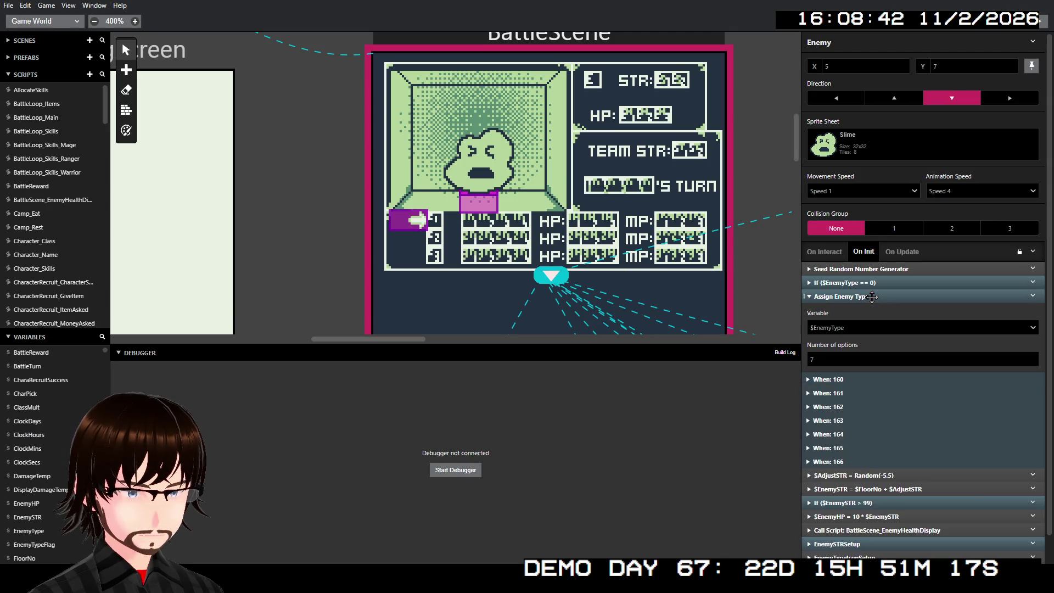
{"action": "left_click", "coordinate": [849, 380]}
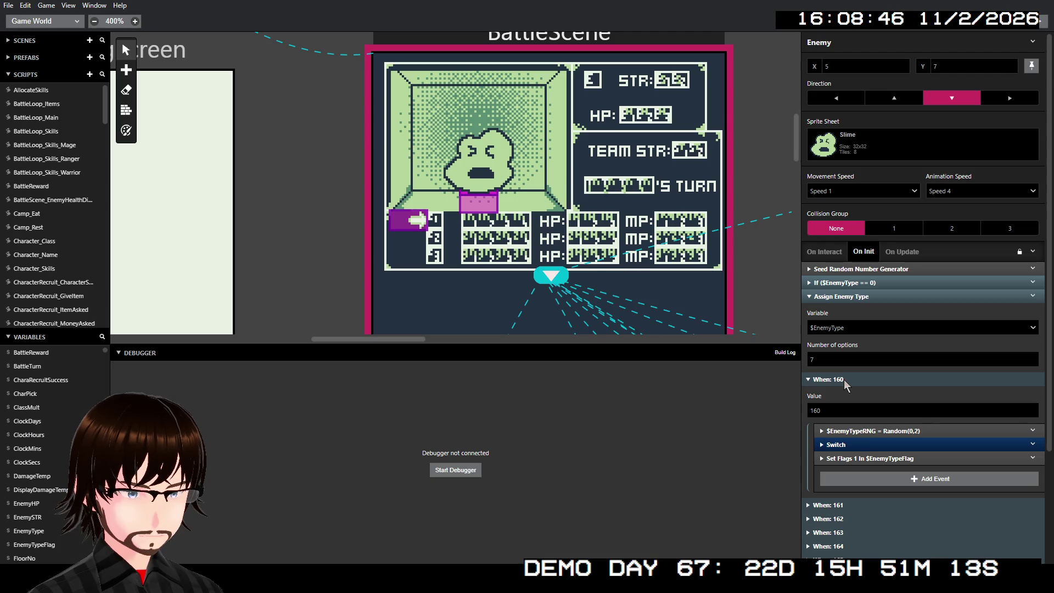
{"action": "left_click", "coordinate": [844, 380]}
{"action": "scroll", "coordinate": [847, 384], "scroll_direction": "down", "scroll_amount": 1}
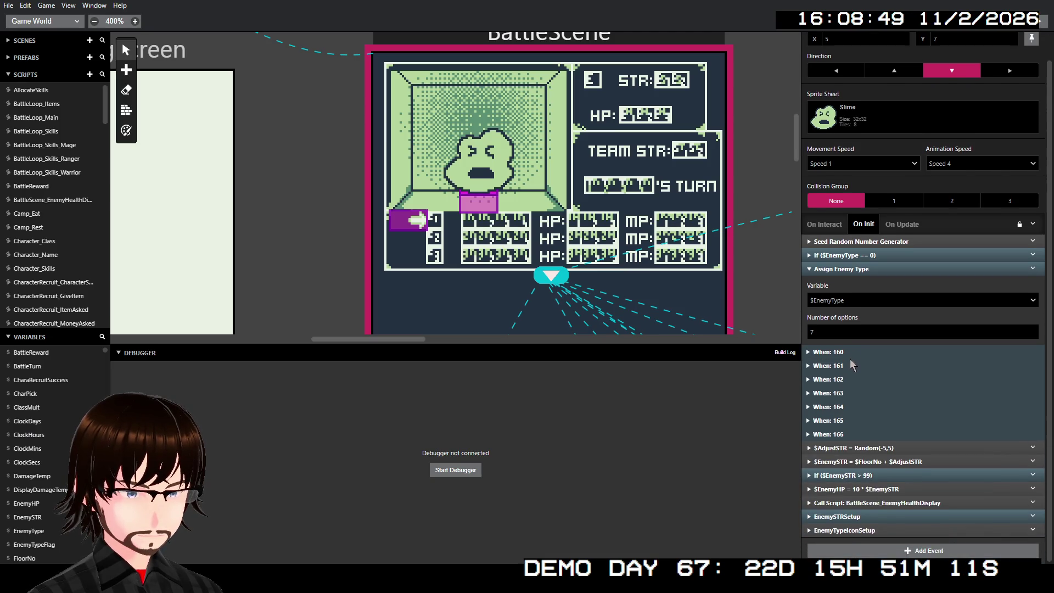
{"action": "left_click", "coordinate": [856, 269]}
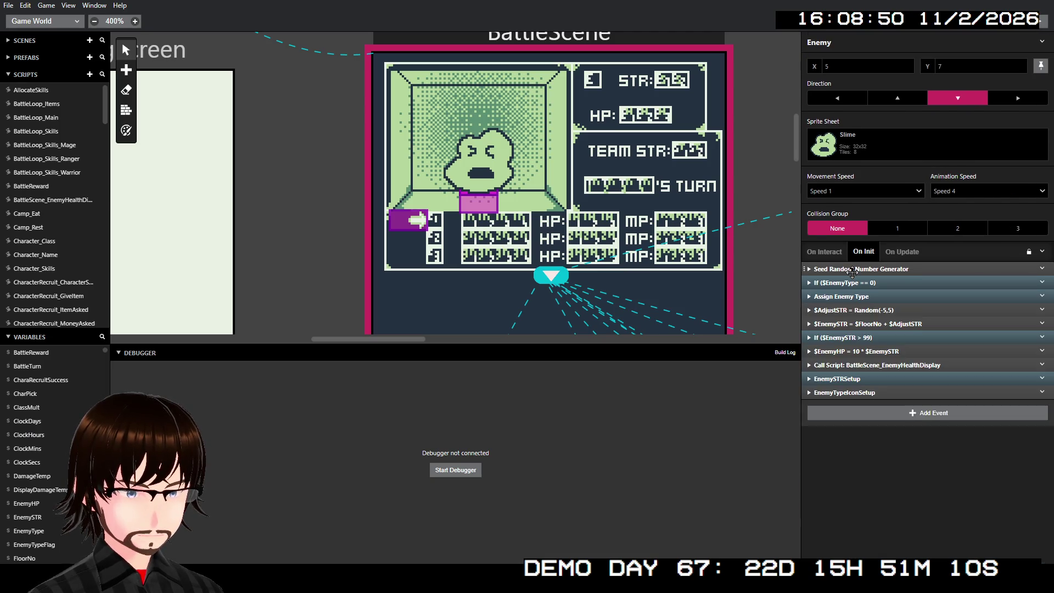
{"action": "left_click", "coordinate": [870, 380]}
Move the first enemy strength Replace Tile At to X 17, Y 1
{"action": "scroll", "coordinate": [869, 378], "scroll_direction": "down", "scroll_amount": 2}
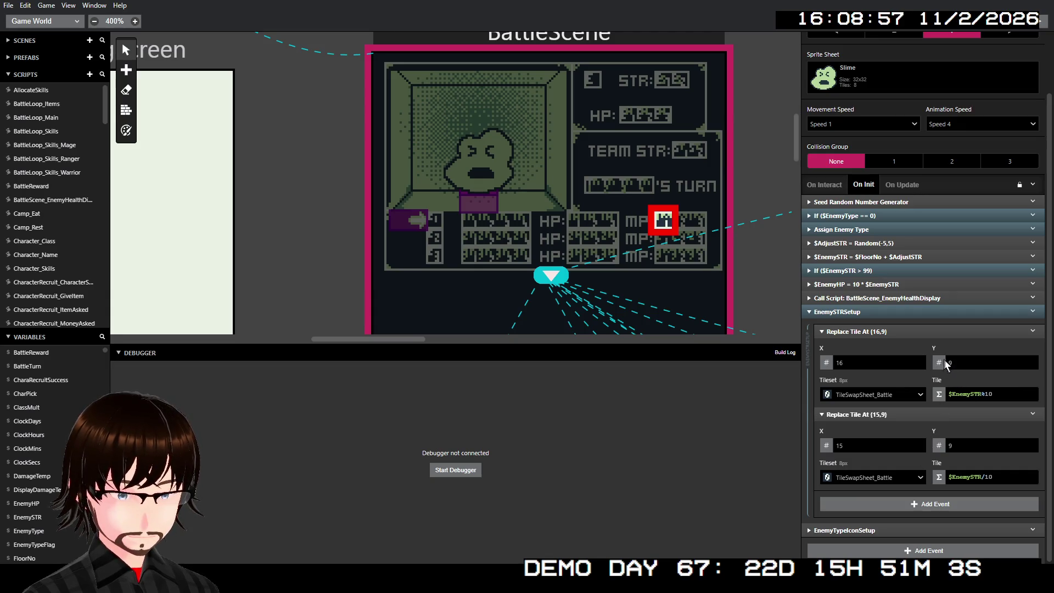
{"action": "left_click", "coordinate": [1032, 360]}
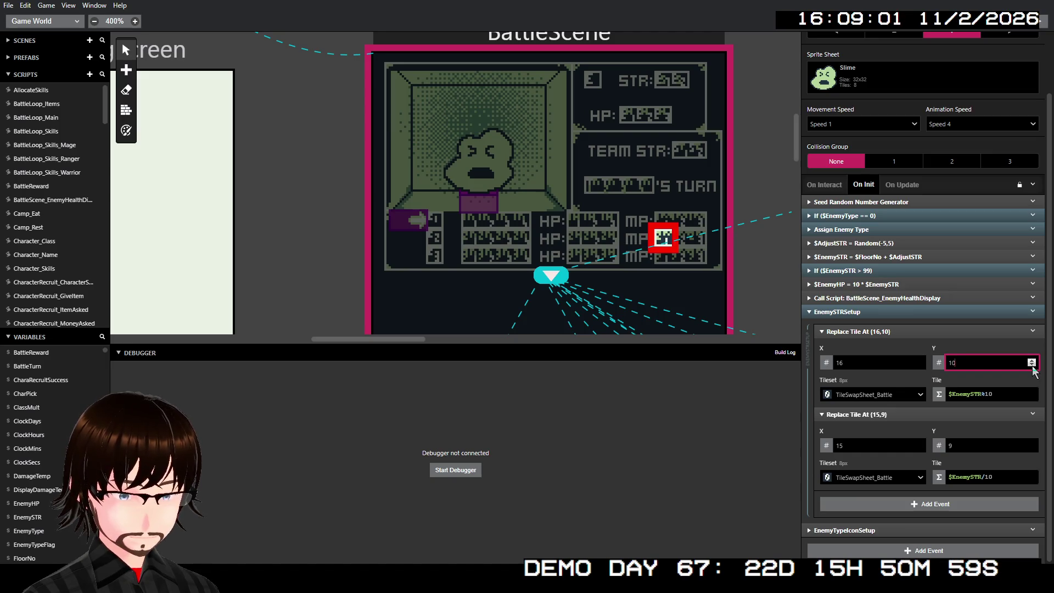
{"action": "left_click", "coordinate": [1032, 366]}
{"action": "left_click", "coordinate": [1032, 366]}
{"action": "left_click", "coordinate": [1032, 366]}
{"action": "left_click", "coordinate": [1032, 366]}
{"action": "left_click", "coordinate": [1033, 366]}
{"action": "left_click", "coordinate": [1032, 366]}
{"action": "left_click", "coordinate": [1032, 366]}
{"action": "left_click", "coordinate": [1032, 366]}
{"action": "left_click", "coordinate": [1032, 366]}
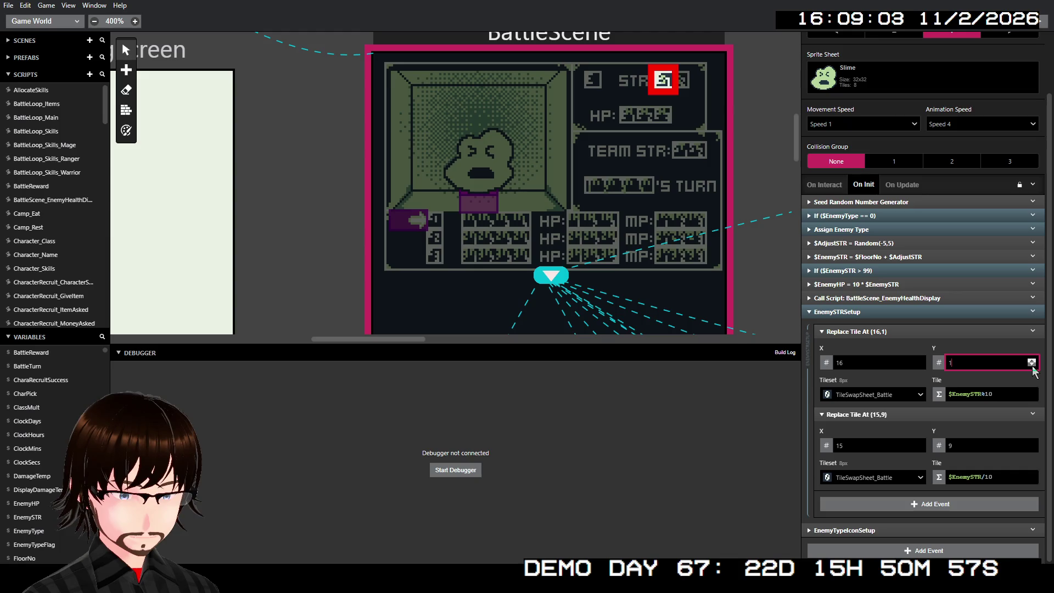
{"action": "left_click", "coordinate": [919, 361]}
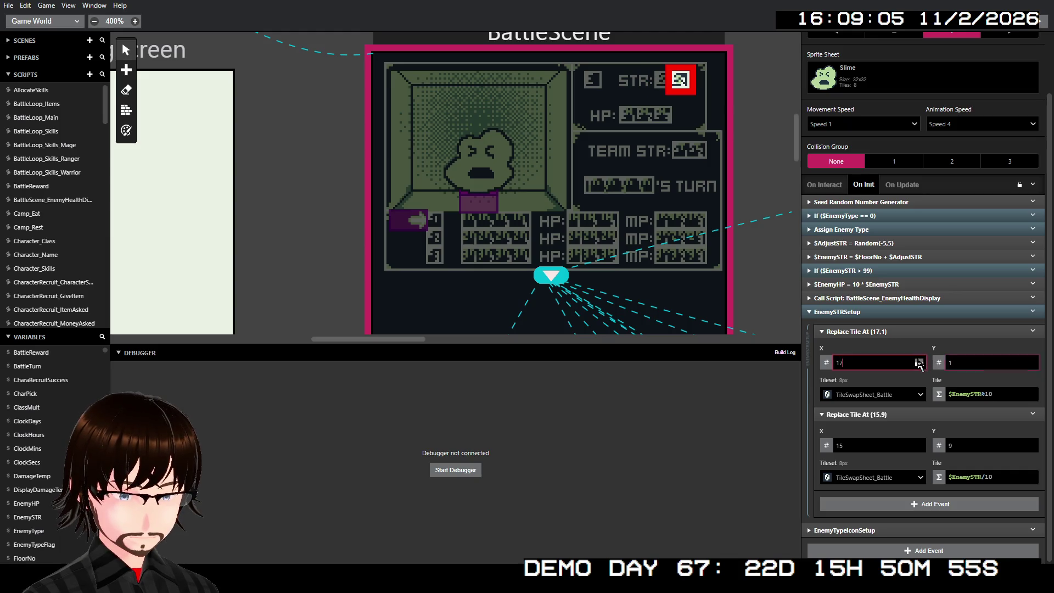
Set the second tile to X 16, Y 1 and collapse both events and the group
{"action": "double_click", "coordinate": [895, 442]}
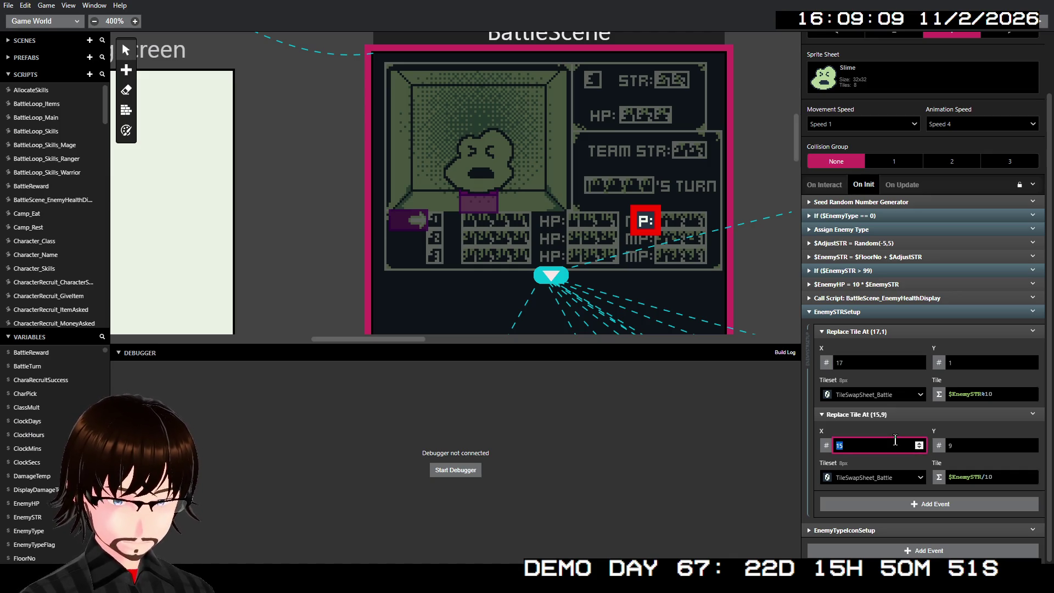
{"action": "type", "text": "16"}
{"action": "double_click", "coordinate": [964, 443]}
{"action": "type", "text": "1"}
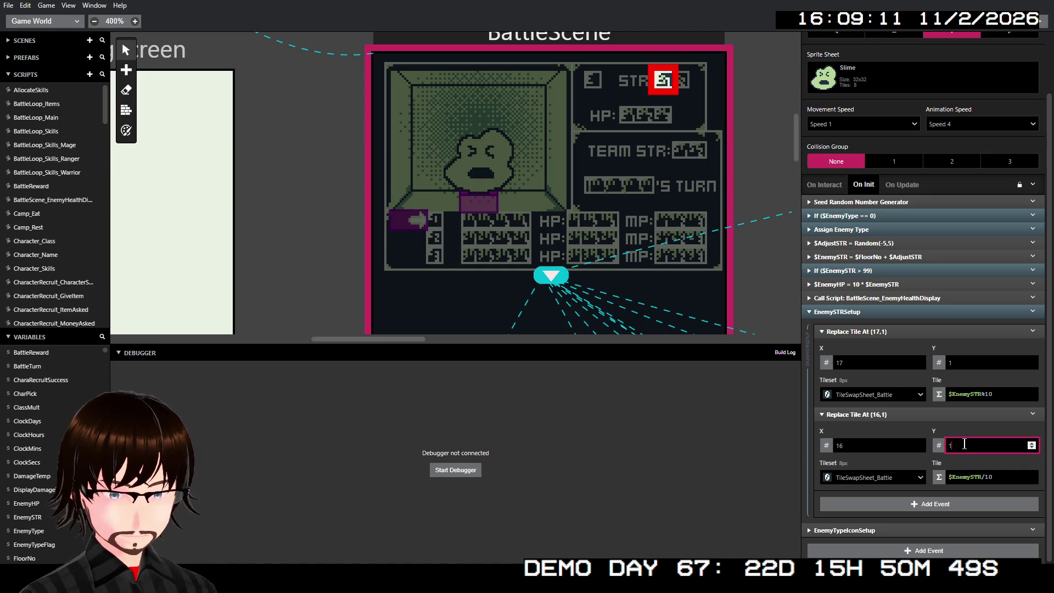
{"action": "left_click", "coordinate": [858, 331]}
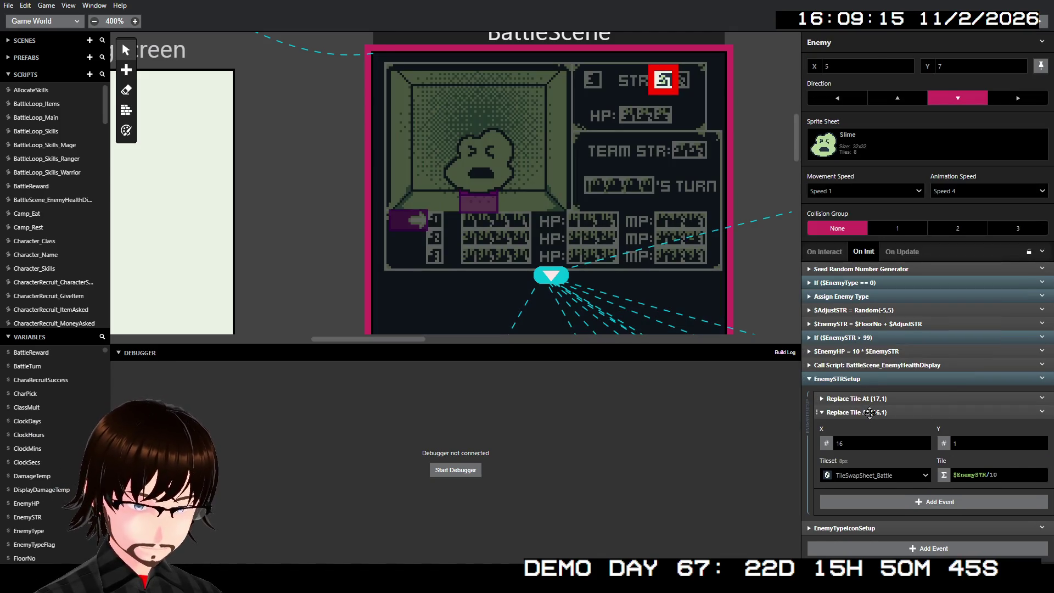
{"action": "left_click", "coordinate": [870, 412]}
{"action": "left_click", "coordinate": [870, 378]}
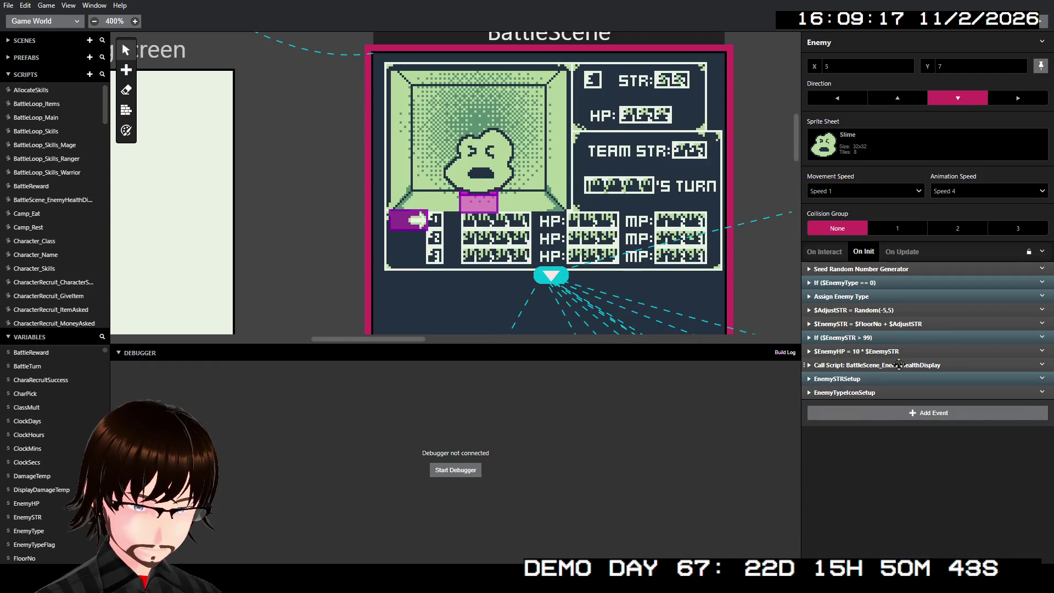
{"action": "left_click", "coordinate": [889, 391]}
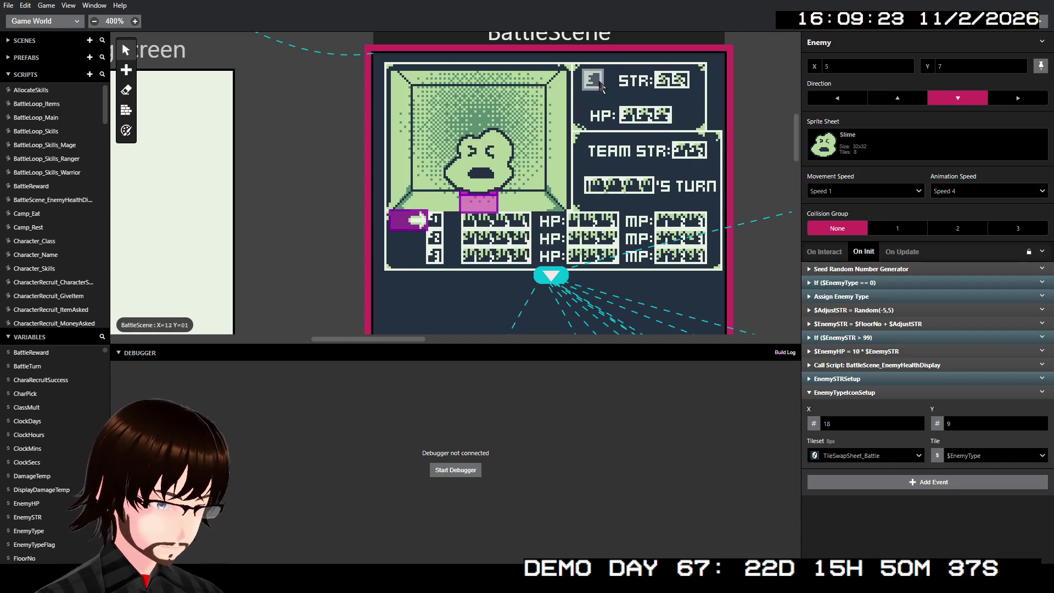
Change EnemyTypeIconSetup's tile position from (18,9) to (12,1), left of the STR label
{"action": "left_click", "coordinate": [841, 427]}
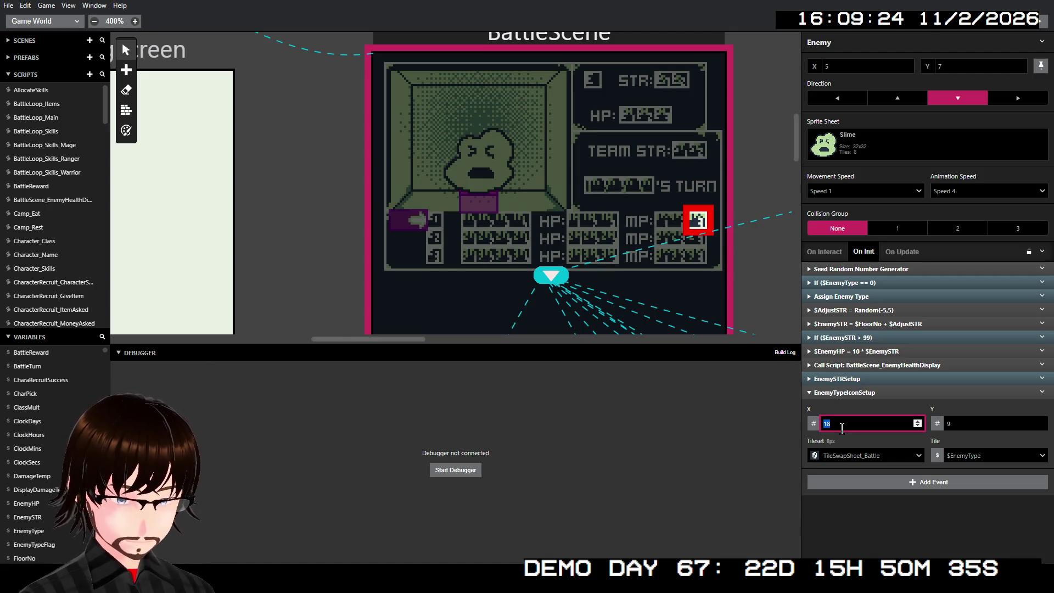
{"action": "type", "text": "12"}
{"action": "left_click", "coordinate": [961, 420]}
{"action": "type", "text": "1"}
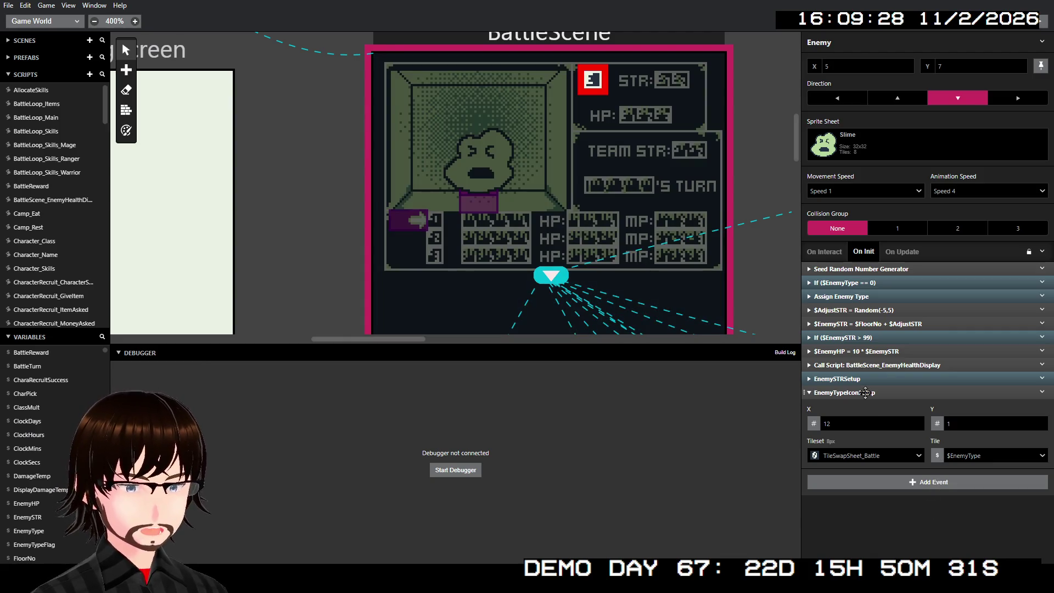
{"action": "left_click", "coordinate": [894, 392]}
{"action": "left_click", "coordinate": [890, 363]}
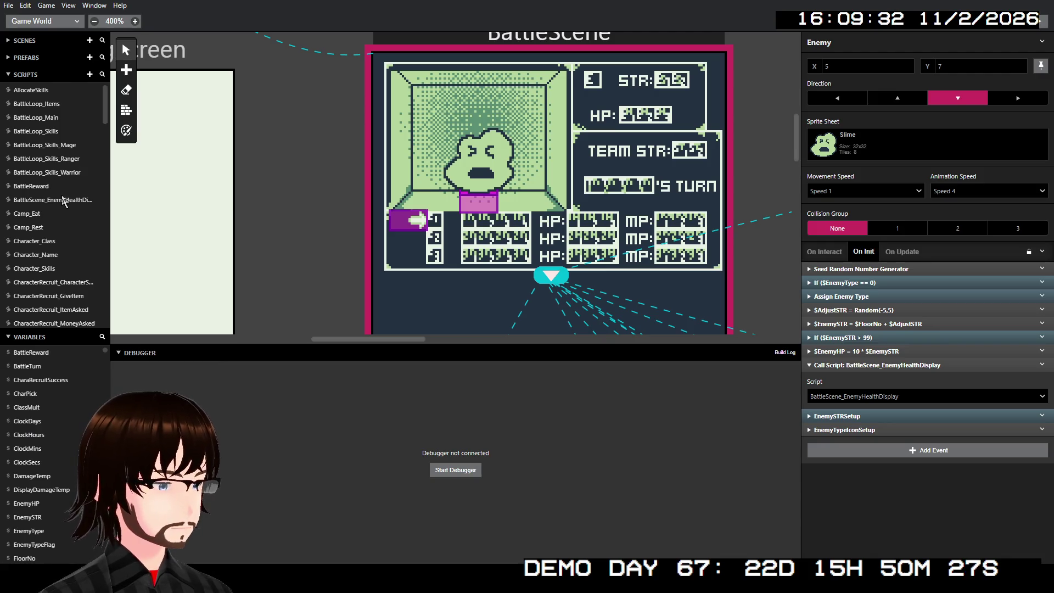
Open the BattleScene_EnemyHealthDisplay script and expand its three HP digit Replace Tile events
{"action": "scroll", "coordinate": [71, 209], "scroll_direction": "down", "scroll_amount": 4}
{"action": "scroll", "coordinate": [76, 209], "scroll_direction": "up", "scroll_amount": 2}
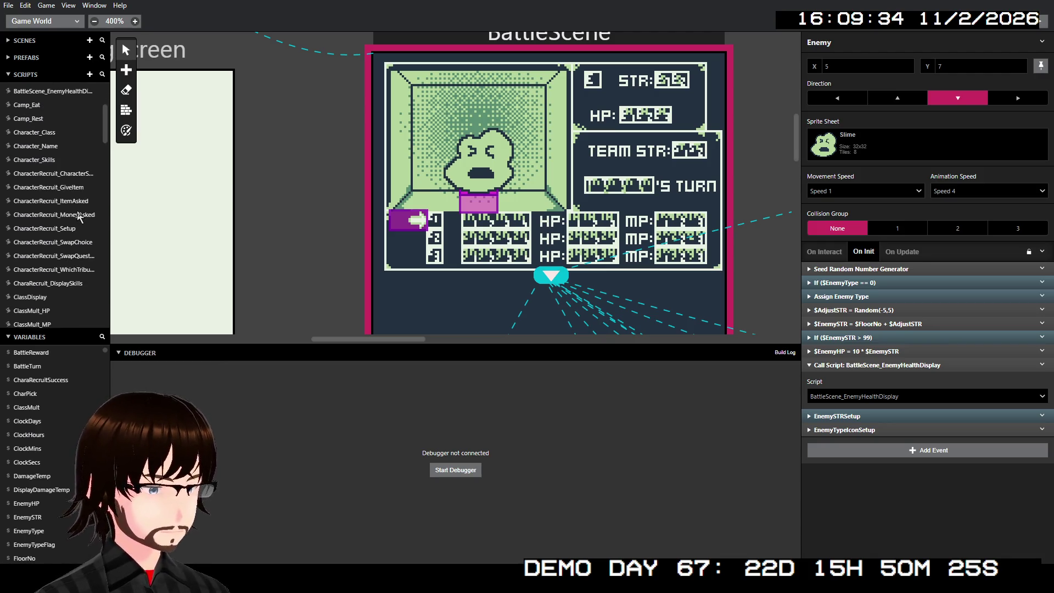
{"action": "left_click", "coordinate": [71, 144]}
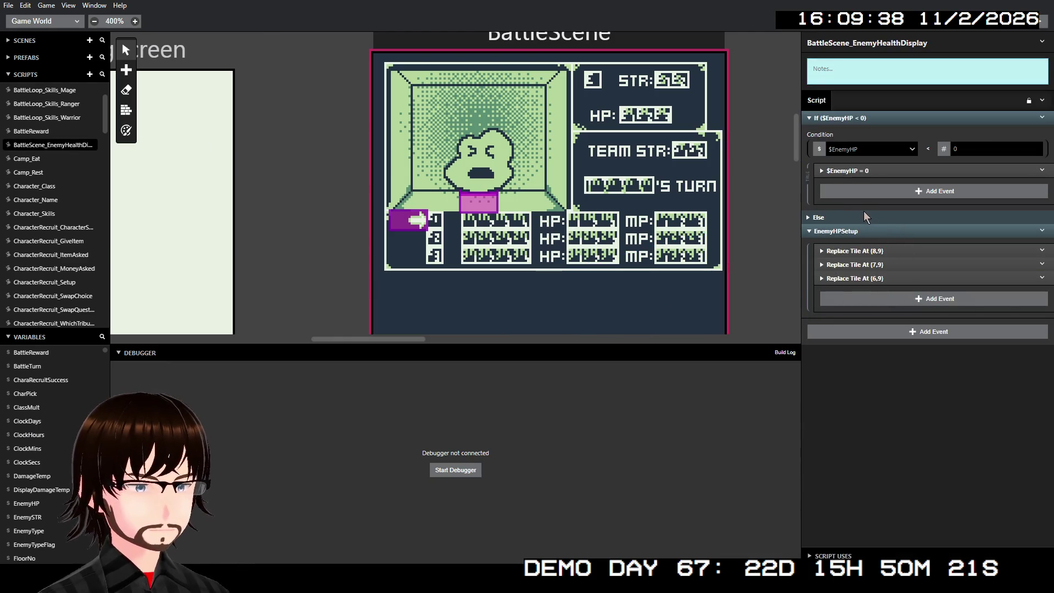
{"action": "left_click", "coordinate": [875, 252]}
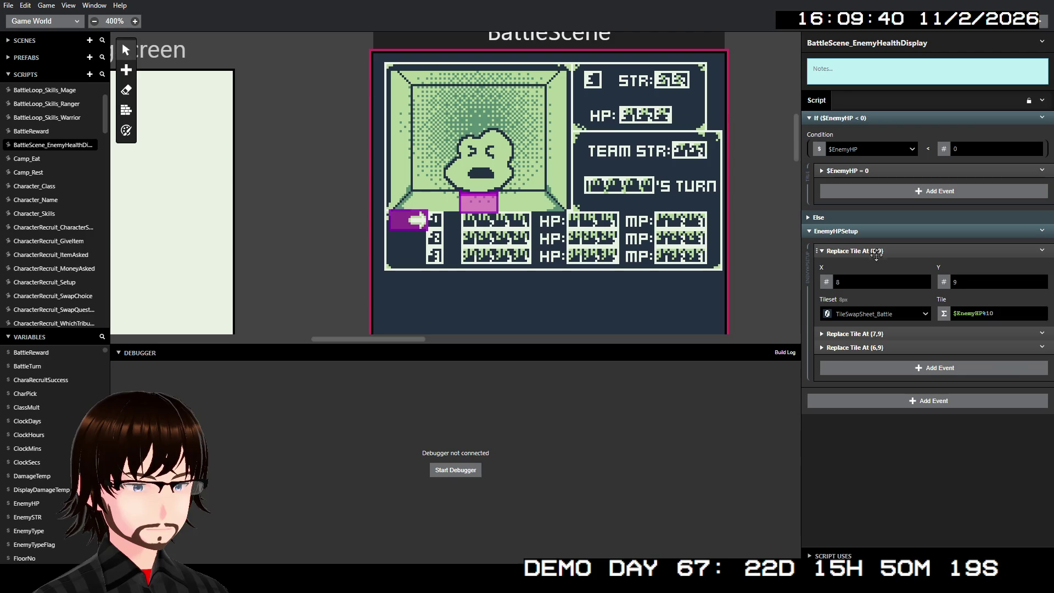
{"action": "left_click", "coordinate": [865, 217]}
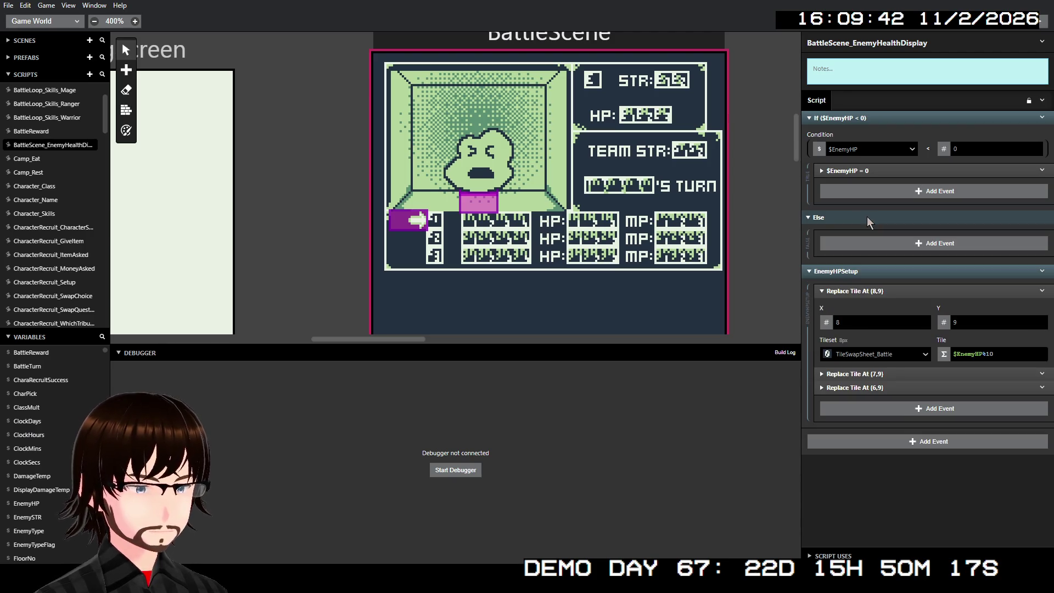
{"action": "left_click", "coordinate": [867, 216]}
{"action": "left_click", "coordinate": [888, 167]}
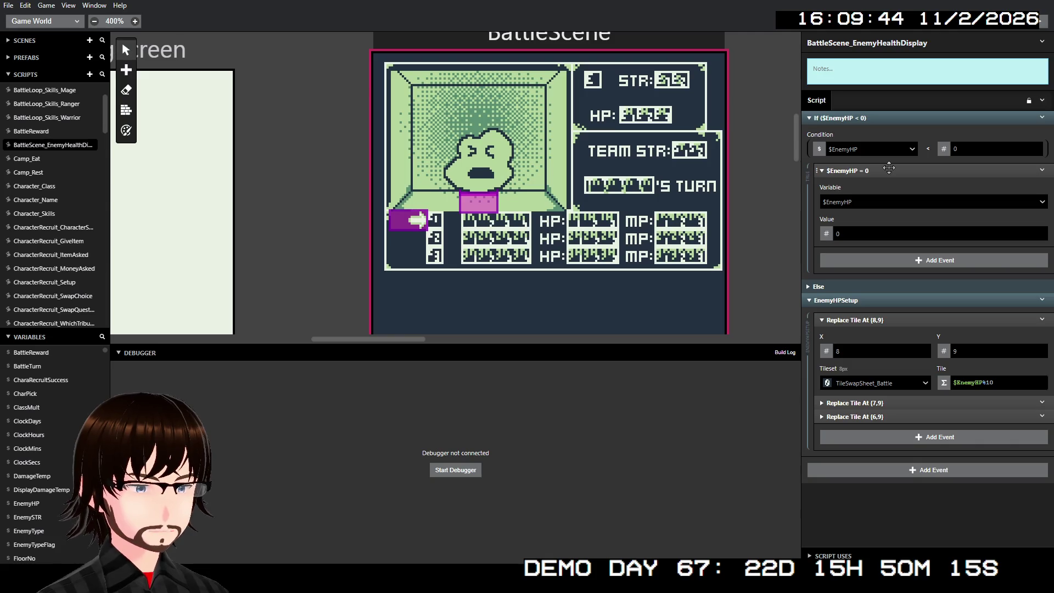
{"action": "left_click", "coordinate": [889, 167]}
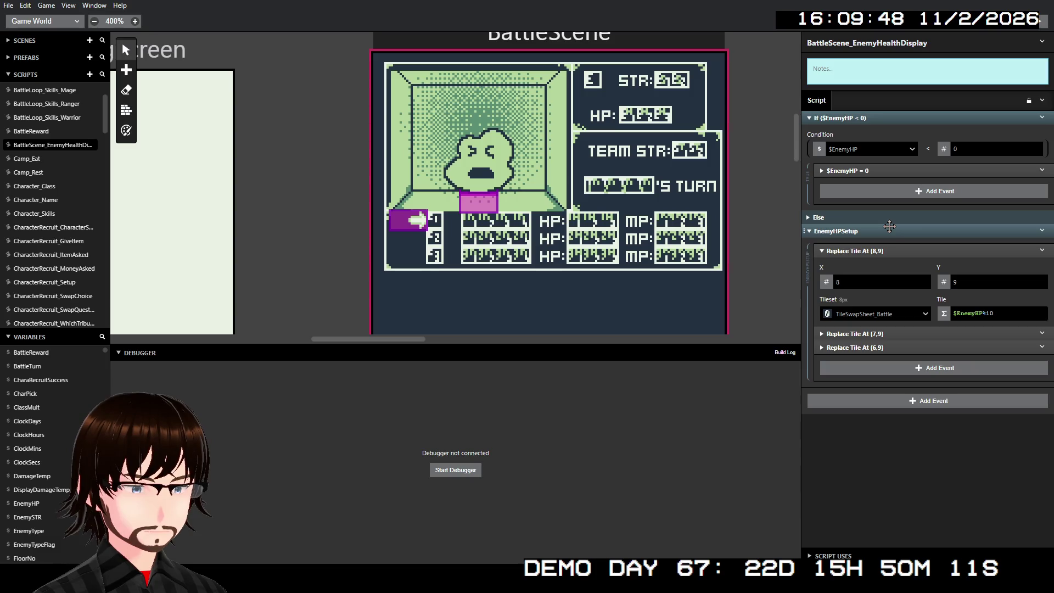
{"action": "left_click", "coordinate": [882, 334]}
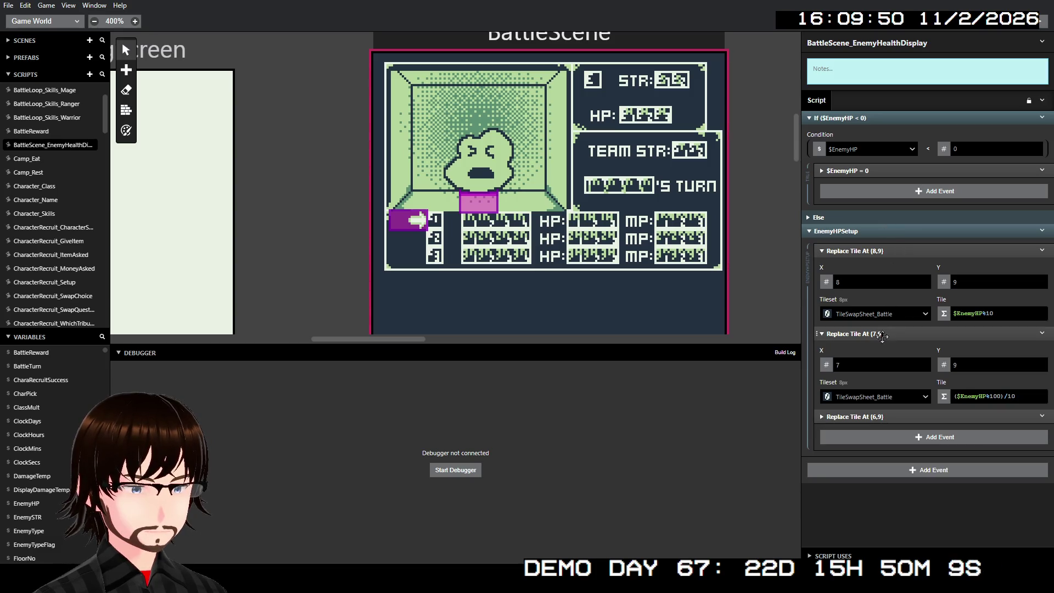
{"action": "left_click", "coordinate": [889, 412]}
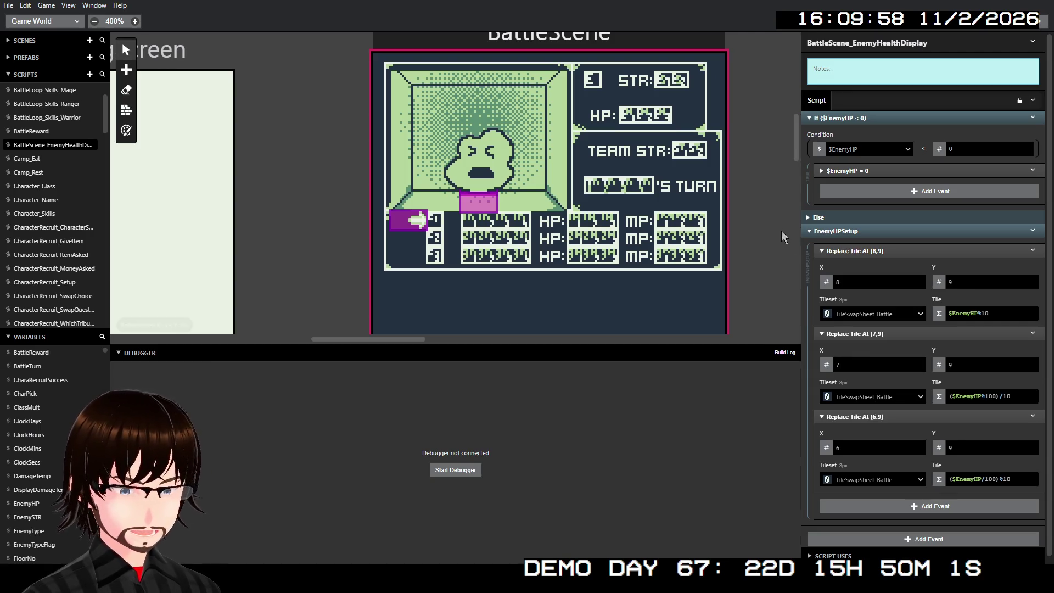
Move the enemy HP digit tiles to (16,3), (15,3) and (14,3), then fold them
{"action": "left_click", "coordinate": [849, 276]}
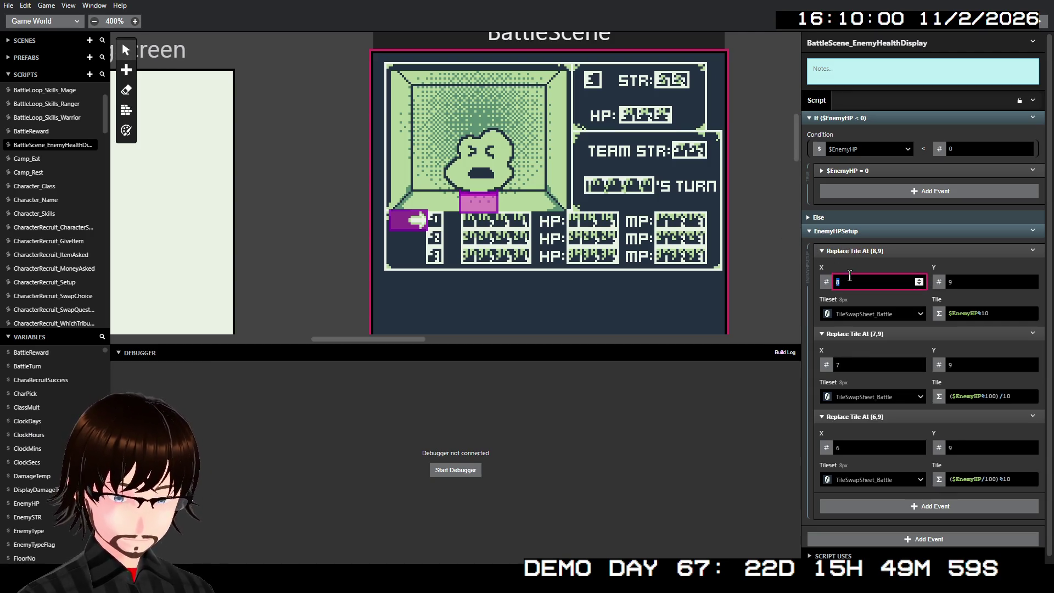
{"action": "type", "text": "16"}
{"action": "left_click", "coordinate": [972, 283]}
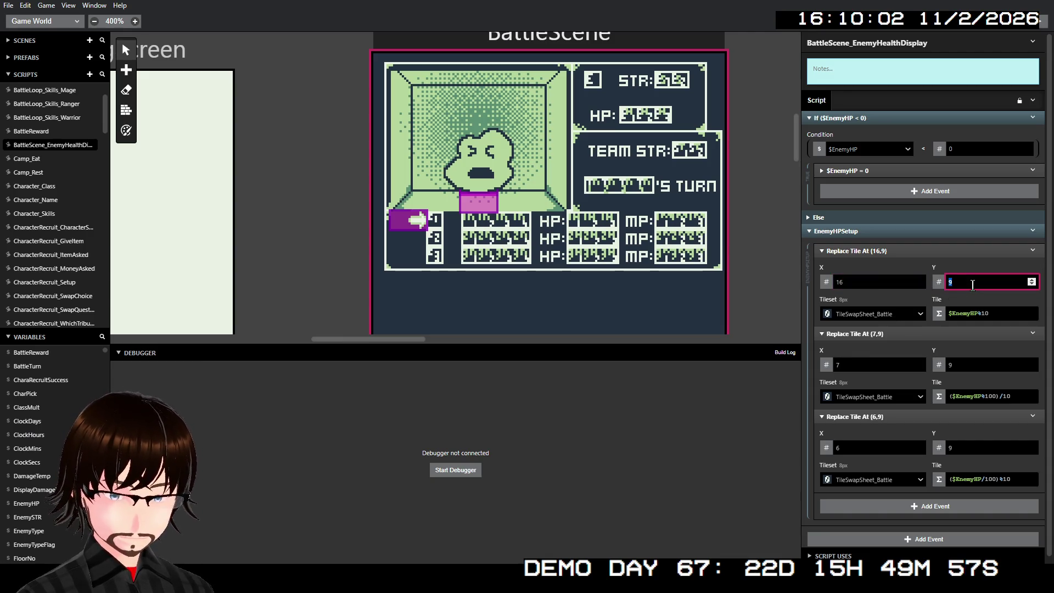
{"action": "type", "text": "03"}
{"action": "left_click", "coordinate": [895, 364]}
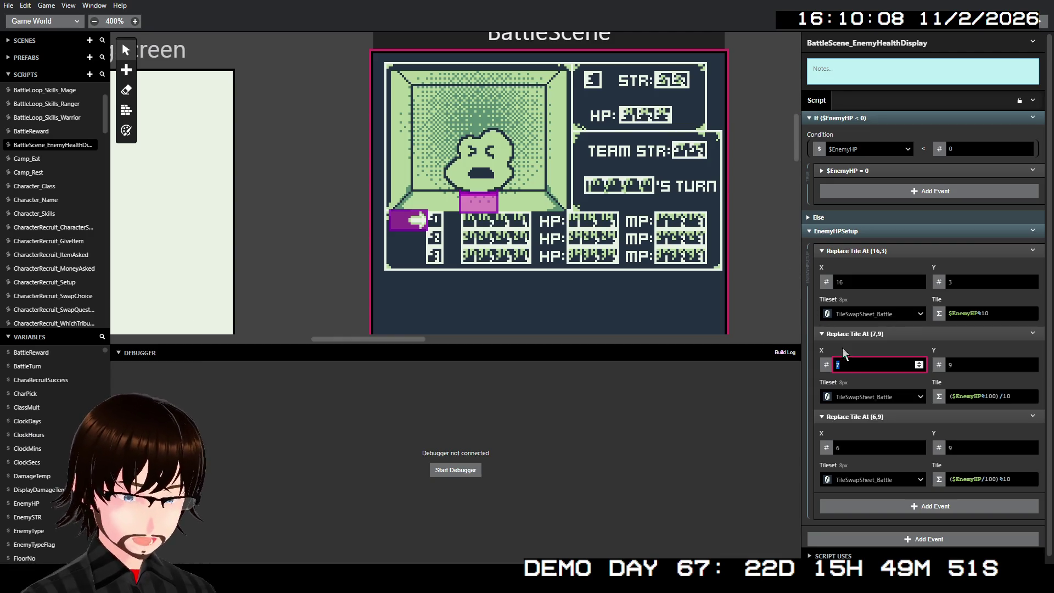
{"action": "left_click", "coordinate": [855, 364]}
{"action": "type", "text": "15"}
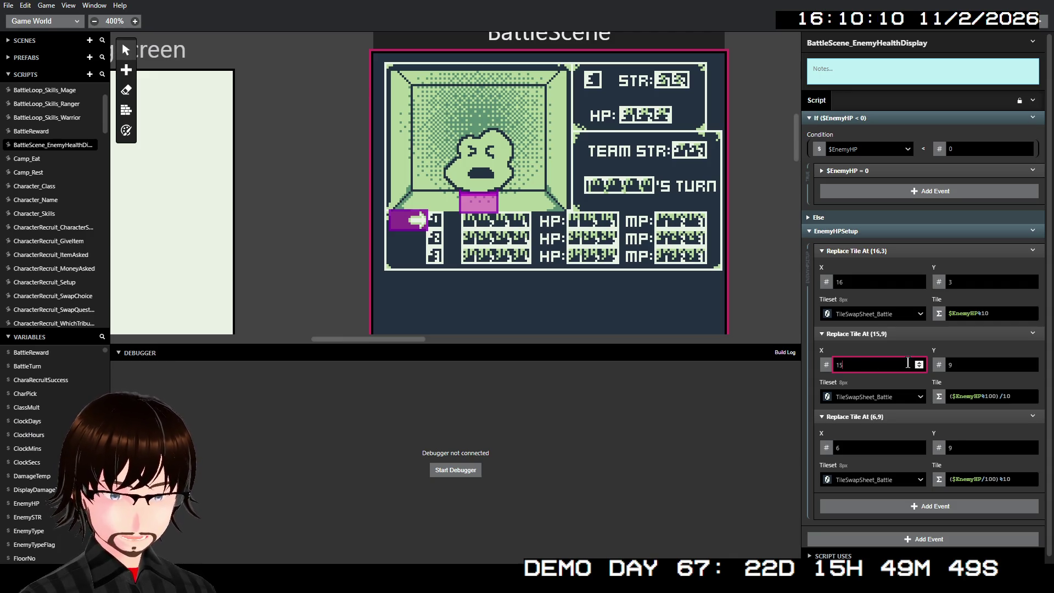
{"action": "left_click", "coordinate": [971, 359]}
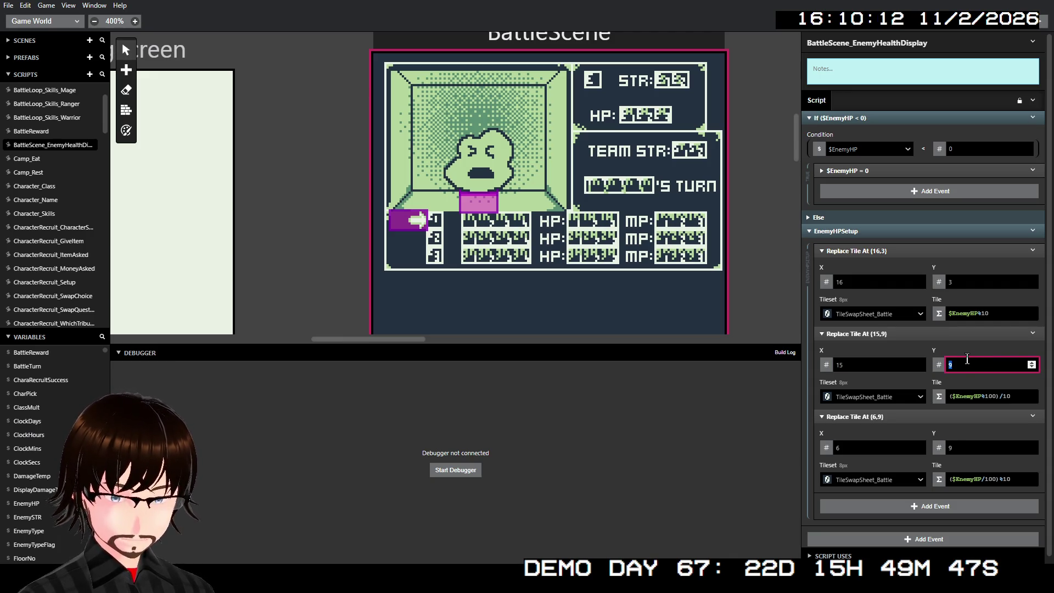
{"action": "type", "text": "3"}
{"action": "left_click", "coordinate": [869, 446]}
{"action": "type", "text": "14"}
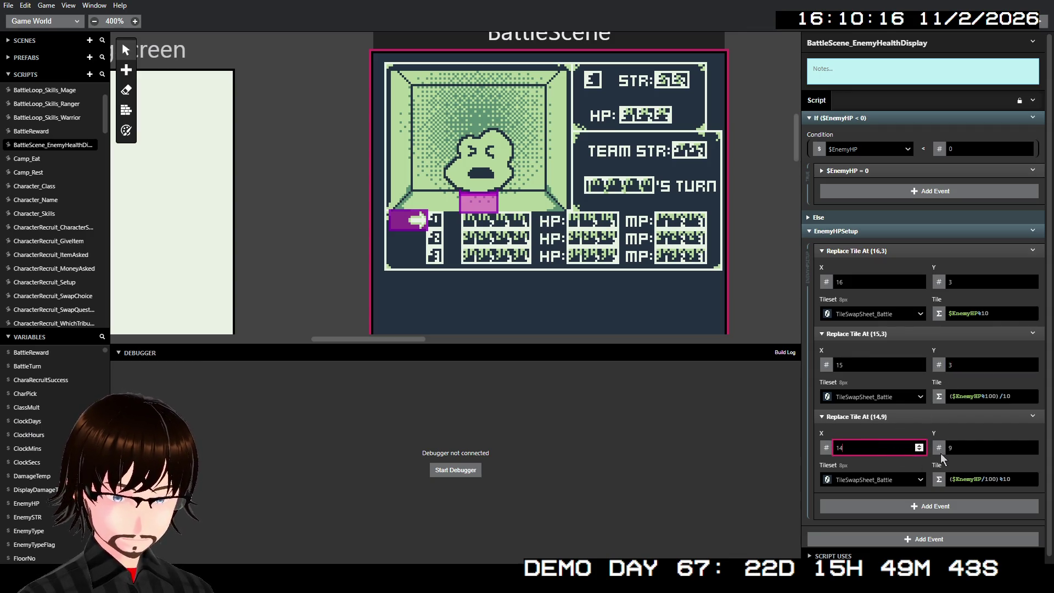
{"action": "left_click", "coordinate": [968, 446]}
{"action": "type", "text": "3"}
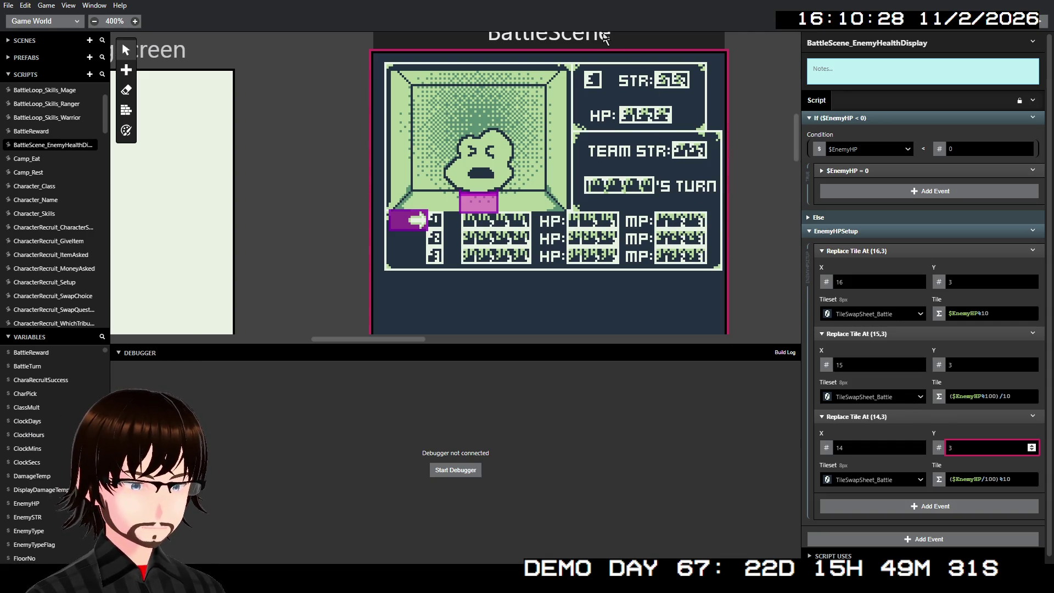
{"action": "left_click", "coordinate": [880, 252]}
{"action": "left_click", "coordinate": [881, 264]}
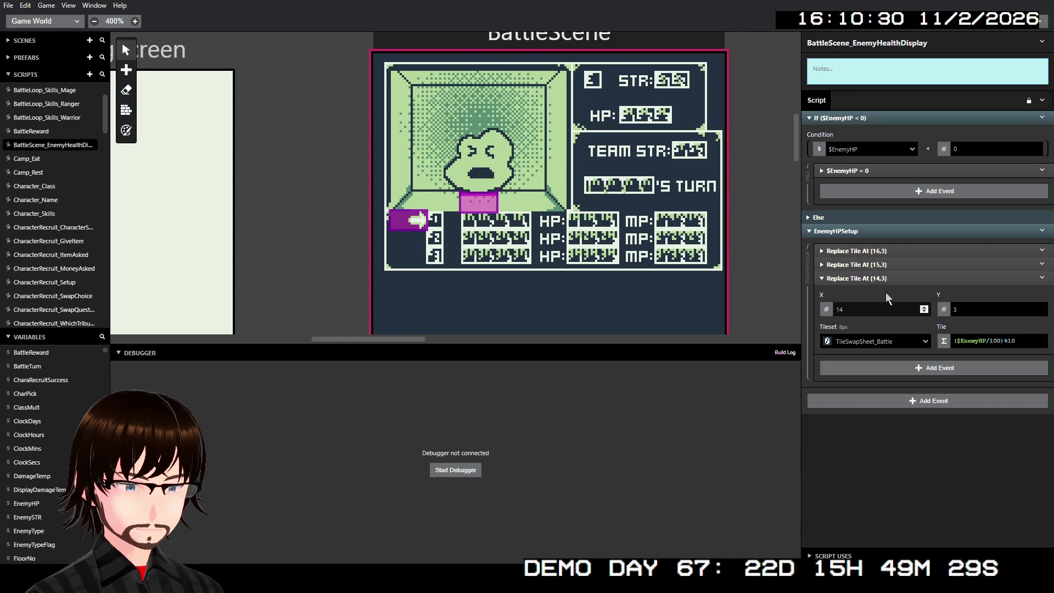
{"action": "left_click", "coordinate": [882, 278]}
Return to BattleScene's On Init script and review its variable resets and health display call
{"action": "left_click", "coordinate": [597, 38]}
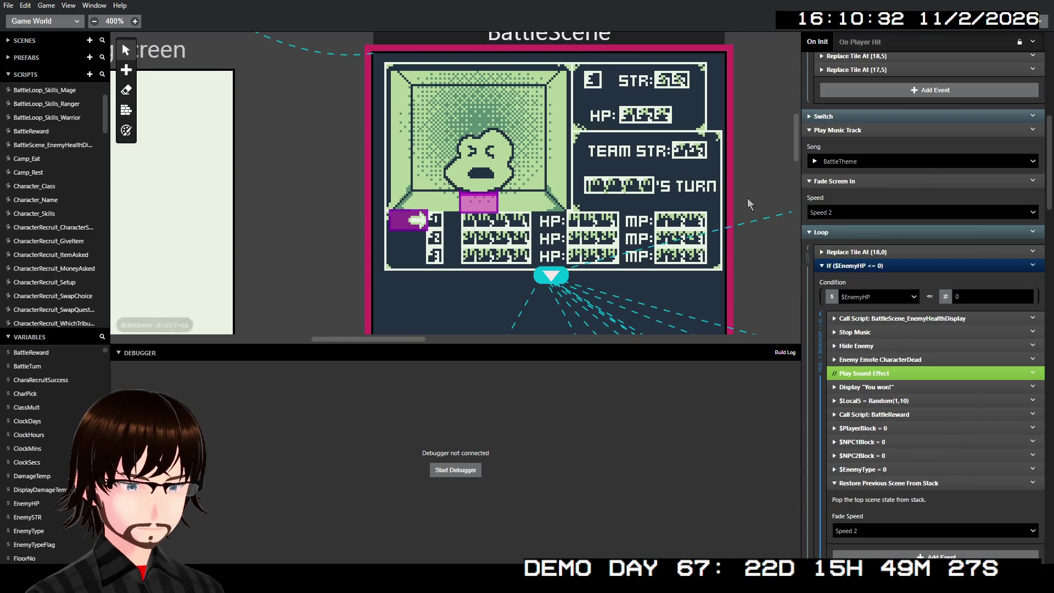
{"action": "left_click", "coordinate": [894, 344]}
{"action": "scroll", "coordinate": [894, 350], "scroll_direction": "down", "scroll_amount": 1}
{"action": "scroll", "coordinate": [894, 349], "scroll_direction": "up", "scroll_amount": 1}
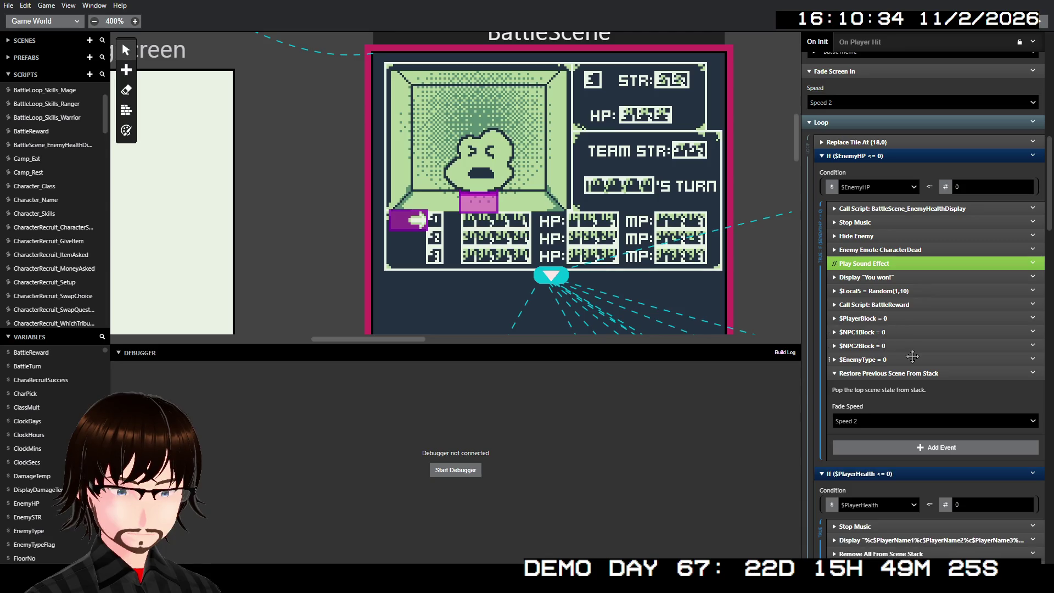
{"action": "left_click", "coordinate": [878, 332]}
{"action": "left_click", "coordinate": [878, 332]}
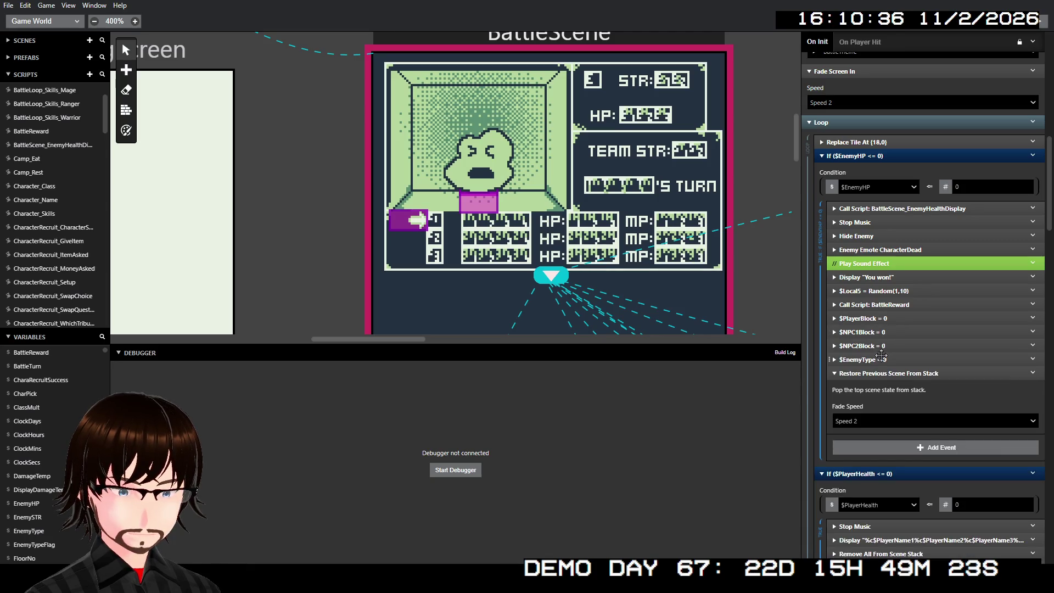
{"action": "left_click", "coordinate": [887, 346]}
{"action": "left_click", "coordinate": [887, 346]}
{"action": "left_click", "coordinate": [892, 359]}
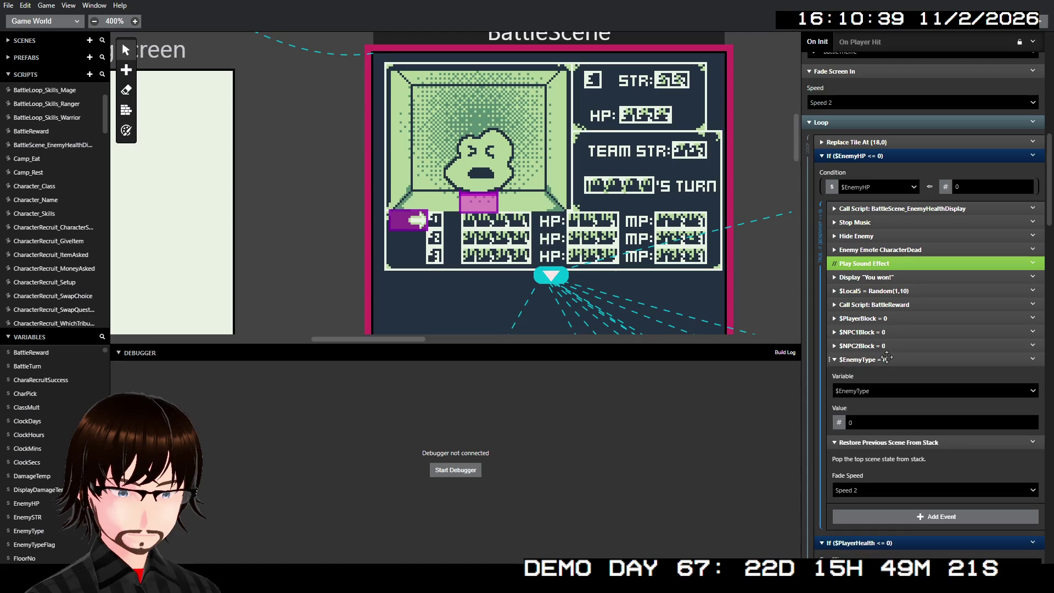
{"action": "left_click", "coordinate": [893, 362]}
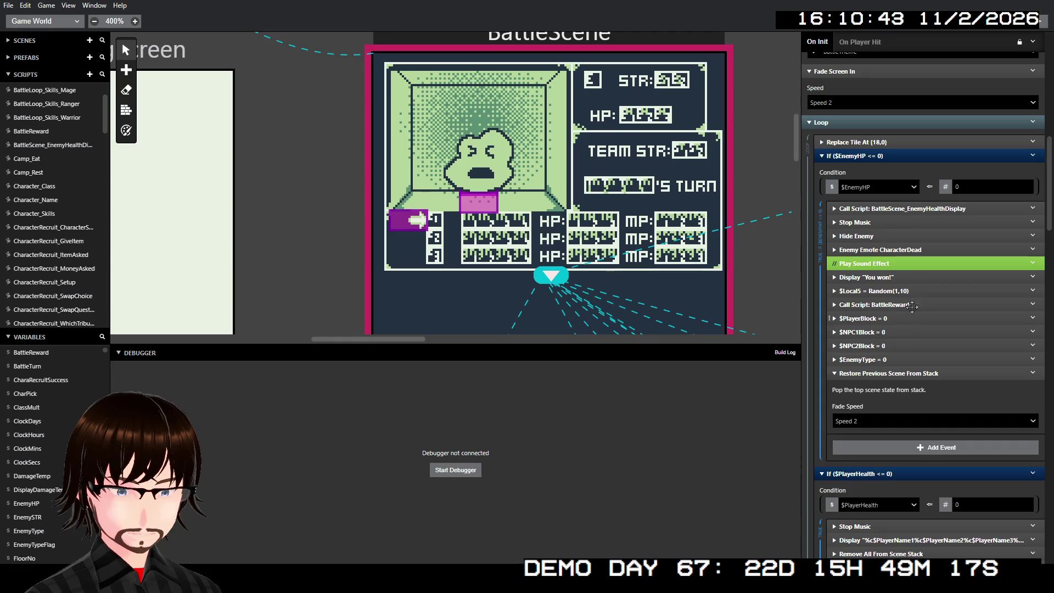
{"action": "left_click", "coordinate": [911, 209]}
{"action": "left_click", "coordinate": [911, 209]}
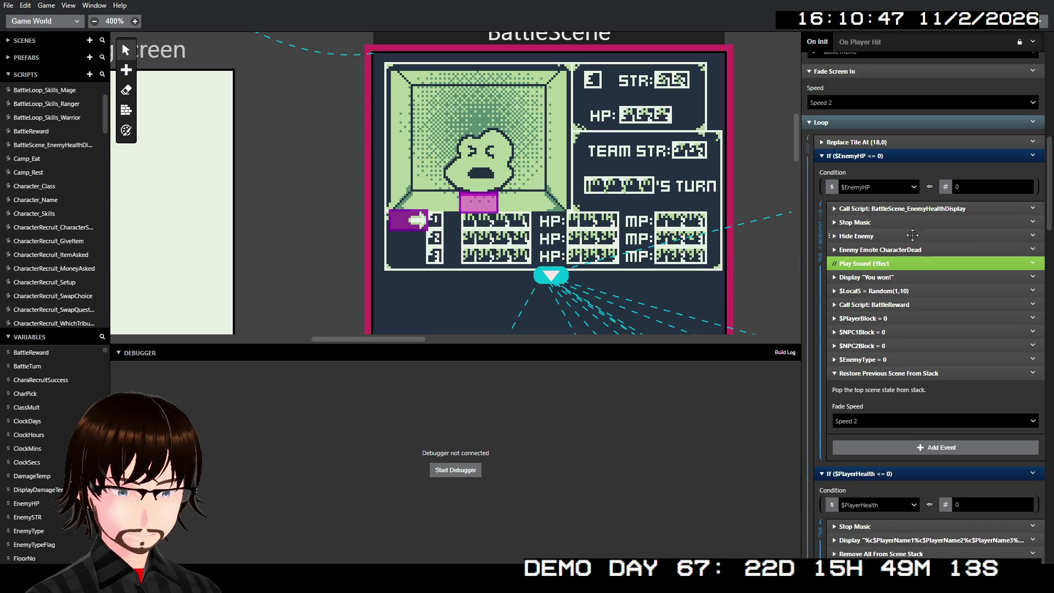
{"action": "left_click", "coordinate": [893, 373]}
Fold the game-over message event and expand the PlayerHUD group in the Switch
{"action": "scroll", "coordinate": [931, 422], "scroll_direction": "down", "scroll_amount": 3}
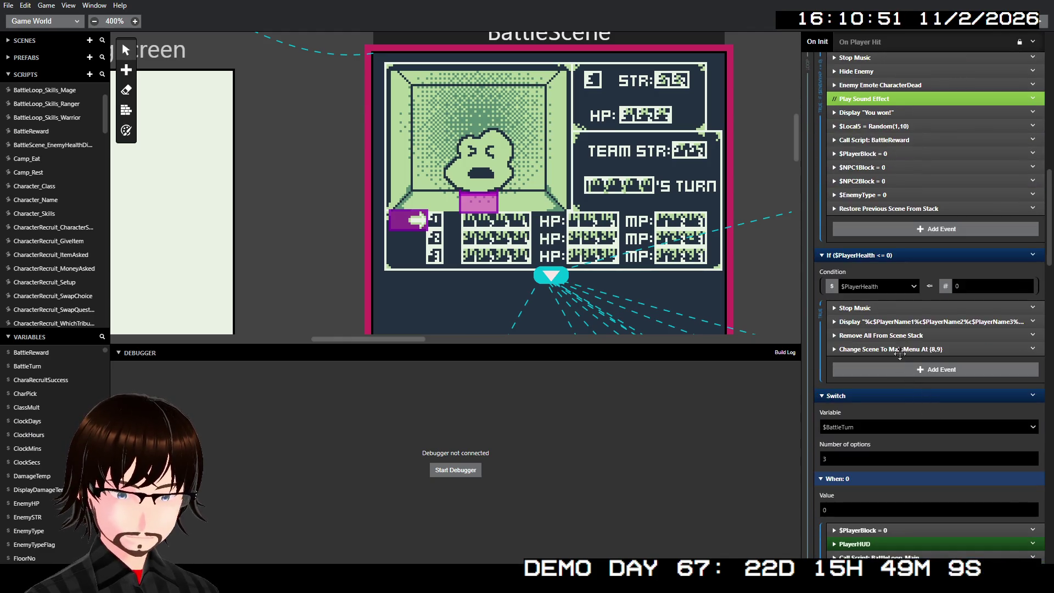
{"action": "left_click", "coordinate": [928, 322]}
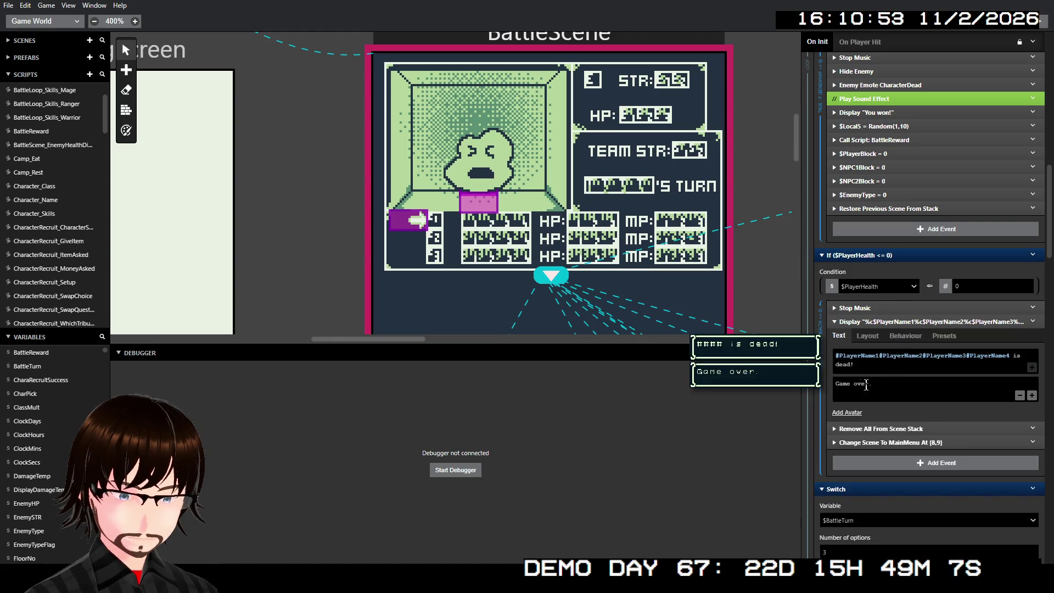
{"action": "left_click", "coordinate": [904, 322]}
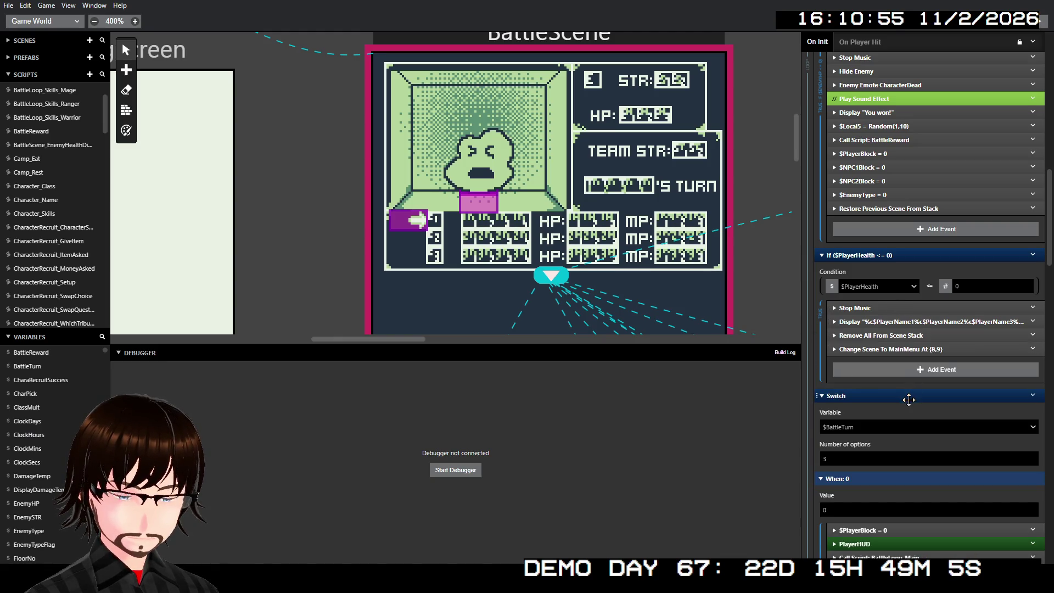
{"action": "scroll", "coordinate": [912, 348], "scroll_direction": "down", "scroll_amount": 5}
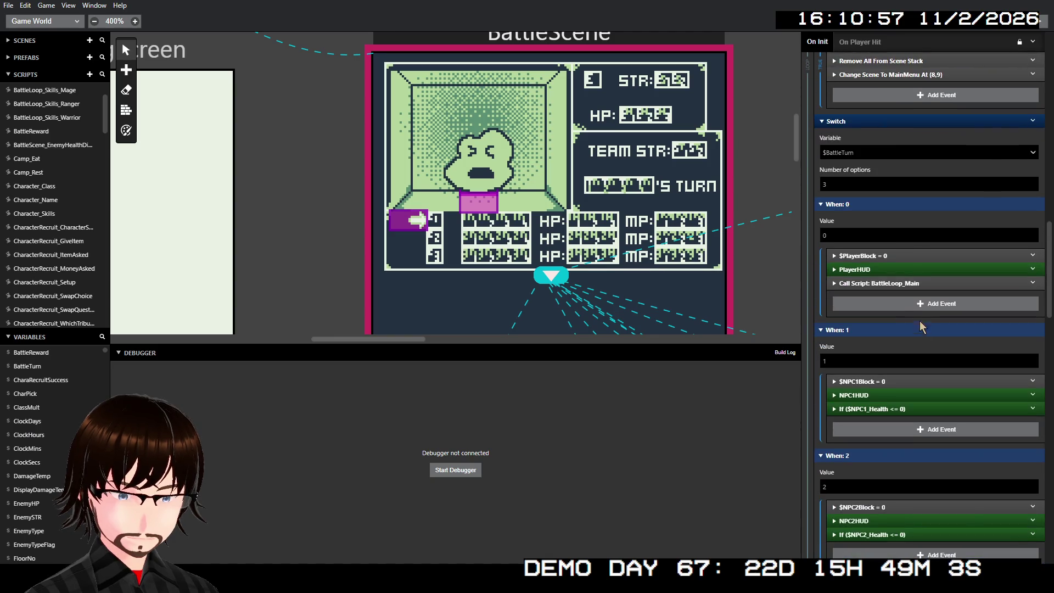
{"action": "left_click", "coordinate": [904, 270]}
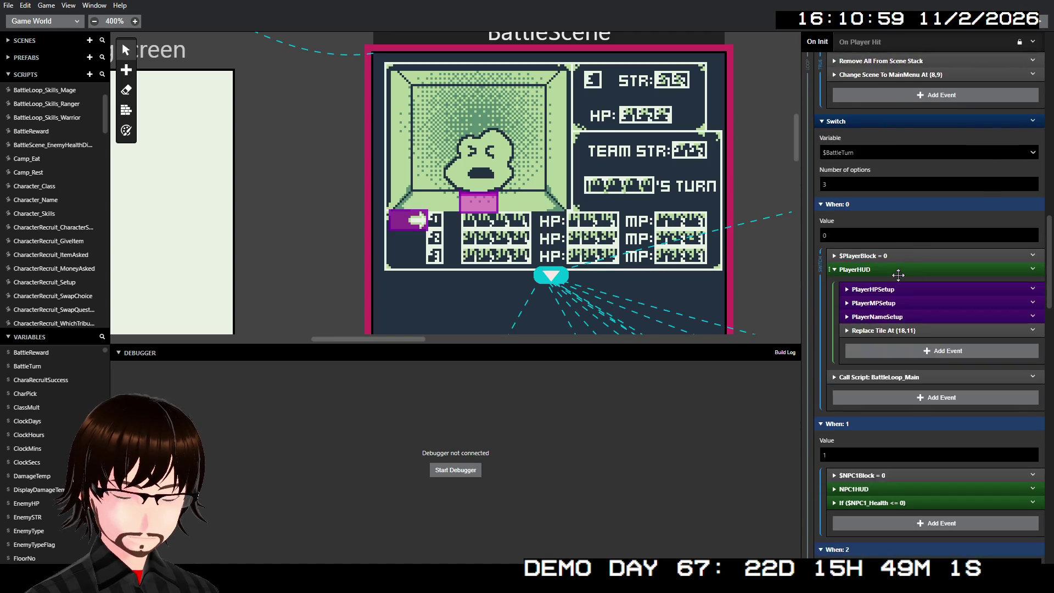
Expand PlayerHPSetup and set all three HP tile rows to 9
{"action": "left_click", "coordinate": [901, 290]}
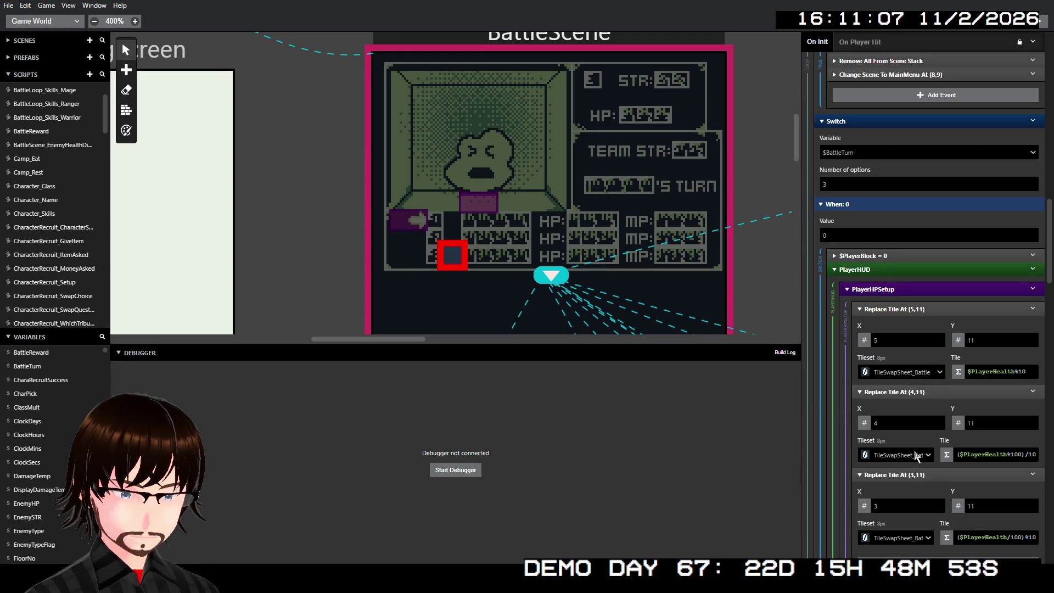
{"action": "scroll", "coordinate": [943, 395], "scroll_direction": "down", "scroll_amount": 2}
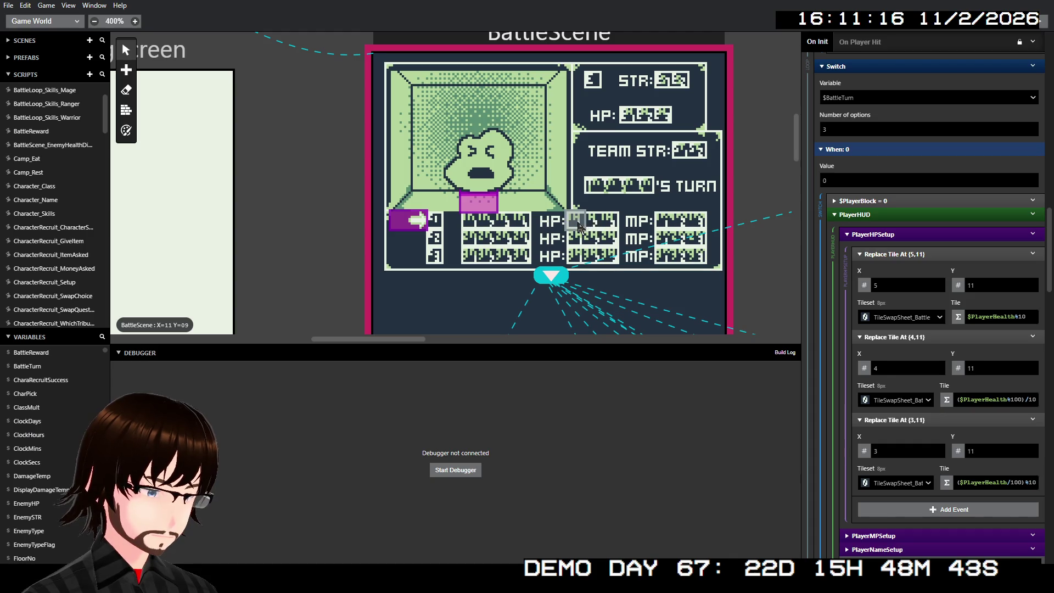
{"action": "left_click", "coordinate": [982, 283]}
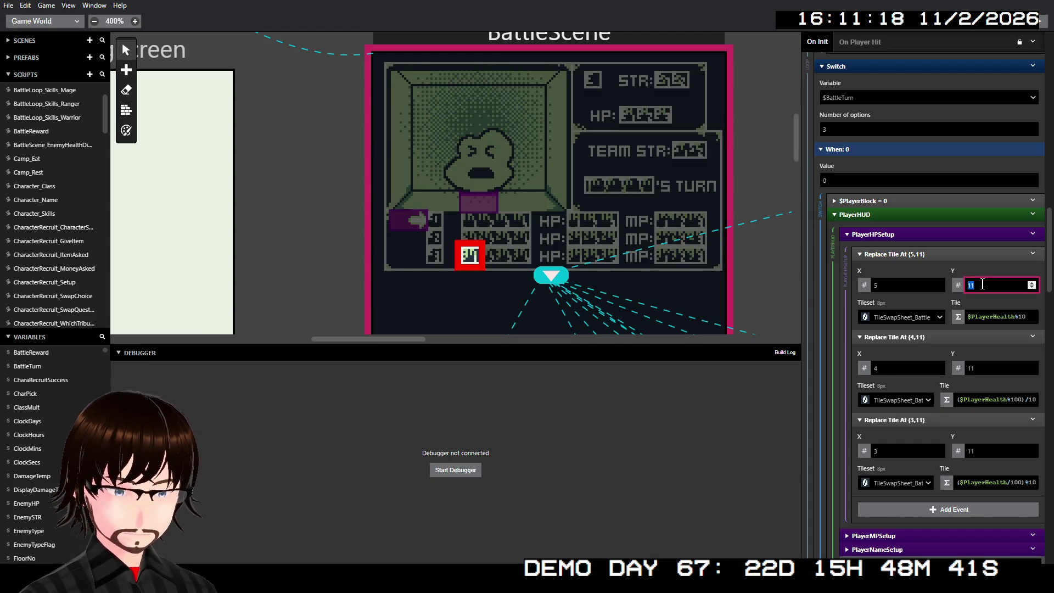
{"action": "type", "text": "9"}
{"action": "left_click", "coordinate": [1001, 367]}
{"action": "type", "text": "9"}
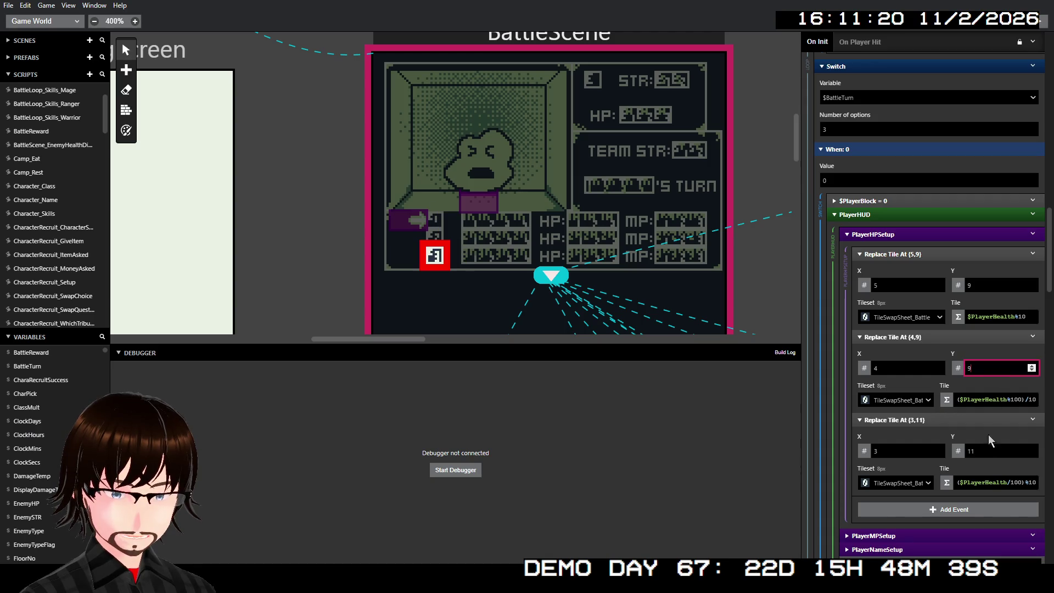
{"action": "left_click", "coordinate": [988, 450]}
{"action": "type", "text": "9"}
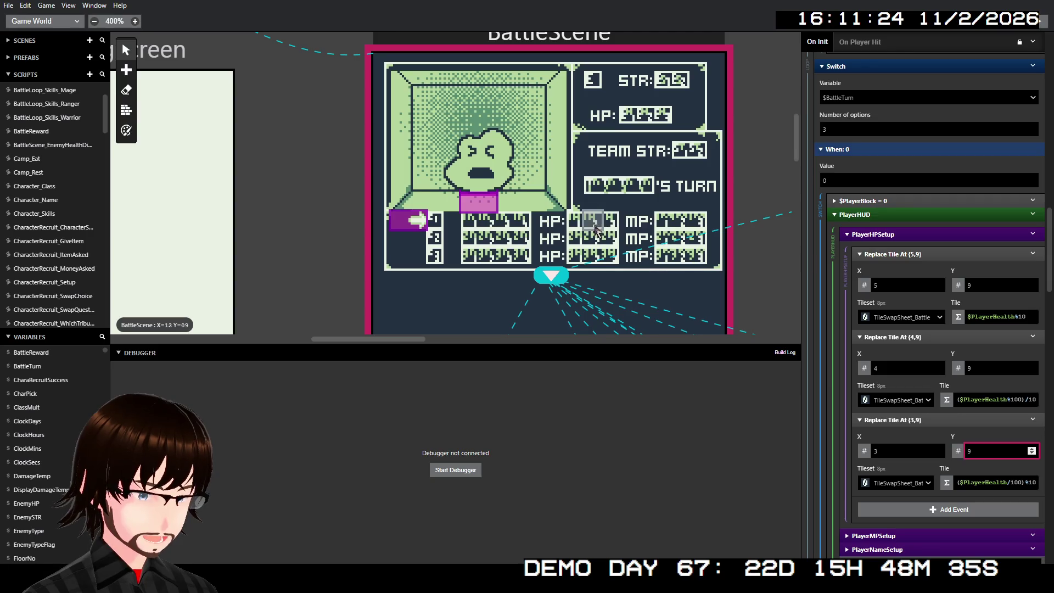
Set the HP tile columns to 13, 12 and 11, then fold the three events
{"action": "left_click", "coordinate": [897, 285]}
{"action": "key", "text": "BackSpace"}
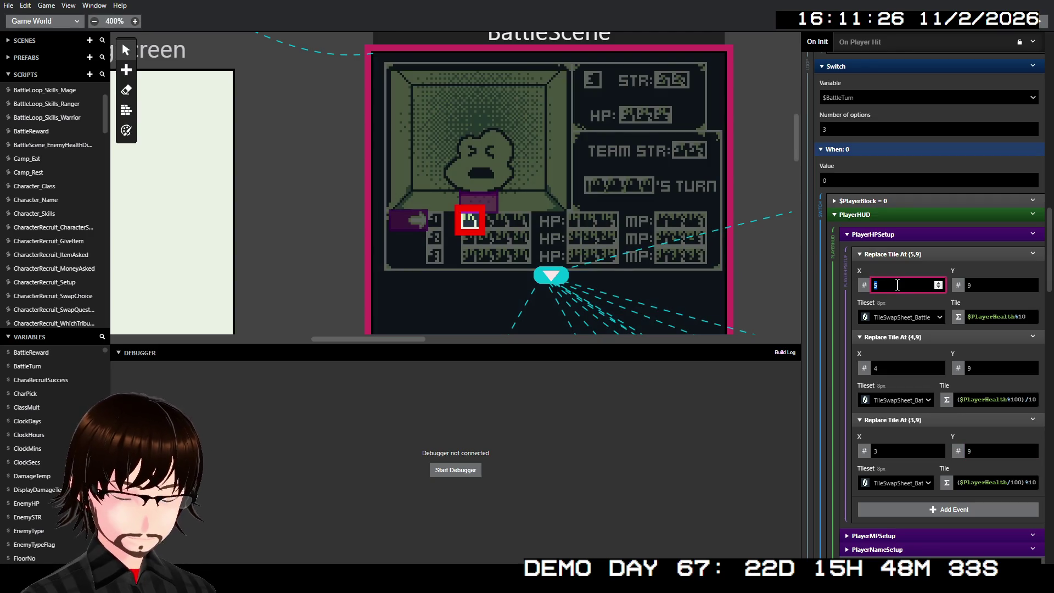
{"action": "type", "text": "13"}
{"action": "left_click", "coordinate": [897, 367]}
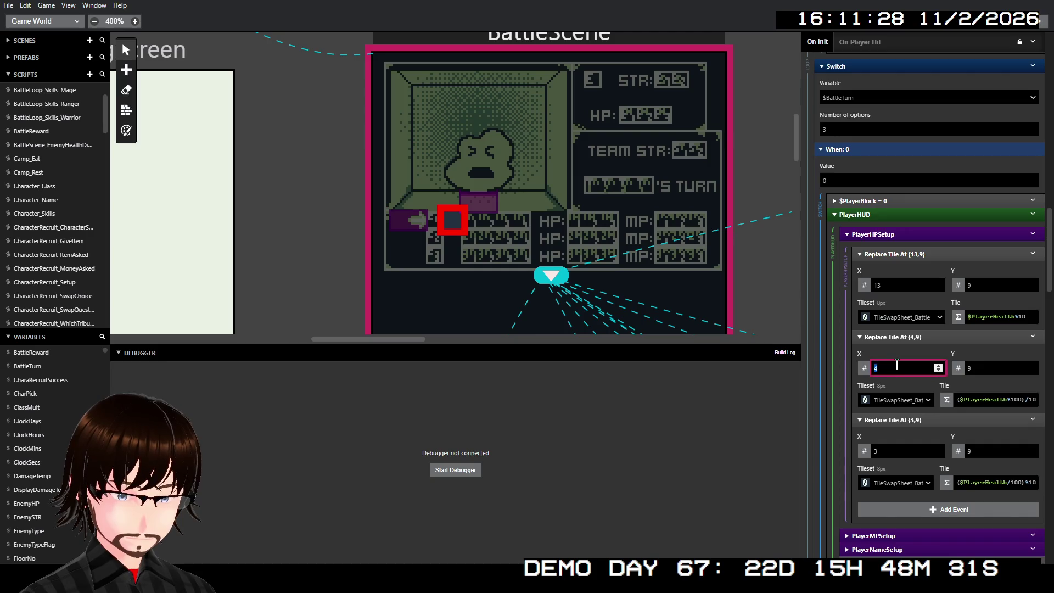
{"action": "type", "text": "12"}
{"action": "left_click", "coordinate": [892, 450]}
{"action": "type", "text": "11"}
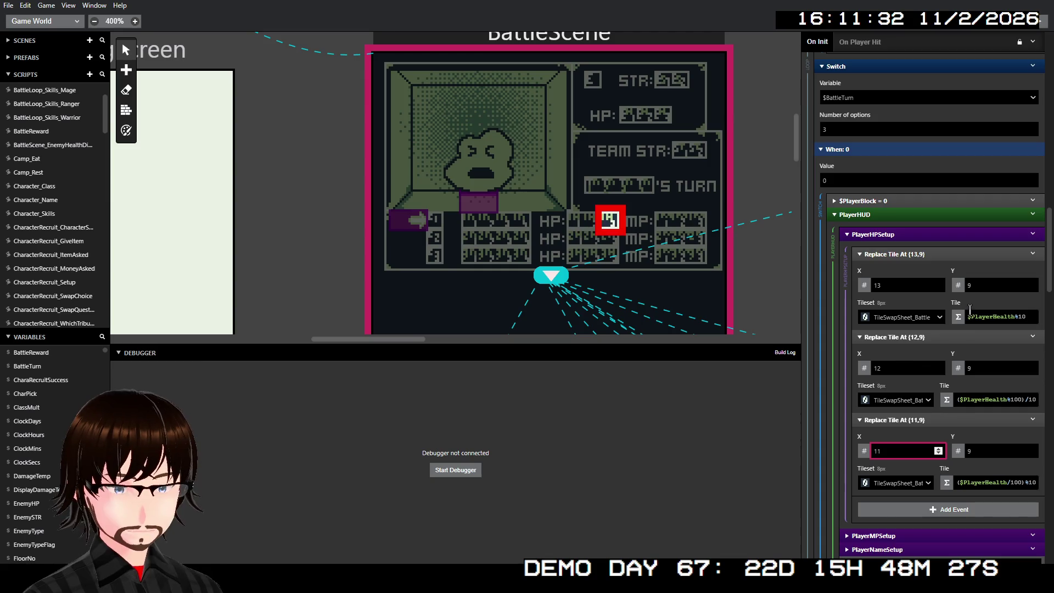
{"action": "left_click", "coordinate": [937, 336]}
{"action": "left_click", "coordinate": [933, 350]}
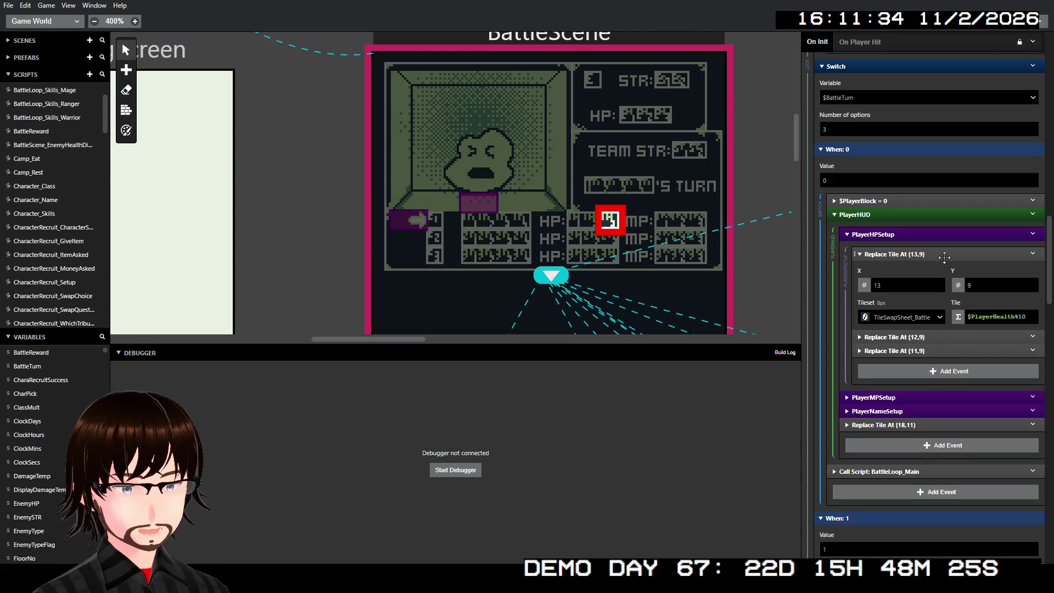
{"action": "left_click", "coordinate": [945, 254]}
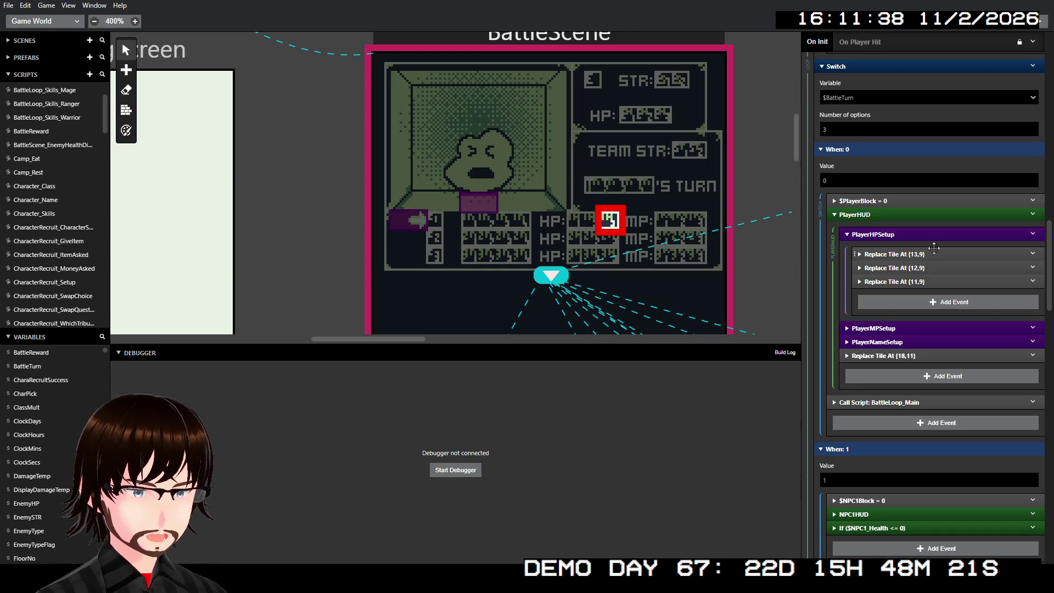
{"action": "left_click", "coordinate": [891, 328]}
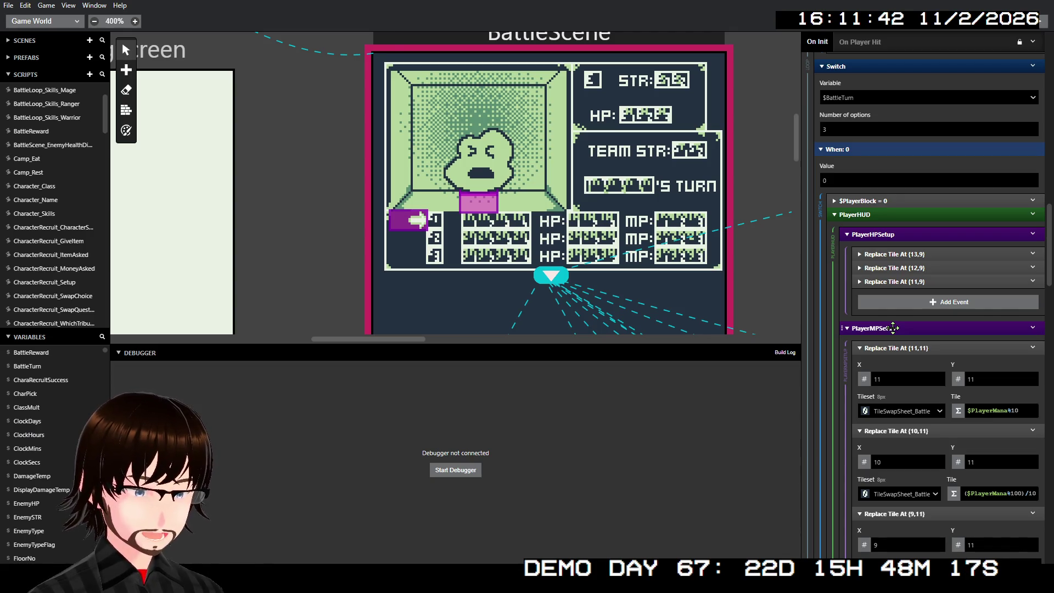
Set the rows of all three PlayerMPSetup tiles to 9
{"action": "scroll", "coordinate": [933, 329], "scroll_direction": "down", "scroll_amount": 2}
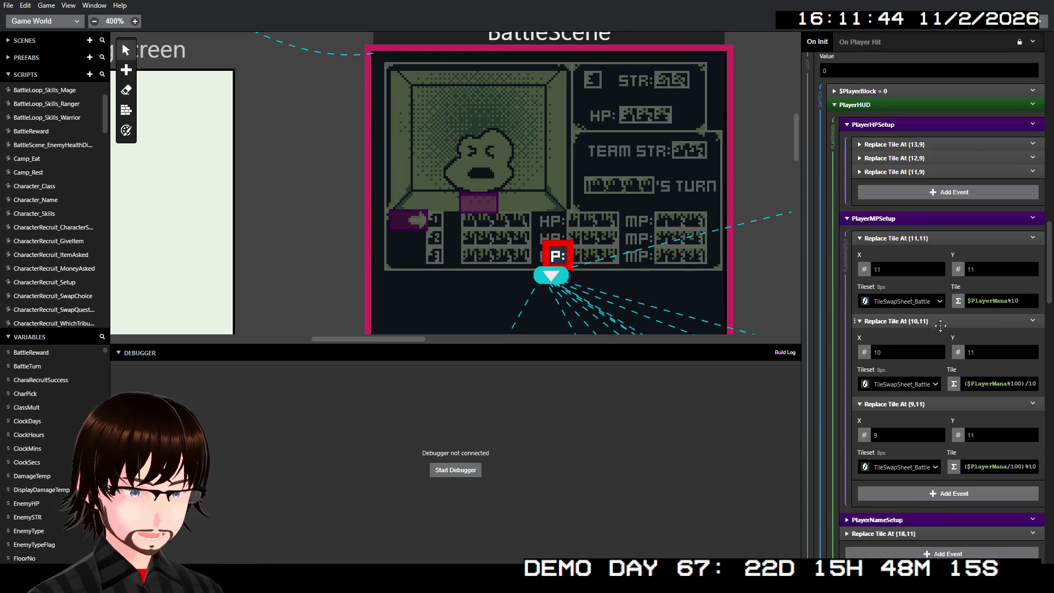
{"action": "scroll", "coordinate": [917, 301], "scroll_direction": "up", "scroll_amount": 2}
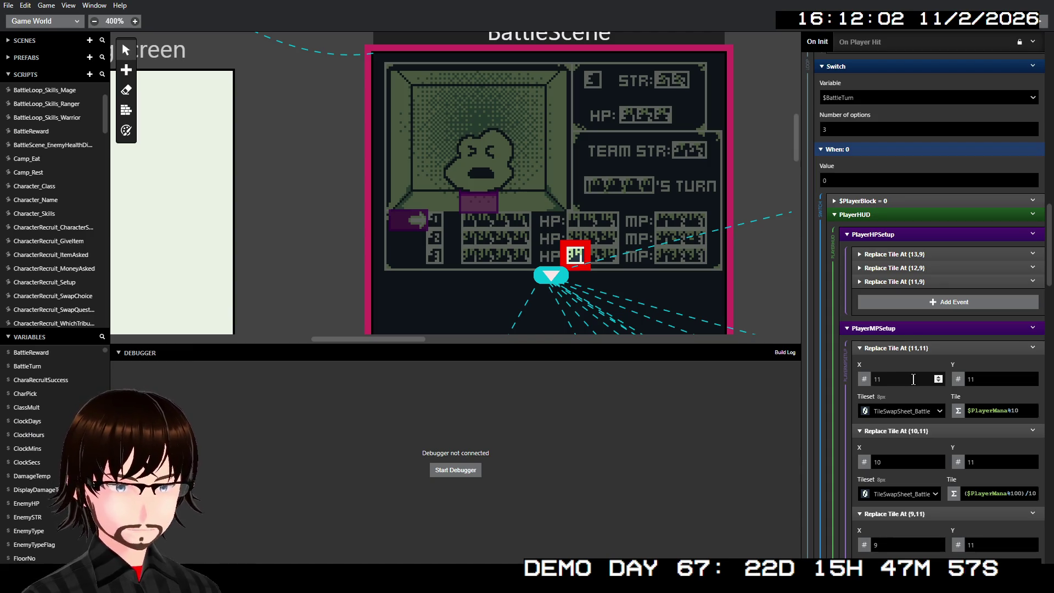
{"action": "scroll", "coordinate": [918, 403], "scroll_direction": "down", "scroll_amount": 2}
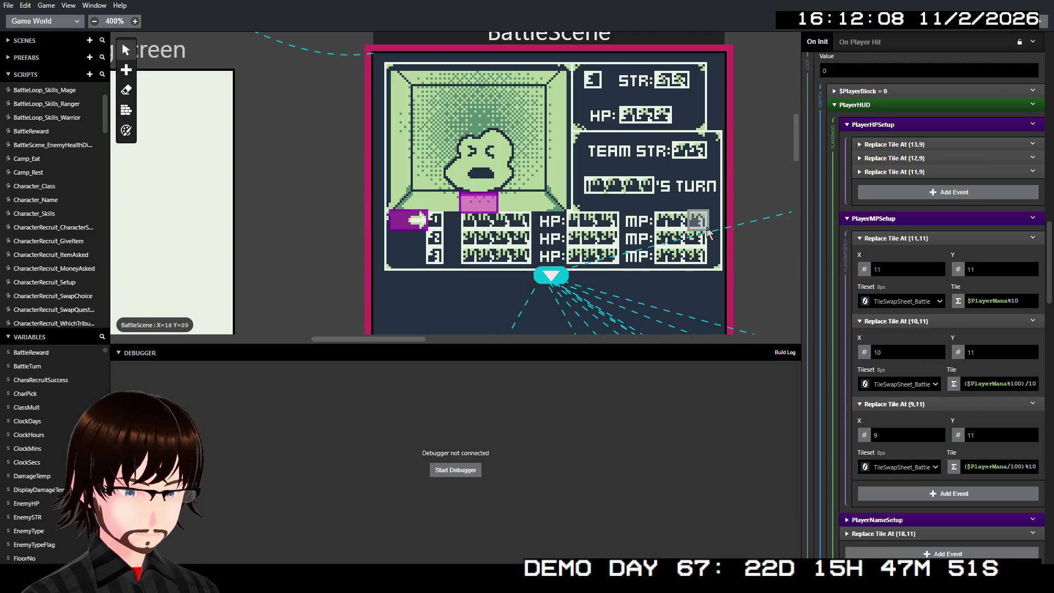
{"action": "double_click", "coordinate": [976, 268]}
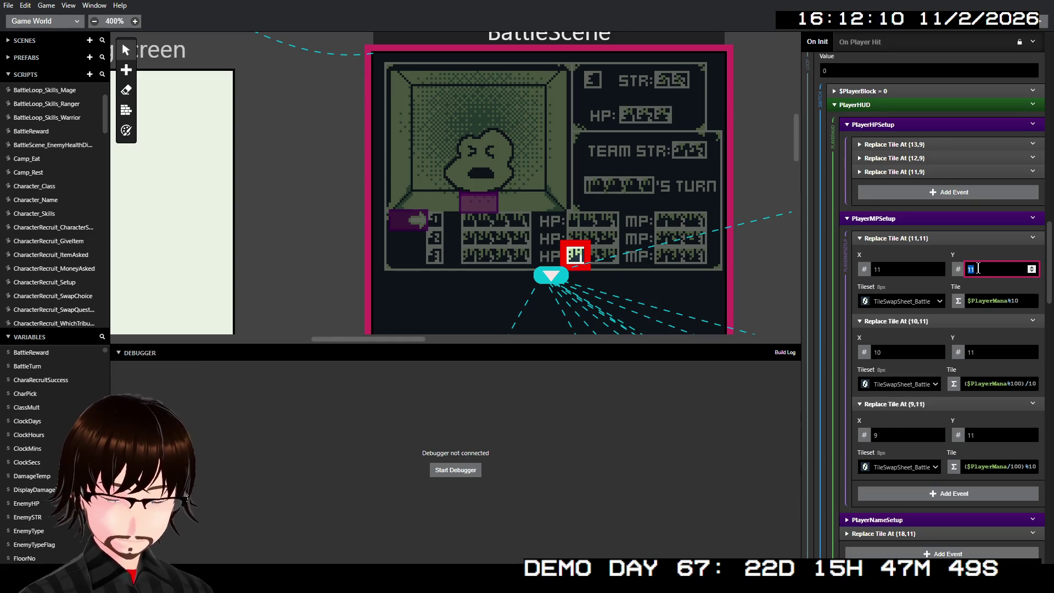
{"action": "type", "text": "9"}
{"action": "double_click", "coordinate": [996, 352]}
{"action": "type", "text": "9"}
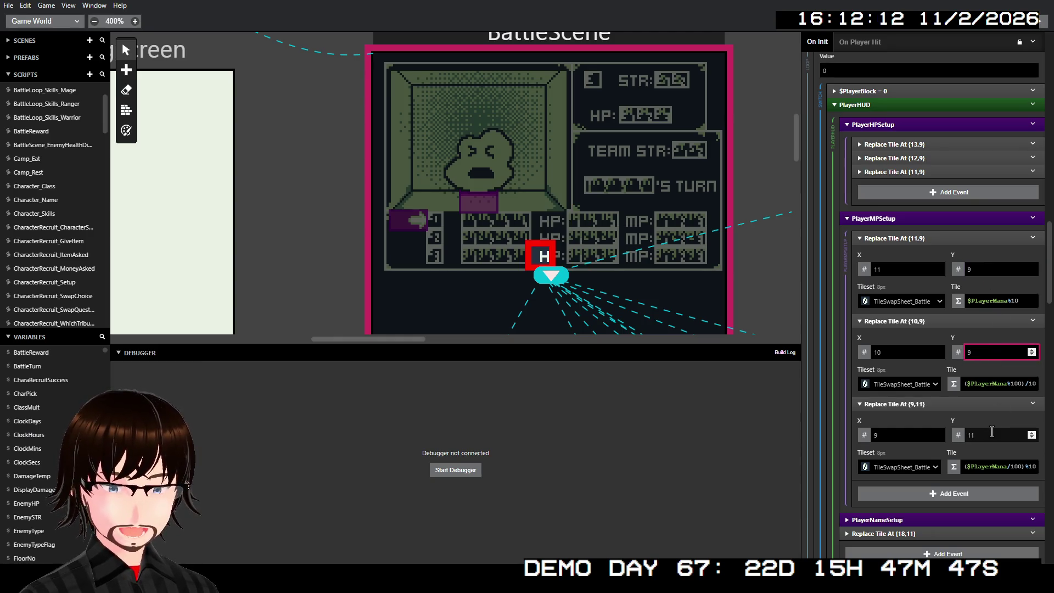
{"action": "double_click", "coordinate": [992, 434]}
{"action": "type", "text": "9"}
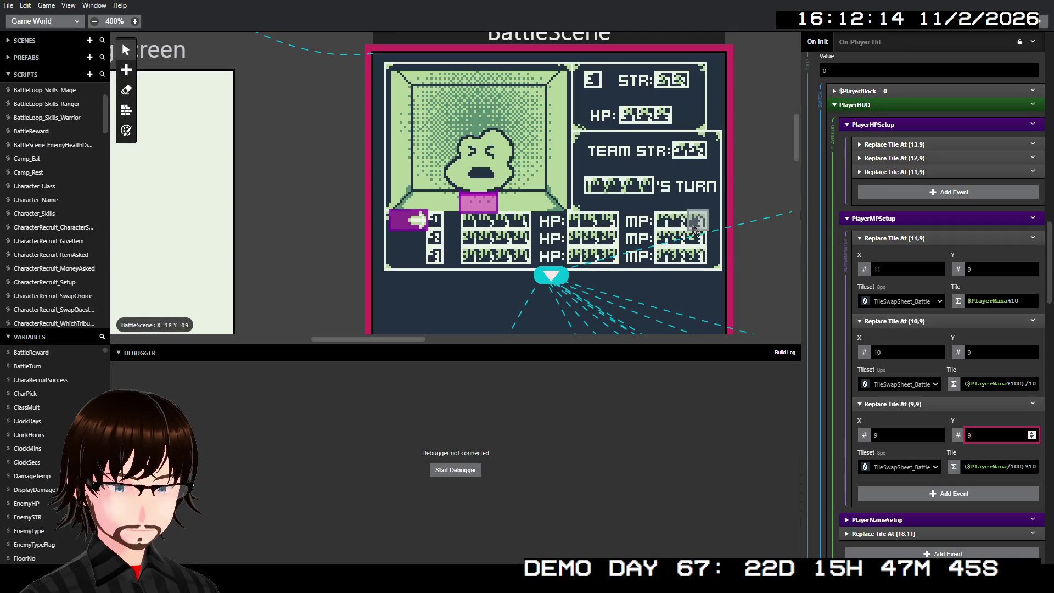
Set the MP tile columns to 18, 17 and 16, then fold the three events
{"action": "double_click", "coordinate": [886, 265]}
{"action": "type", "text": "18"}
{"action": "double_click", "coordinate": [896, 351]}
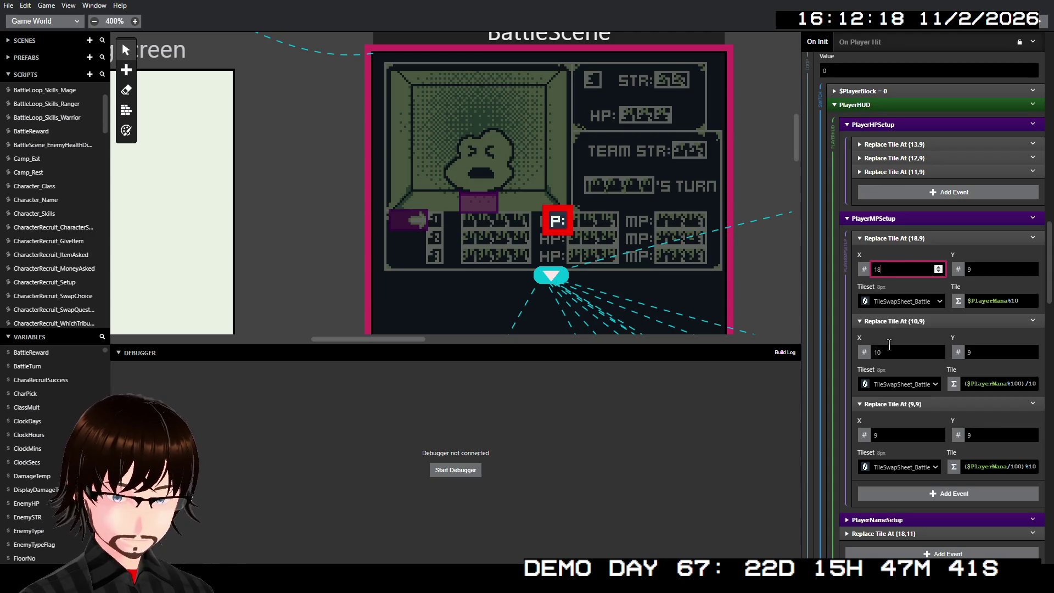
{"action": "type", "text": "17"}
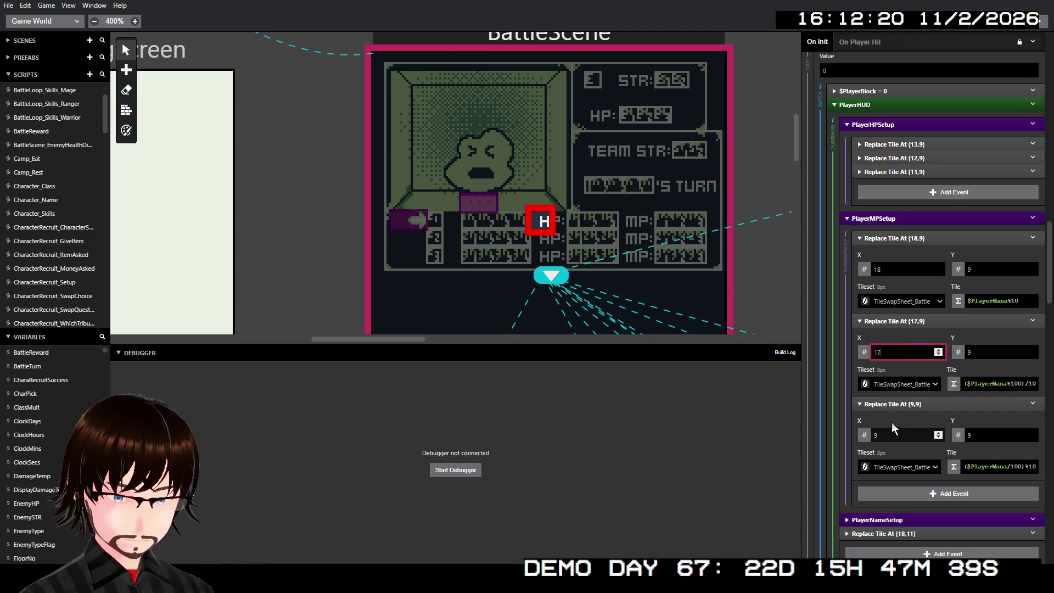
{"action": "double_click", "coordinate": [892, 434]}
{"action": "type", "text": "16"}
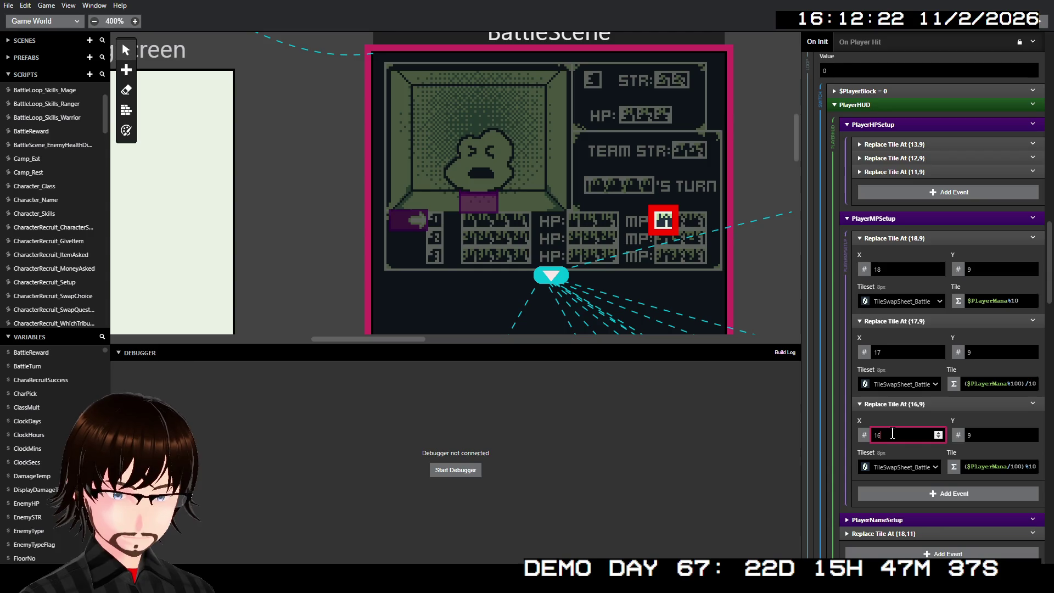
{"action": "left_click", "coordinate": [932, 238]}
{"action": "left_click", "coordinate": [942, 252]}
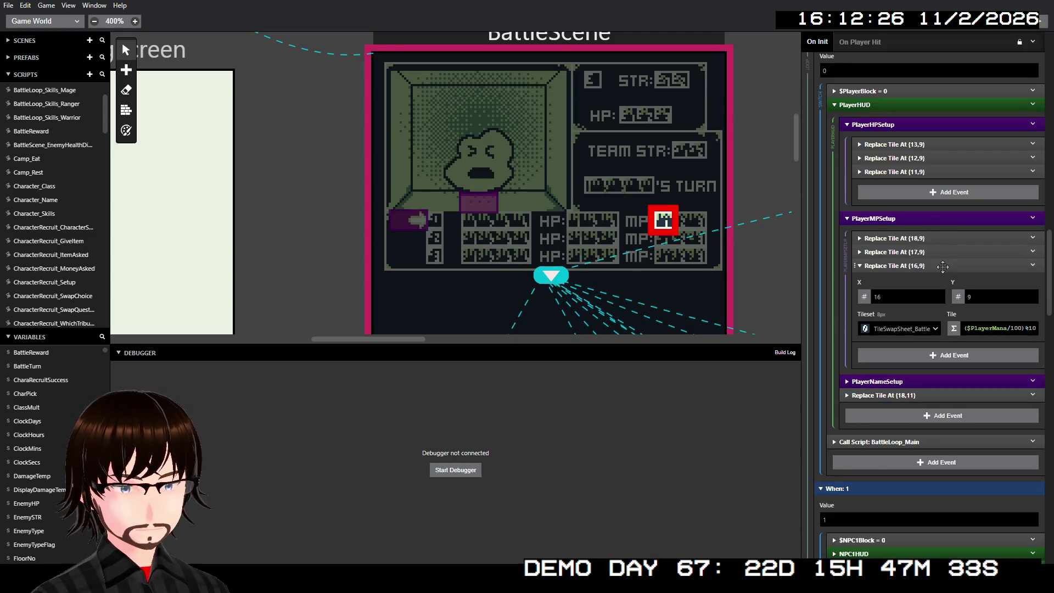
{"action": "left_click", "coordinate": [942, 266]}
Expand PlayerNameSetup and set all four name tile rows to 7
{"action": "left_click", "coordinate": [929, 312]}
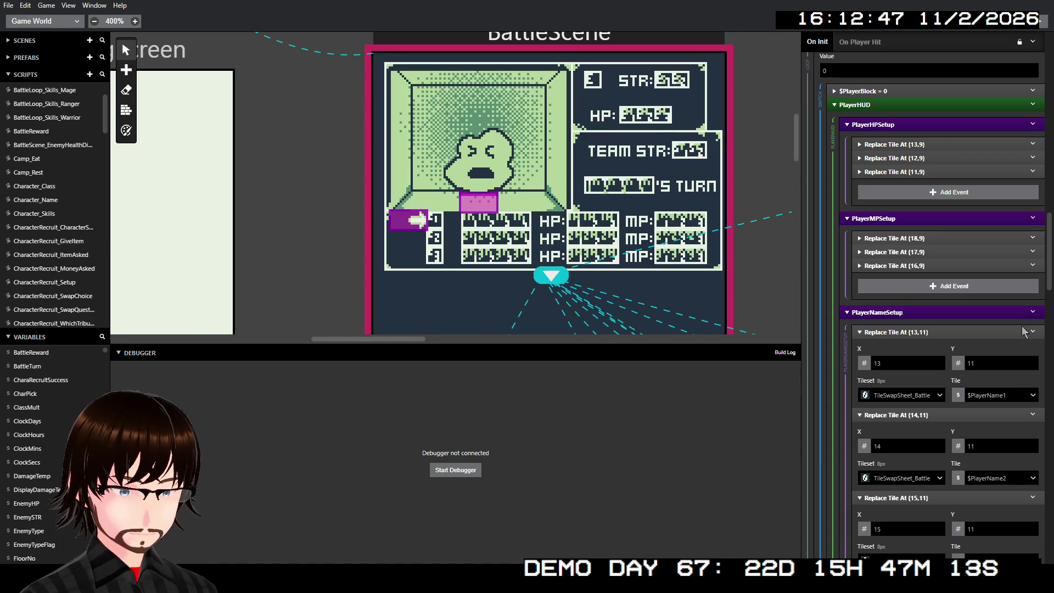
{"action": "left_click", "coordinate": [1005, 362]}
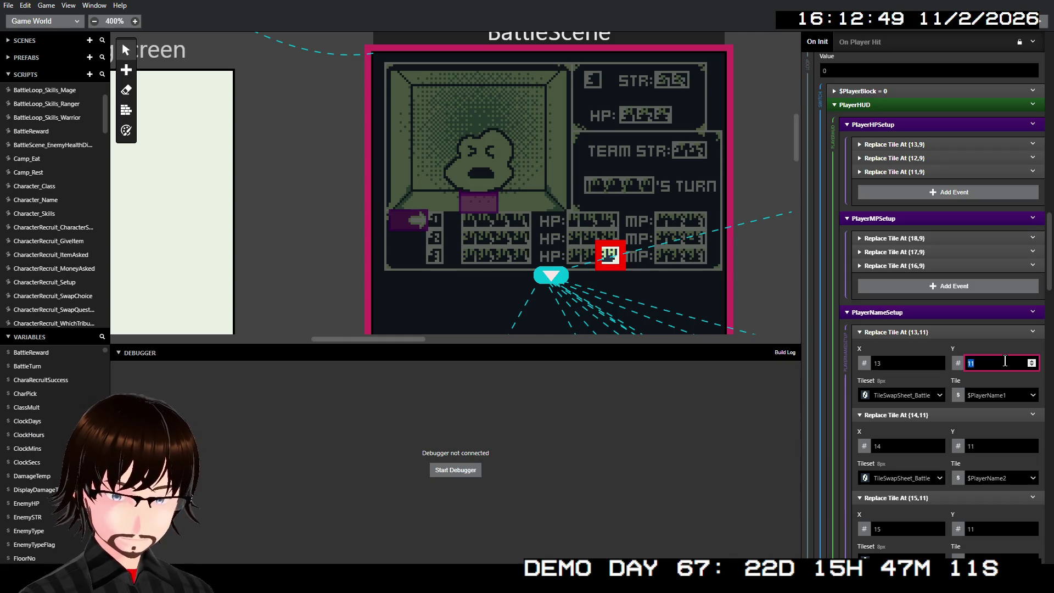
{"action": "type", "text": "7"}
{"action": "scroll", "coordinate": [1005, 362], "scroll_direction": "down", "scroll_amount": 1}
{"action": "left_click", "coordinate": [1006, 391]}
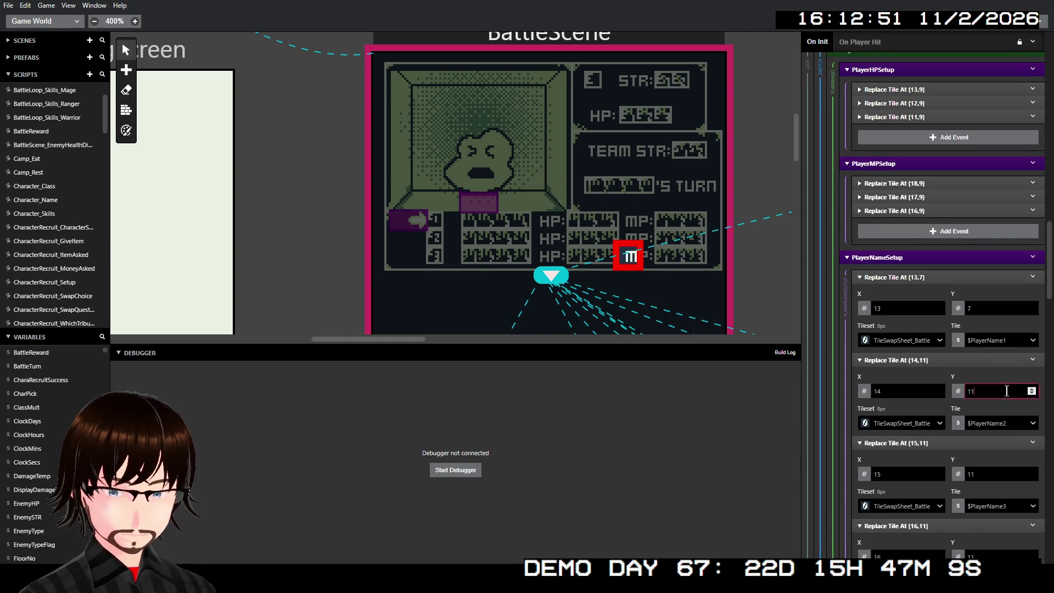
{"action": "type", "text": "7"}
{"action": "left_click", "coordinate": [995, 473]}
{"action": "type", "text": "7"}
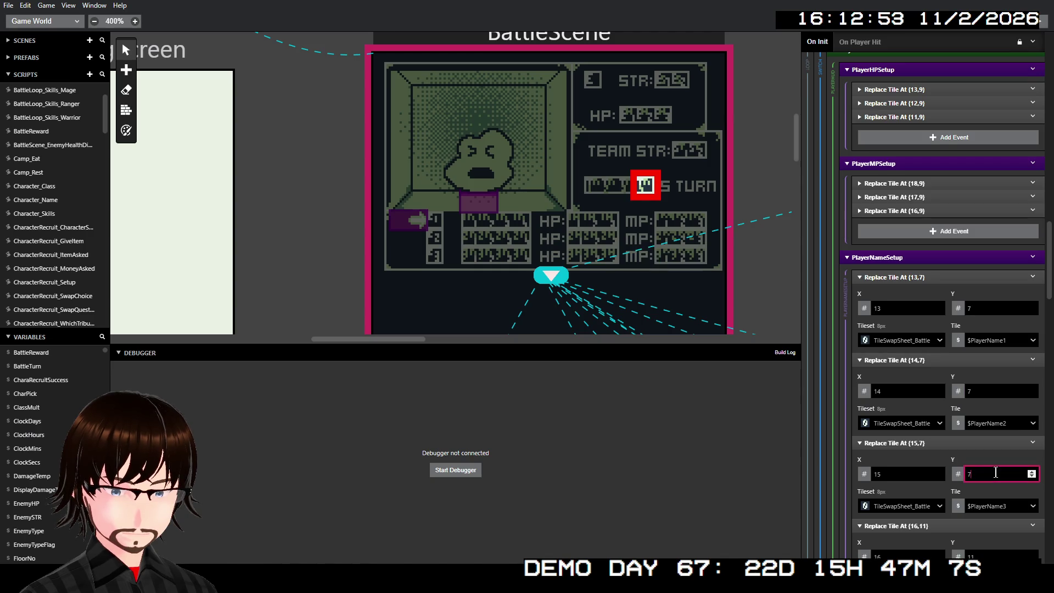
{"action": "scroll", "coordinate": [995, 473], "scroll_direction": "down", "scroll_amount": 1}
{"action": "left_click", "coordinate": [997, 500]}
{"action": "type", "text": "7"}
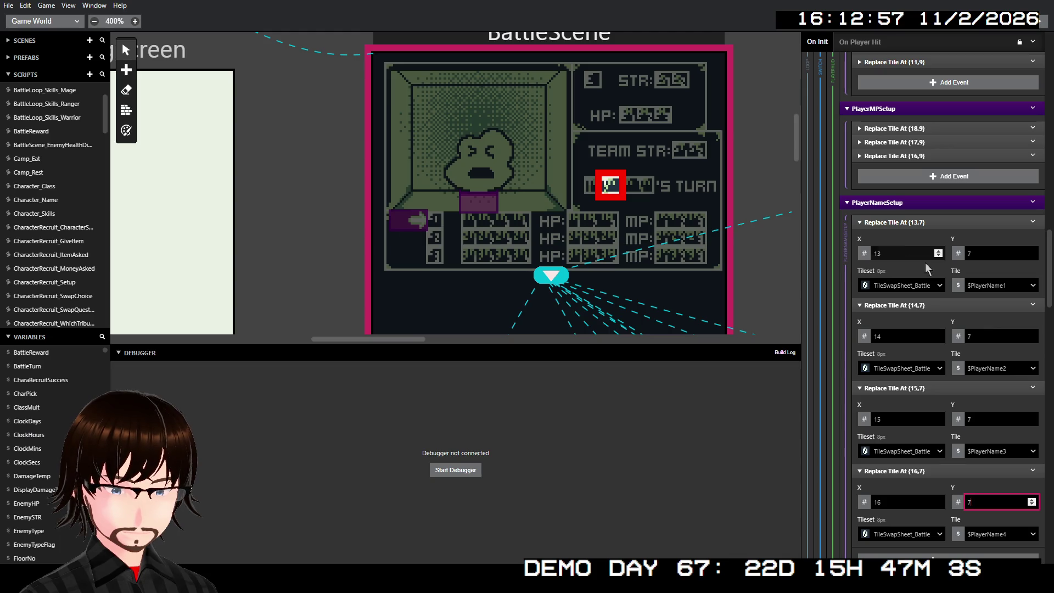
Set the name tile columns to 12, 13, 14 and 15, then fold the four events
{"action": "double_click", "coordinate": [911, 255]}
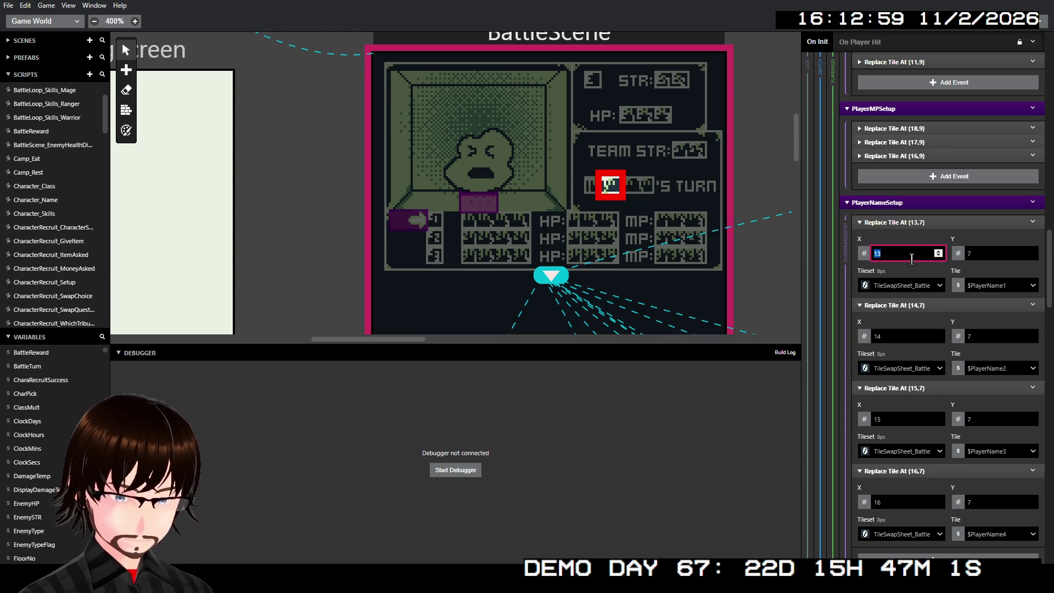
{"action": "type", "text": "12"}
{"action": "double_click", "coordinate": [905, 336]}
{"action": "type", "text": "13"}
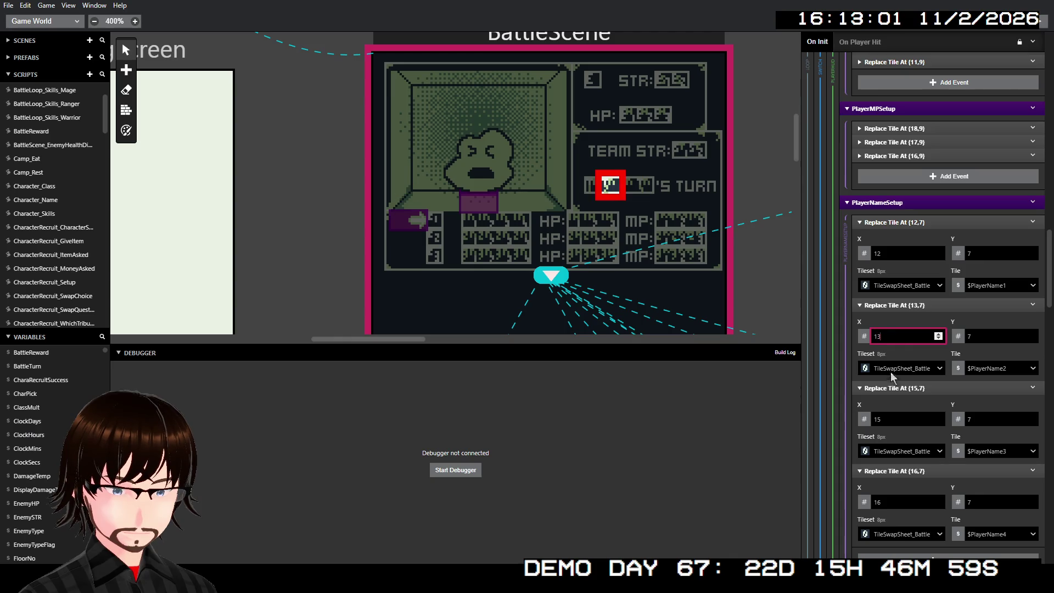
{"action": "double_click", "coordinate": [888, 419]}
{"action": "type", "text": "14"}
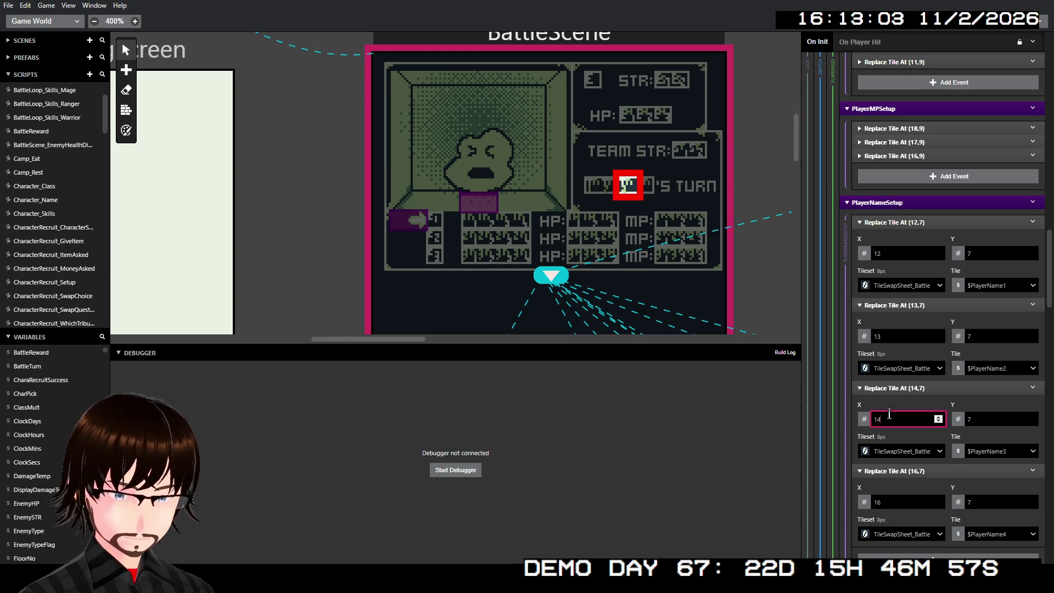
{"action": "double_click", "coordinate": [895, 501]}
{"action": "type", "text": "1"}
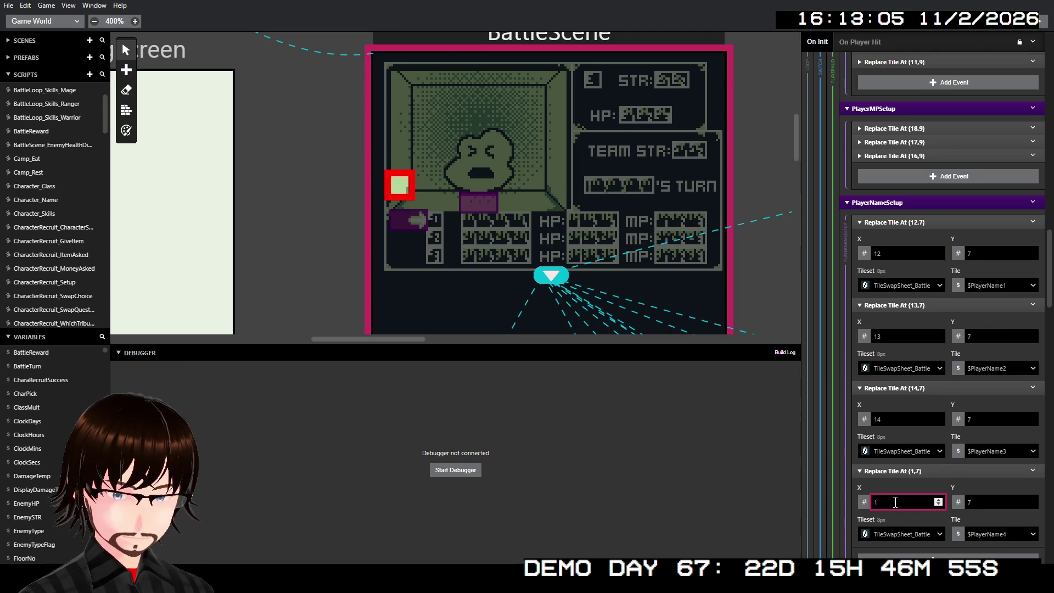
{"action": "type", "text": "5"}
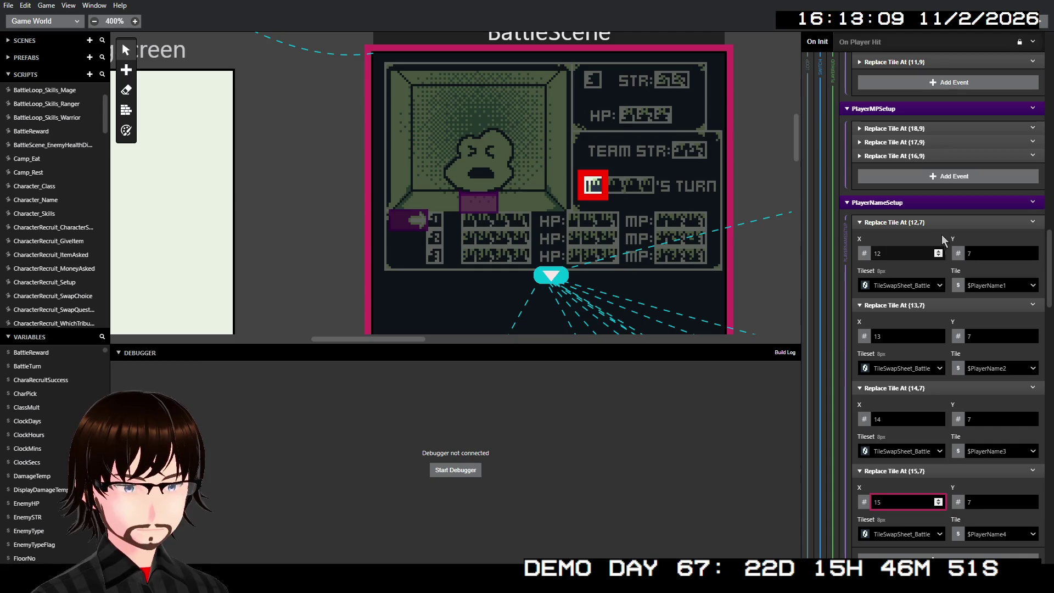
{"action": "left_click", "coordinate": [935, 223]}
{"action": "left_click", "coordinate": [938, 236]}
{"action": "left_click", "coordinate": [940, 250]}
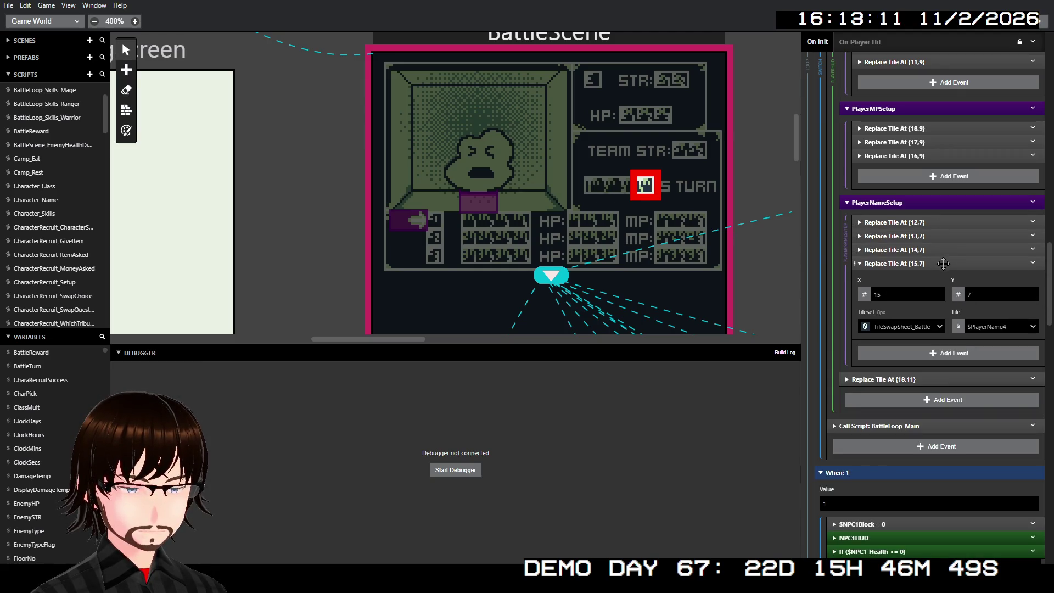
{"action": "left_click", "coordinate": [942, 264]}
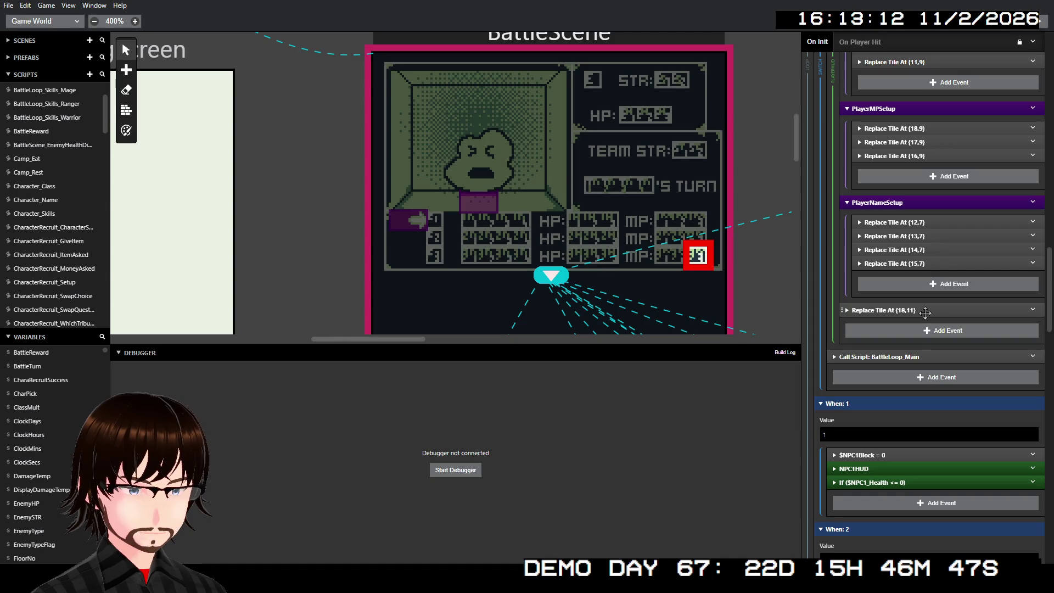
Disable the Replace Tile At (18,11) event that draws the $PlayerClass tile
{"action": "left_click", "coordinate": [924, 311]}
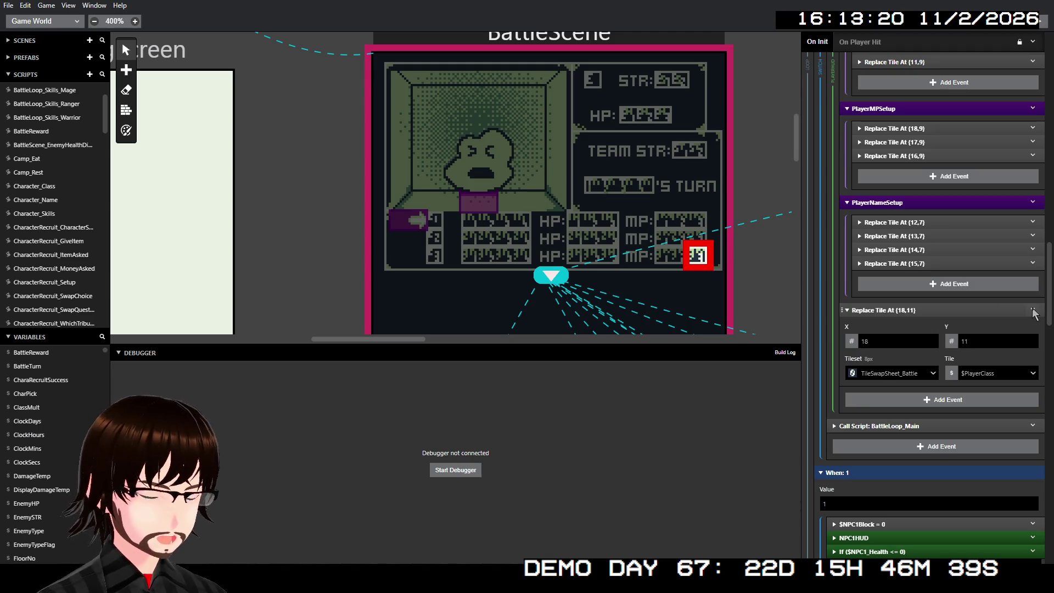
{"action": "left_click", "coordinate": [1032, 310]}
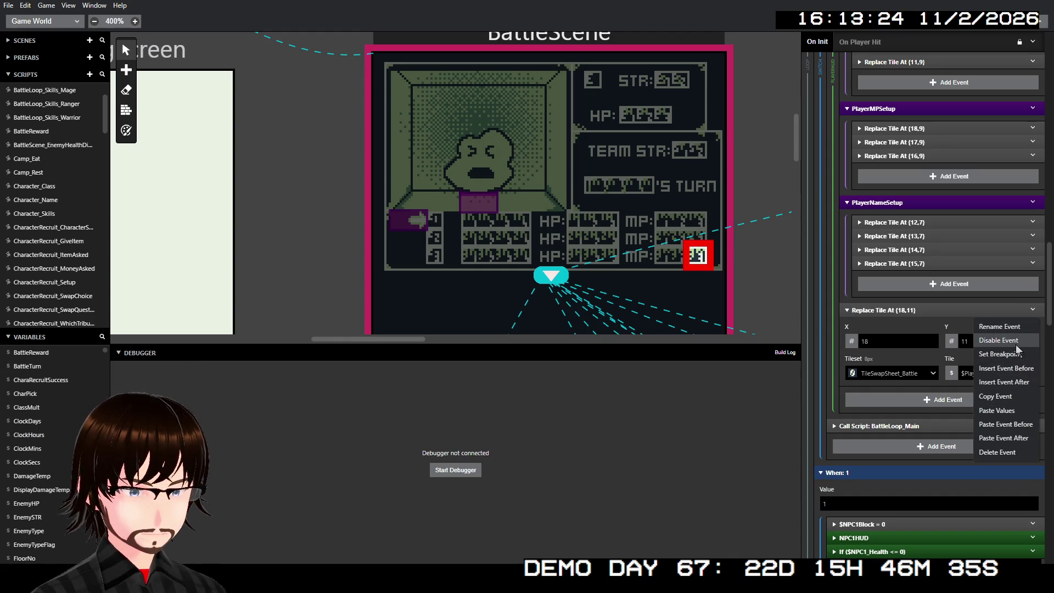
{"action": "left_click", "coordinate": [992, 340]}
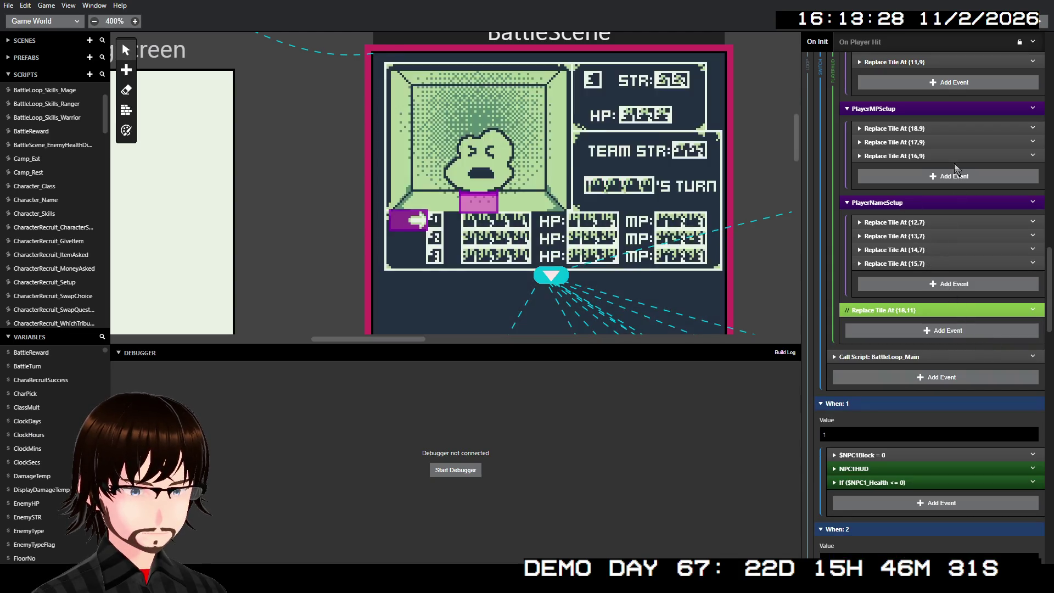
{"action": "scroll", "coordinate": [939, 197], "scroll_direction": "up", "scroll_amount": 3}
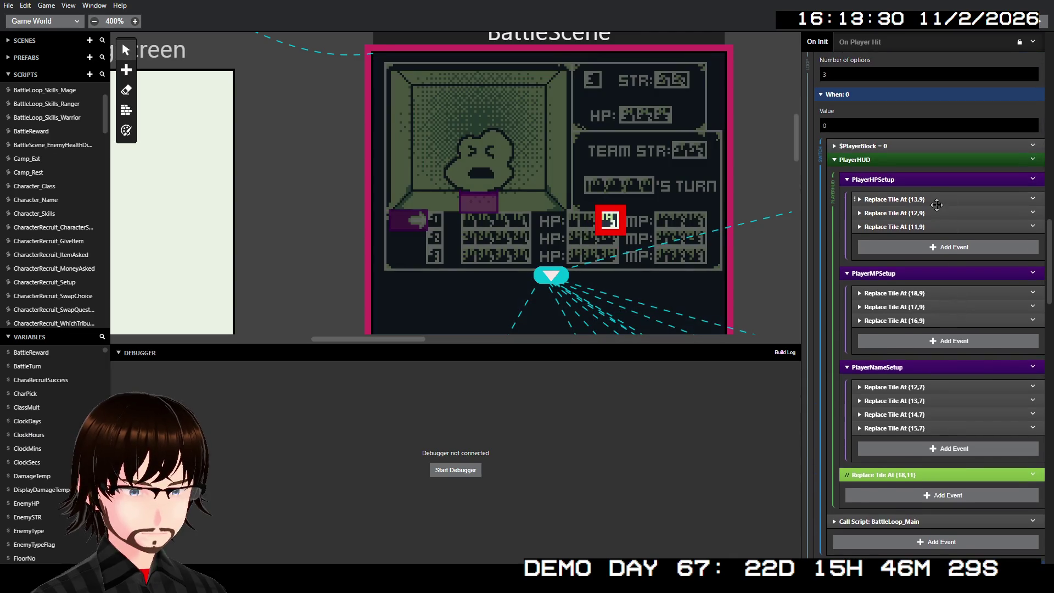
{"action": "scroll", "coordinate": [987, 238], "scroll_direction": "up", "scroll_amount": 10}
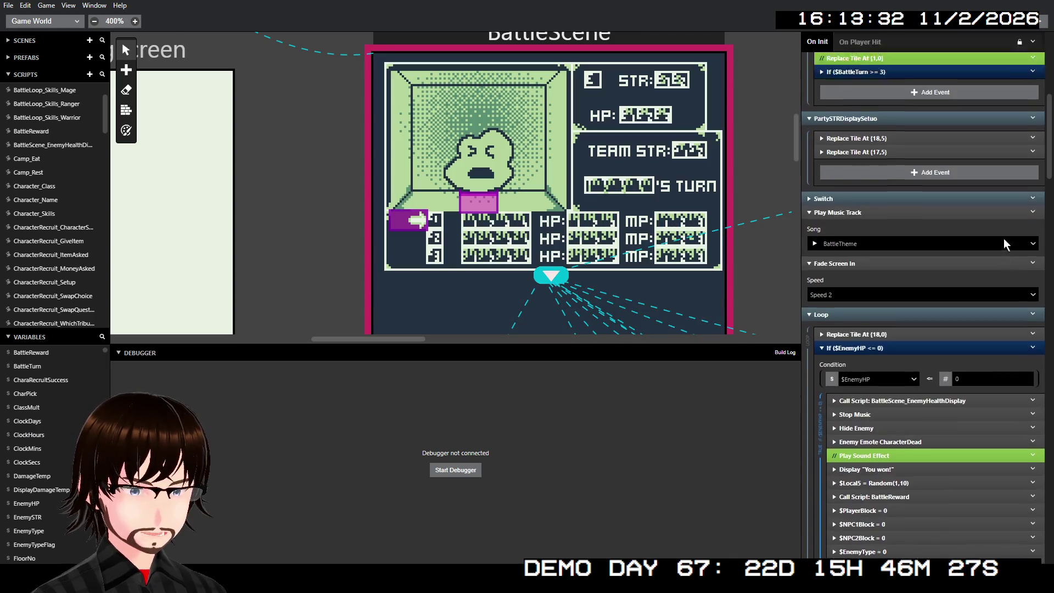
{"action": "scroll", "coordinate": [1003, 238], "scroll_direction": "up", "scroll_amount": 7}
{"action": "scroll", "coordinate": [1003, 241], "scroll_direction": "down", "scroll_amount": 2}
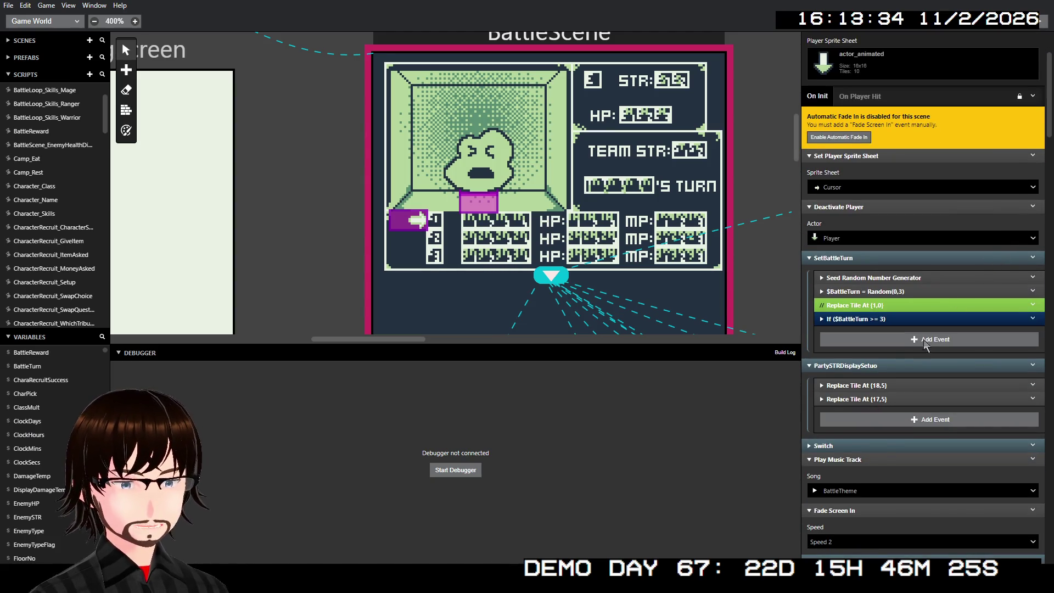
{"action": "left_click", "coordinate": [884, 364]}
Fold SetBattleTurn and expand the $BattleTurn Switch, its PlayerHUD branch and PlayerHPSetup
{"action": "left_click", "coordinate": [890, 257]}
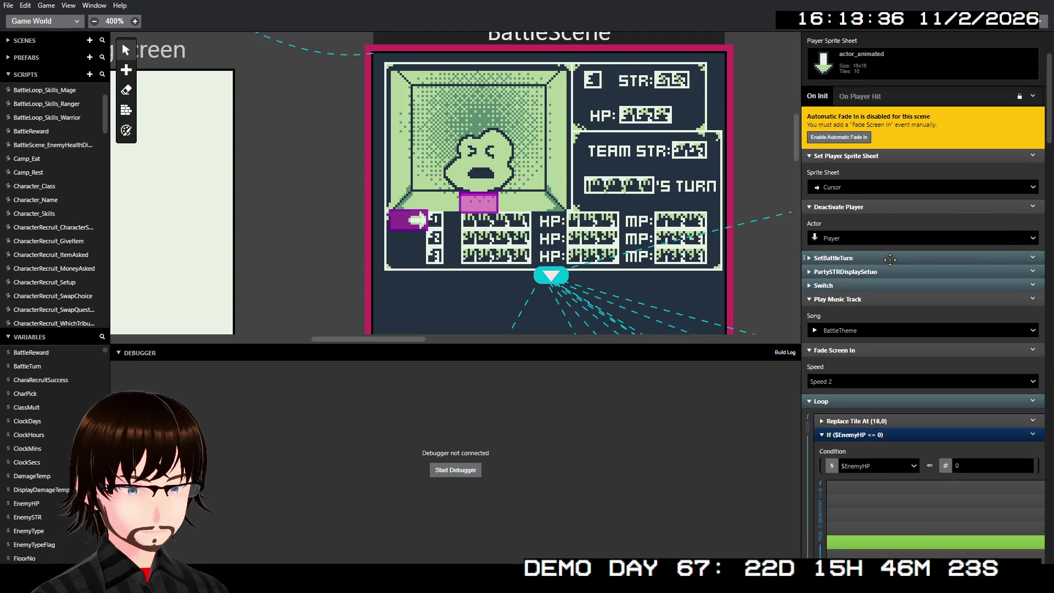
{"action": "left_click", "coordinate": [887, 286]}
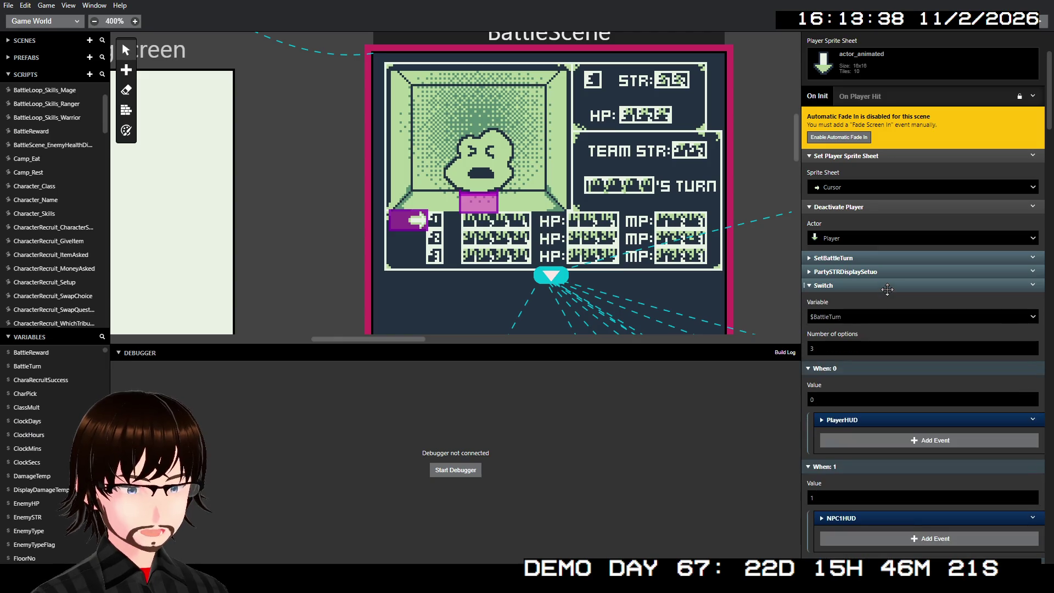
{"action": "left_click", "coordinate": [887, 286]}
{"action": "left_click", "coordinate": [887, 286]}
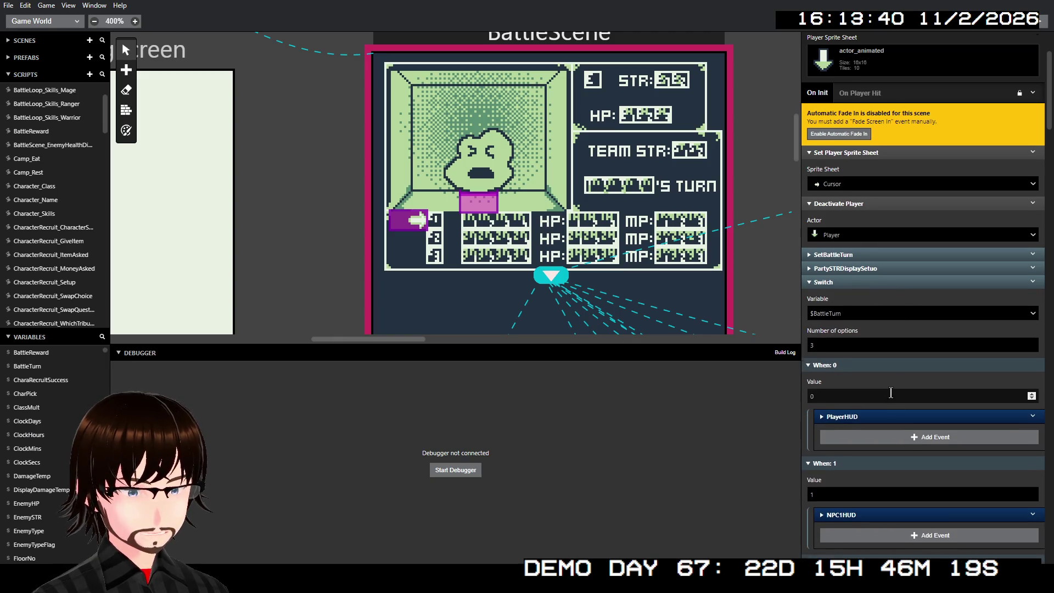
{"action": "scroll", "coordinate": [890, 392], "scroll_direction": "down", "scroll_amount": 3}
{"action": "left_click", "coordinate": [872, 255]}
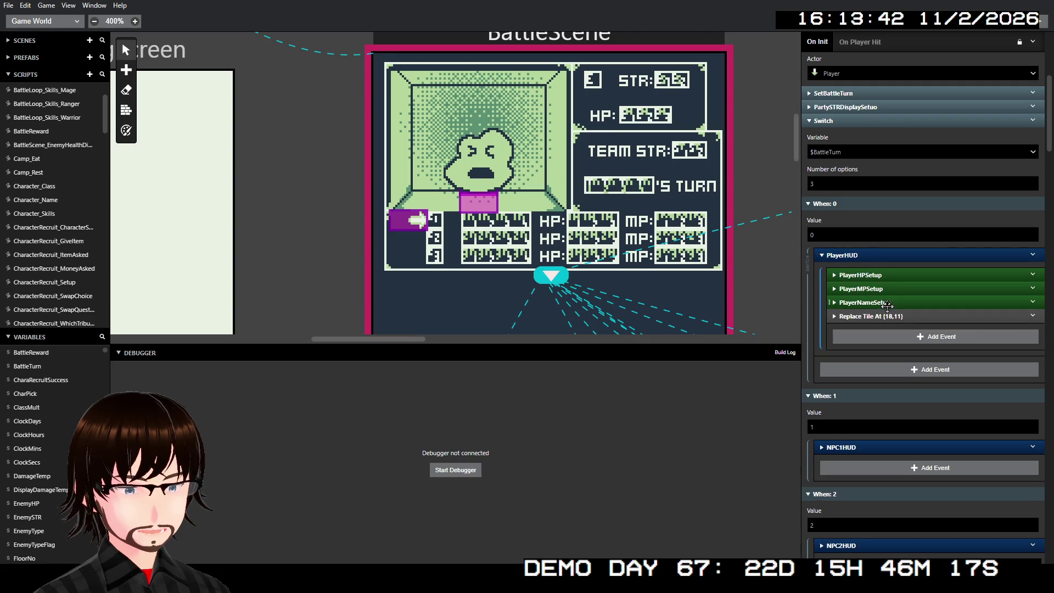
{"action": "left_click", "coordinate": [885, 275]}
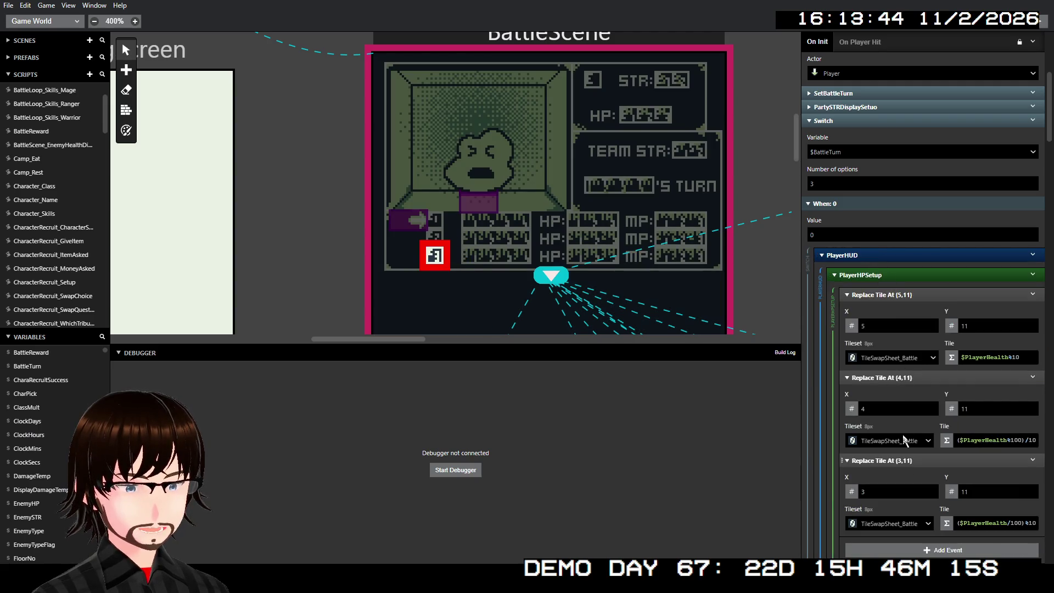
{"action": "left_click", "coordinate": [896, 274]}
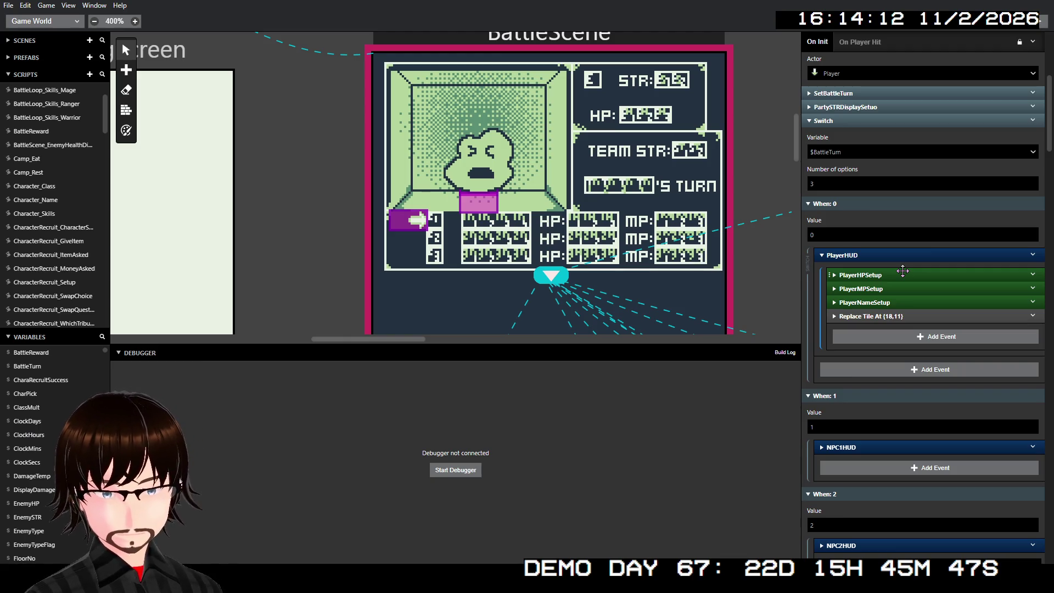
{"action": "left_click", "coordinate": [903, 274]}
Fold PlayerHPSetup's Replace Tile At (5,11), (4,11) and (3,11) events, then the group itself
{"action": "left_click", "coordinate": [902, 275]}
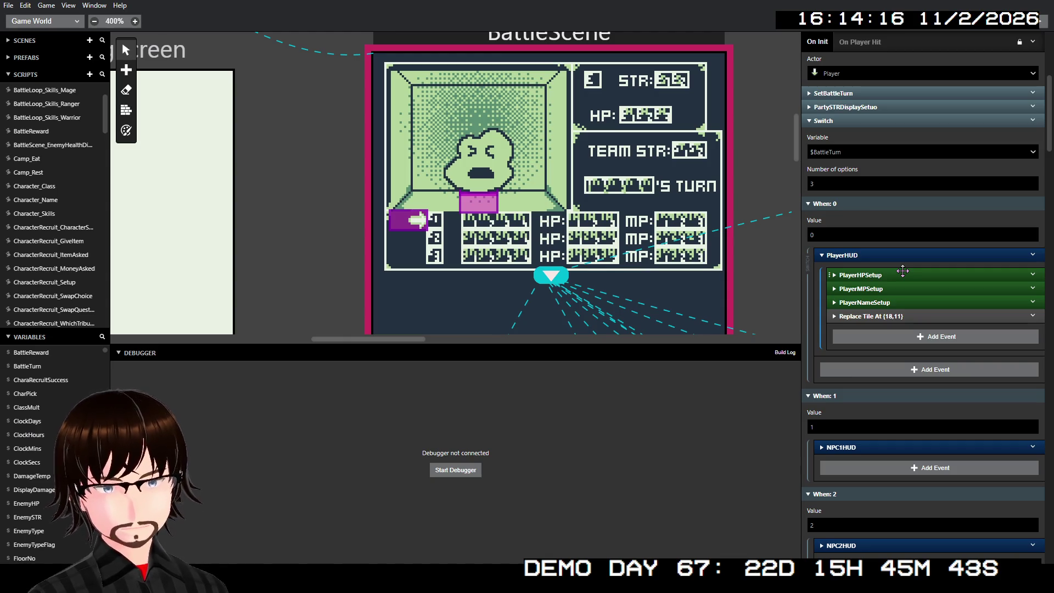
{"action": "left_click", "coordinate": [903, 274]}
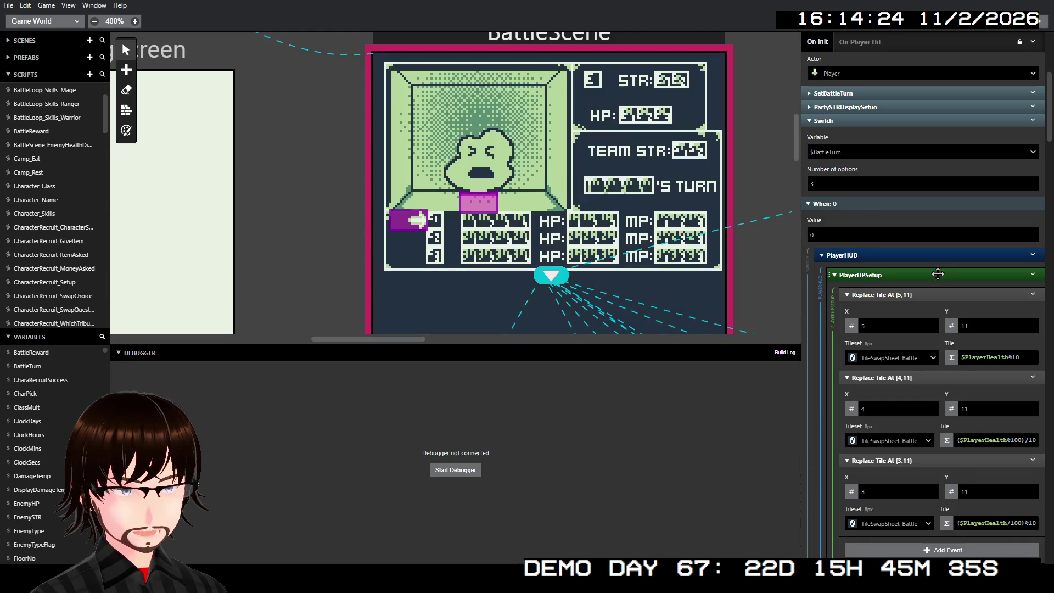
{"action": "left_click", "coordinate": [924, 292]}
{"action": "left_click", "coordinate": [916, 308]}
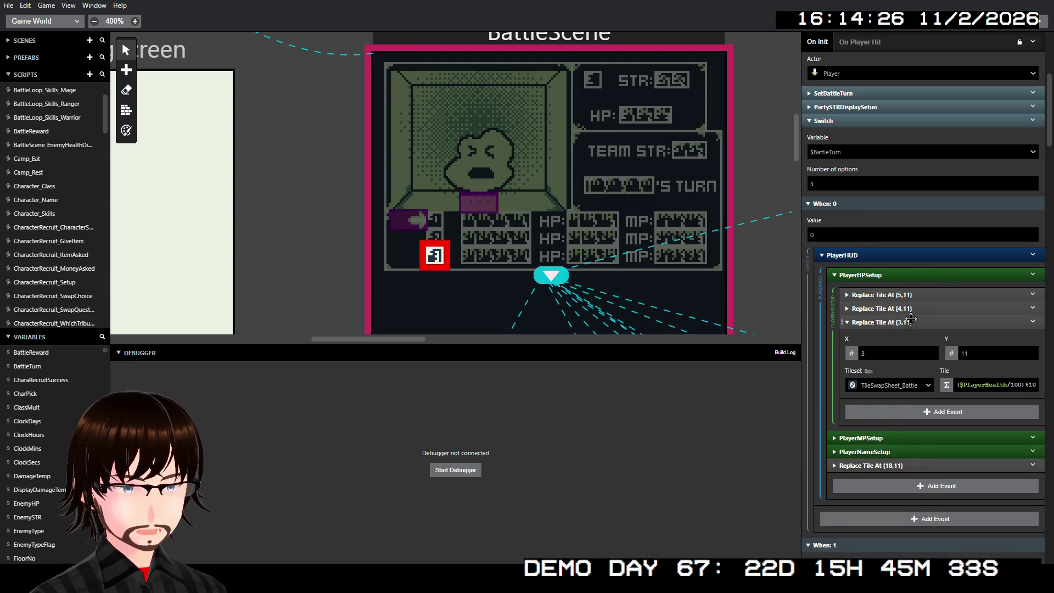
{"action": "left_click", "coordinate": [909, 323]}
{"action": "left_click", "coordinate": [894, 273]}
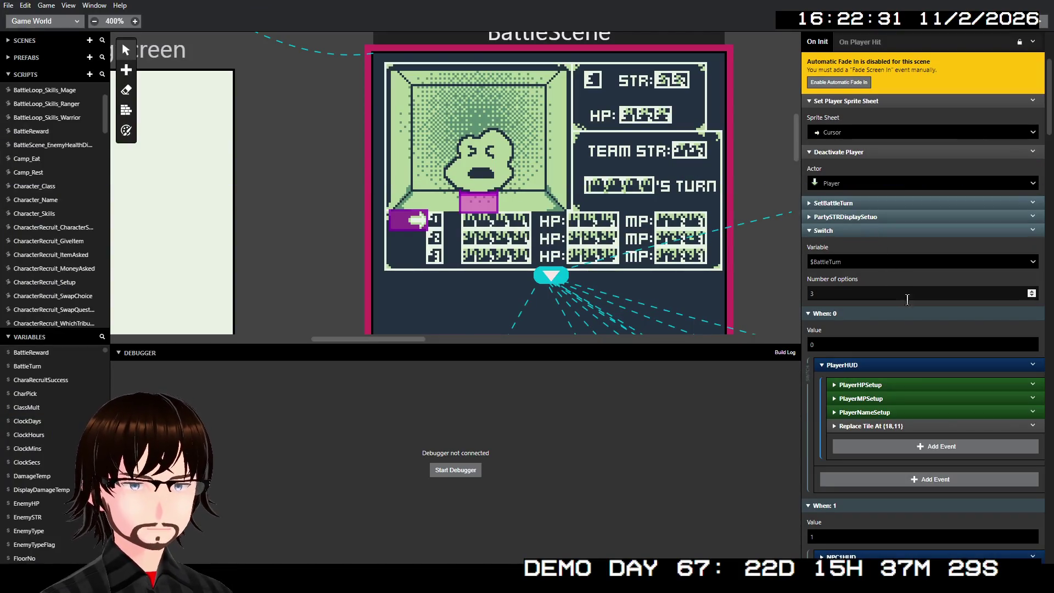
Scroll down the On Init script to review the $BattleTurn Switch cases
{"action": "scroll", "coordinate": [909, 305], "scroll_direction": "down", "scroll_amount": 2}
Insert an Event Group above the Switch event in BattleScene's On Init script
{"action": "scroll", "coordinate": [910, 305], "scroll_direction": "up", "scroll_amount": 2}
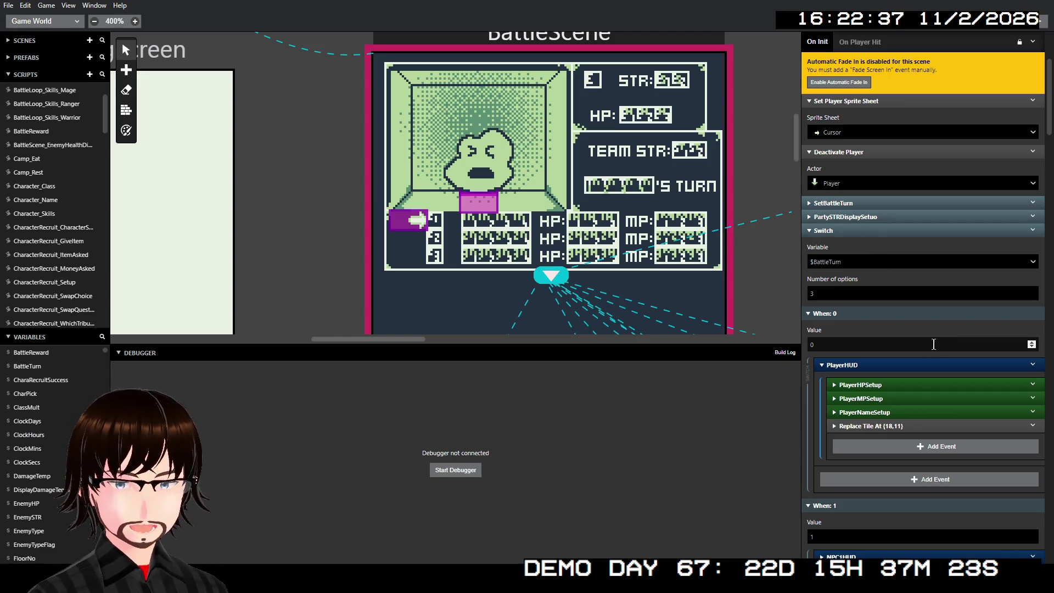
{"action": "right_click", "coordinate": [923, 231]}
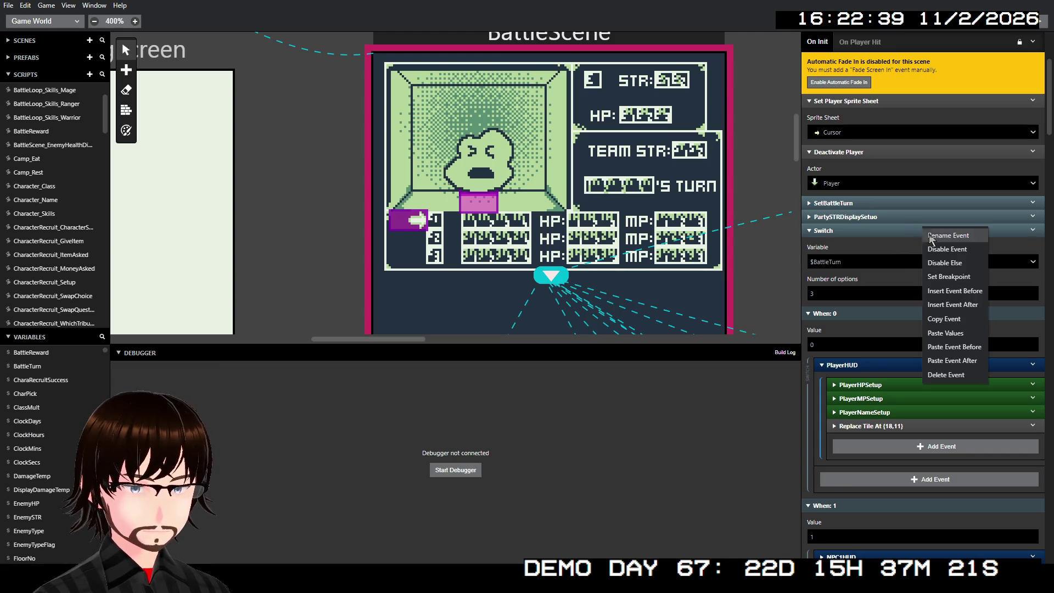
{"action": "left_click", "coordinate": [967, 292]}
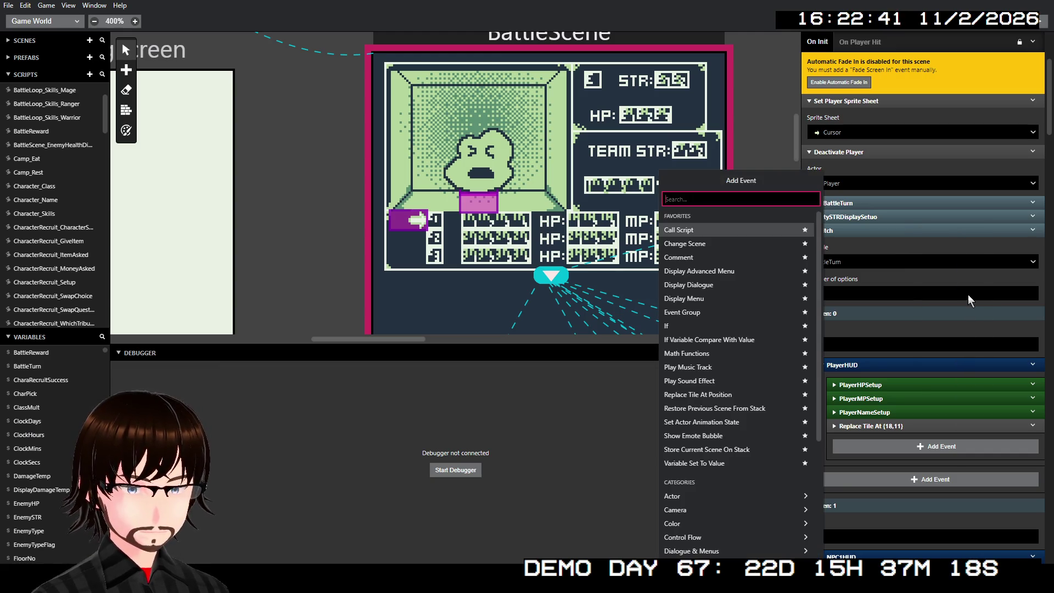
{"action": "left_click", "coordinate": [713, 311]}
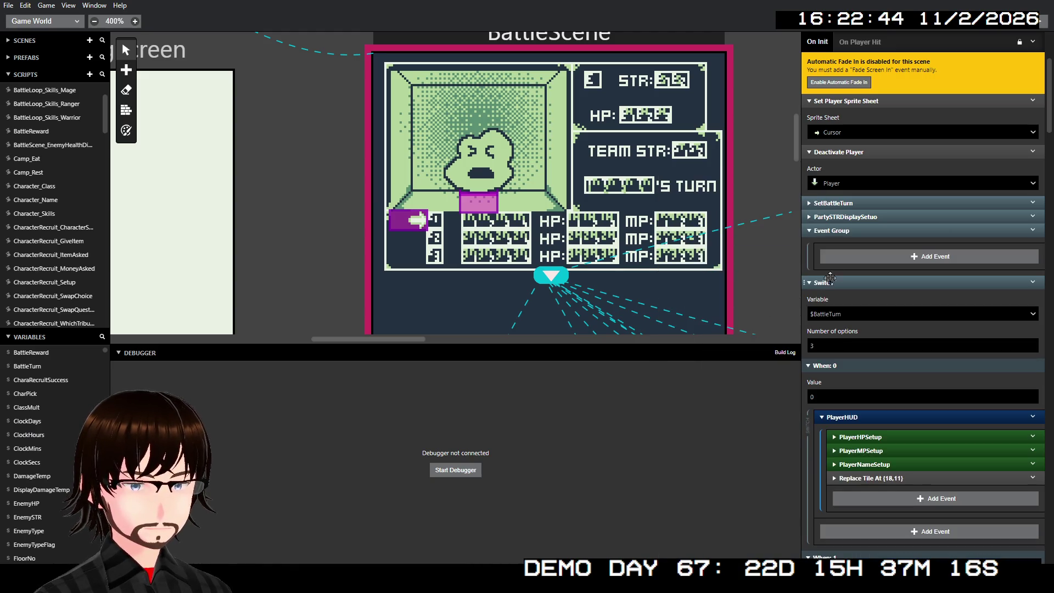
Name the new group InitUISetup and create a new empty script
{"action": "right_click", "coordinate": [857, 232]}
{"action": "left_click", "coordinate": [878, 251]}
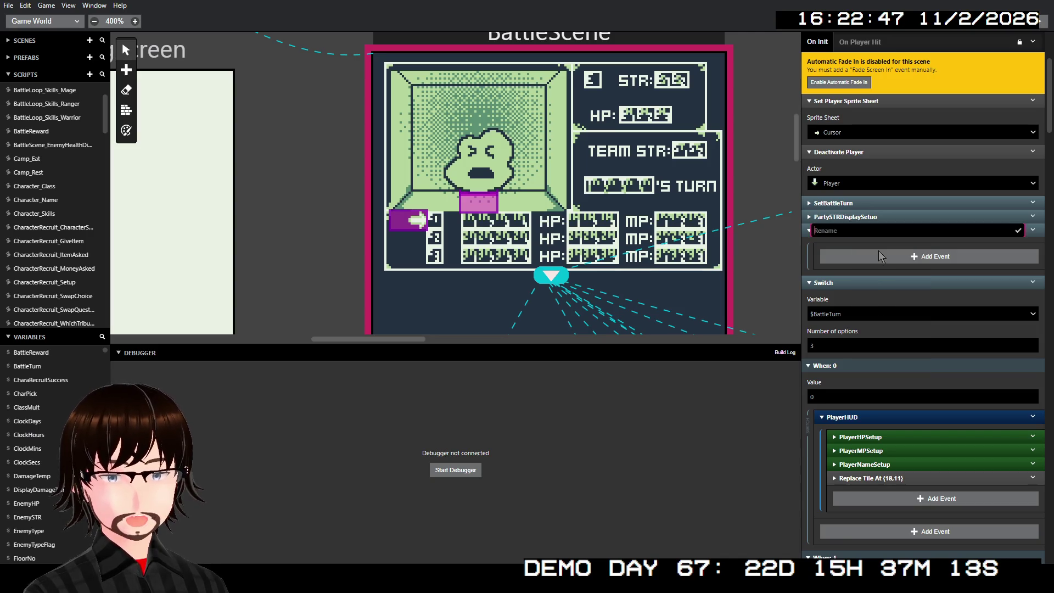
{"action": "type", "text": "Init"}
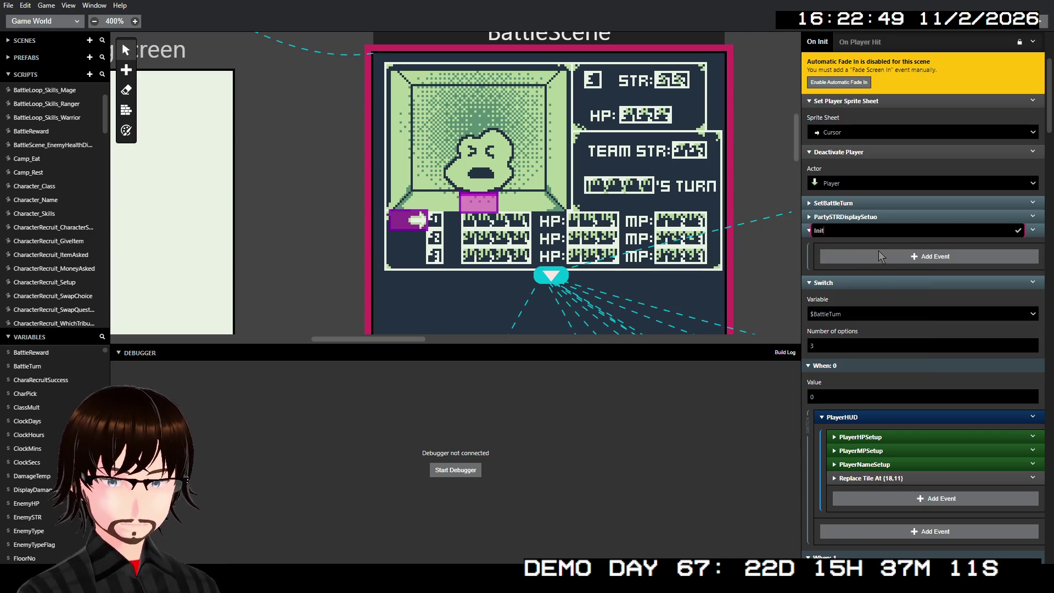
{"action": "type", "text": "UIS"}
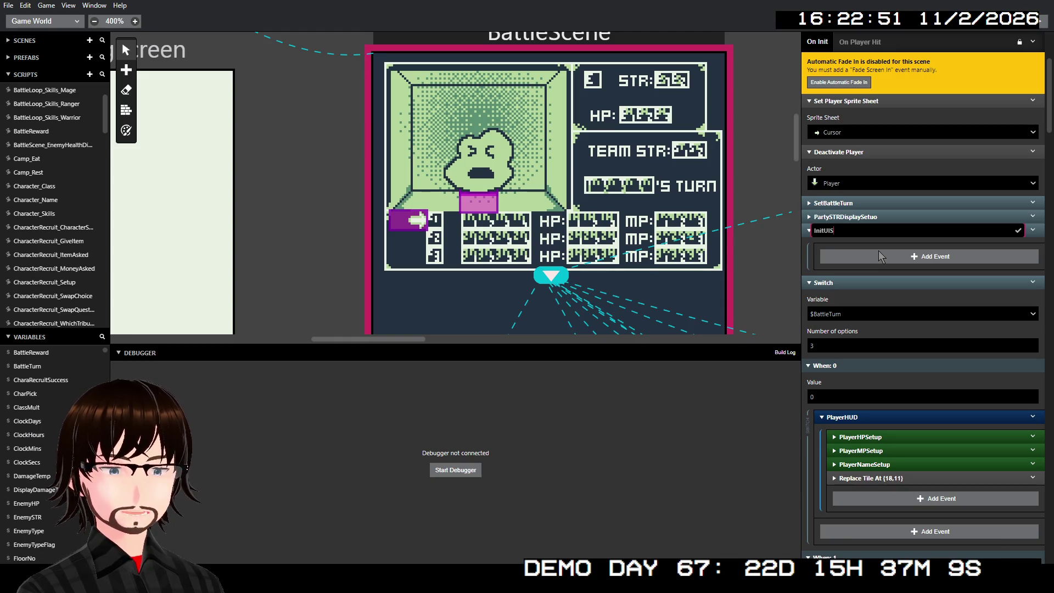
{"action": "type", "text": "etu"}
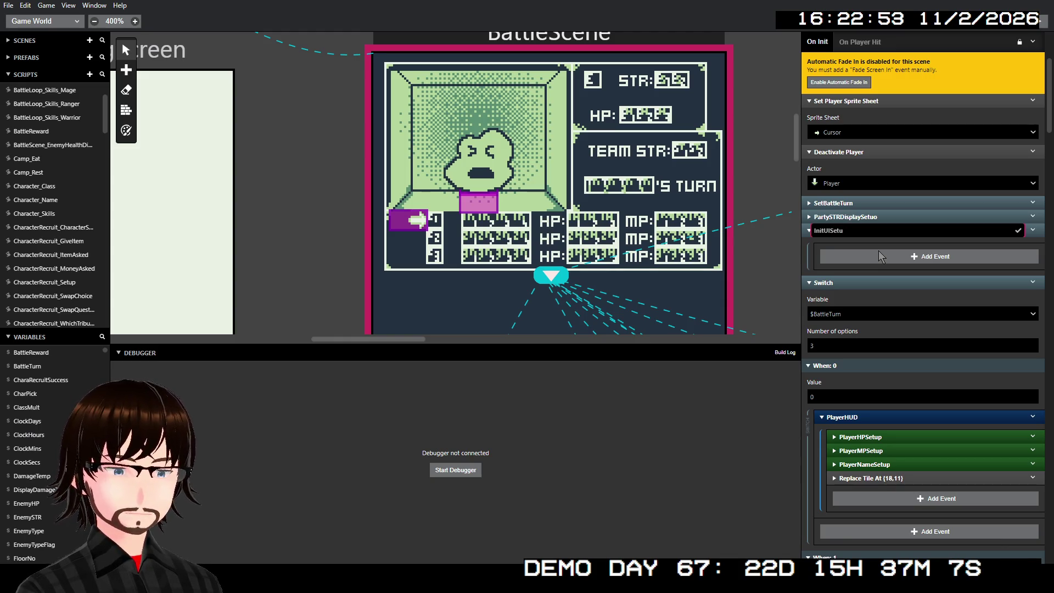
{"action": "type", "text": "op"}
{"action": "key", "text": "Return"}
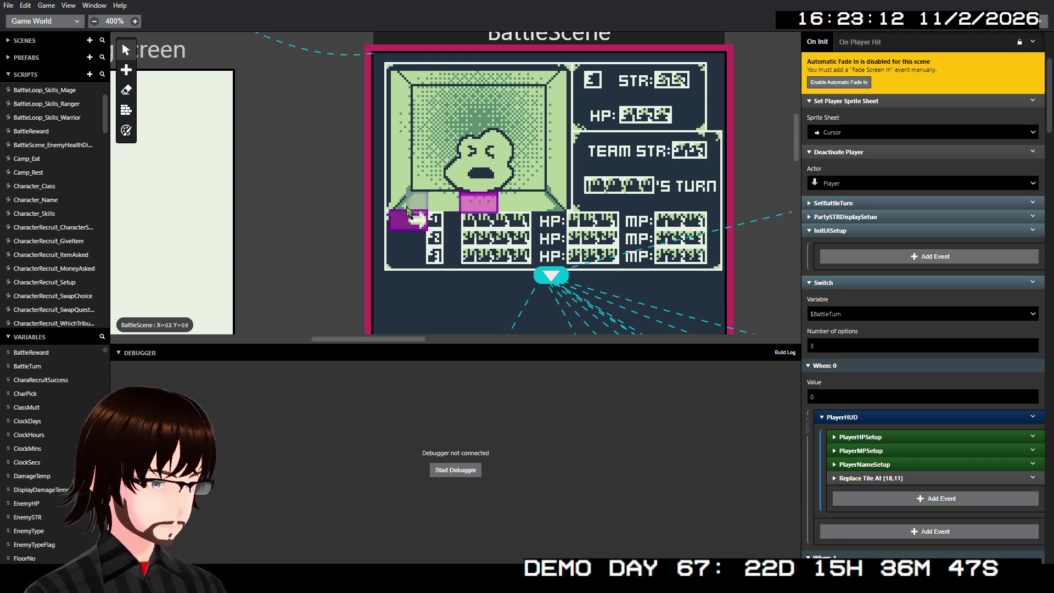
{"action": "left_click", "coordinate": [90, 74]}
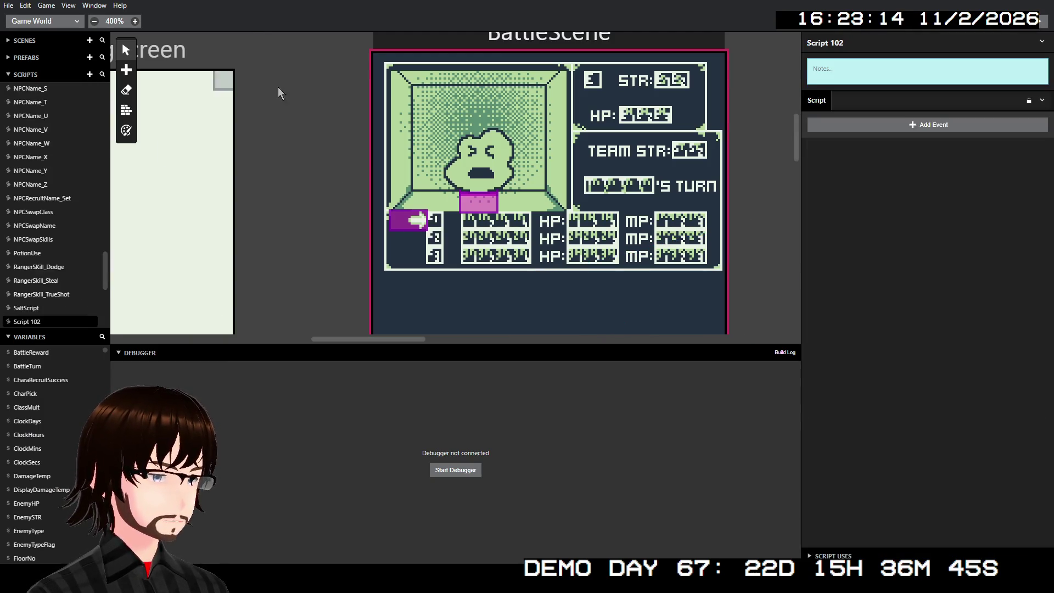
Rename Script 102 to BattleScene_PartySetup
{"action": "left_click", "coordinate": [861, 43]}
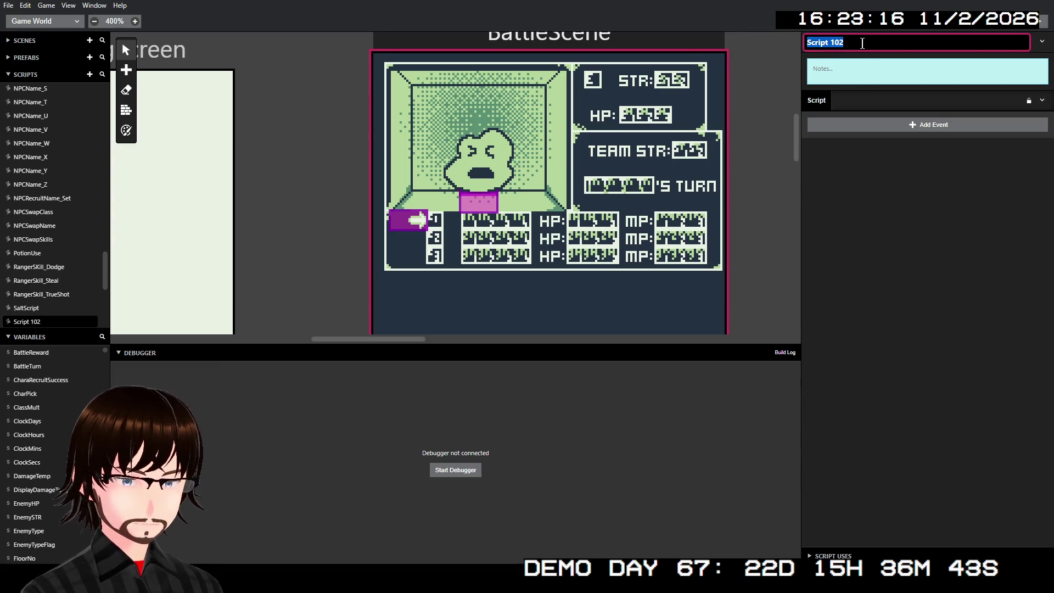
{"action": "type", "text": "Battle"}
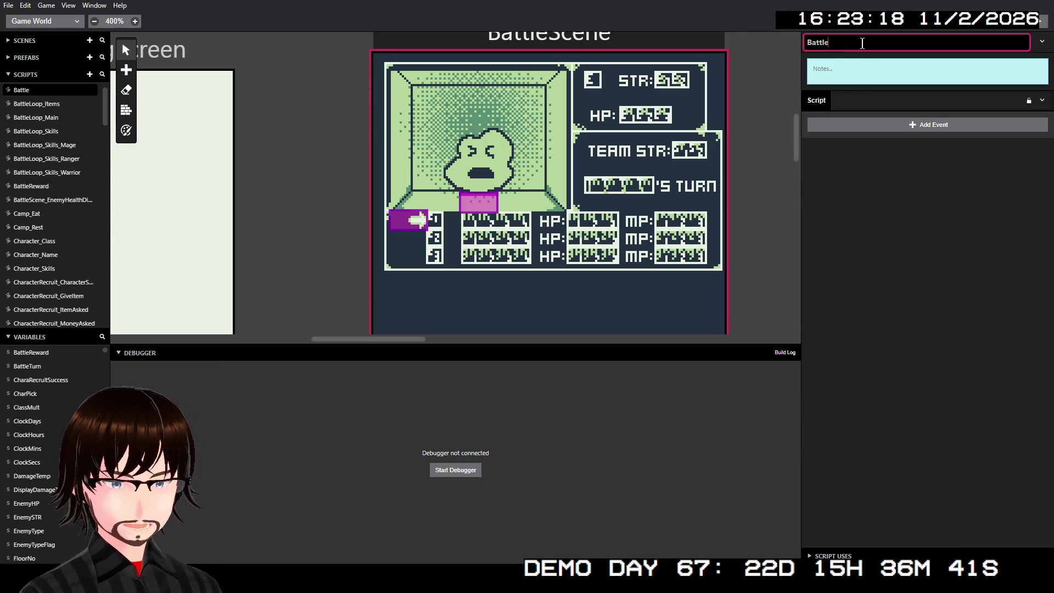
{"action": "type", "text": "Sc"}
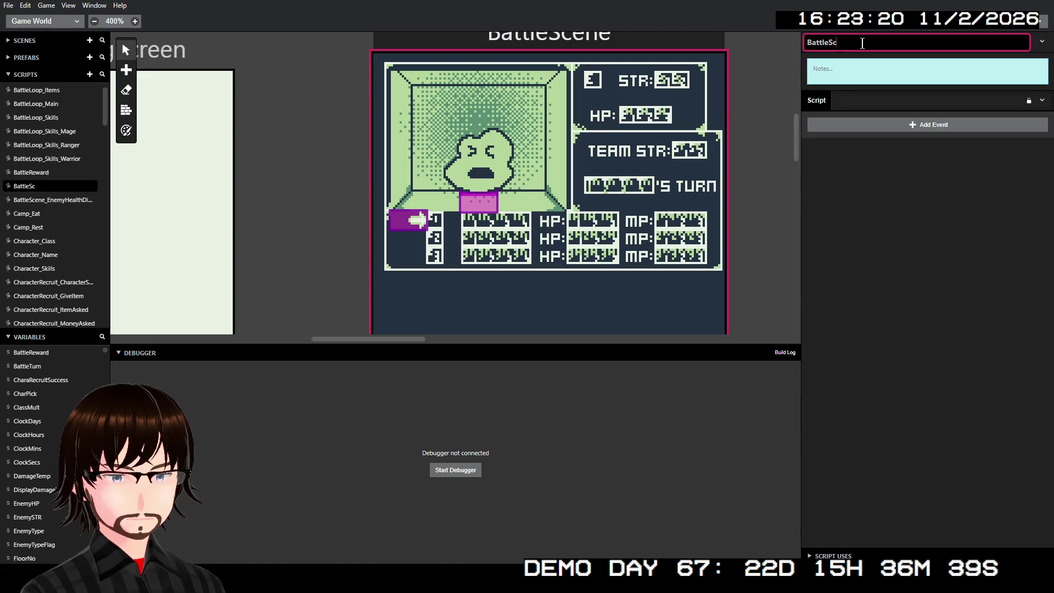
{"action": "type", "text": "ene"}
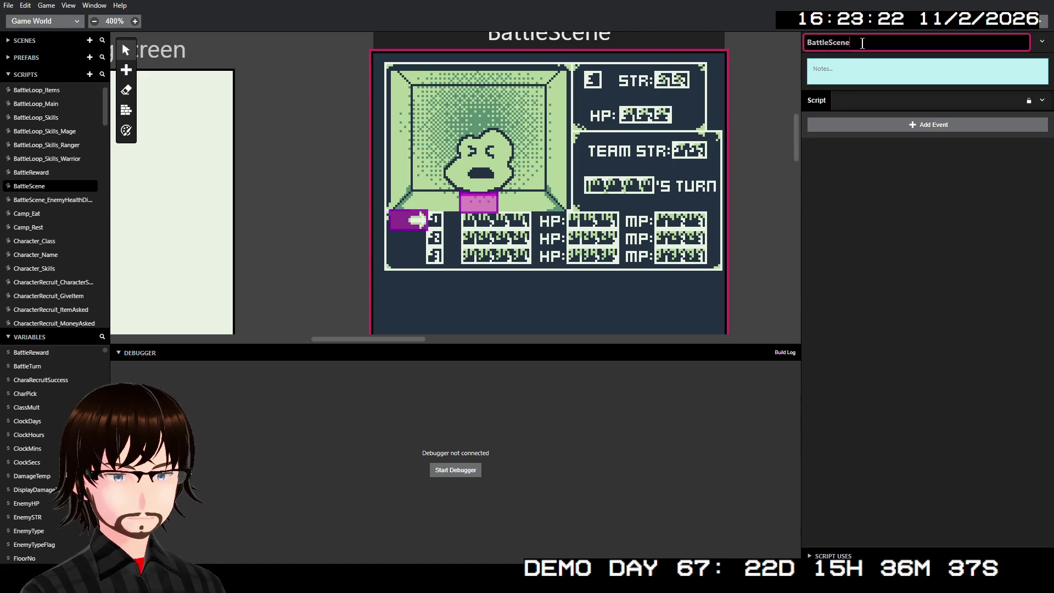
{"action": "type", "text": "_"}
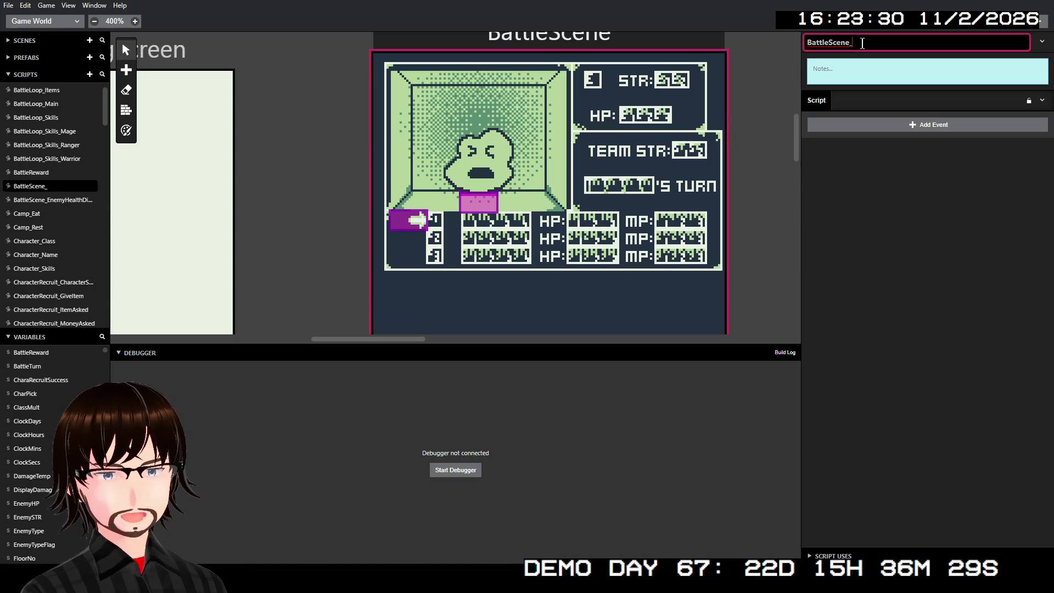
{"action": "type", "text": "P"}
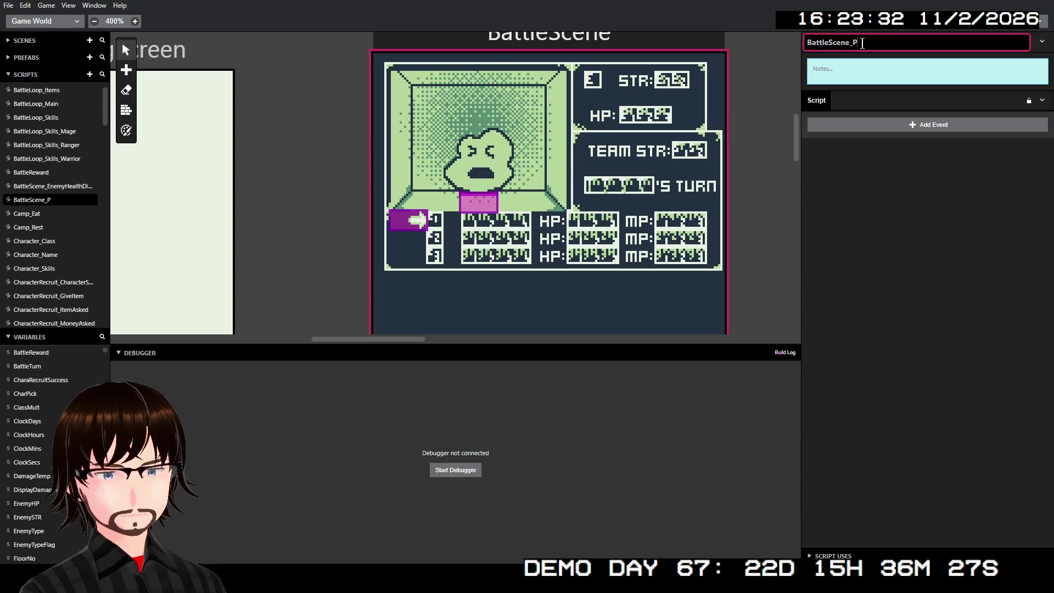
{"action": "type", "text": "artySetup"}
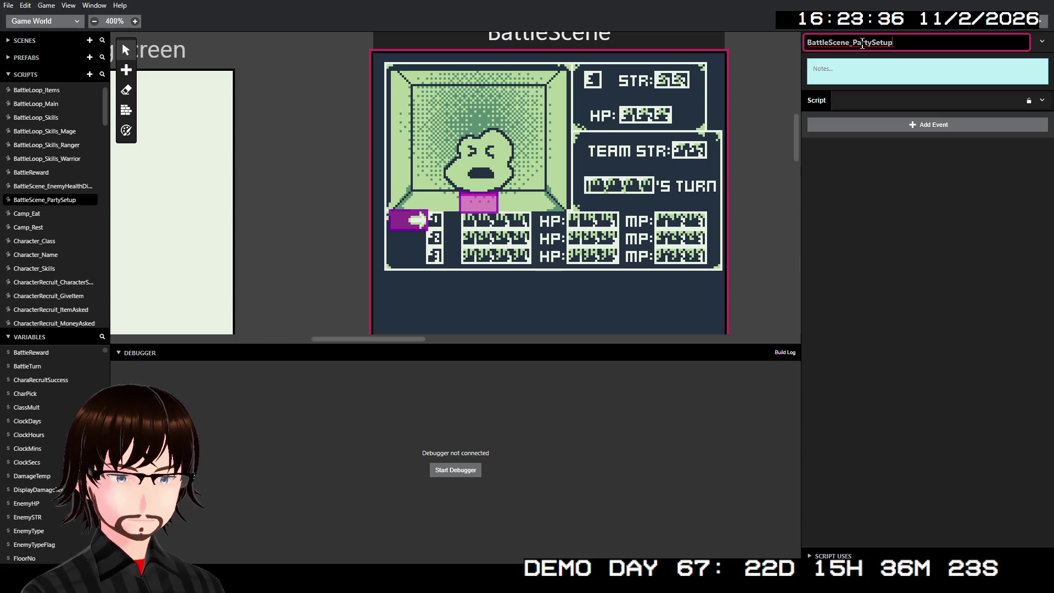
{"action": "left_click", "coordinate": [945, 222]}
{"action": "left_click", "coordinate": [944, 216]}
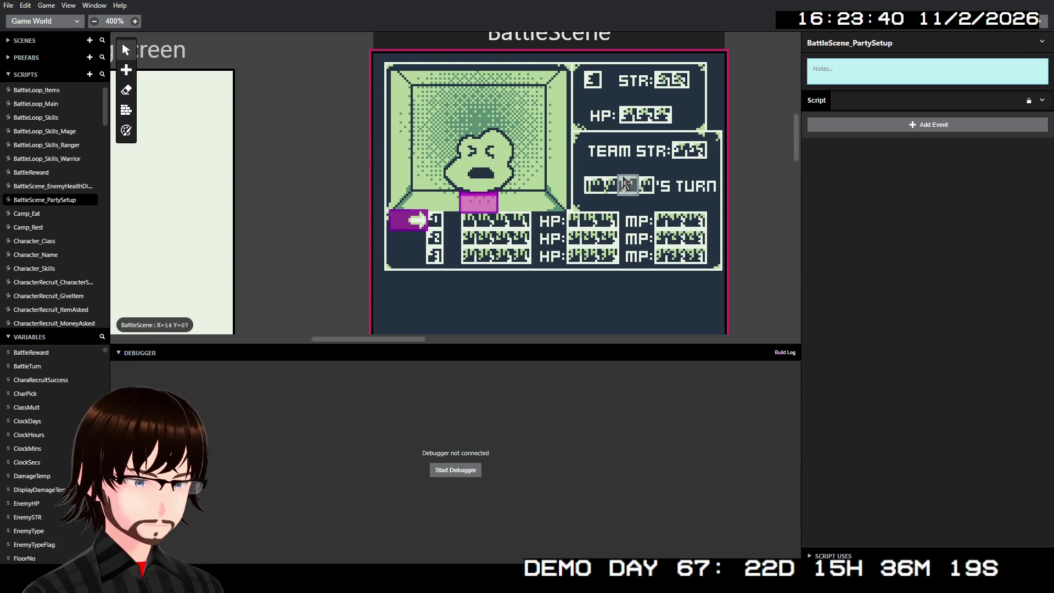
Add a Replace Tile At Position event and set its X coordinate to 3
{"action": "left_click", "coordinate": [921, 127]}
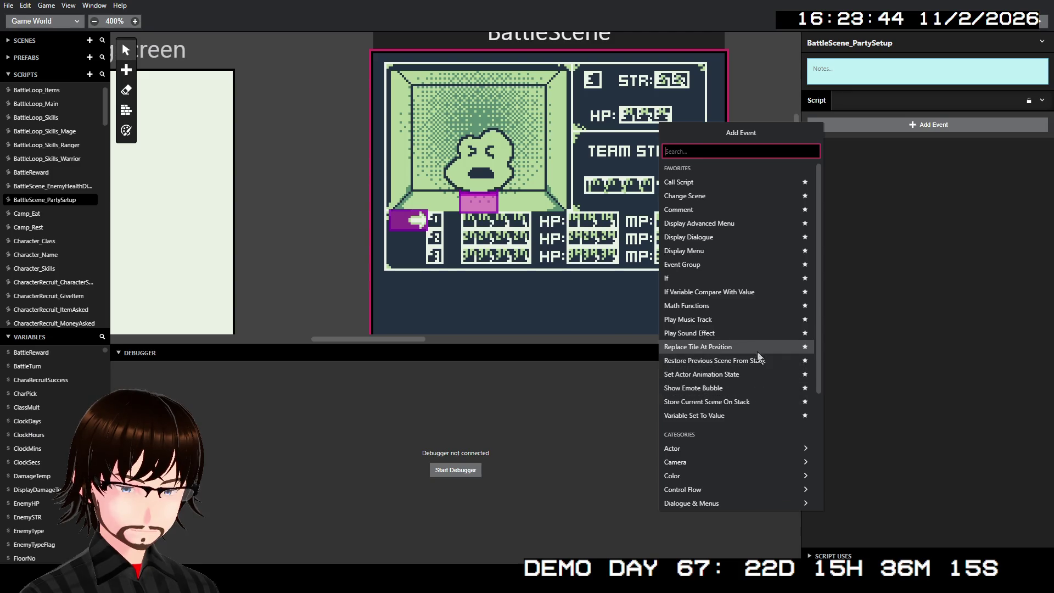
{"action": "type", "text": "re"}
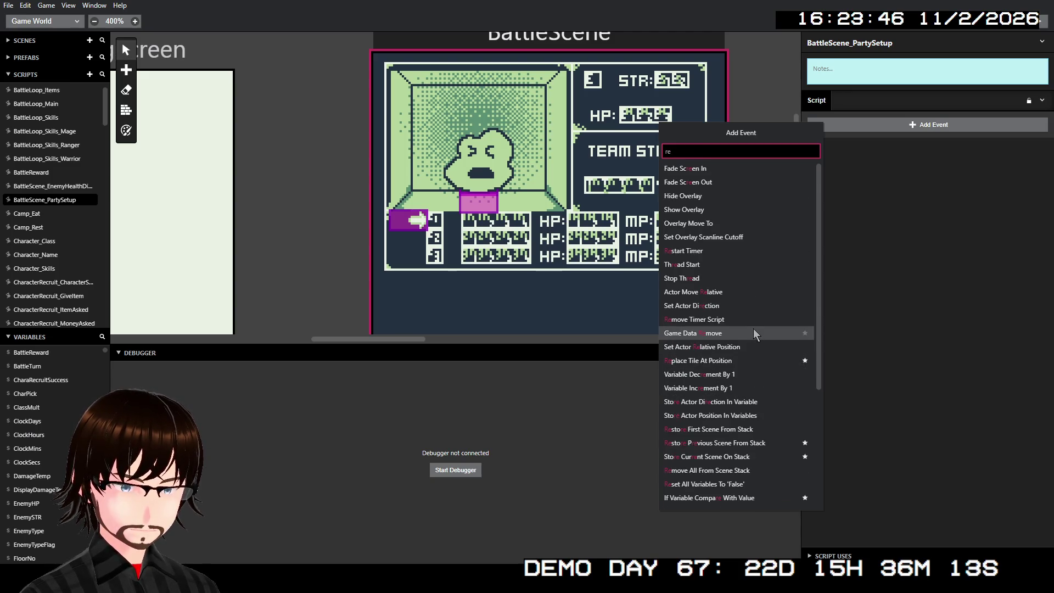
{"action": "type", "text": "pl"}
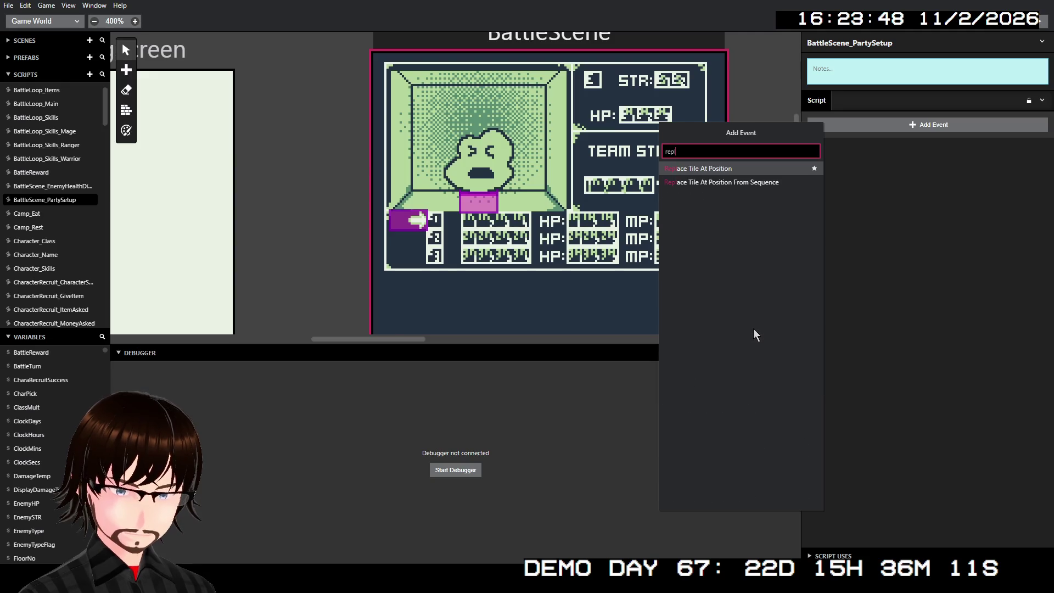
{"action": "left_click", "coordinate": [743, 167]}
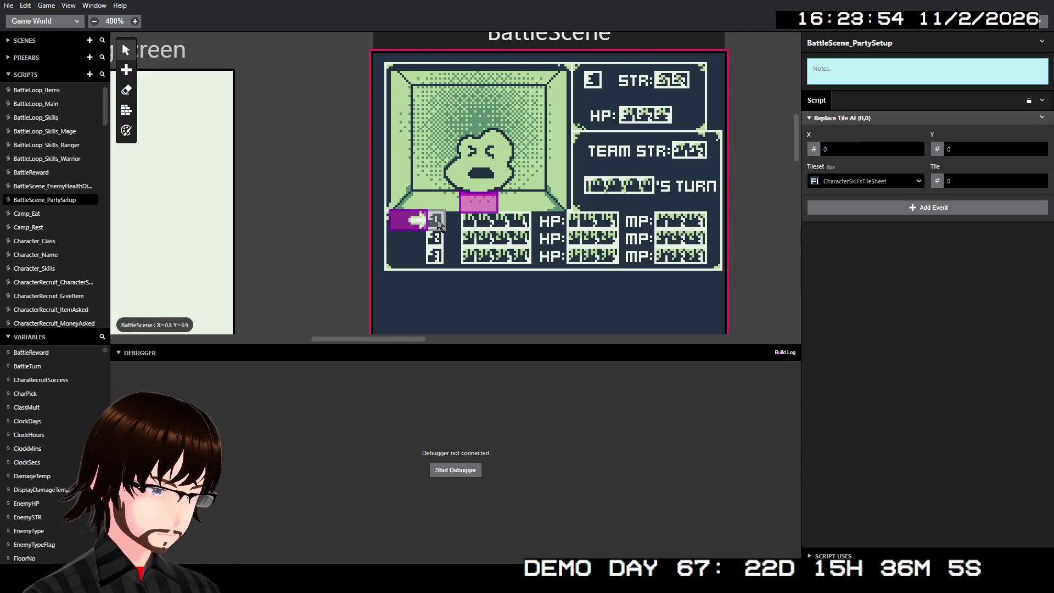
{"action": "left_click", "coordinate": [846, 151]}
{"action": "type", "text": "3"}
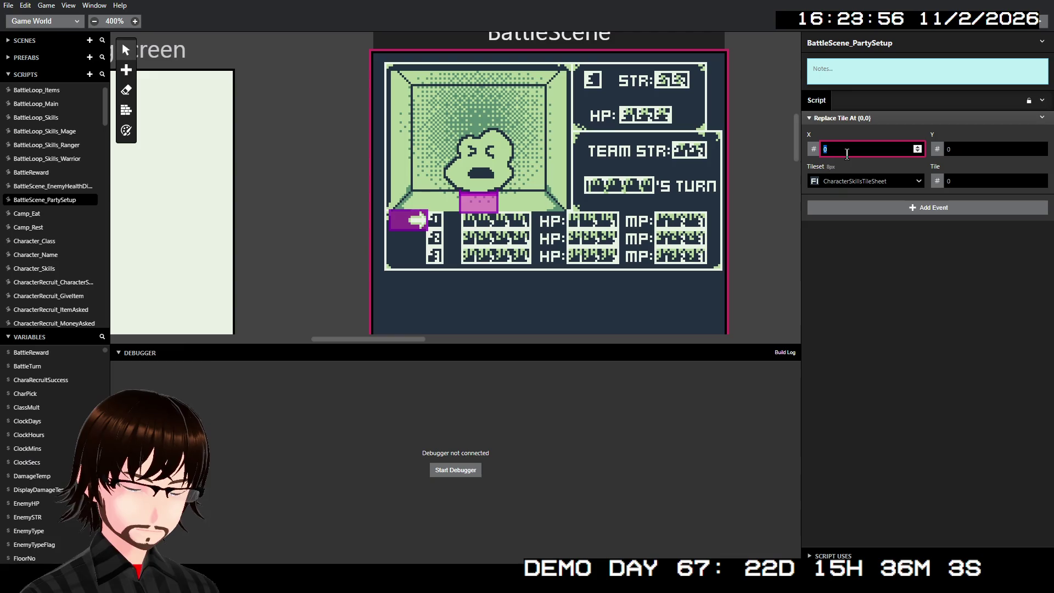
{"action": "left_click", "coordinate": [976, 153]}
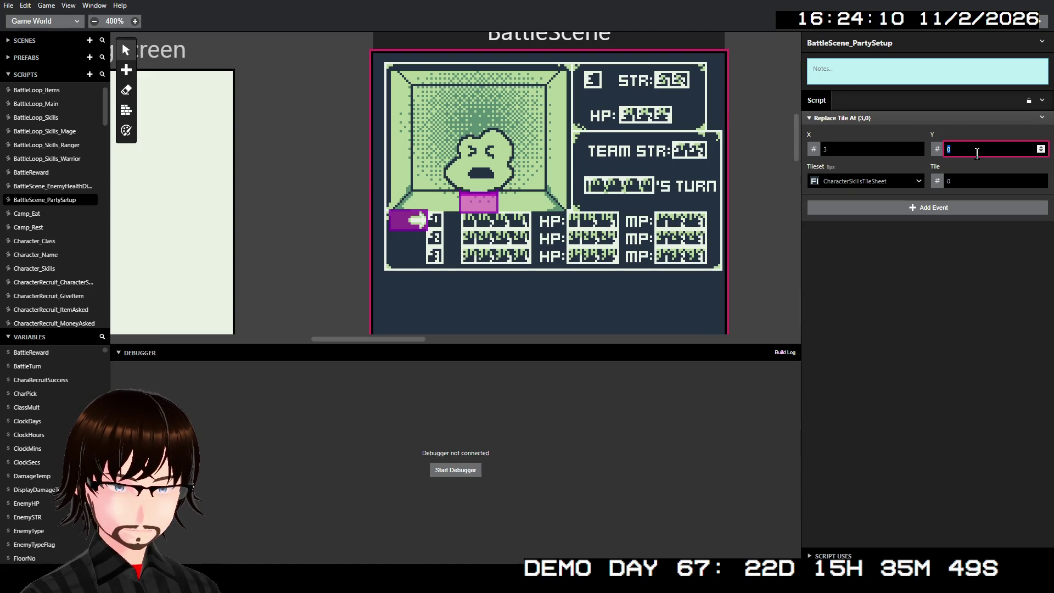
{"action": "left_click", "coordinate": [936, 149]}
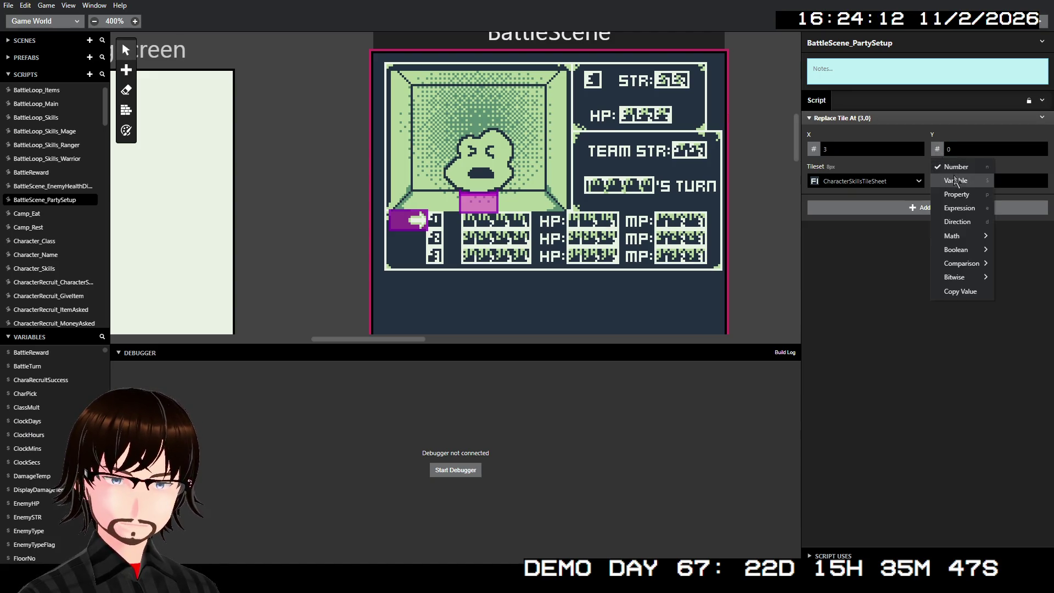
Make the tile's Y the expression $PartyMemberNo+9, naming the Variable A parameter PartyMemberNo
{"action": "left_click", "coordinate": [969, 205]}
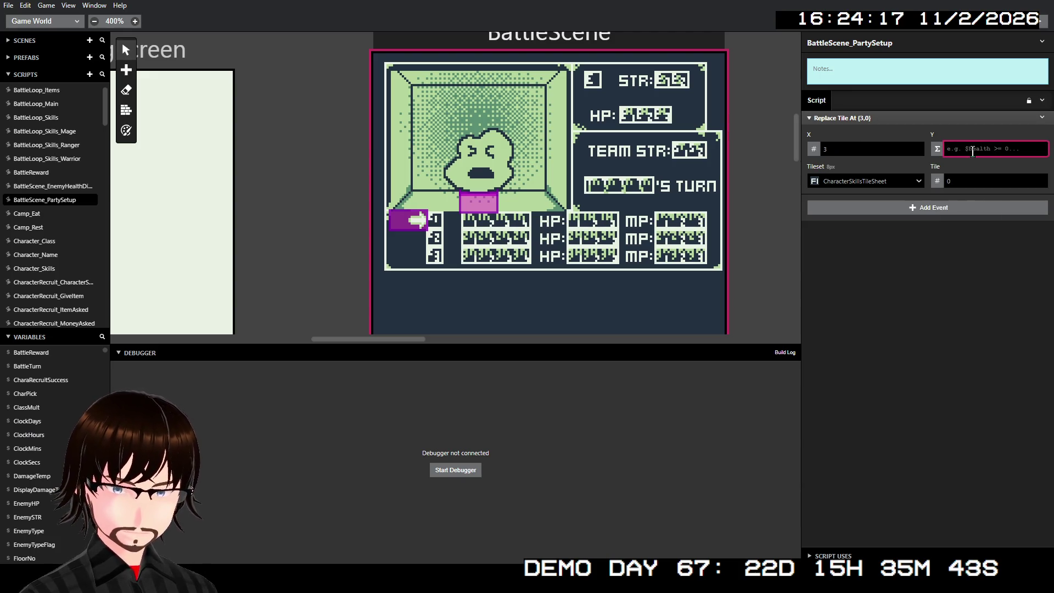
{"action": "type", "text": "$V"}
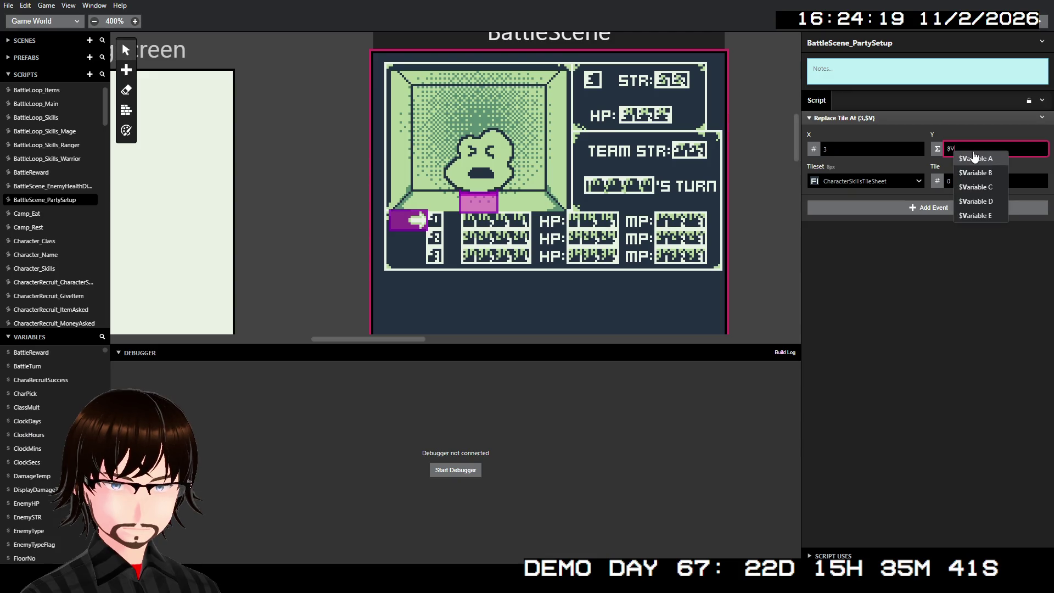
{"action": "left_click", "coordinate": [973, 158]}
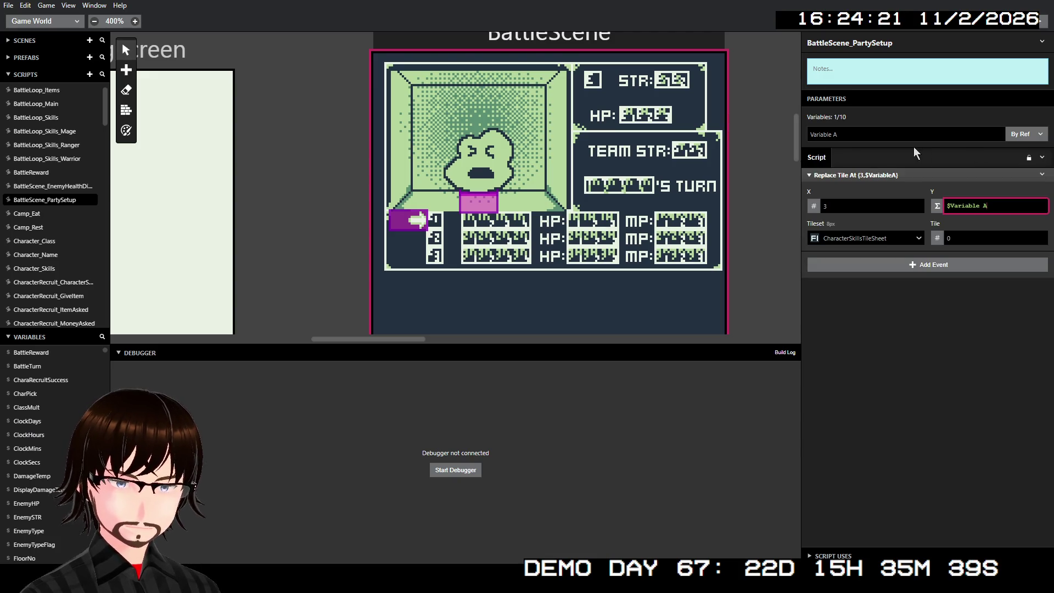
{"action": "left_click", "coordinate": [886, 138]}
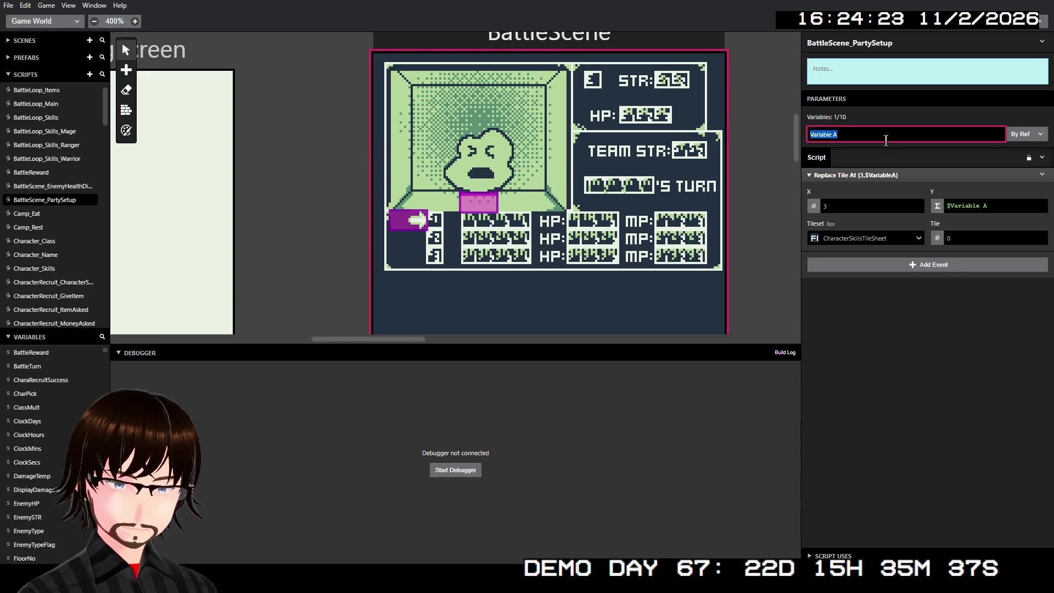
{"action": "type", "text": "PartyM"}
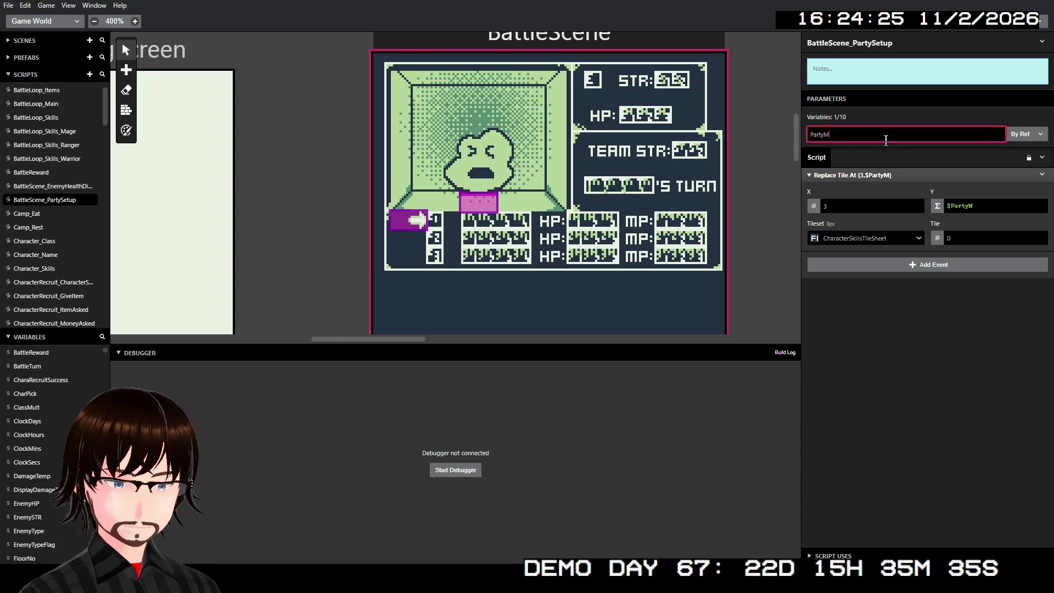
{"action": "type", "text": "emb"}
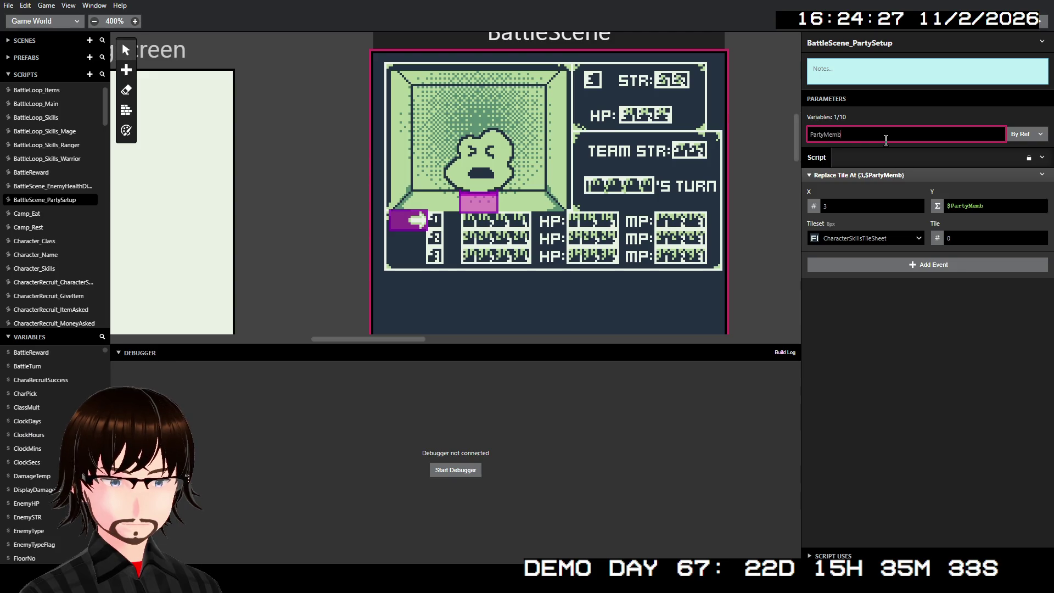
{"action": "type", "text": "erNo"}
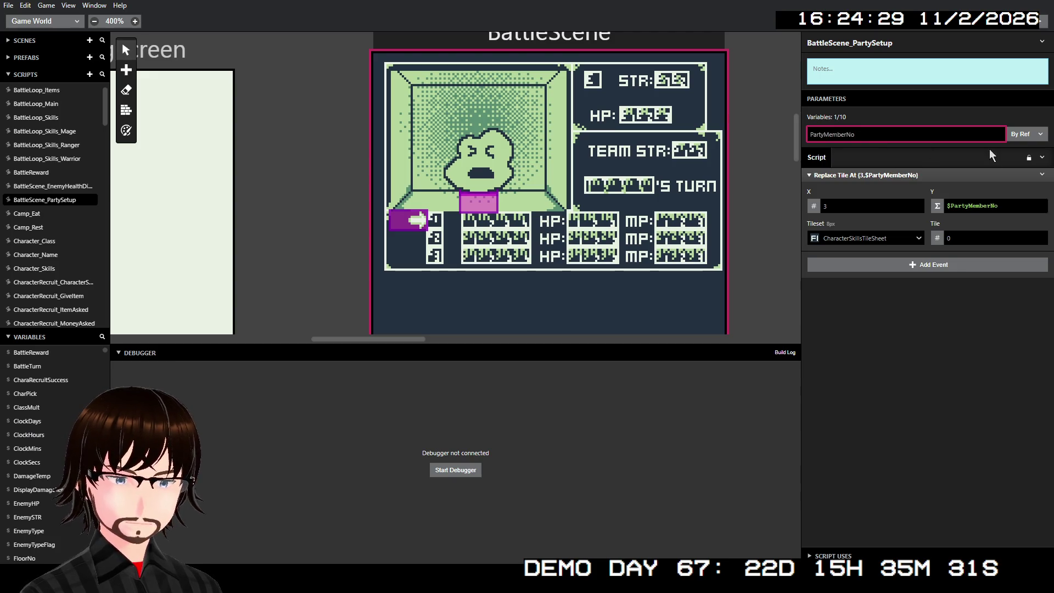
{"action": "left_click", "coordinate": [1018, 206]}
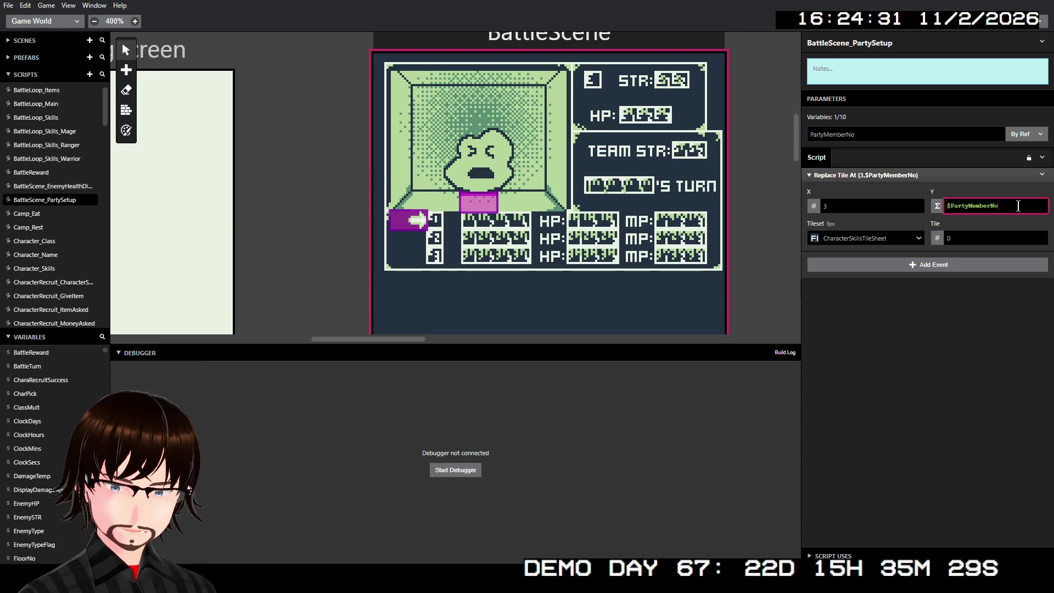
{"action": "type", "text": "+9"}
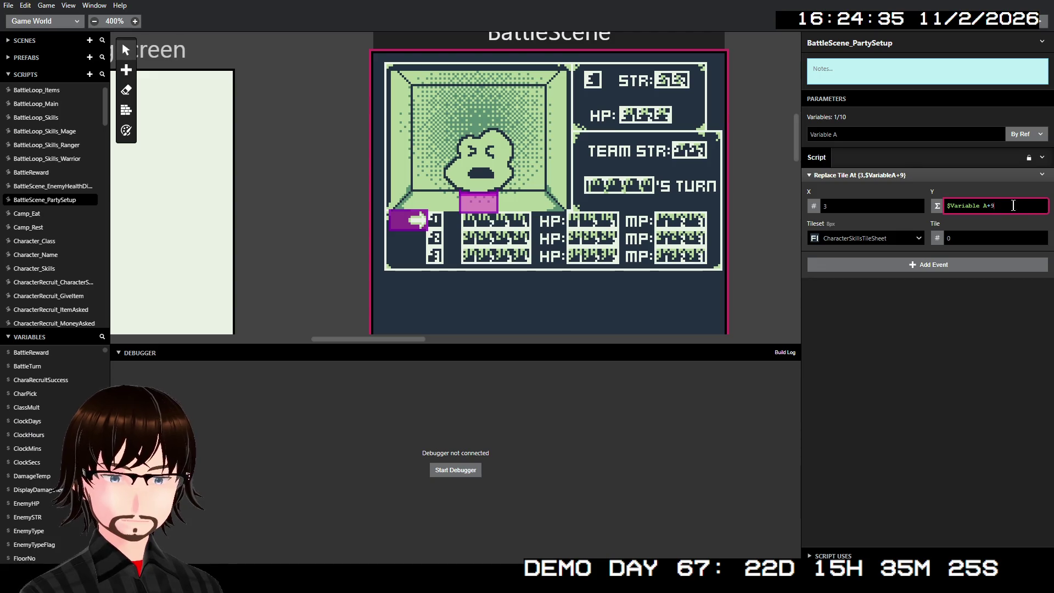
Re-enter the parameter name PartyMemberNo and pass it By Val
{"action": "left_click", "coordinate": [877, 139]}
{"action": "key", "text": "ctrl+a"}
{"action": "type", "text": "PartyMemberNo"}
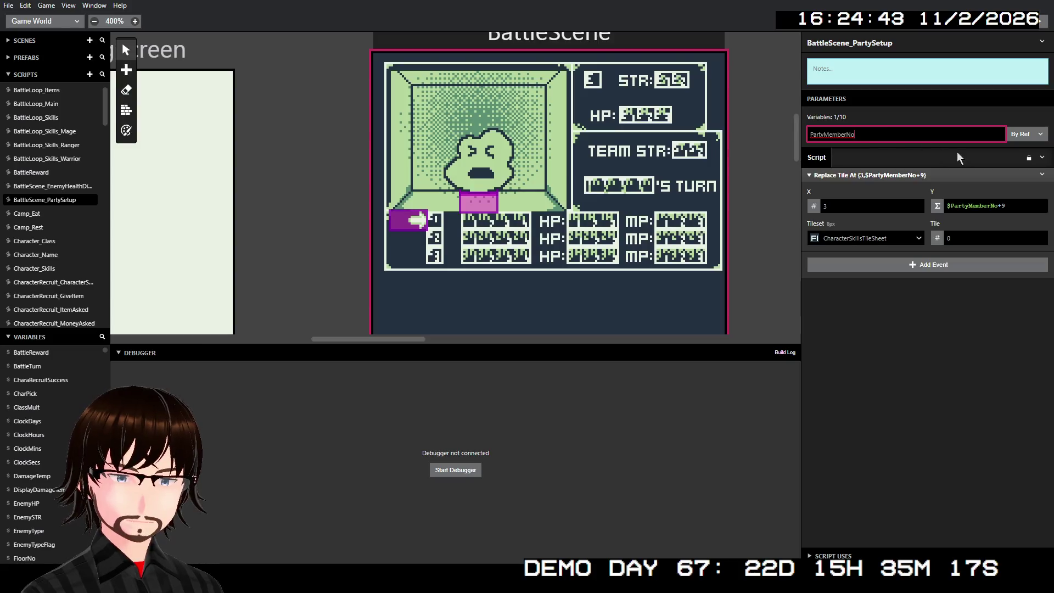
{"action": "left_click", "coordinate": [1019, 136]}
{"action": "left_click", "coordinate": [1006, 156]}
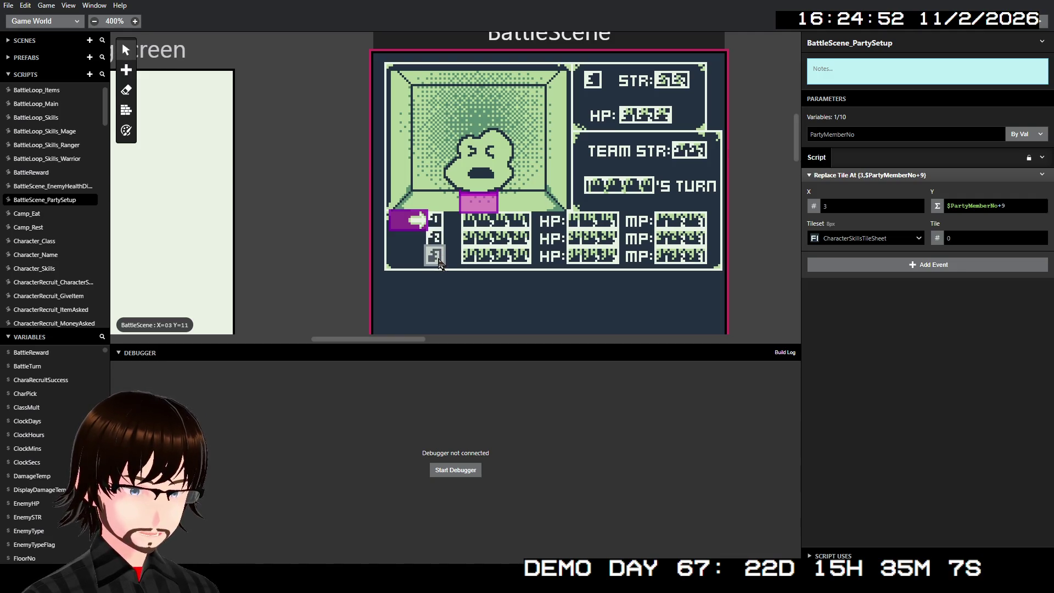
Add a second Replace Tile At Position event below the first
{"action": "left_click", "coordinate": [903, 267]}
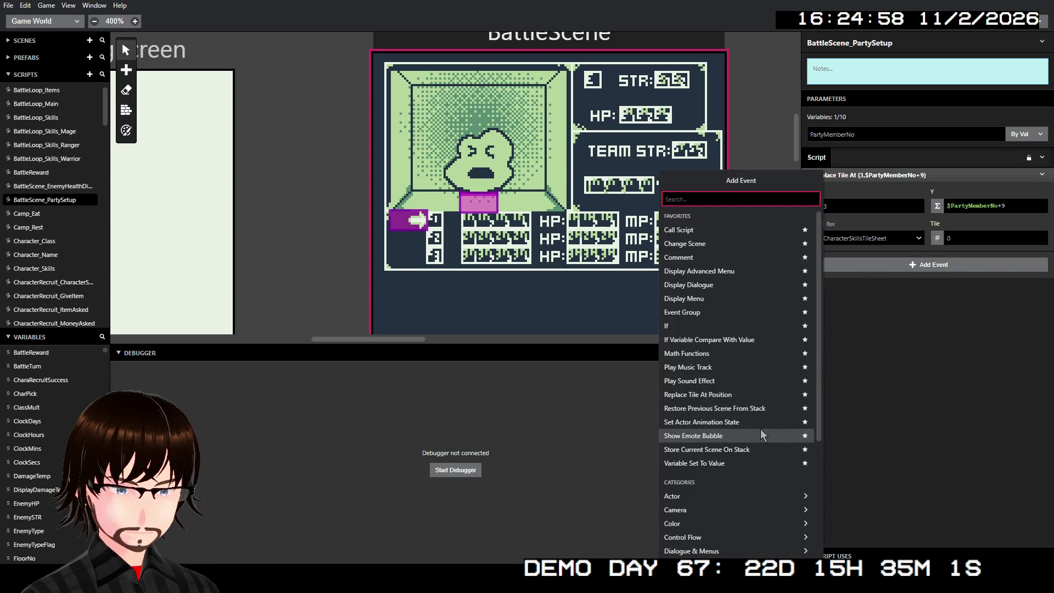
{"action": "type", "text": "re"}
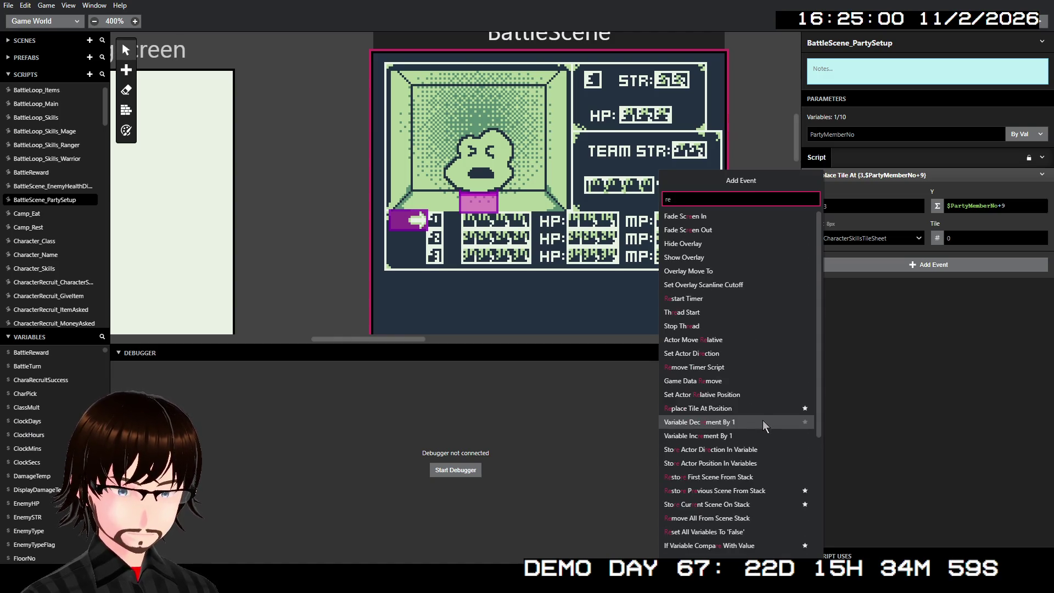
{"action": "type", "text": "pl"}
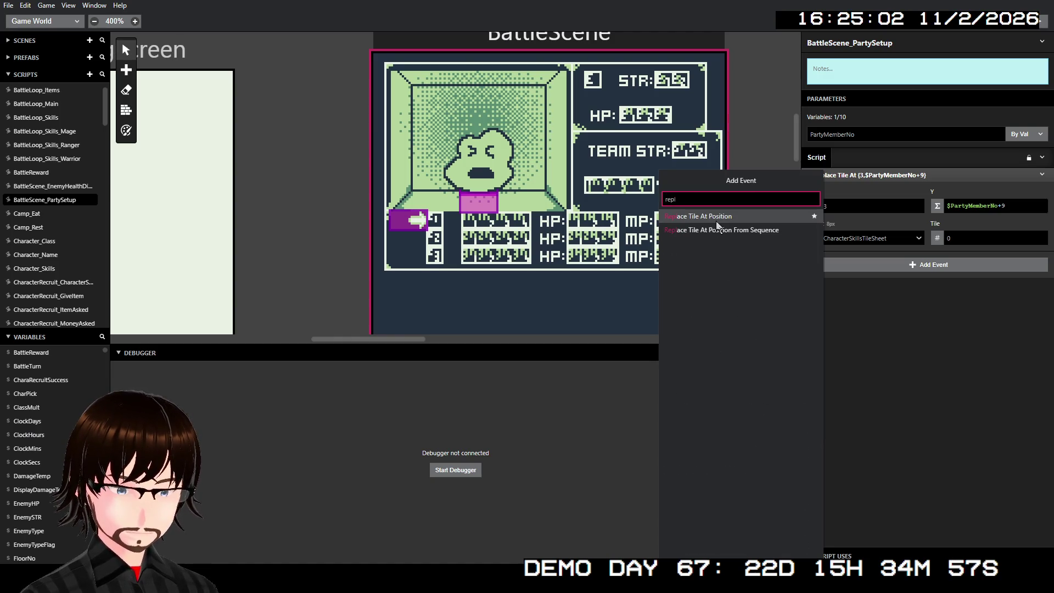
{"action": "left_click", "coordinate": [716, 220]}
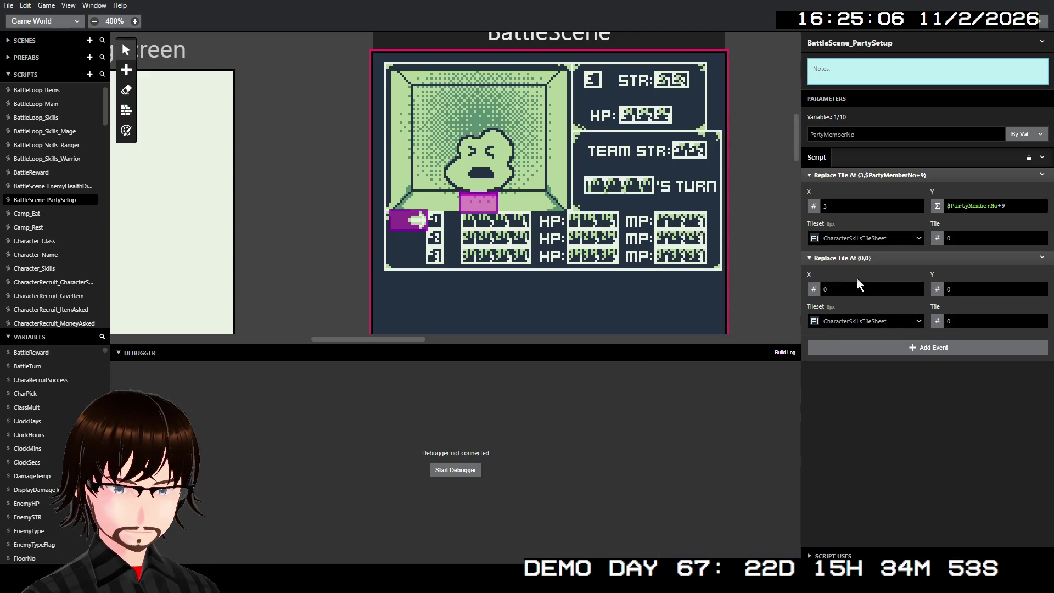
Wrap the first Replace Tile event in an event group named Class
{"action": "right_click", "coordinate": [929, 174]}
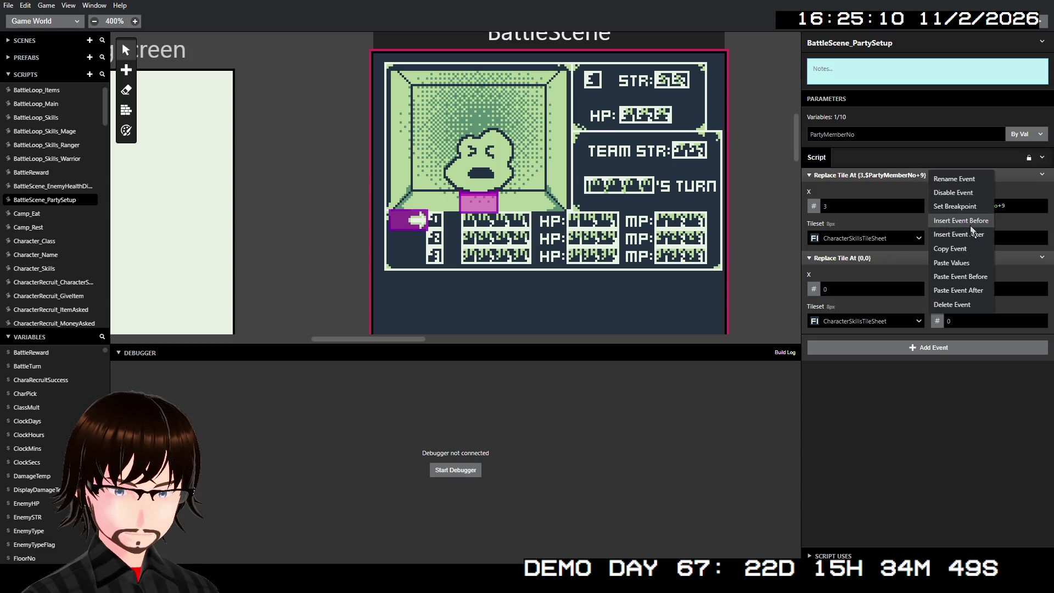
{"action": "left_click", "coordinate": [969, 223]}
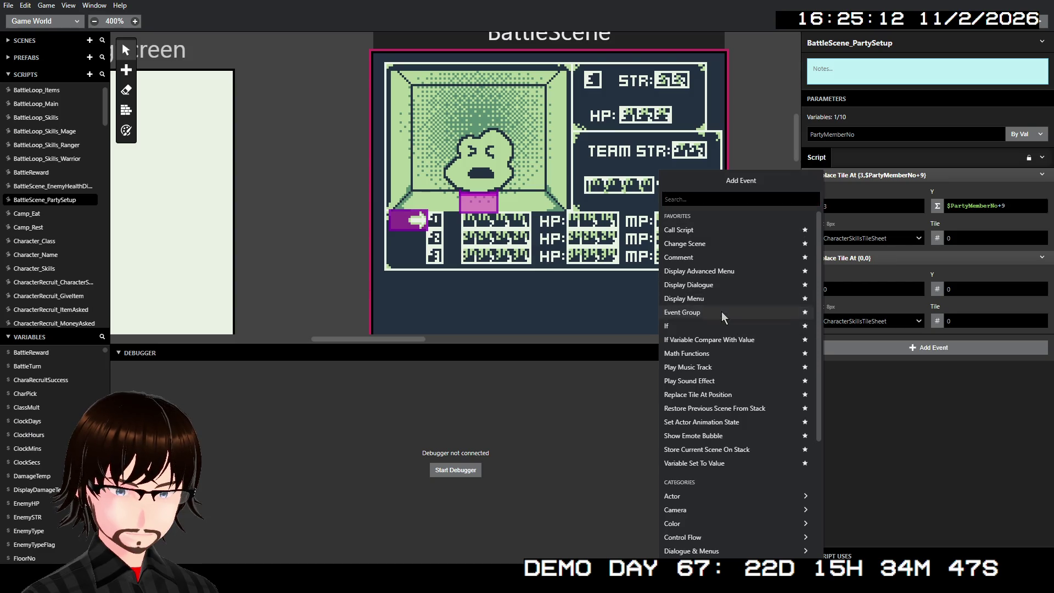
{"action": "left_click", "coordinate": [721, 311]}
{"action": "left_click_drag", "start_coordinate": [883, 226], "coordinate": [875, 191]}
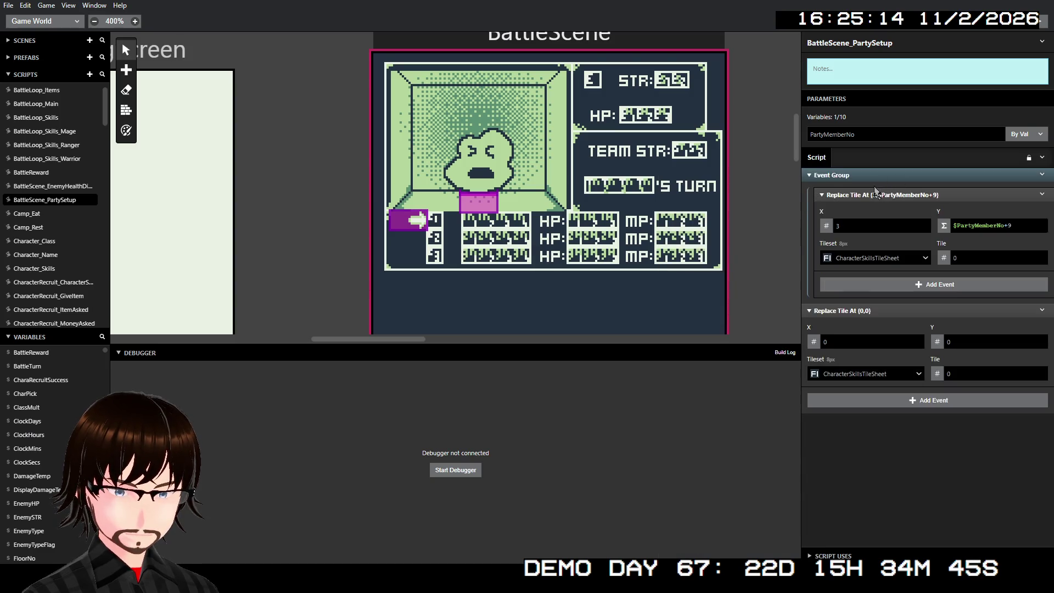
{"action": "right_click", "coordinate": [863, 175]}
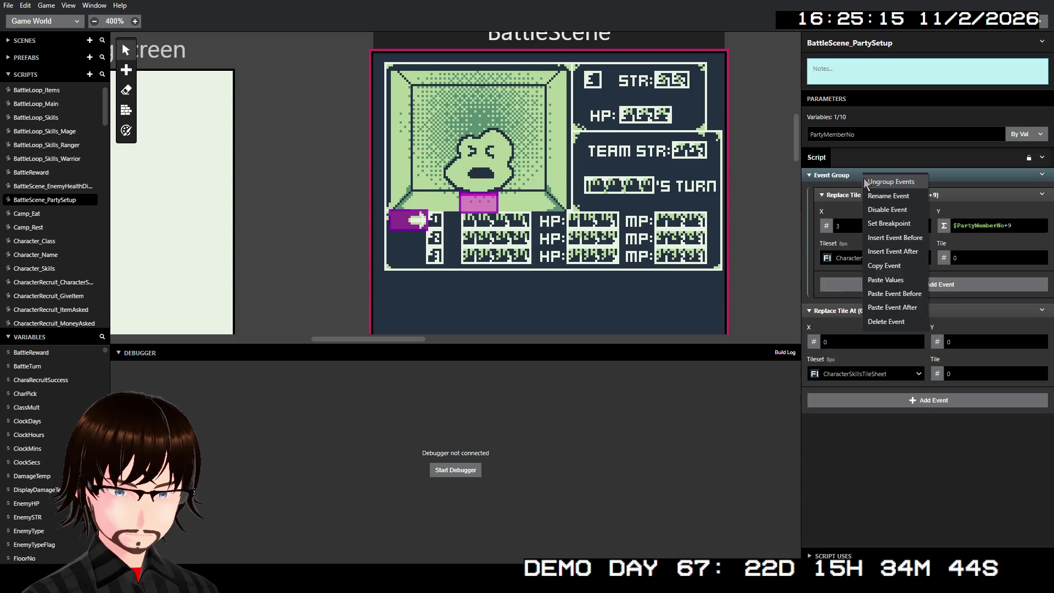
{"action": "left_click", "coordinate": [899, 197]}
{"action": "type", "text": "Class"}
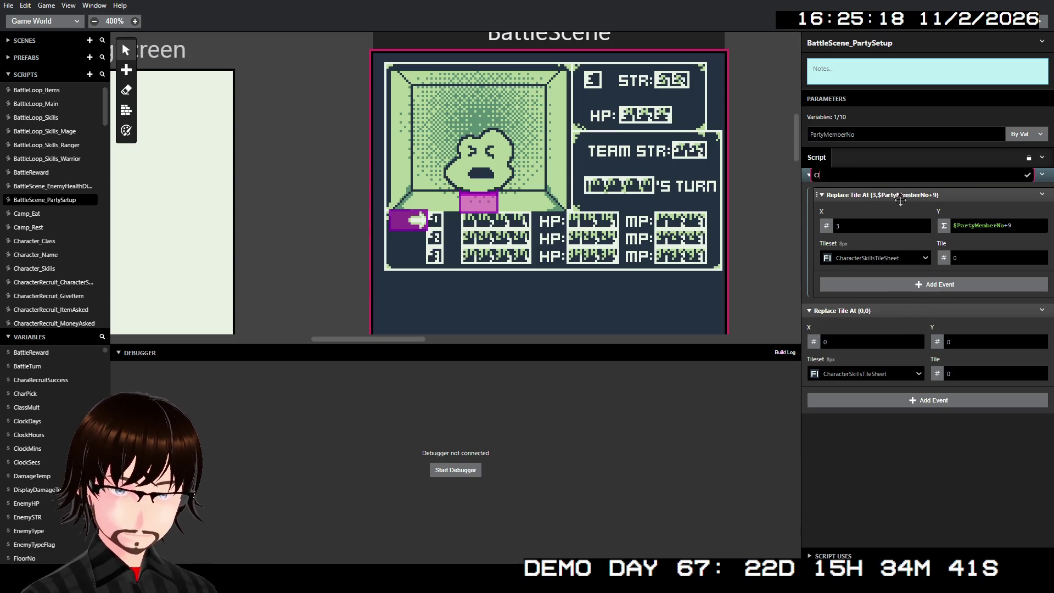
{"action": "key", "text": "Return"}
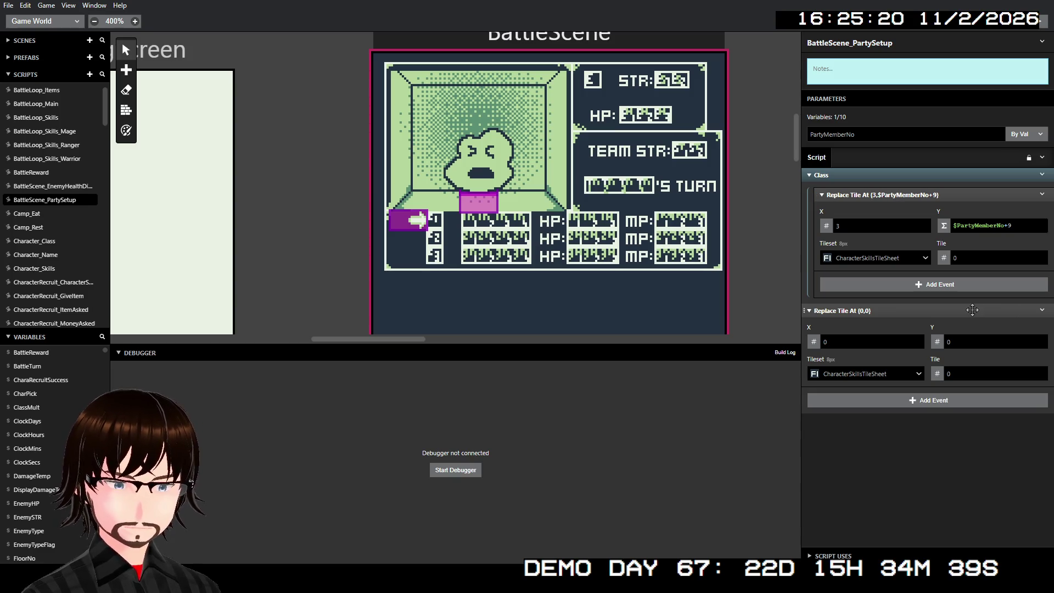
Wrap the Replace Tile At (0,0) event in an event group named Name
{"action": "right_click", "coordinate": [972, 310]}
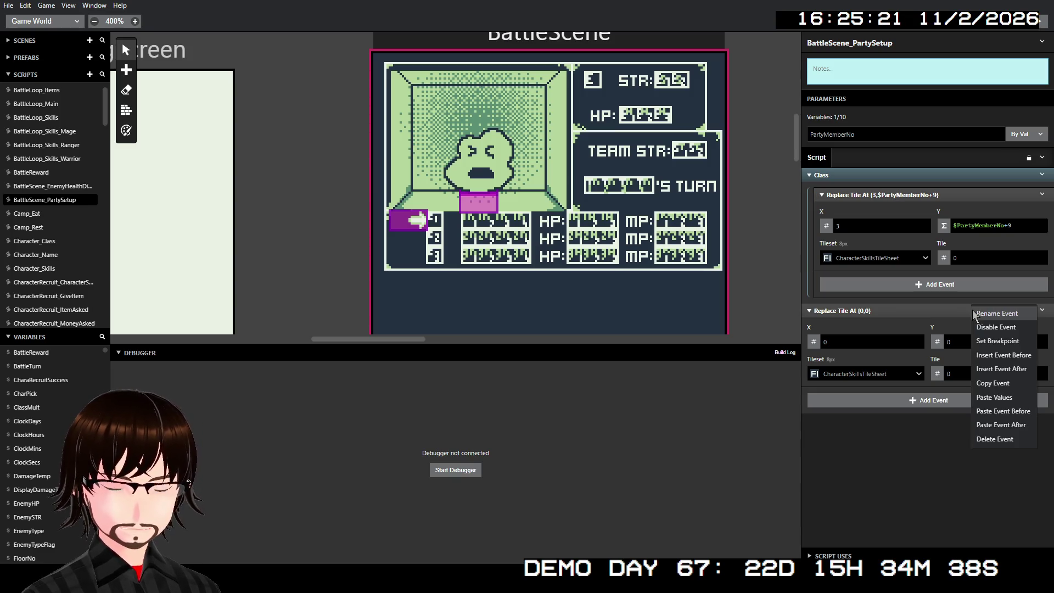
{"action": "left_click", "coordinate": [999, 354]}
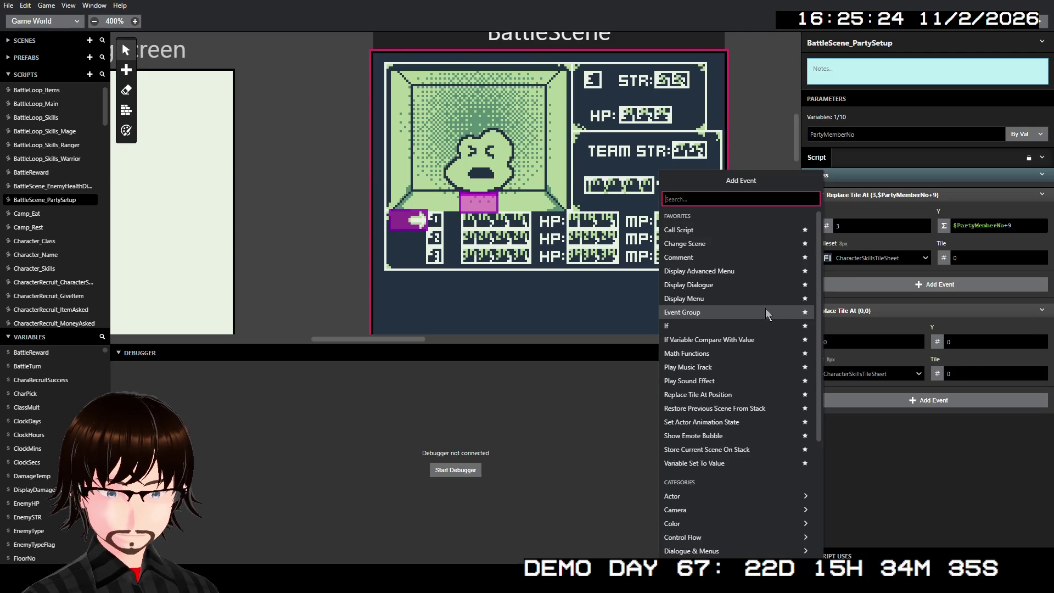
{"action": "left_click", "coordinate": [697, 314]}
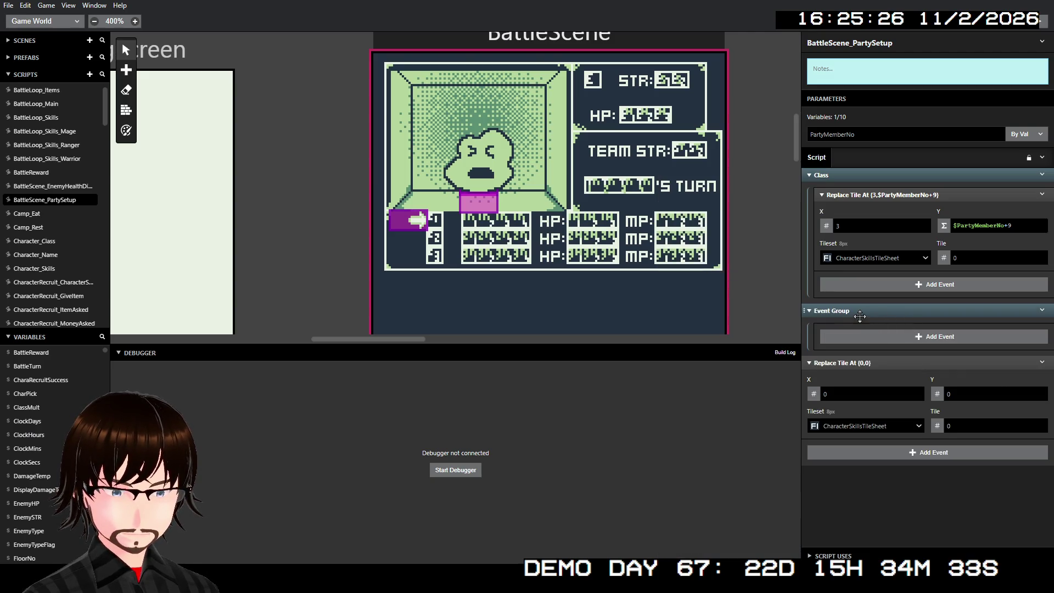
{"action": "right_click", "coordinate": [856, 313]}
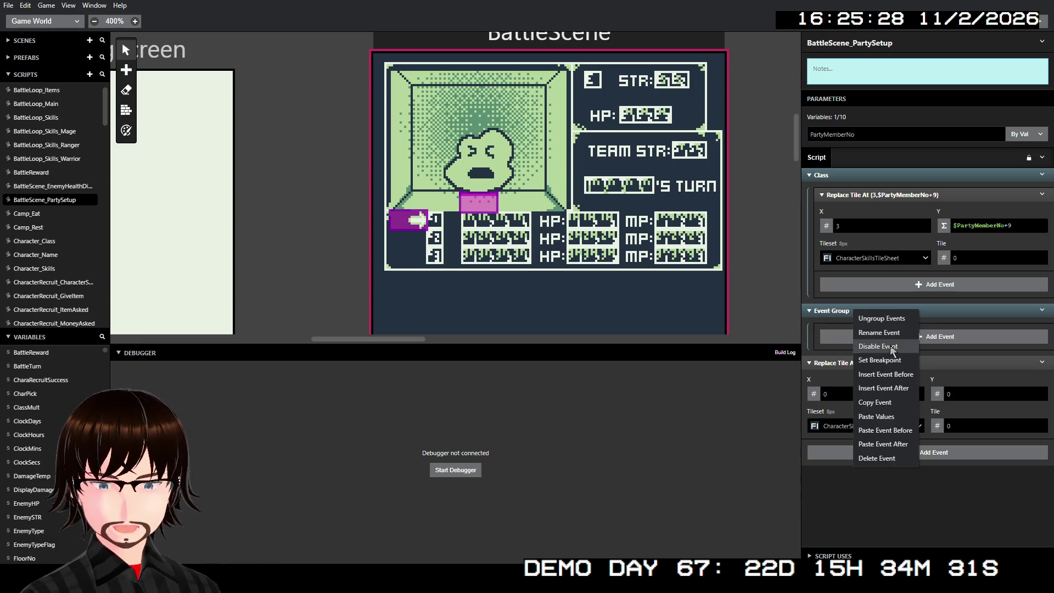
{"action": "left_click", "coordinate": [887, 332]}
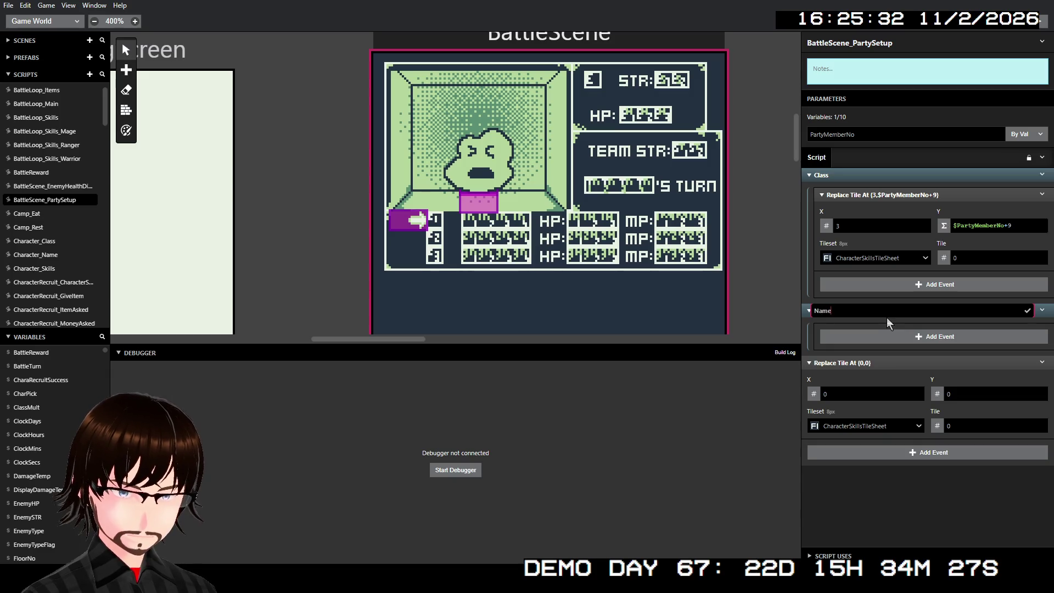
{"action": "type", "text": "ame"}
{"action": "key", "text": "Return"}
{"action": "left_click_drag", "start_coordinate": [884, 358], "coordinate": [903, 334]}
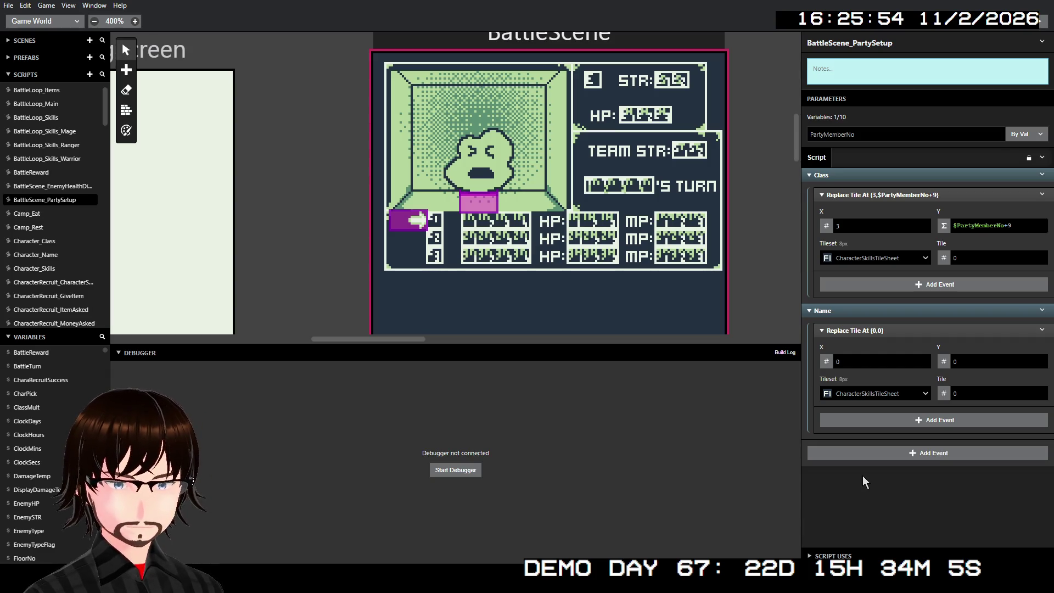
{"action": "left_click", "coordinate": [872, 356]}
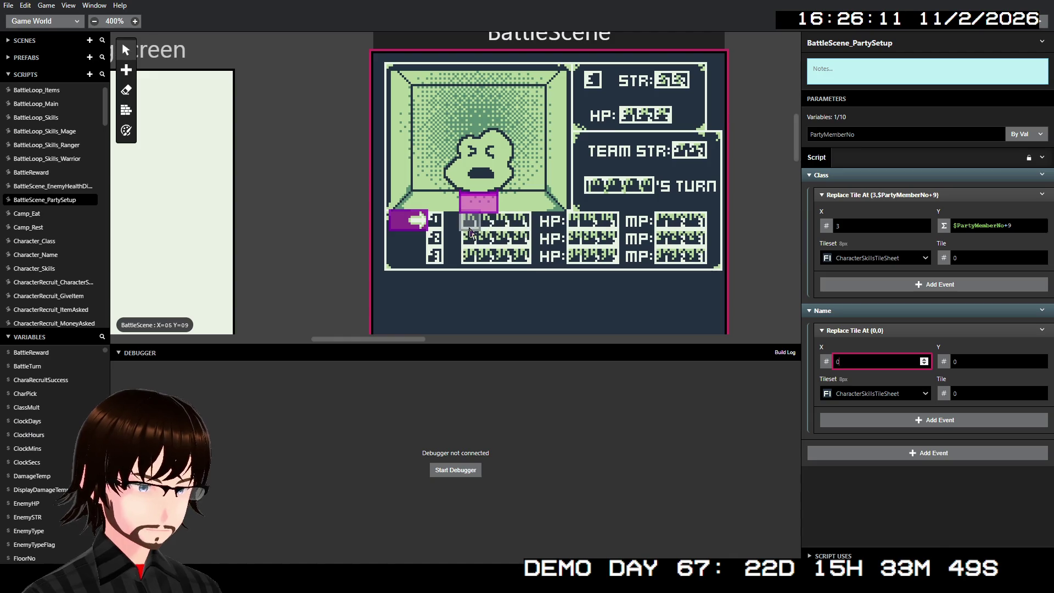
Set the Name event's X to 5 and its tileset to TileSwapSheet_Battle
{"action": "double_click", "coordinate": [855, 366]}
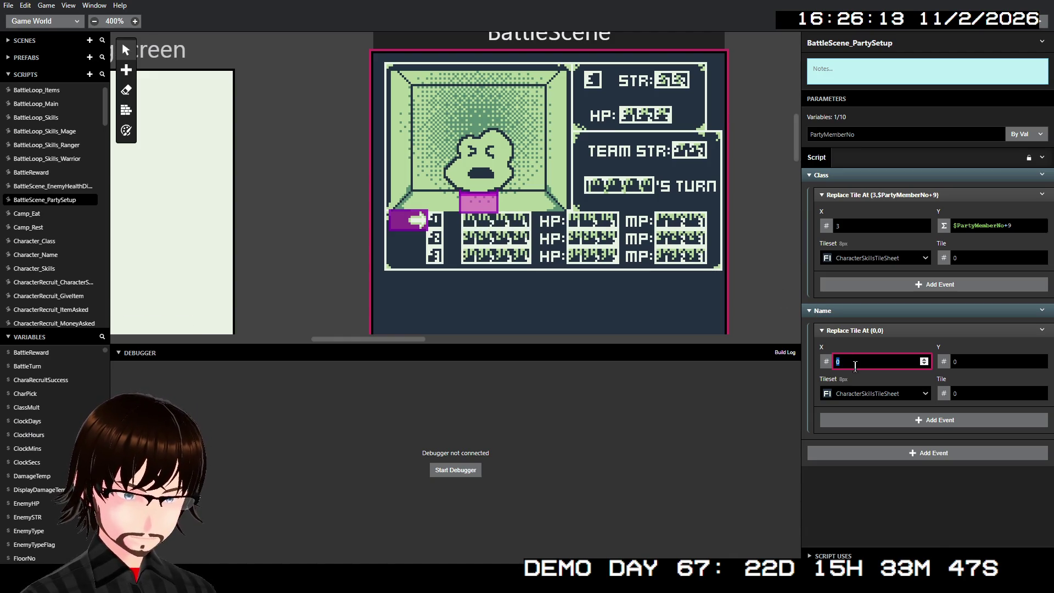
{"action": "type", "text": "5"}
{"action": "left_click", "coordinate": [865, 390]}
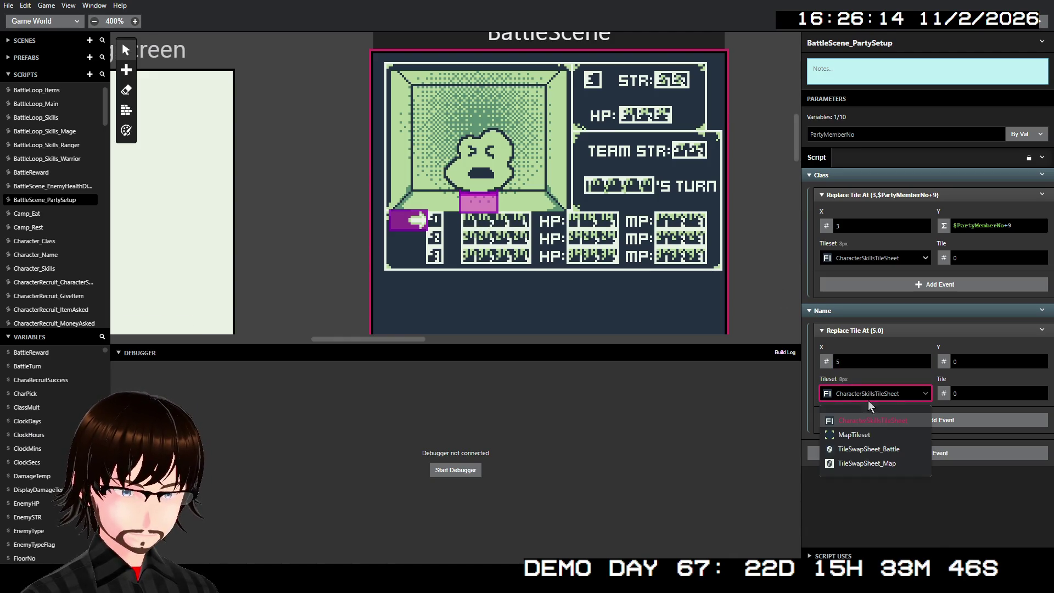
{"action": "left_click", "coordinate": [877, 450]}
Switch the Class event's tileset to TileSwapSheet_Battle and select its tile number
{"action": "left_click", "coordinate": [896, 257]}
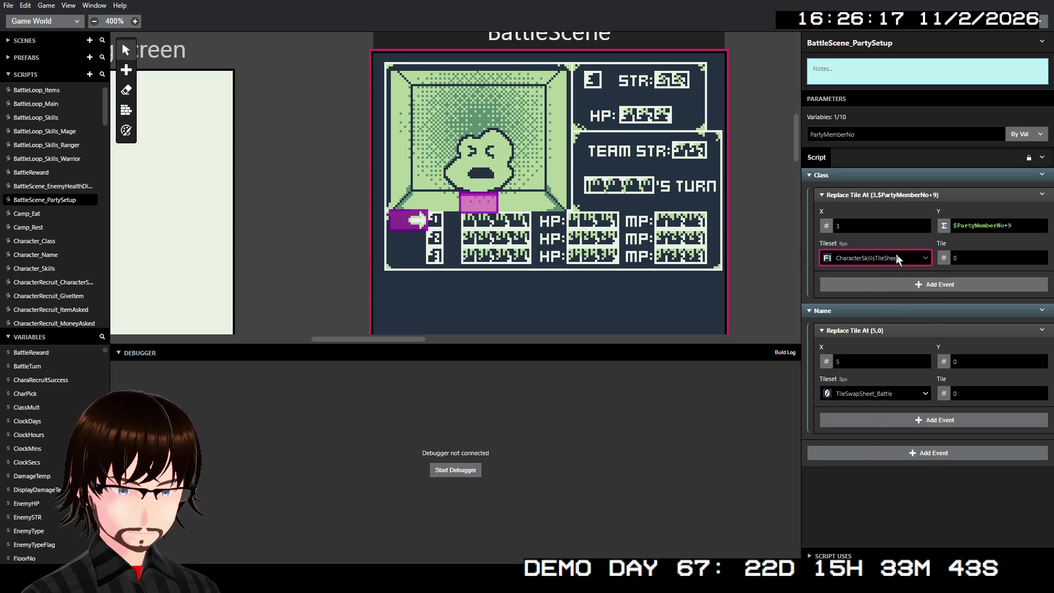
{"action": "left_click", "coordinate": [872, 314]}
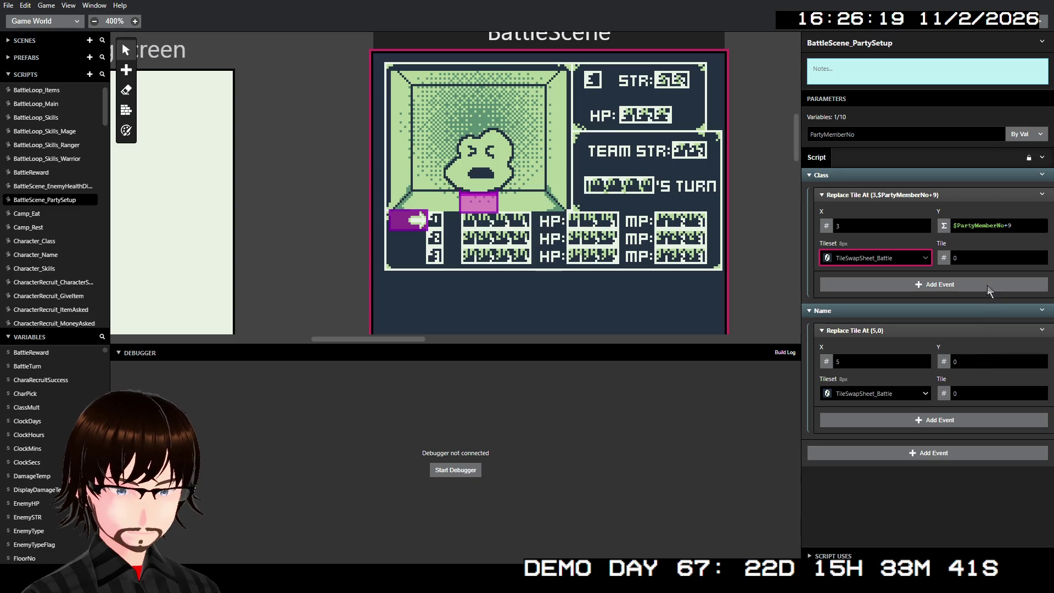
{"action": "left_click", "coordinate": [973, 259]}
{"action": "double_click", "coordinate": [973, 259]}
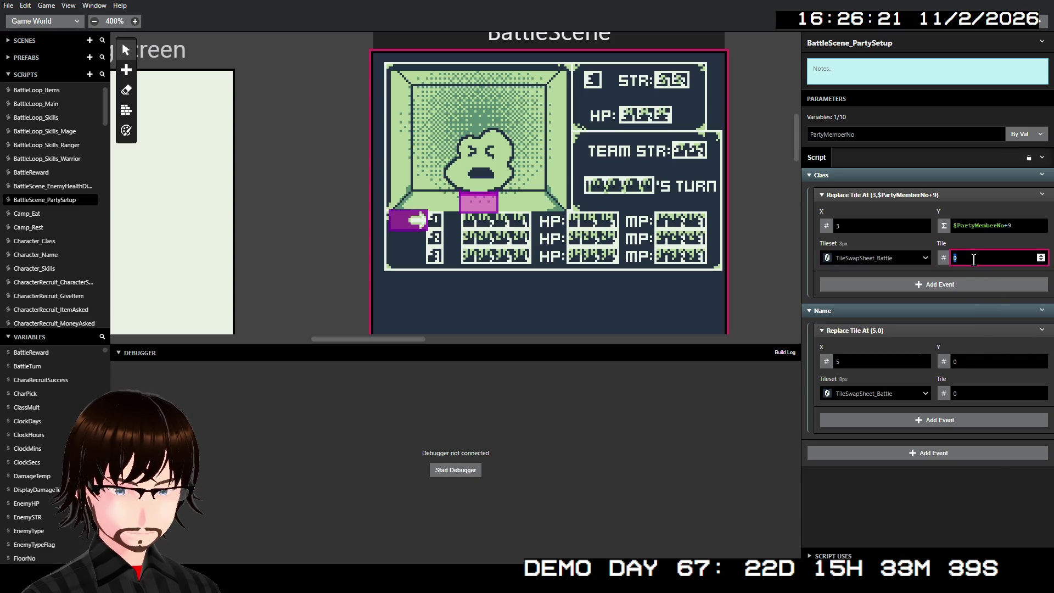
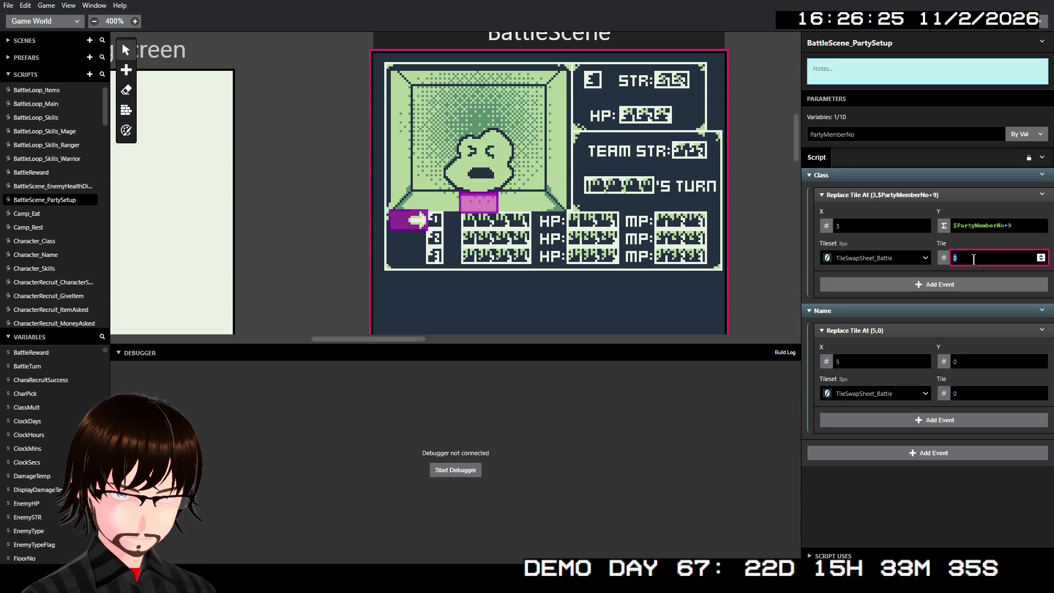
Use Variable B as the Class tile, renamed CharClass and passed By Val
{"action": "type", "text": "$PartyMemberNo"}
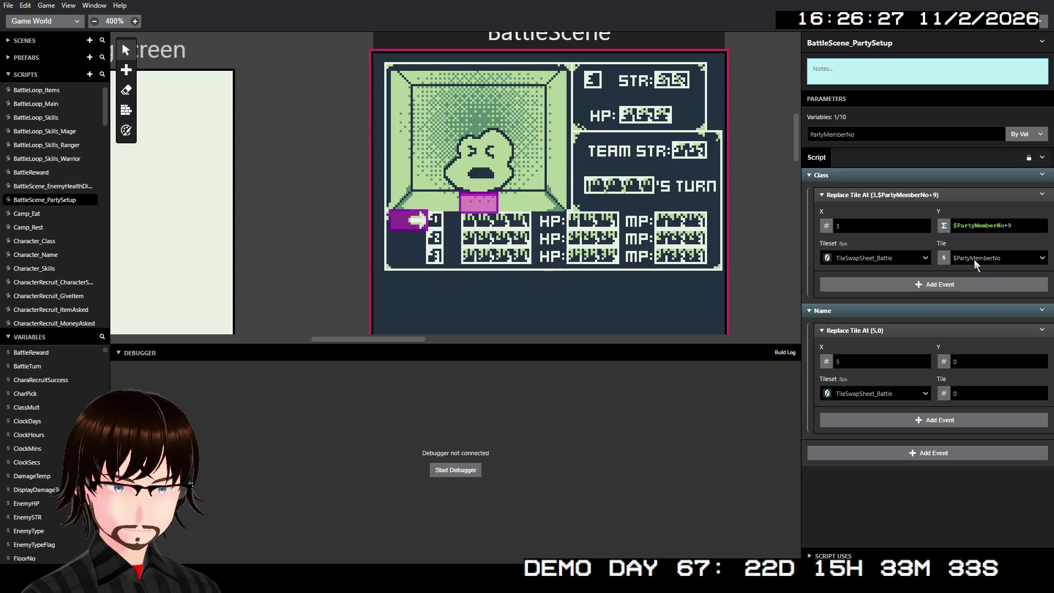
{"action": "left_click", "coordinate": [973, 259]}
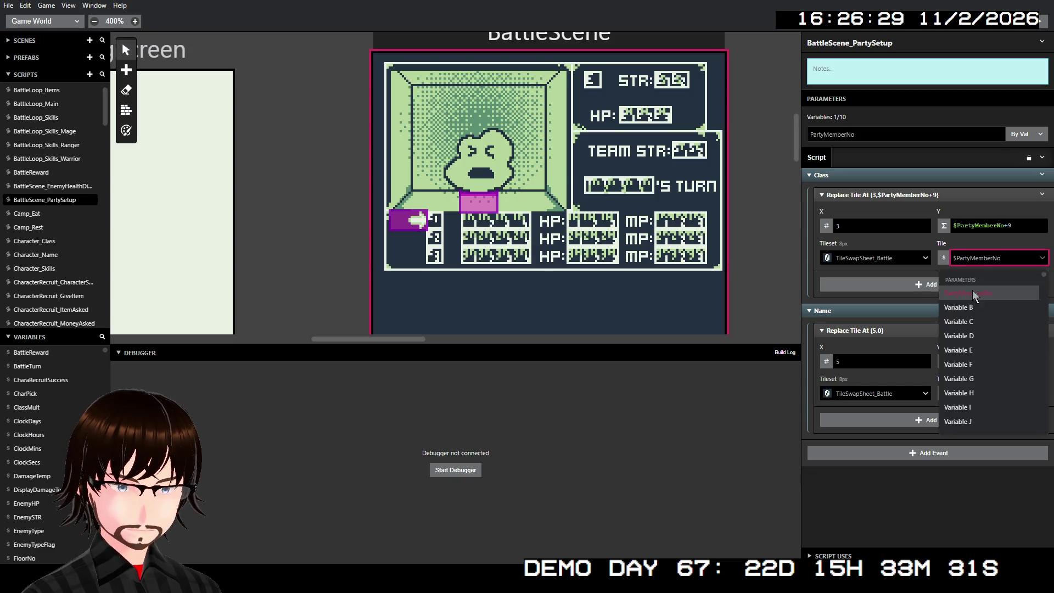
{"action": "left_click", "coordinate": [972, 306]}
{"action": "left_click", "coordinate": [880, 158]}
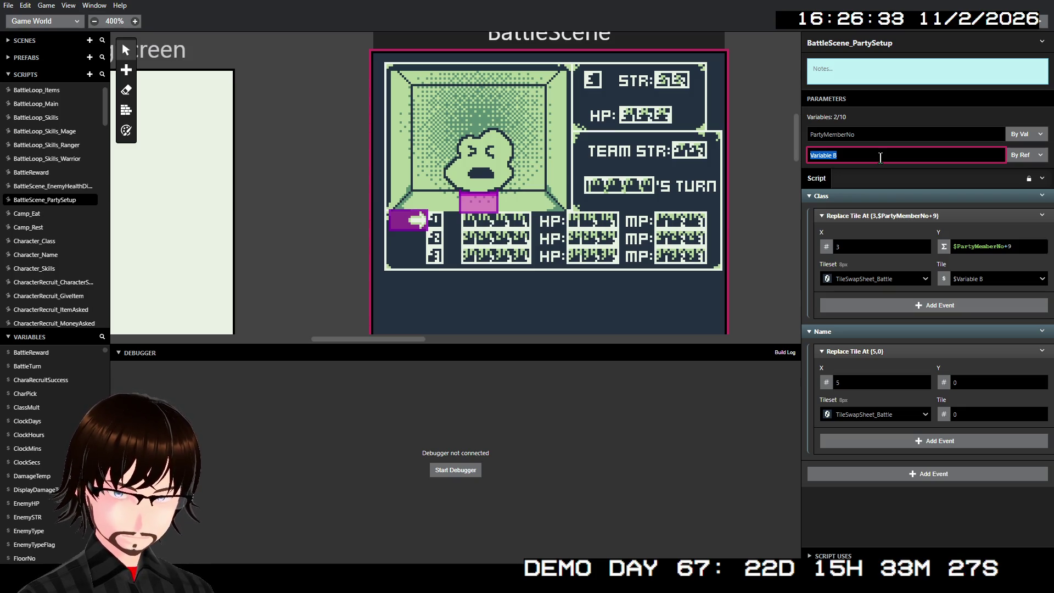
{"action": "type", "text": "C"}
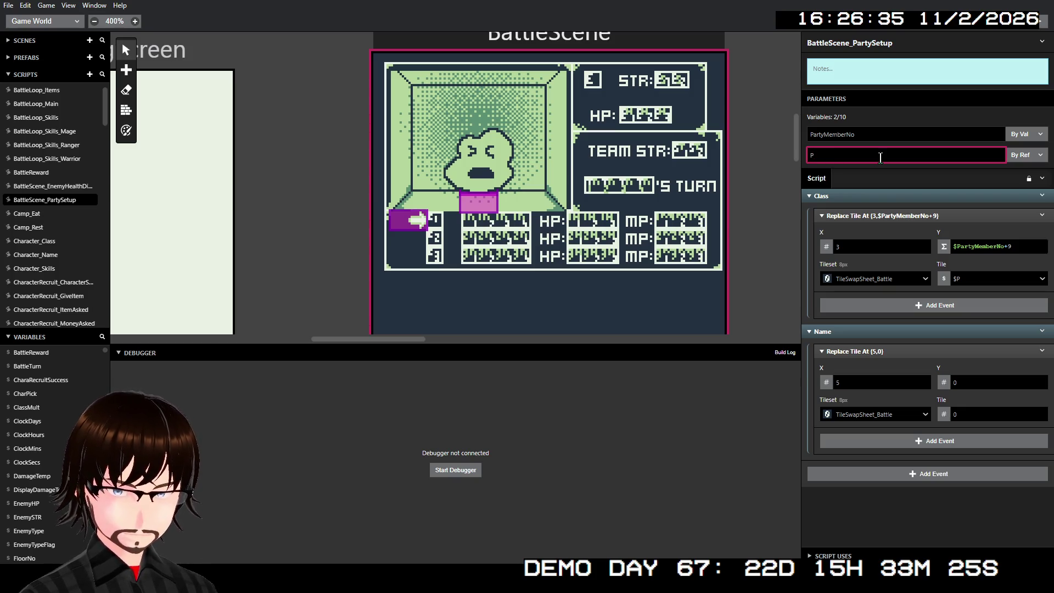
{"action": "type", "text": "harClass"}
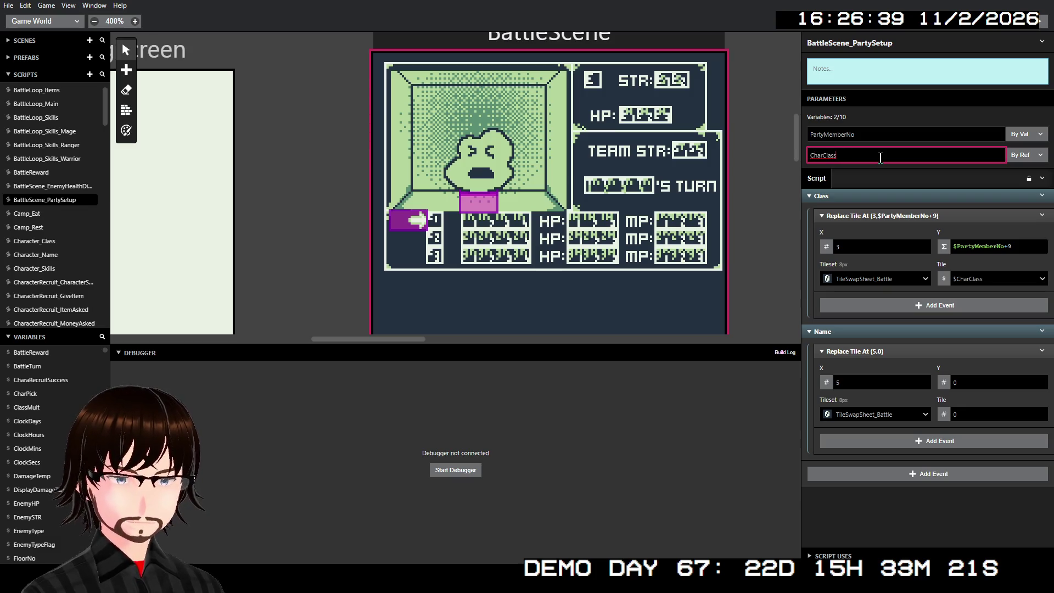
{"action": "left_click", "coordinate": [1025, 155]}
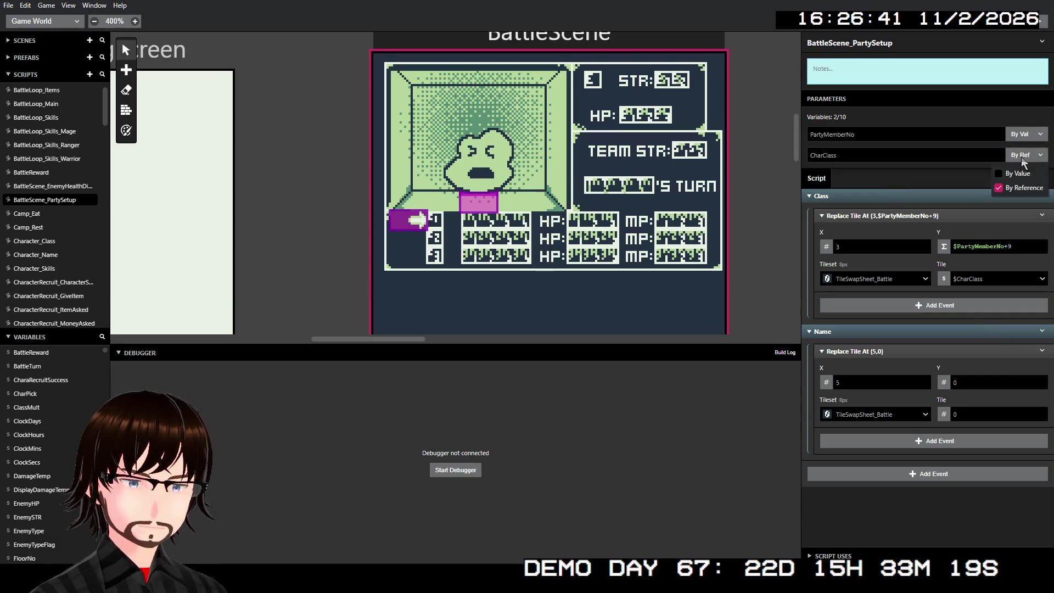
{"action": "left_click", "coordinate": [1020, 168]}
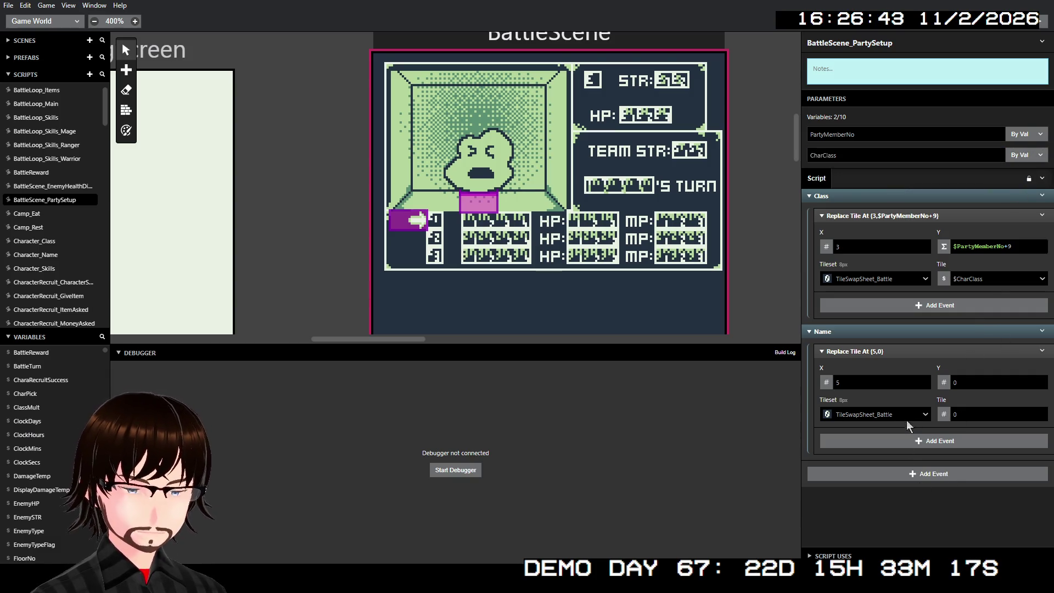
{"action": "left_click", "coordinate": [898, 384]}
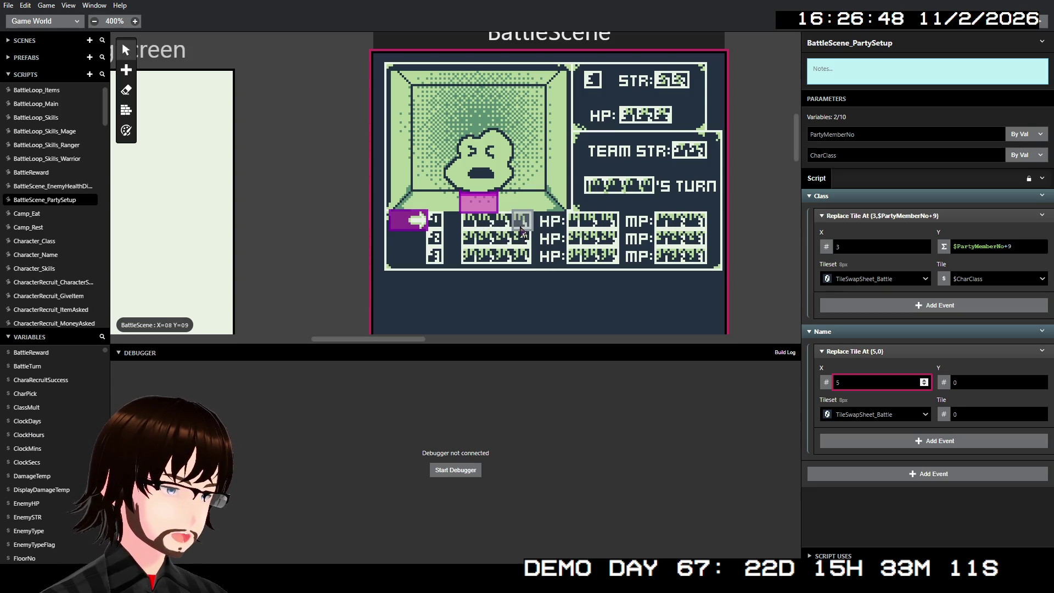
Set the Name event's Y to the expression $PartyMemberNo+9
{"action": "left_click", "coordinate": [978, 380]}
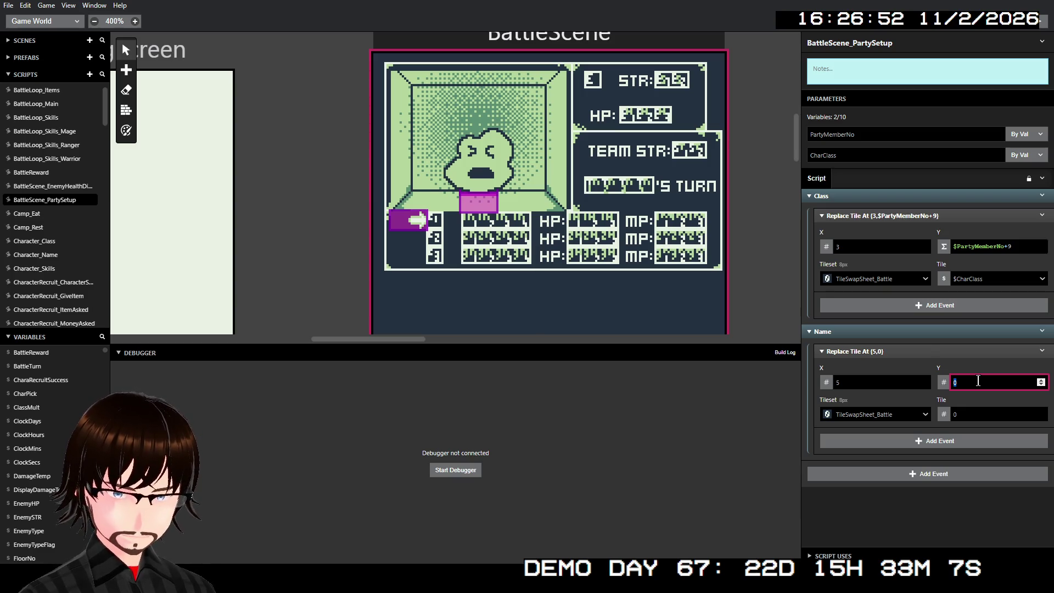
{"action": "type", "text": "$PartyMemberNo"}
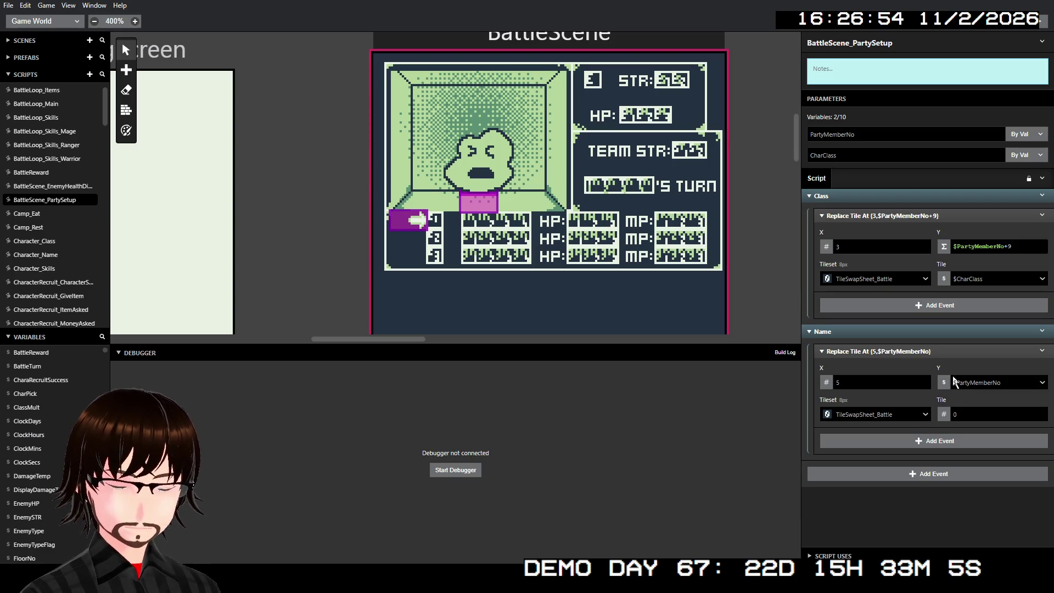
{"action": "left_click", "coordinate": [944, 382]}
{"action": "left_click", "coordinate": [970, 442]}
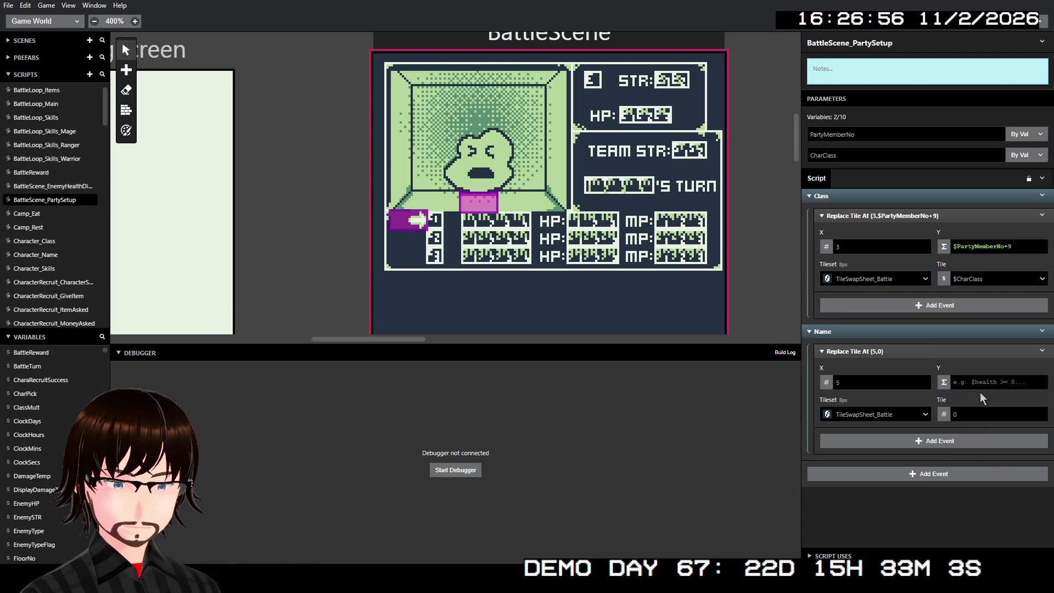
{"action": "type", "text": "$P"}
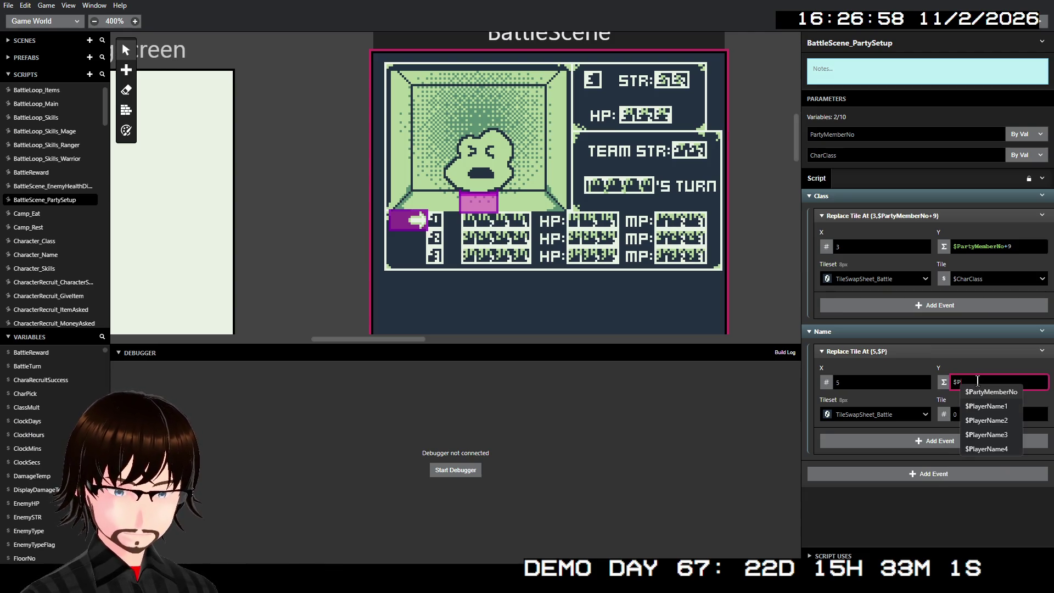
{"action": "key", "text": "Return"}
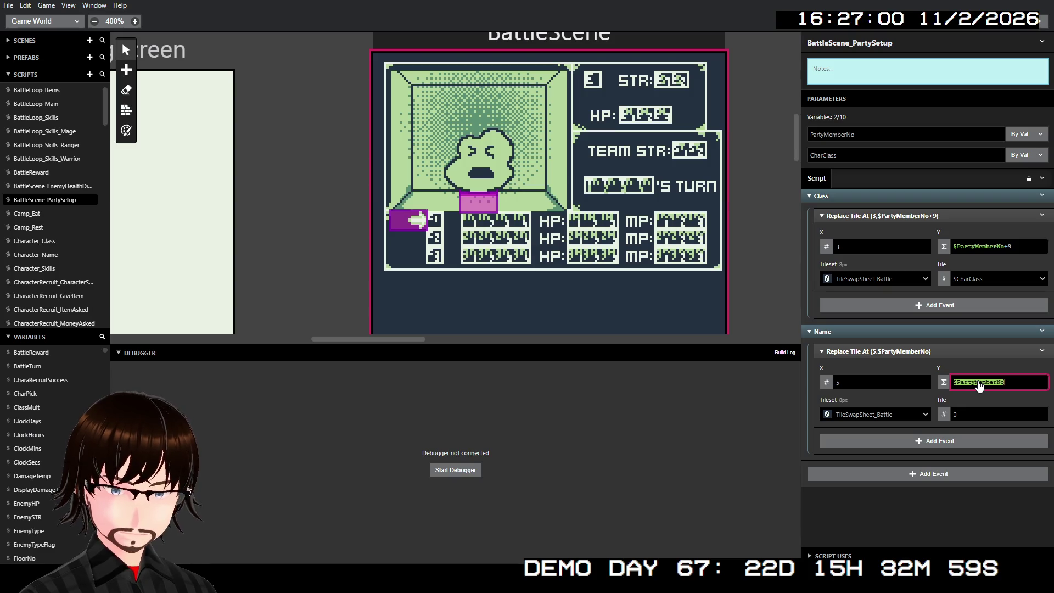
{"action": "type", "text": "+9"}
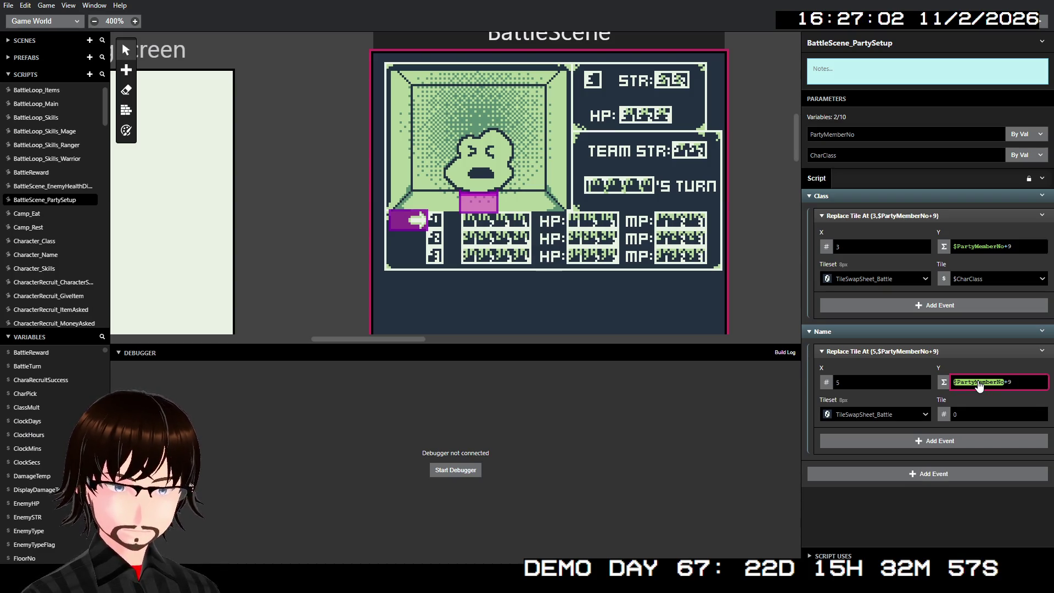
{"action": "left_click", "coordinate": [964, 502]}
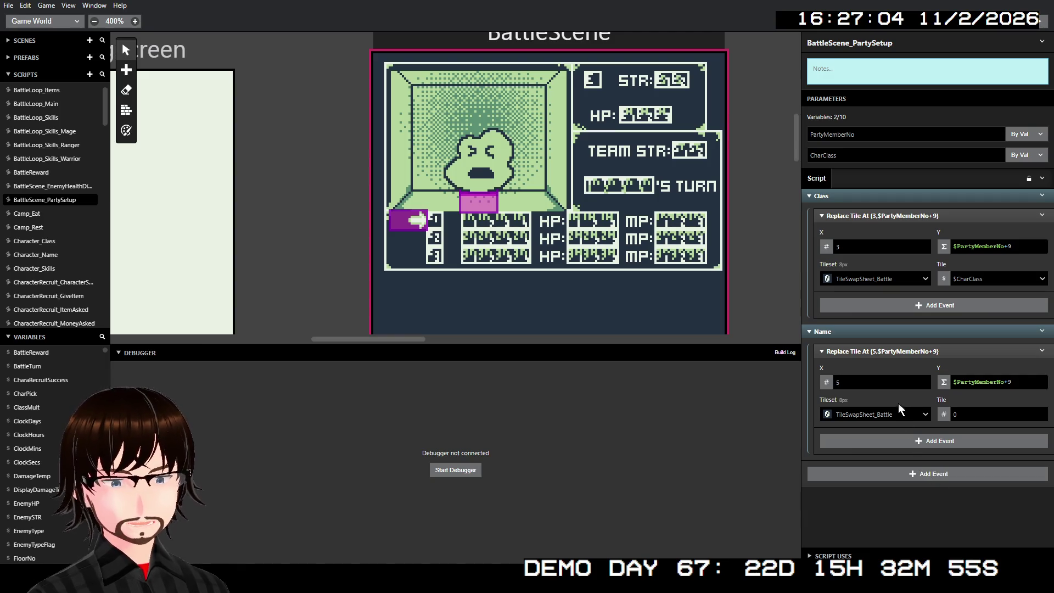
Switch the Name event's Tile value type to Expression
{"action": "left_click", "coordinate": [958, 416]}
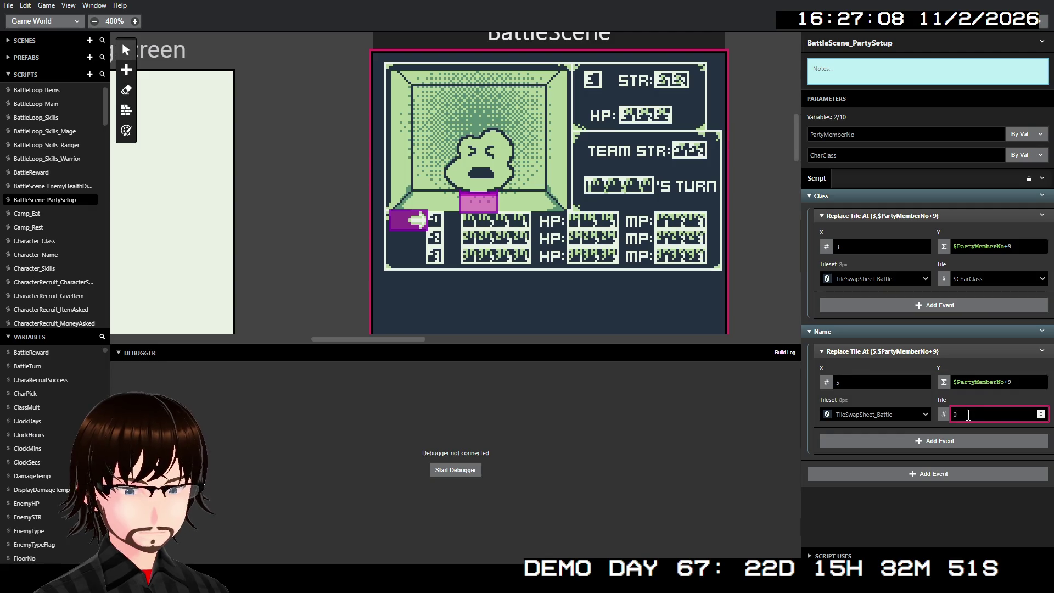
{"action": "left_click", "coordinate": [944, 415]}
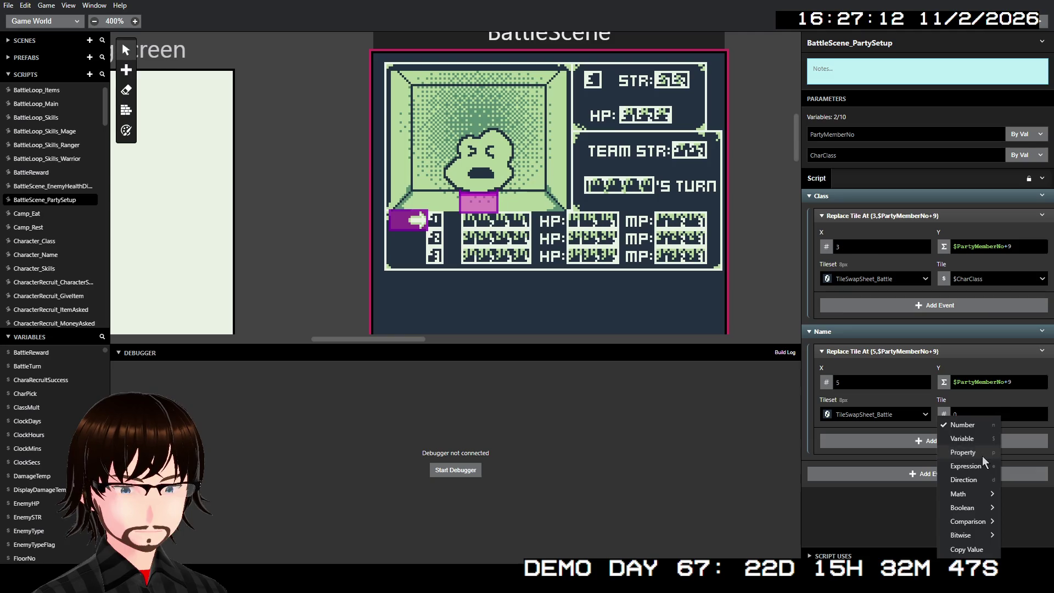
{"action": "left_click", "coordinate": [982, 455]}
{"action": "left_click", "coordinate": [943, 415]}
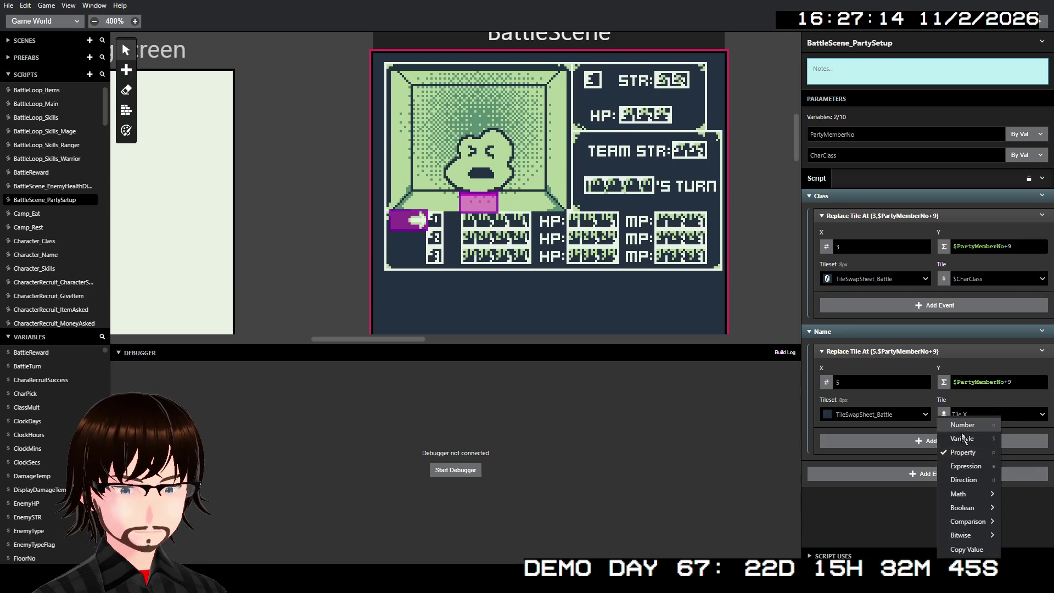
{"action": "left_click", "coordinate": [982, 466]}
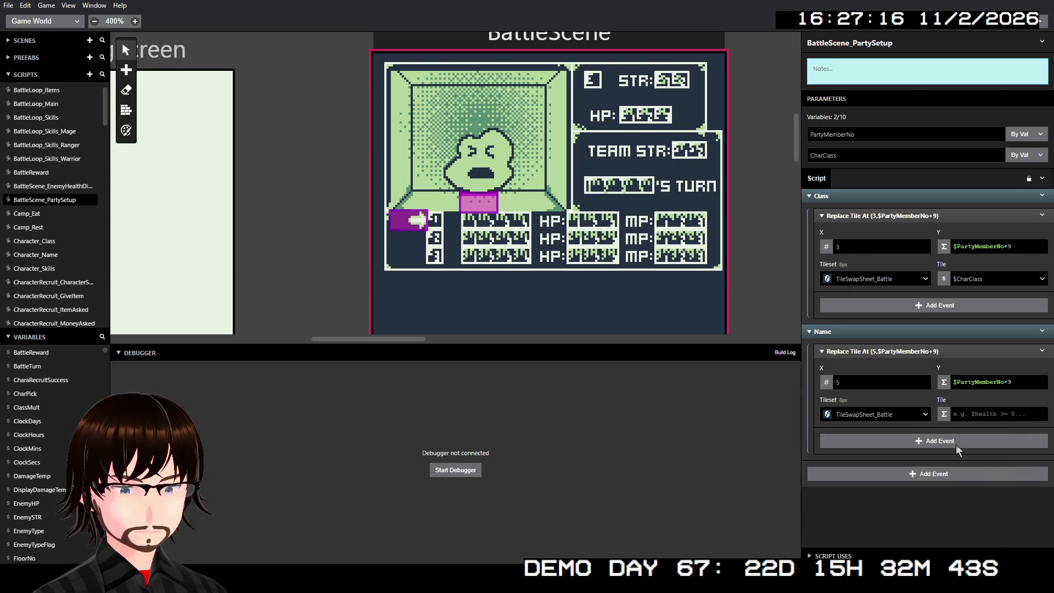
{"action": "left_click", "coordinate": [962, 412]}
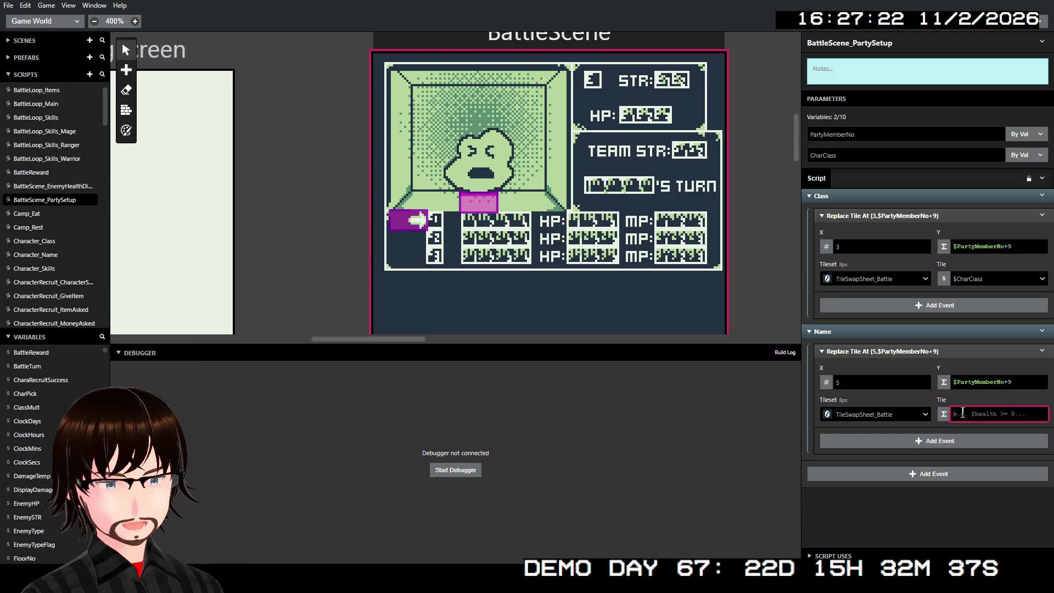
Insert Variable C into the Name tile expression and rename the parameter CharName1
{"action": "type", "text": "$"}
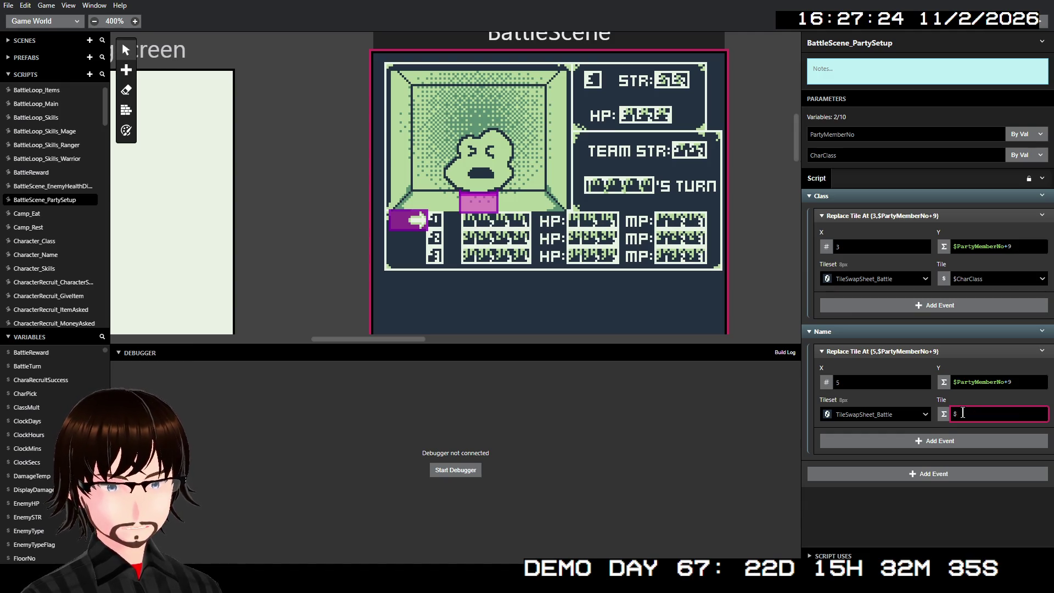
{"action": "type", "text": "V"}
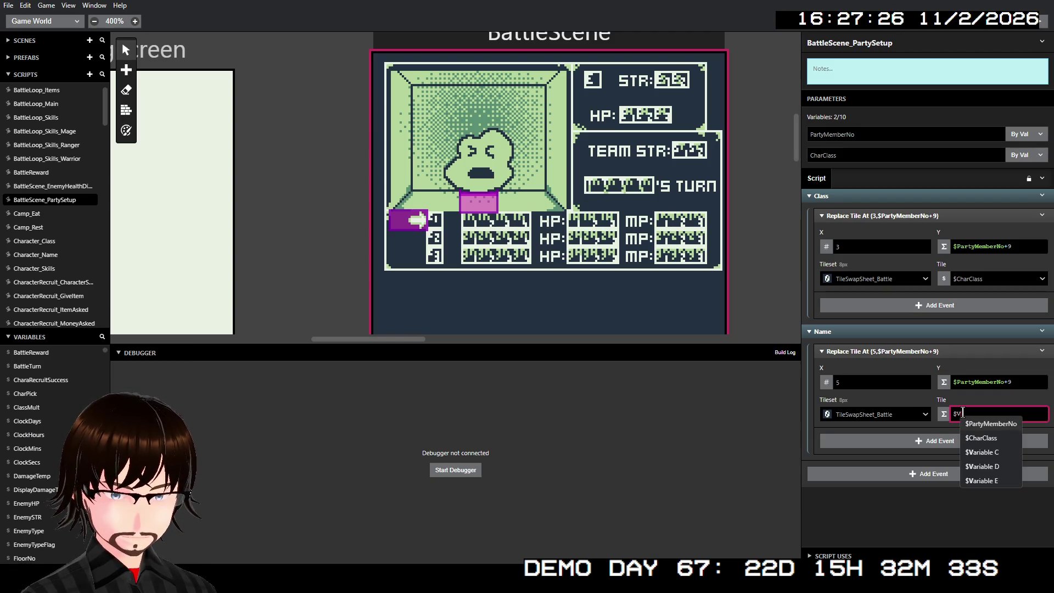
{"action": "left_click", "coordinate": [982, 452]}
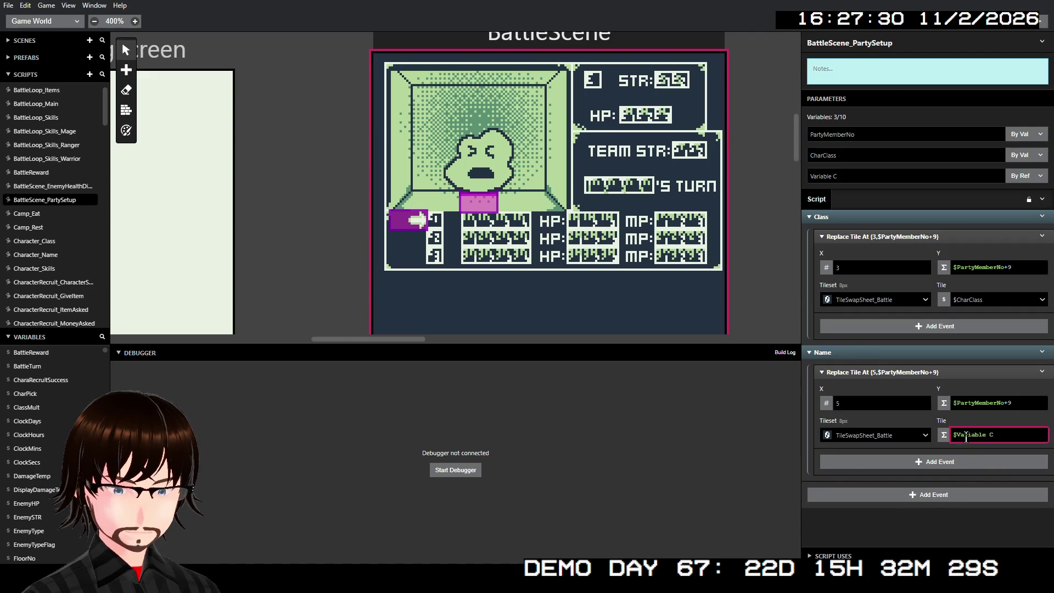
{"action": "left_click", "coordinate": [849, 173]}
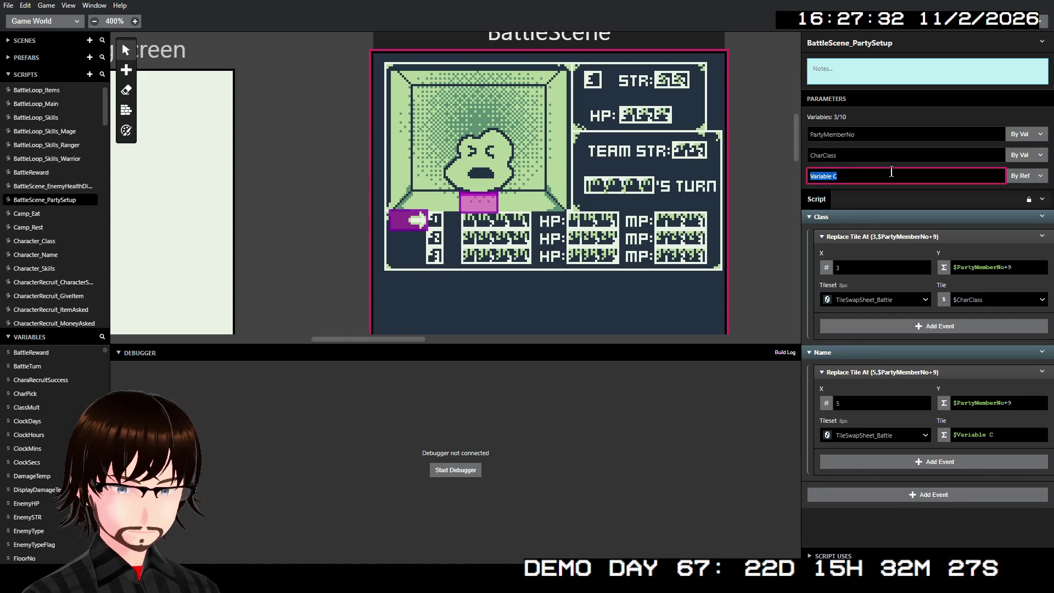
{"action": "type", "text": "Ch"}
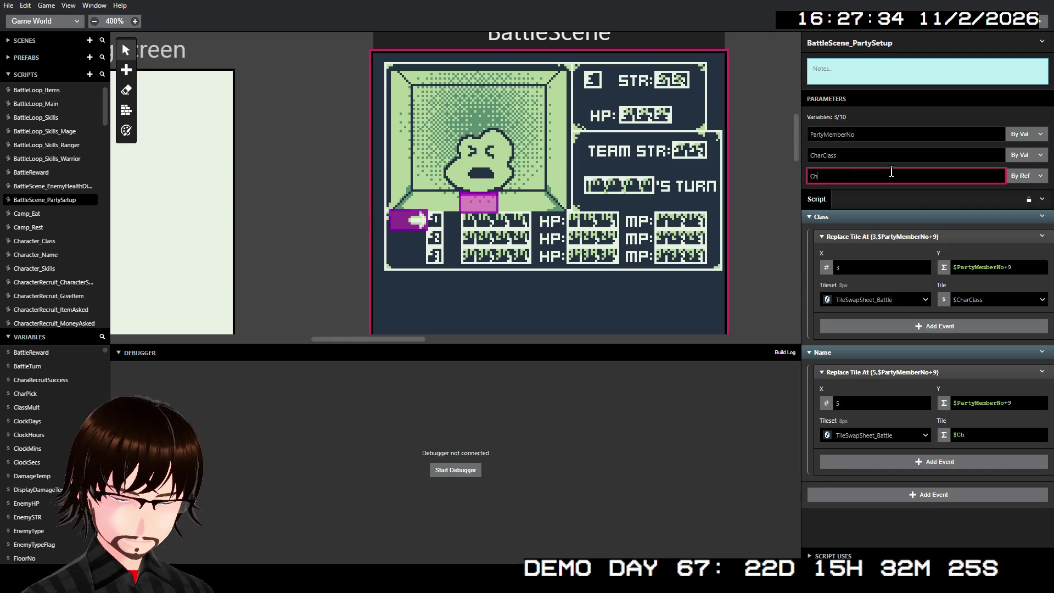
{"action": "type", "text": "arName1"}
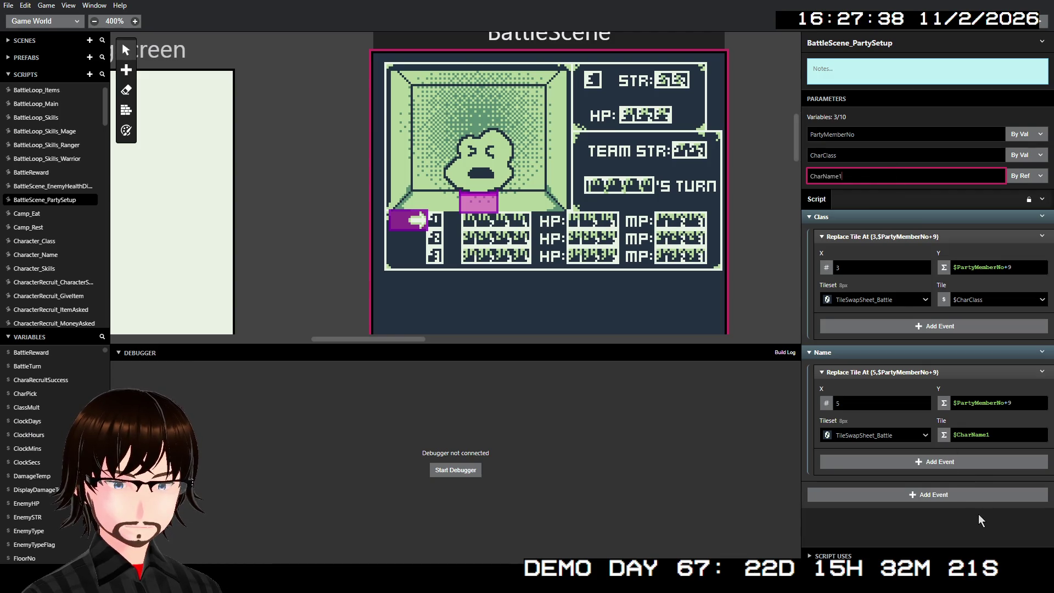
{"action": "key", "text": "Return"}
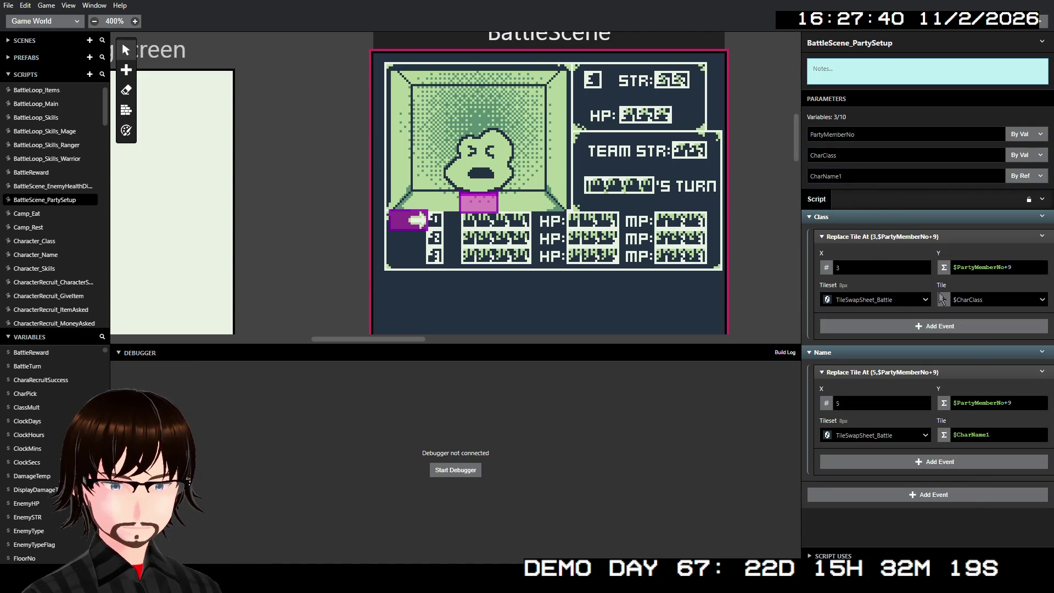
{"action": "left_click", "coordinate": [1042, 372]}
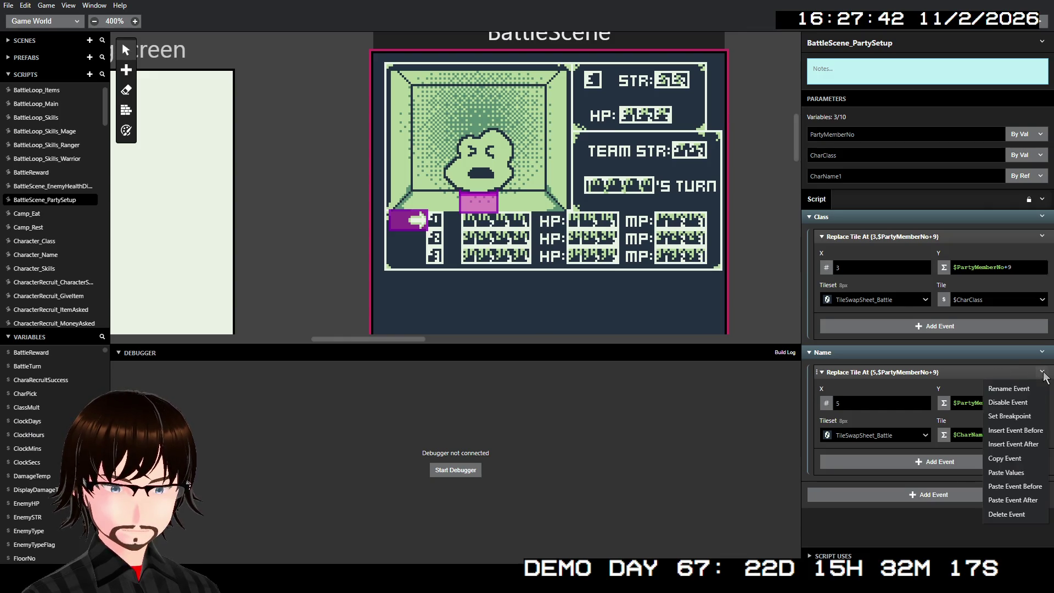
Duplicate the Name Replace Tile event into four copies and clear the second copy's tile
{"action": "left_click", "coordinate": [1028, 458]}
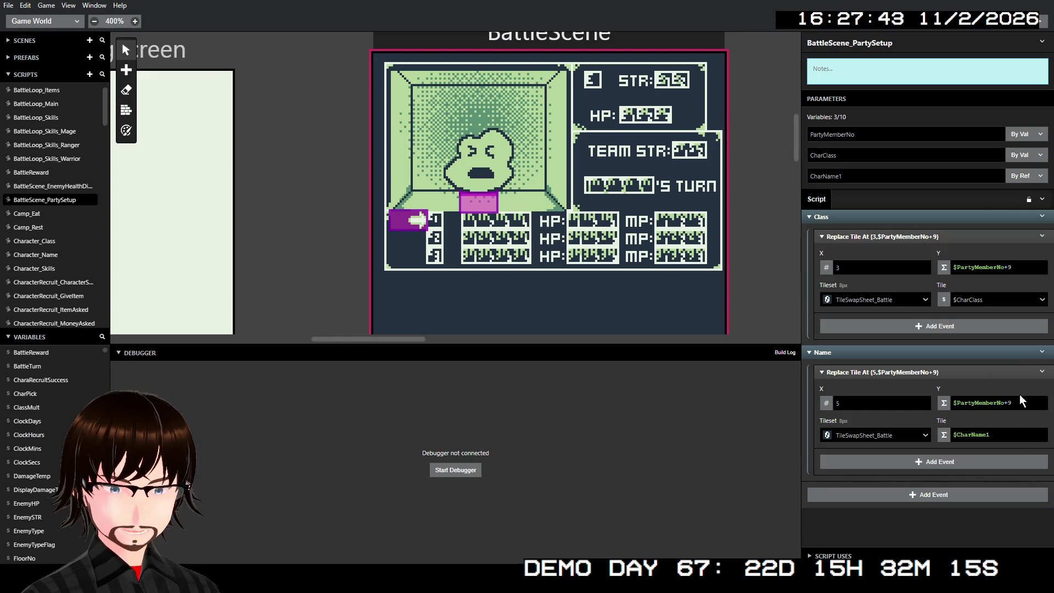
{"action": "left_click", "coordinate": [1040, 373]}
{"action": "left_click", "coordinate": [1032, 499]}
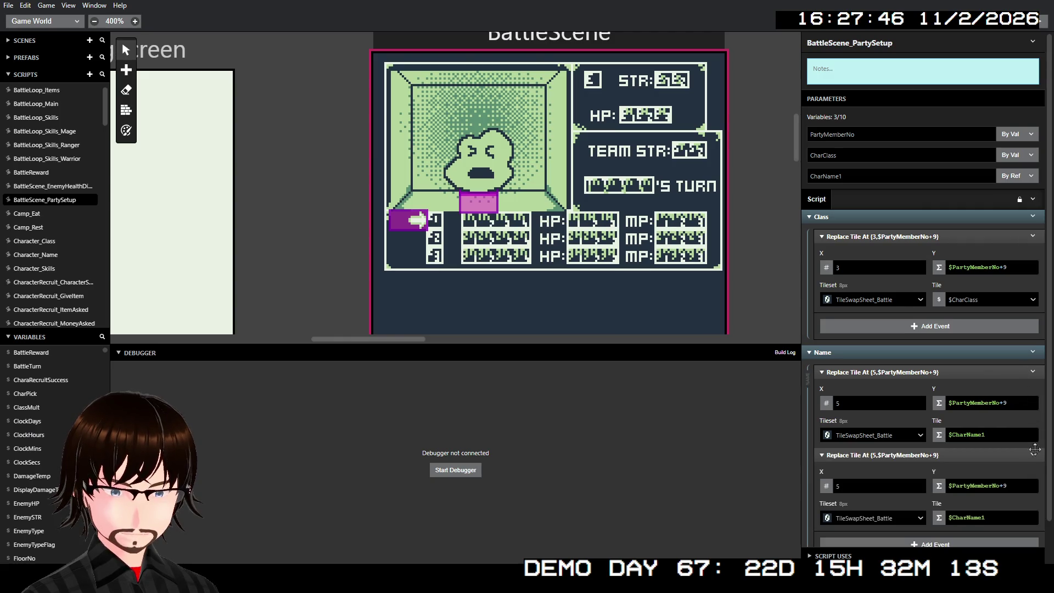
{"action": "scroll", "coordinate": [1034, 449], "scroll_direction": "down", "scroll_amount": 1}
{"action": "left_click", "coordinate": [1032, 411]}
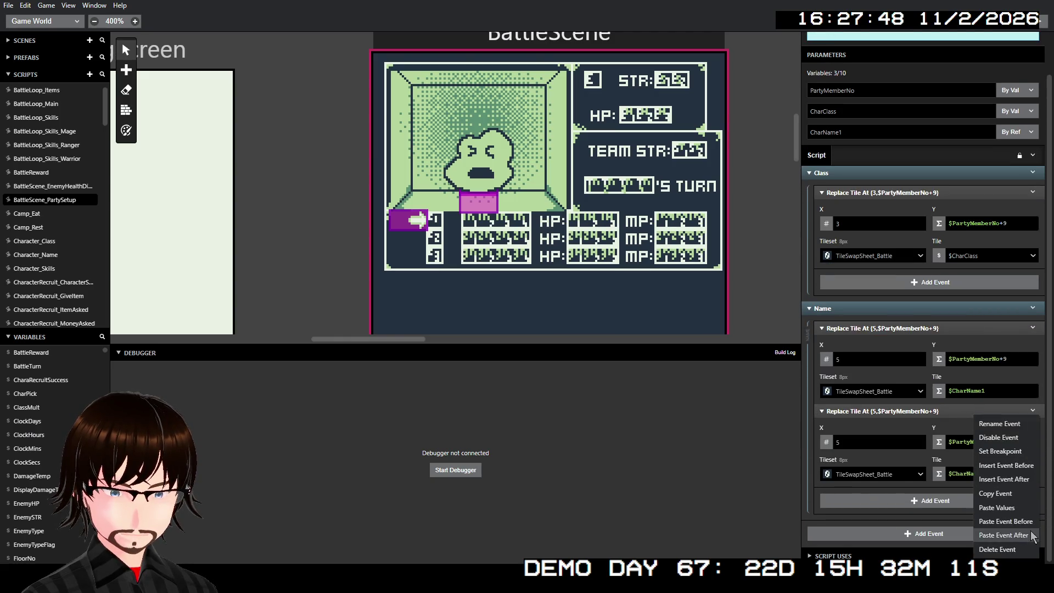
{"action": "left_click", "coordinate": [1034, 535]}
{"action": "scroll", "coordinate": [1025, 433], "scroll_direction": "down", "scroll_amount": 2}
{"action": "left_click", "coordinate": [1034, 409]}
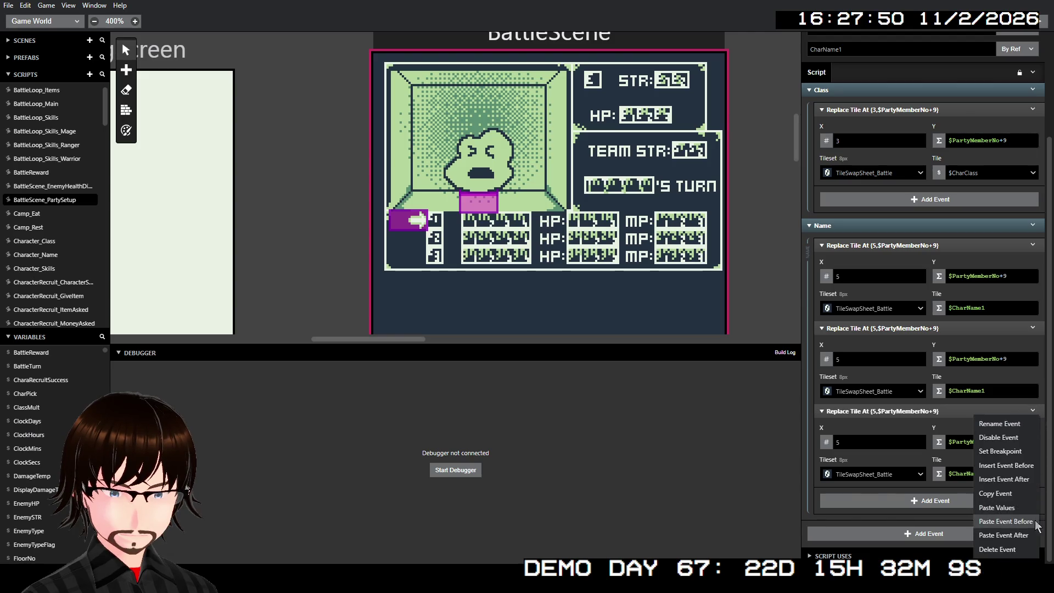
{"action": "left_click", "coordinate": [1031, 535]}
{"action": "scroll", "coordinate": [989, 381], "scroll_direction": "down", "scroll_amount": 2}
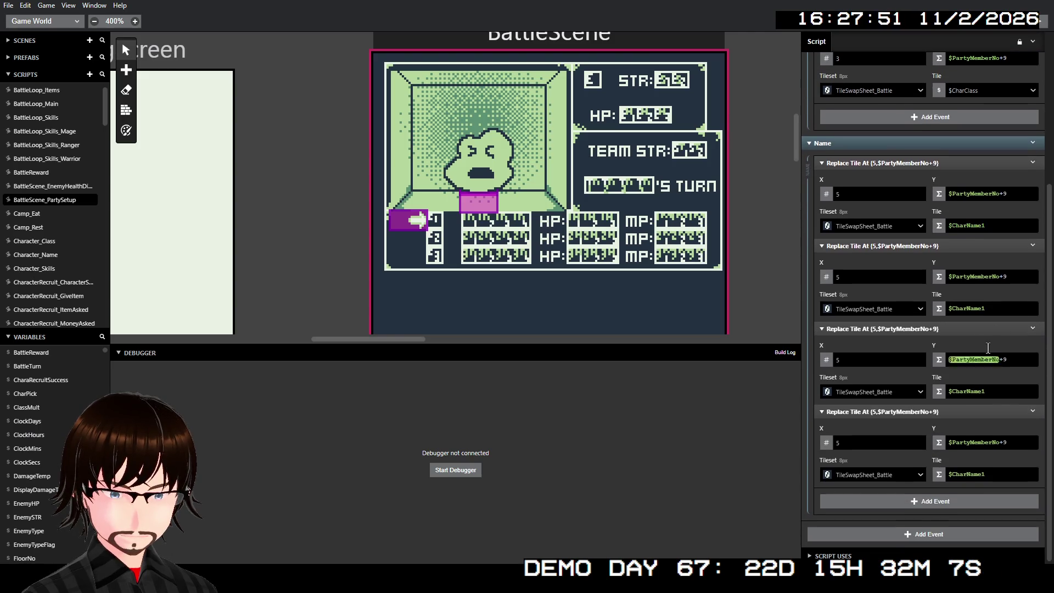
{"action": "double_click", "coordinate": [989, 309]}
{"action": "key", "text": "BackSpace"}
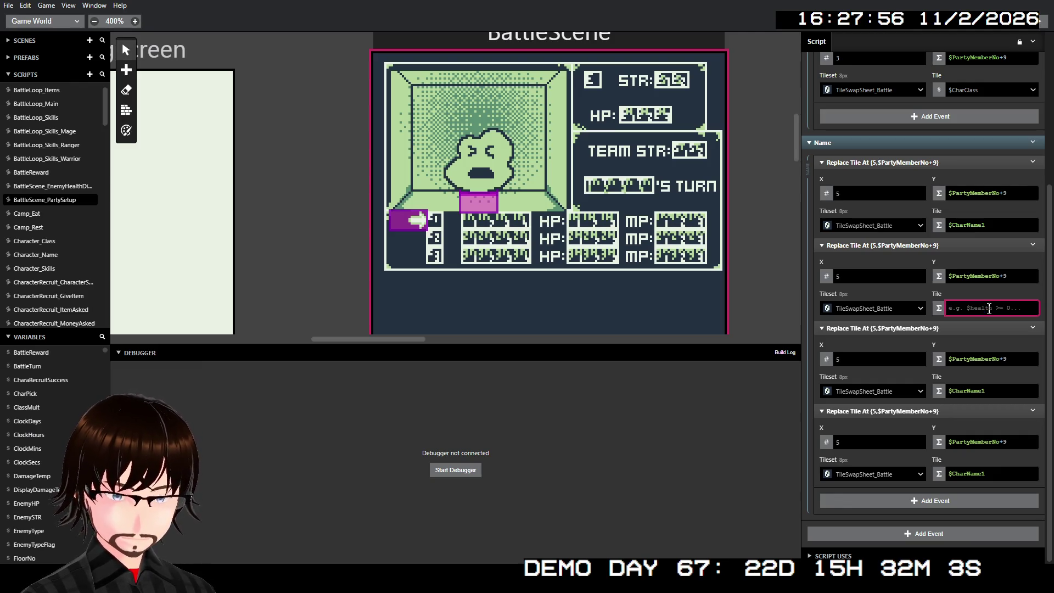
Set the second, third and fourth Name tiles to $Variable D, $Variable E and $Variable F
{"action": "type", "text": "$Va"}
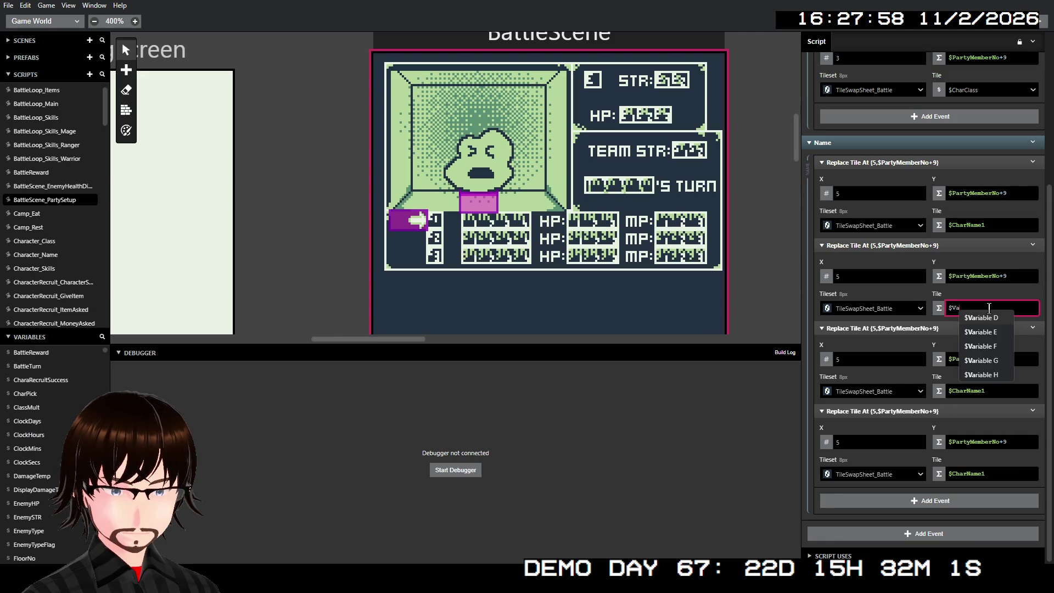
{"action": "key", "text": "Return"}
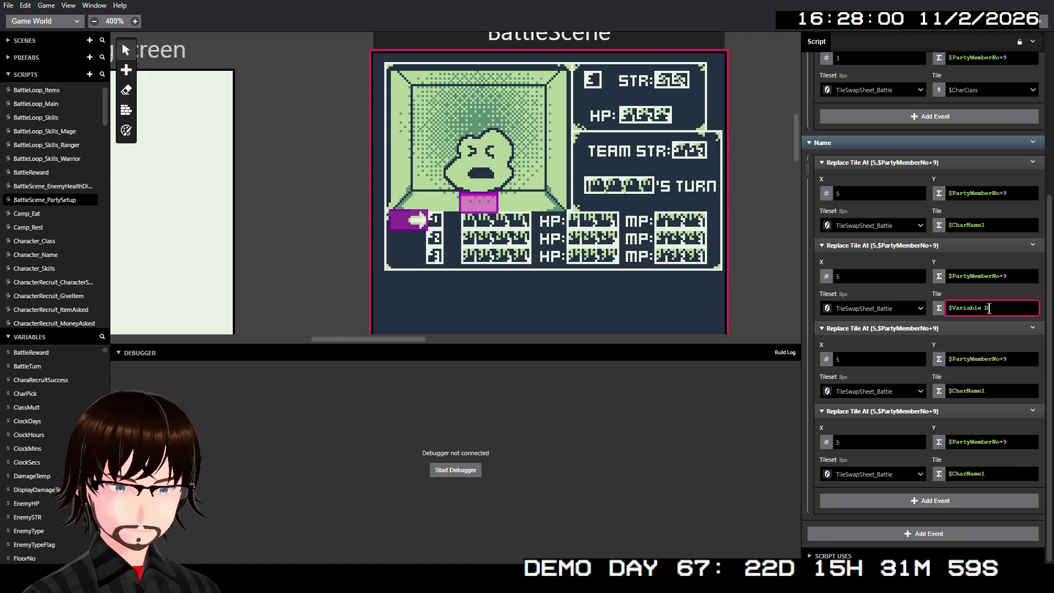
{"action": "left_click", "coordinate": [985, 395]}
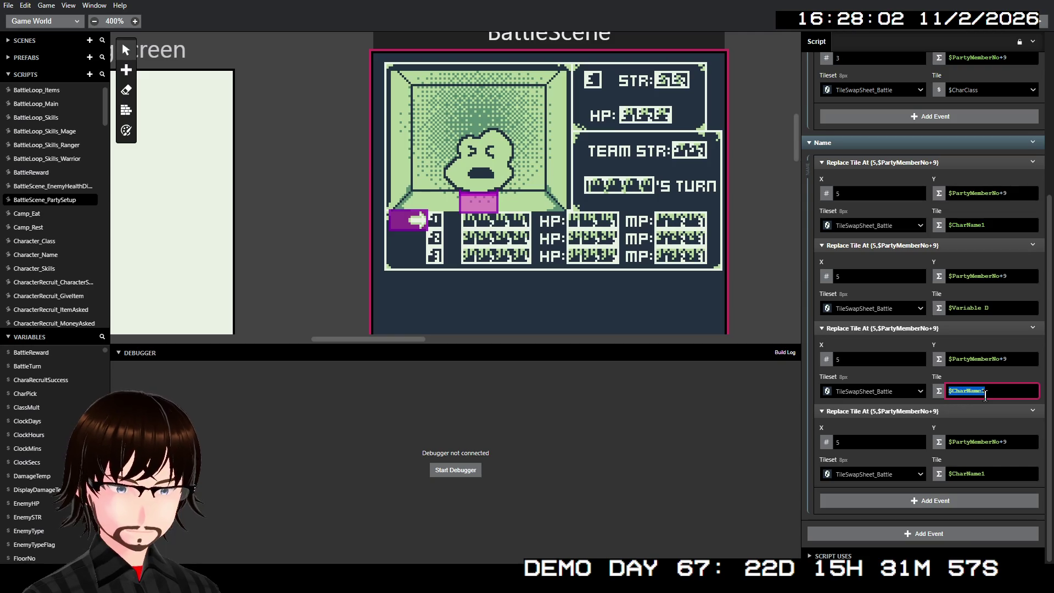
{"action": "type", "text": "$Va"}
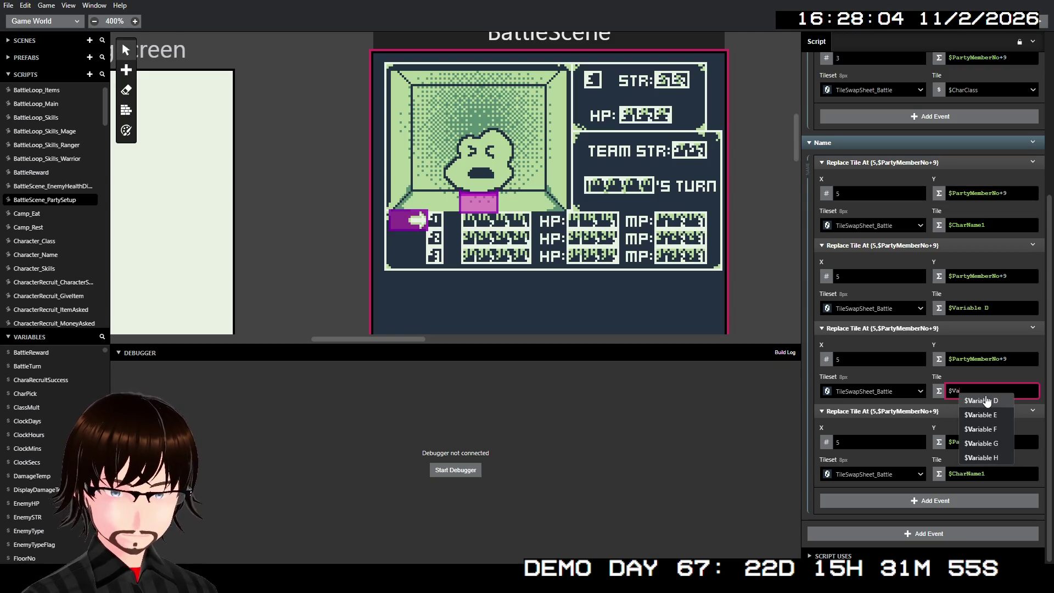
{"action": "left_click", "coordinate": [986, 400]}
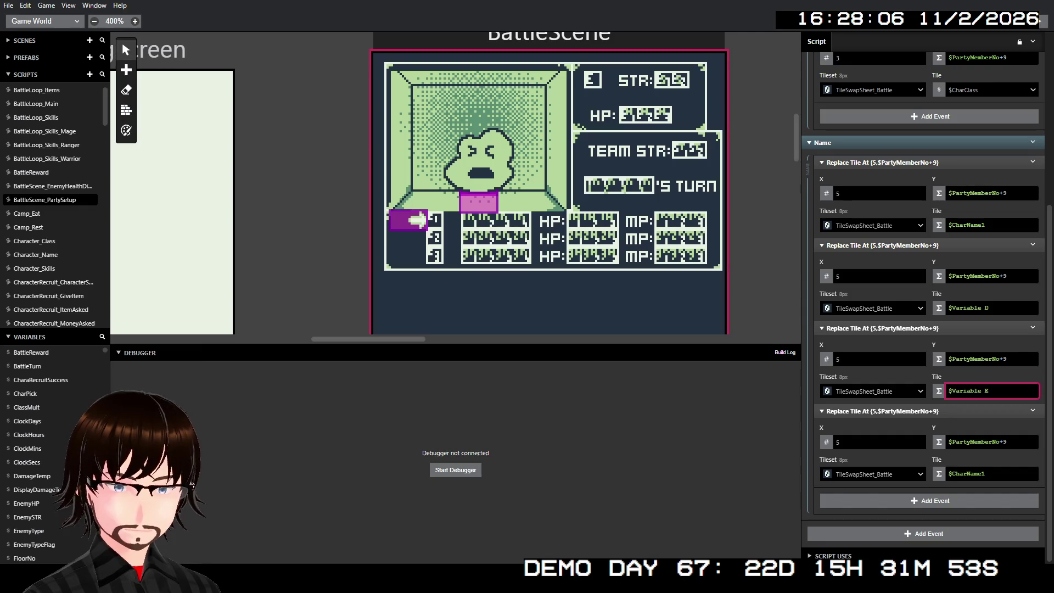
{"action": "left_click", "coordinate": [987, 473]}
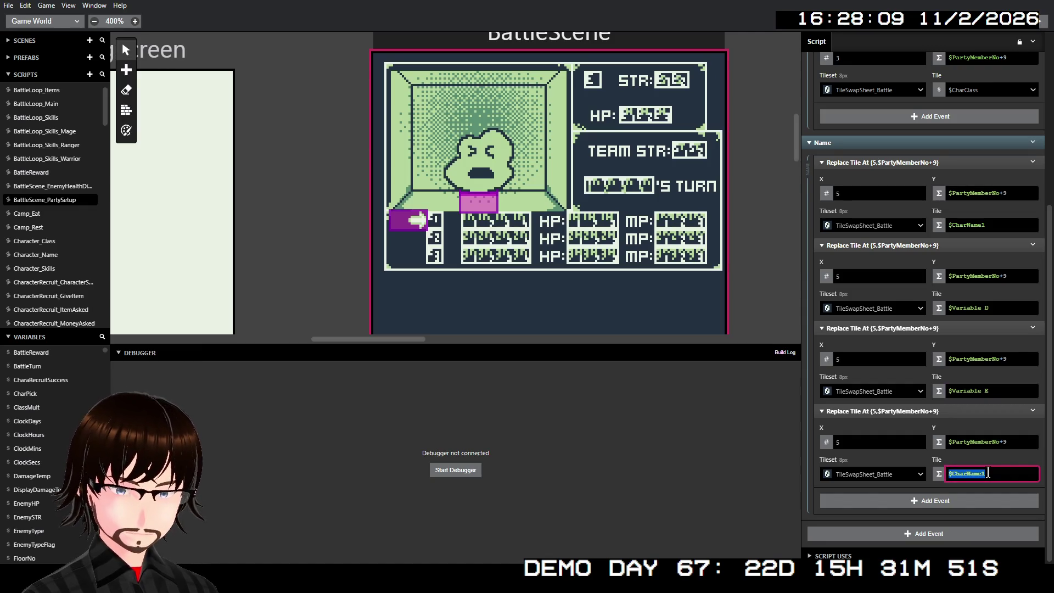
{"action": "type", "text": "$Var"}
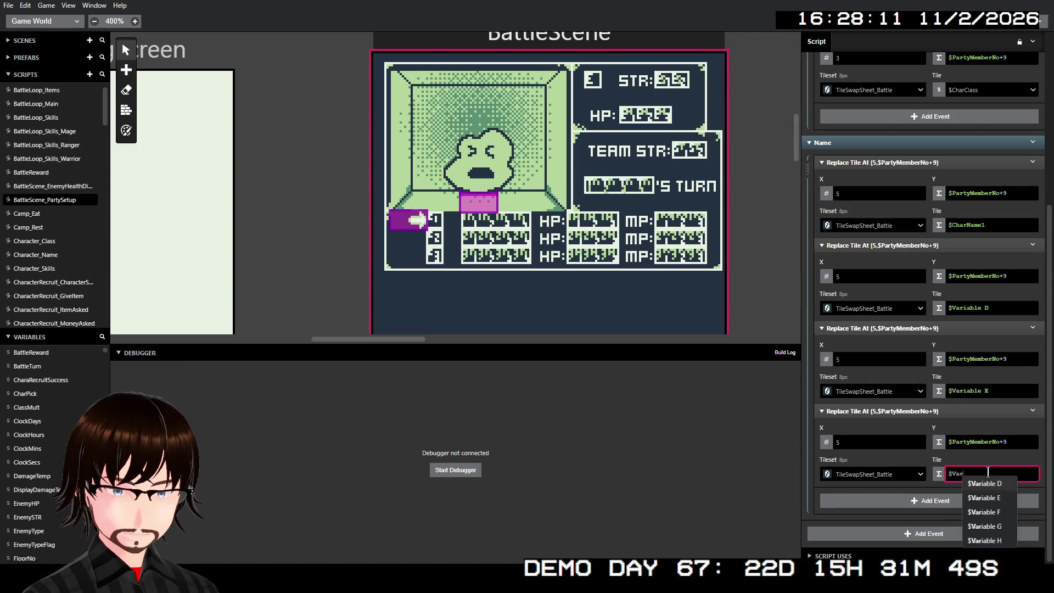
{"action": "key", "text": "Down"}
{"action": "key", "text": "Down"}
{"action": "key", "text": "Return"}
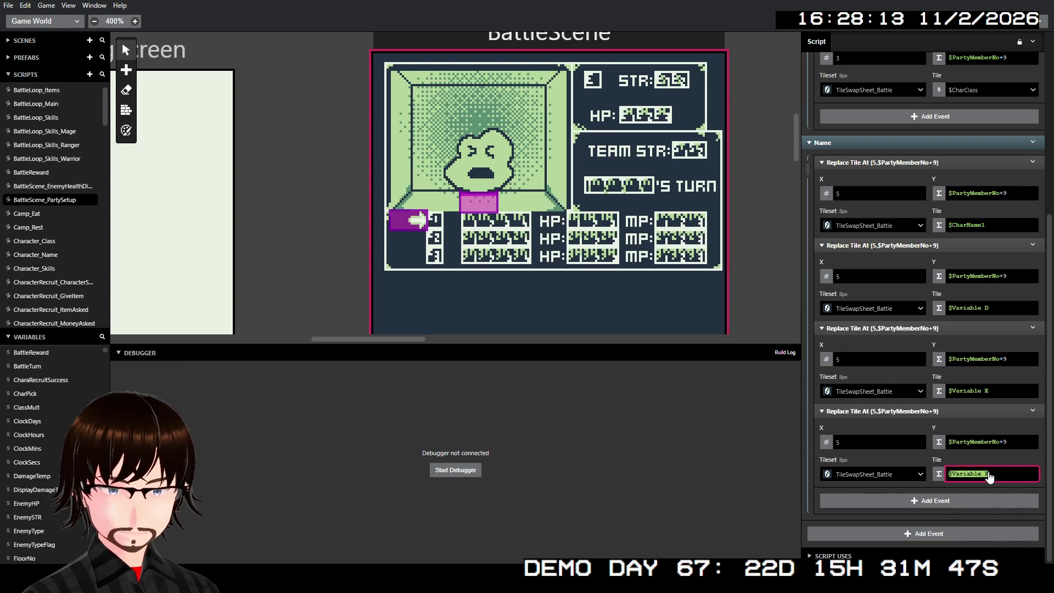
{"action": "scroll", "coordinate": [945, 261], "scroll_direction": "up", "scroll_amount": 3}
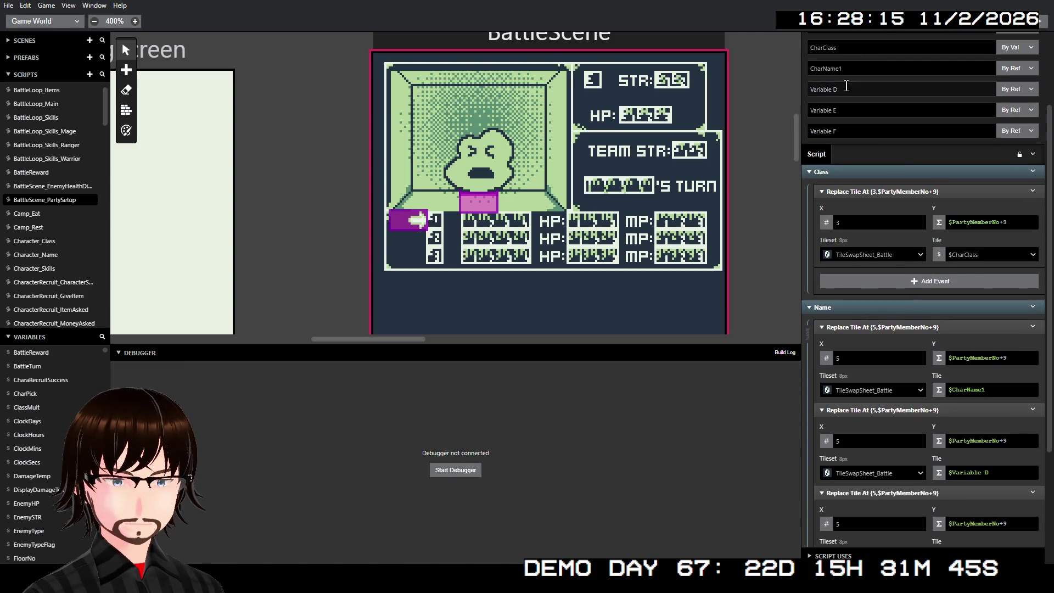
{"action": "double_click", "coordinate": [845, 69]}
{"action": "key", "text": "ctrl+c"}
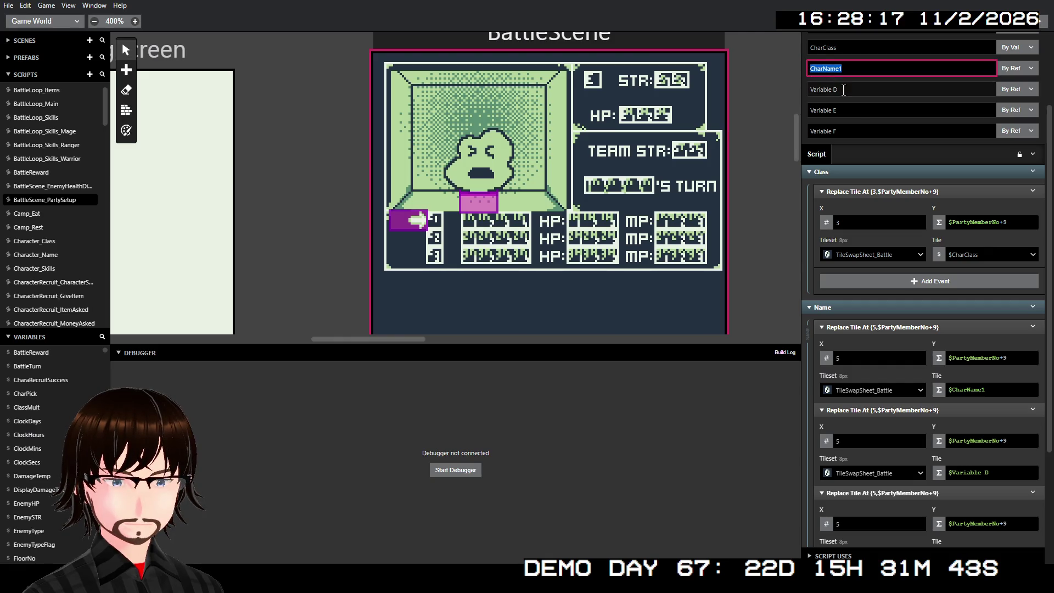
Rename parameters Variable D, E and F to CharName2, CharName3 and CharName4
{"action": "left_click", "coordinate": [843, 89]}
{"action": "key", "text": "ctrl+v"}
{"action": "left_click", "coordinate": [813, 110]}
{"action": "key", "text": "ctrl+v"}
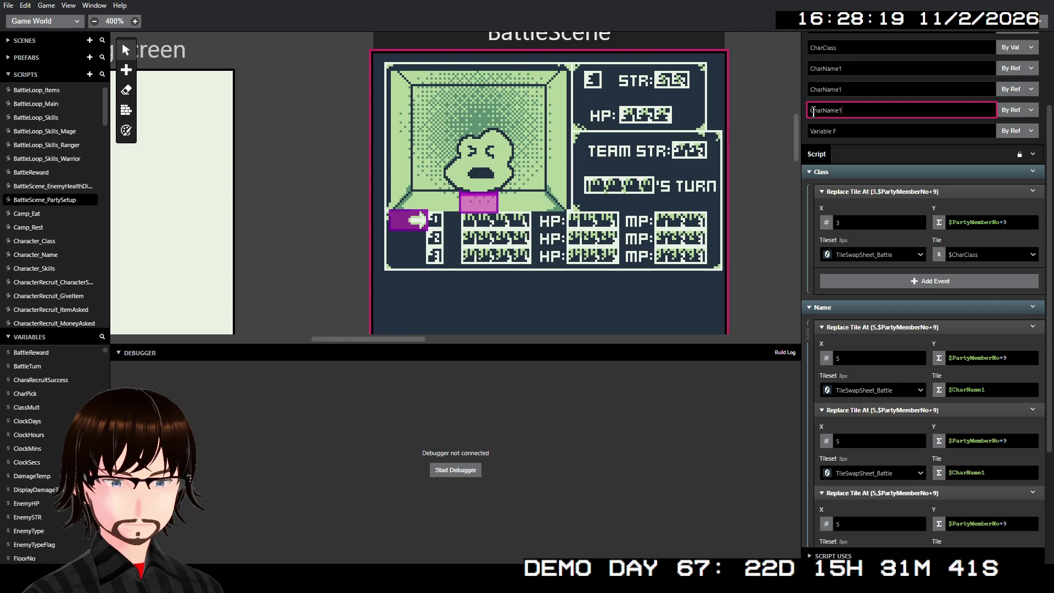
{"action": "left_click", "coordinate": [813, 131]}
{"action": "key", "text": "ctrl+v"}
{"action": "left_click", "coordinate": [856, 88]}
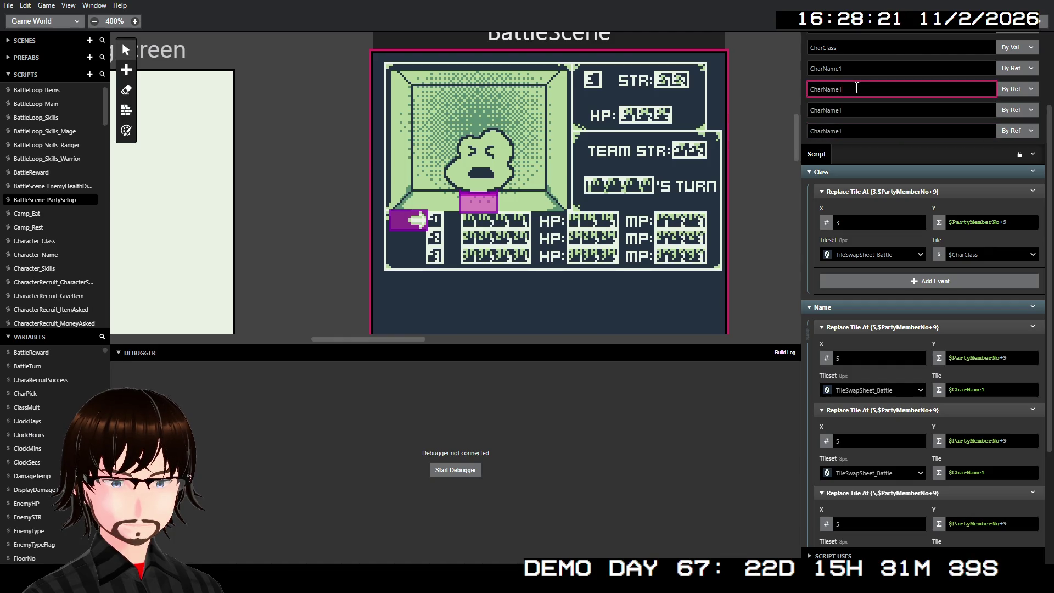
{"action": "key", "text": "BackSpace"}
{"action": "type", "text": "2"}
{"action": "left_click", "coordinate": [856, 107]}
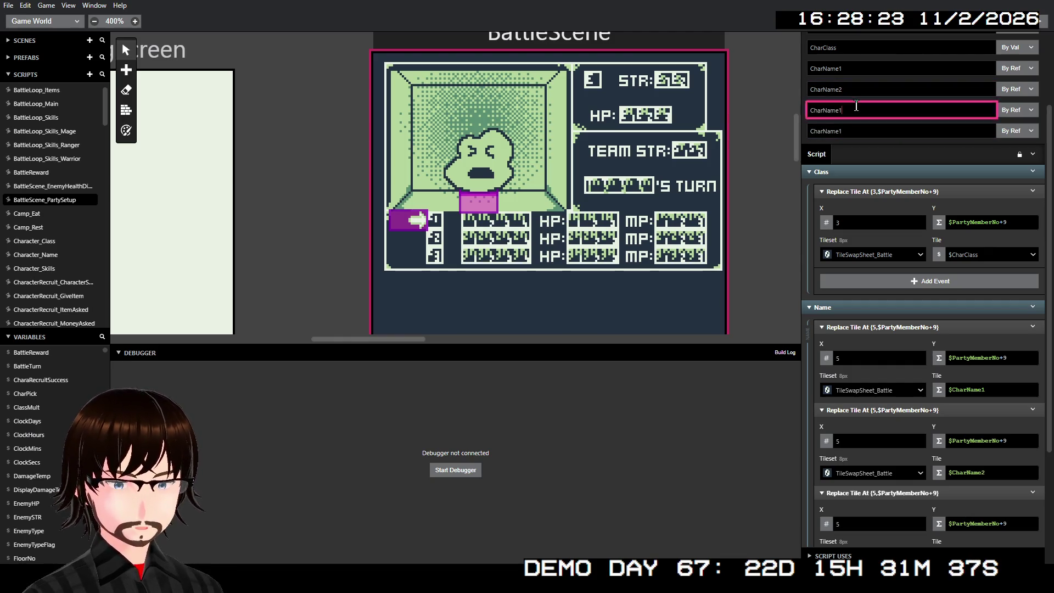
{"action": "key", "text": "BackSpace"}
{"action": "type", "text": "3"}
{"action": "left_click", "coordinate": [857, 131]}
{"action": "key", "text": "BackSpace"}
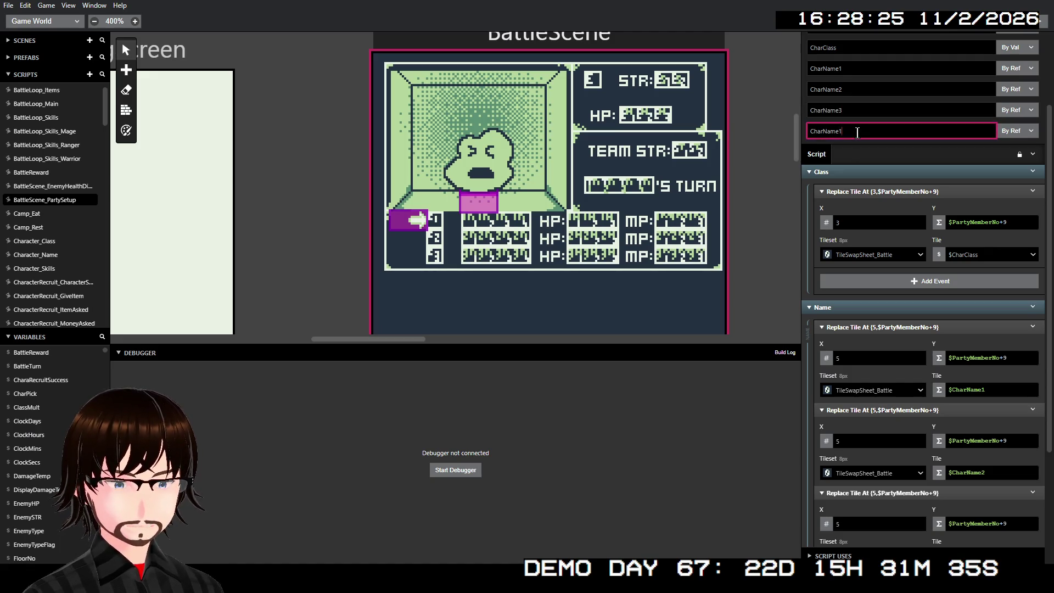
{"action": "type", "text": "4"}
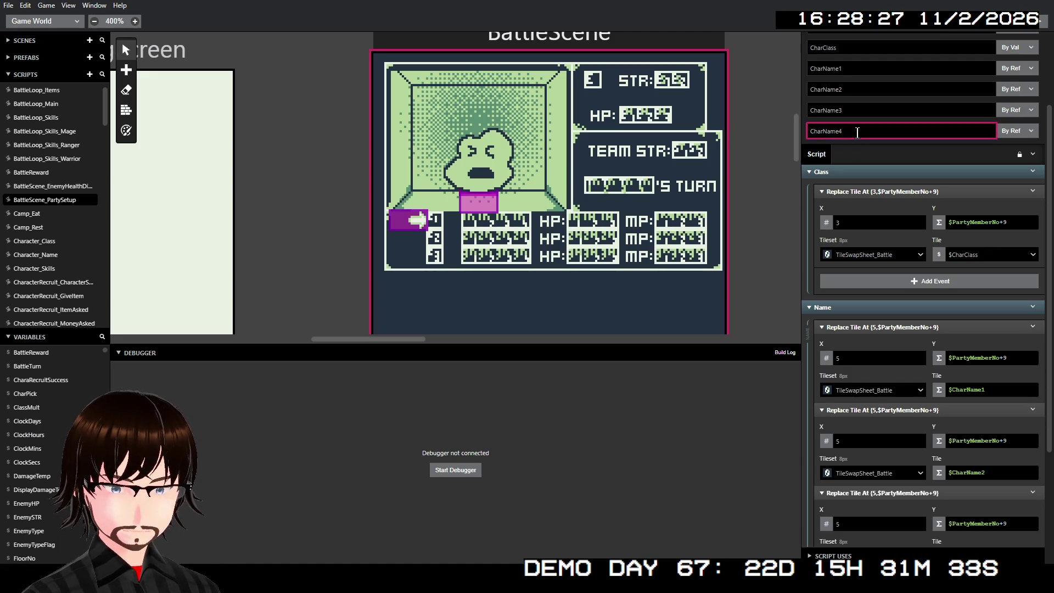
Pass CharName1 through CharName4 by value
{"action": "scroll", "coordinate": [950, 297], "scroll_direction": "up", "scroll_amount": 3}
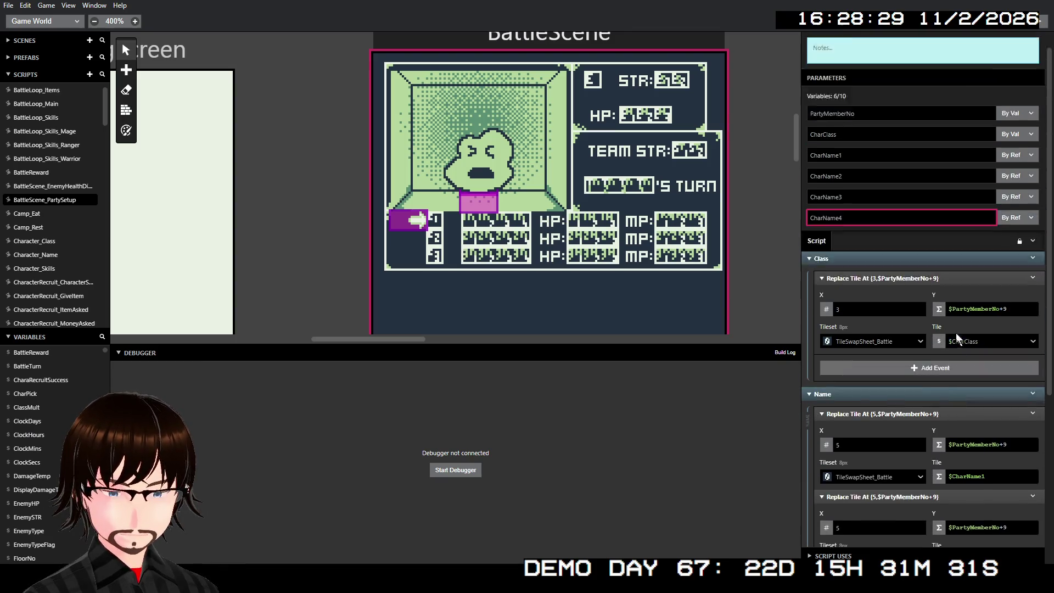
{"action": "left_click", "coordinate": [1019, 176]}
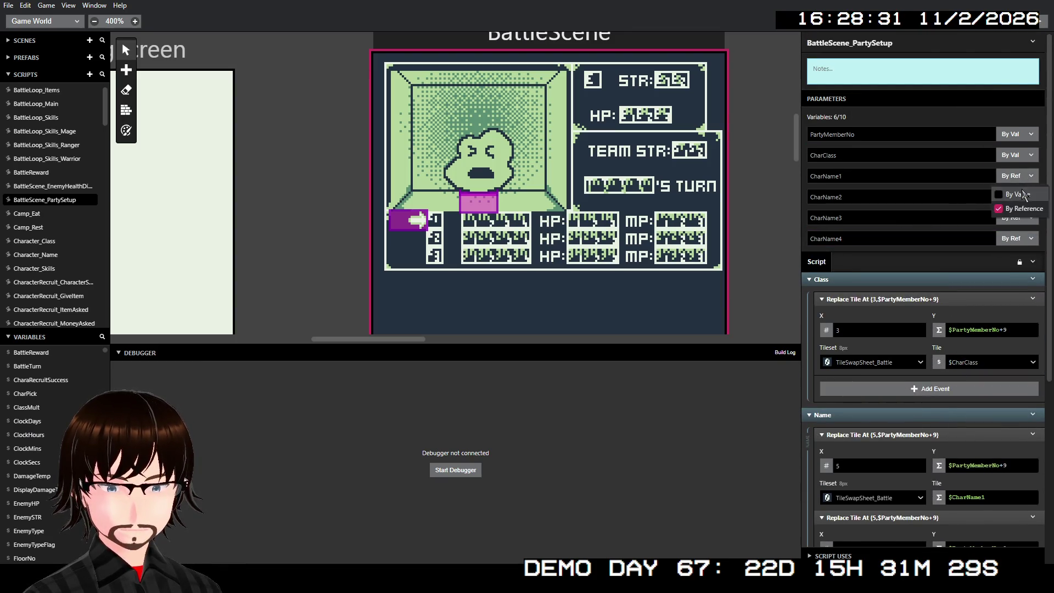
{"action": "left_click", "coordinate": [1024, 192]}
{"action": "left_click", "coordinate": [1023, 196]}
{"action": "left_click", "coordinate": [1016, 215]}
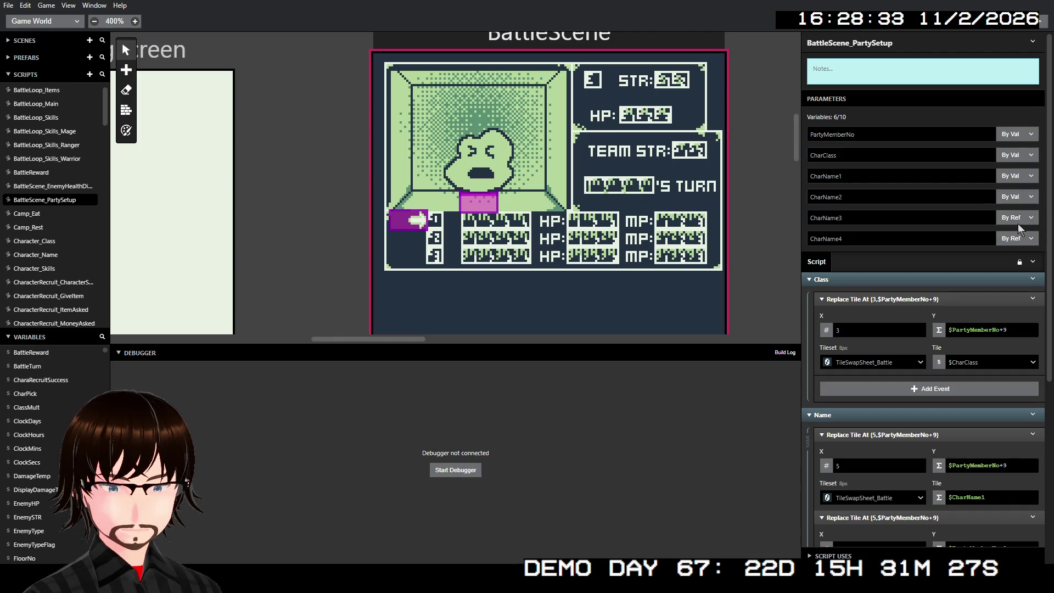
{"action": "left_click", "coordinate": [1021, 218]}
{"action": "left_click", "coordinate": [1018, 237]}
{"action": "left_click", "coordinate": [1019, 242]}
{"action": "left_click", "coordinate": [1019, 254]}
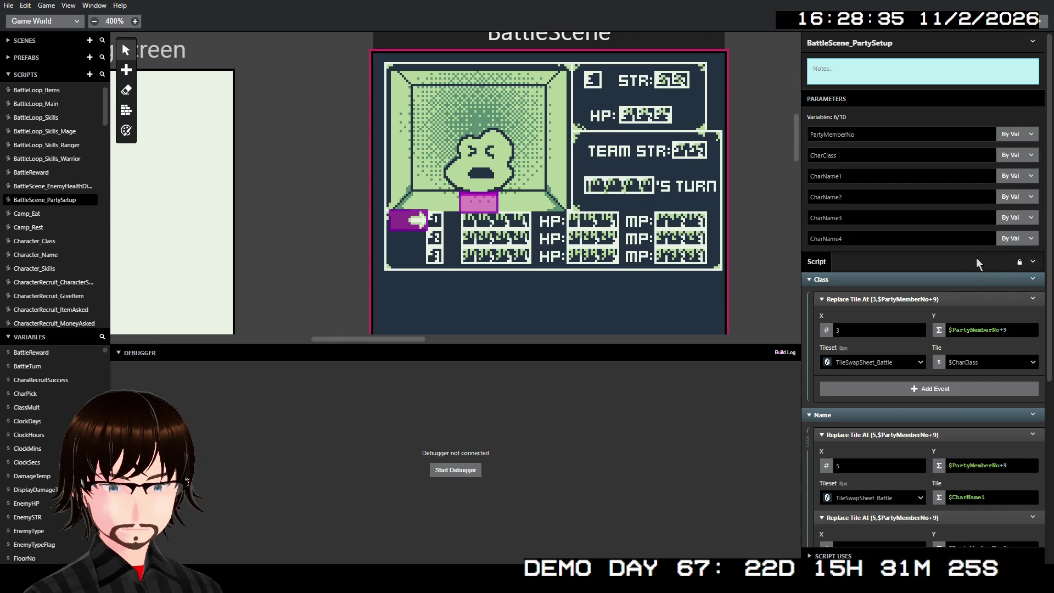
Collapse the four Name Replace Tile events
{"action": "scroll", "coordinate": [961, 258], "scroll_direction": "down", "scroll_amount": 5}
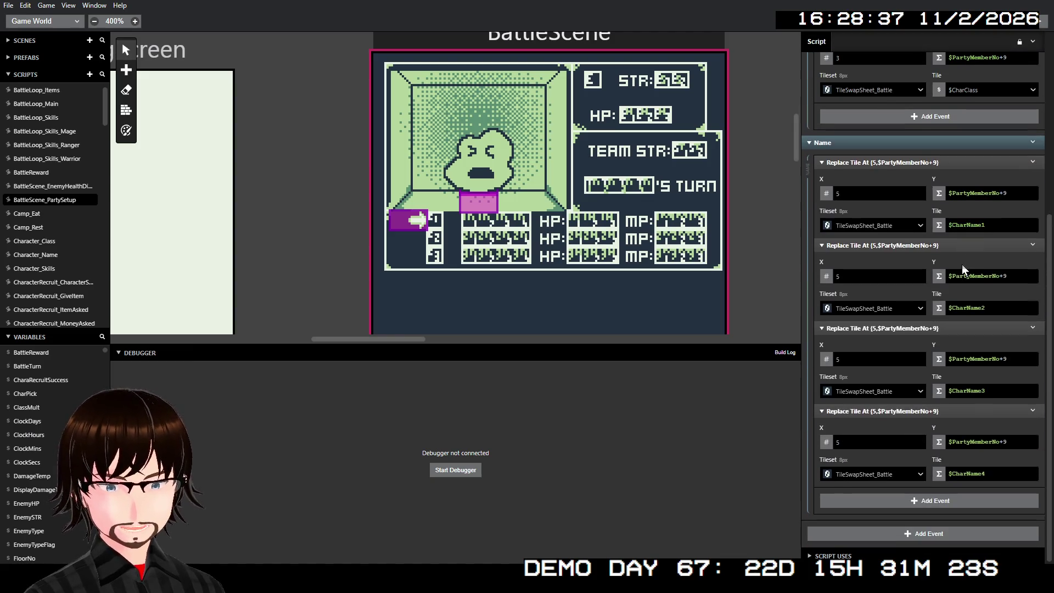
{"action": "left_click", "coordinate": [946, 163]}
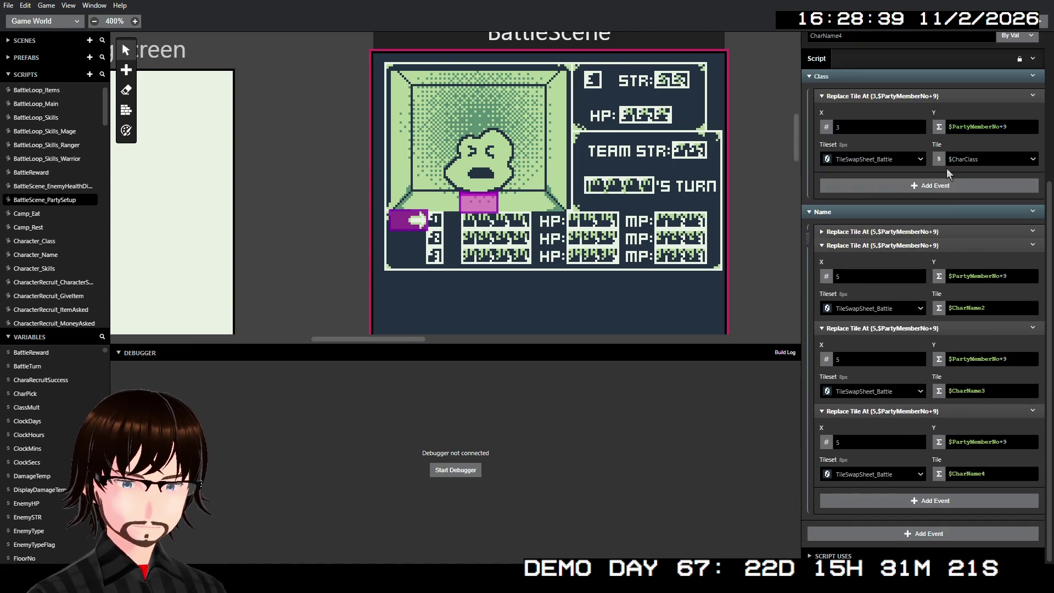
{"action": "left_click", "coordinate": [950, 245]}
{"action": "left_click", "coordinate": [951, 328]}
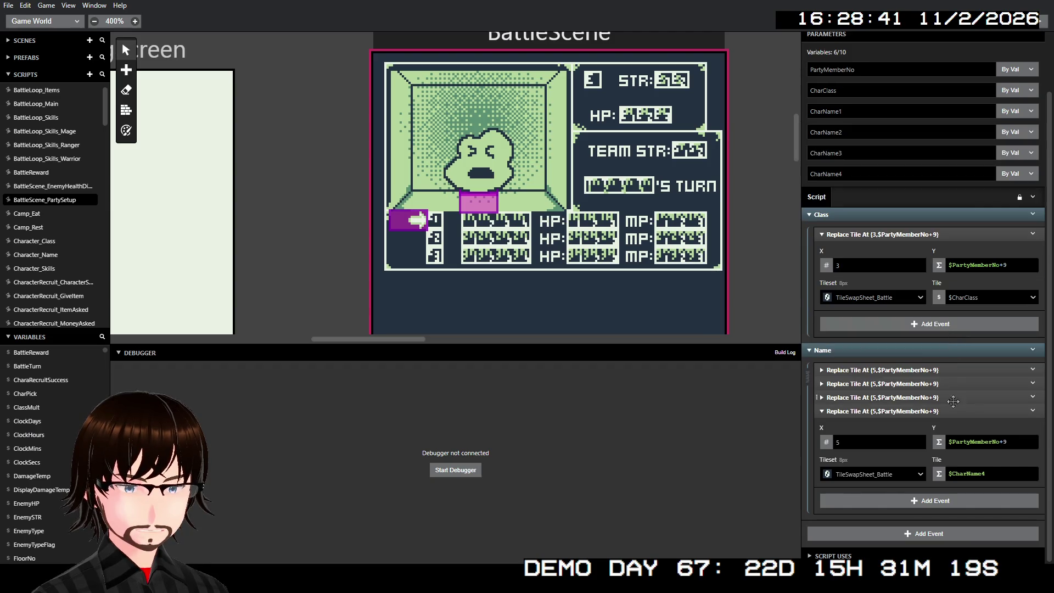
{"action": "left_click", "coordinate": [946, 413]}
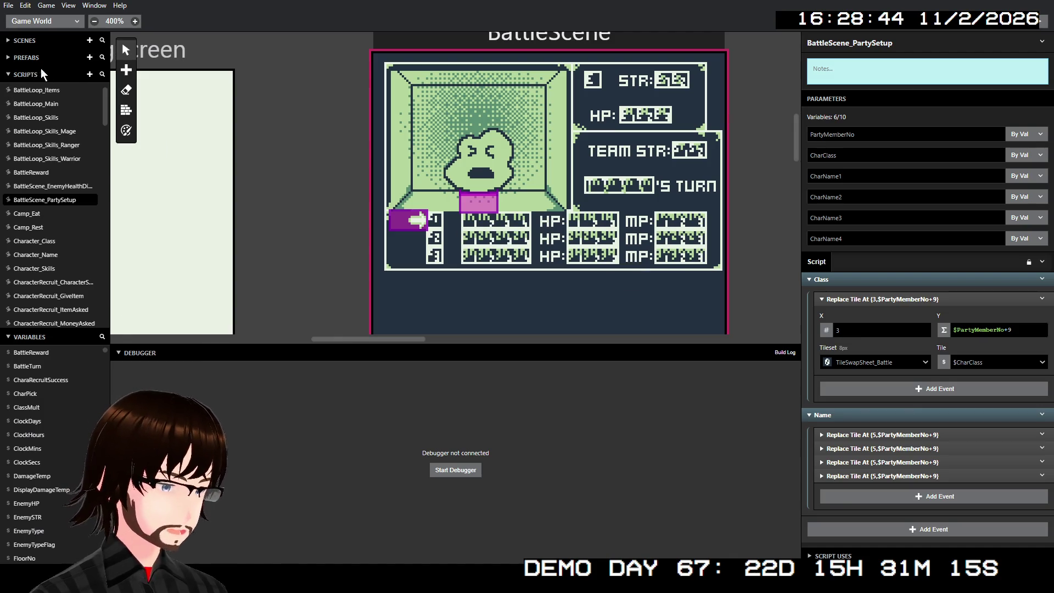
Create a new script named BattleScene_UpdateHP
{"action": "left_click", "coordinate": [89, 75]}
{"action": "left_click", "coordinate": [836, 48]}
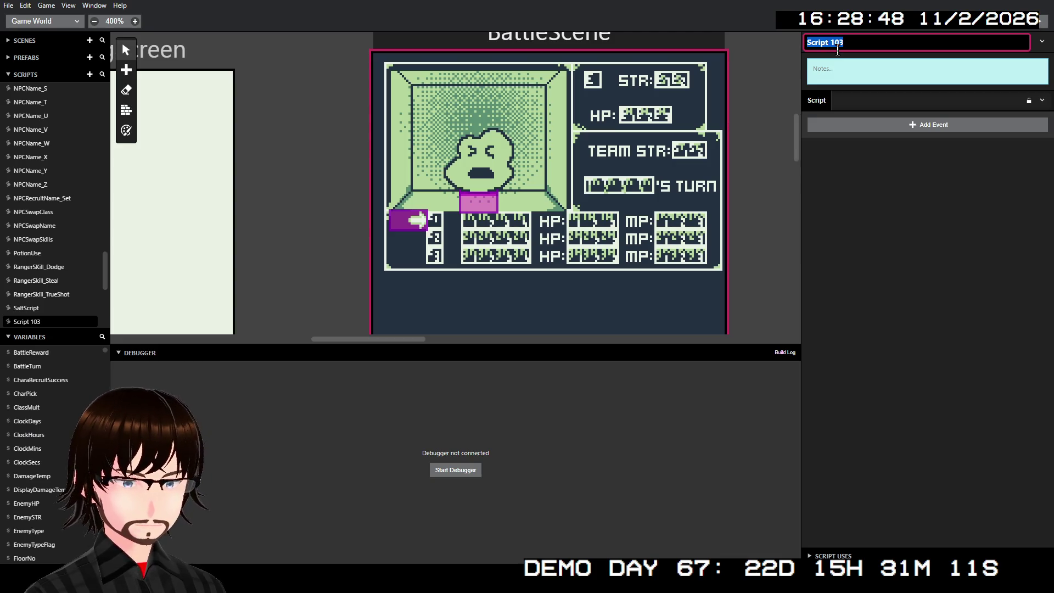
{"action": "type", "text": "Battle"}
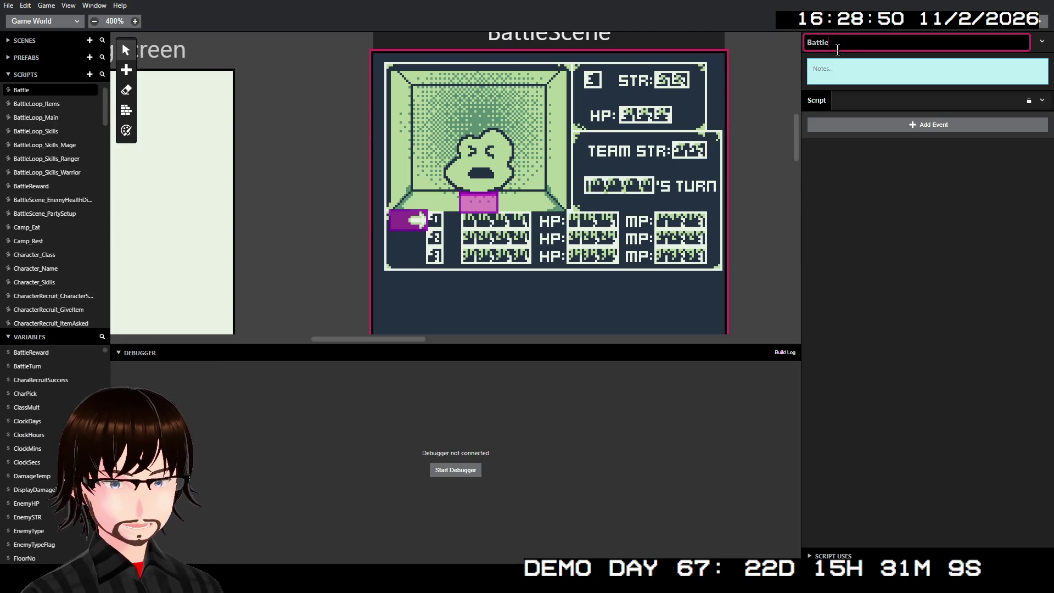
{"action": "type", "text": "Scene"}
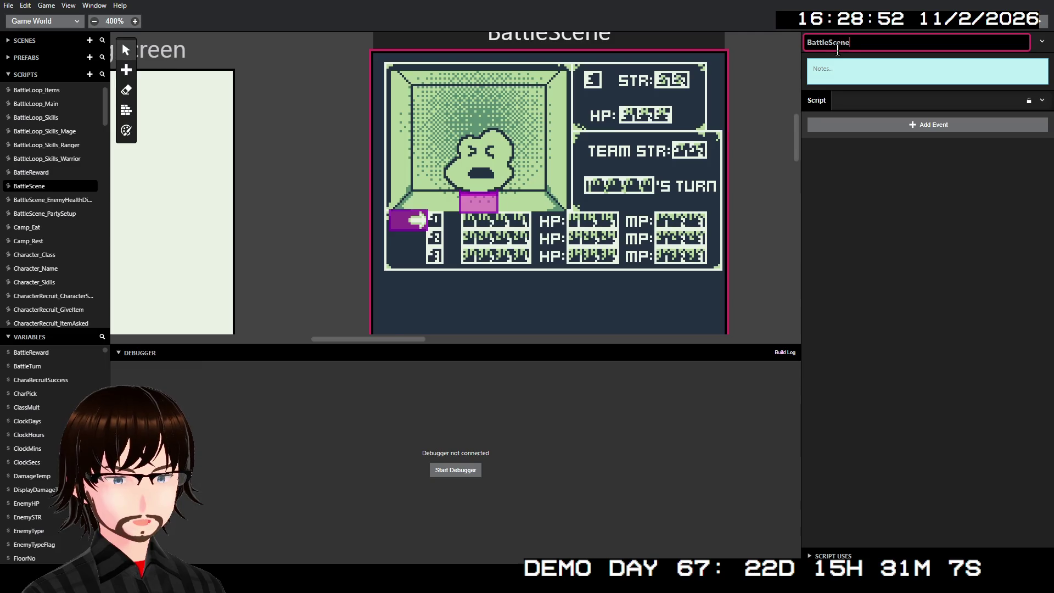
{"action": "type", "text": "_UpdateHP"}
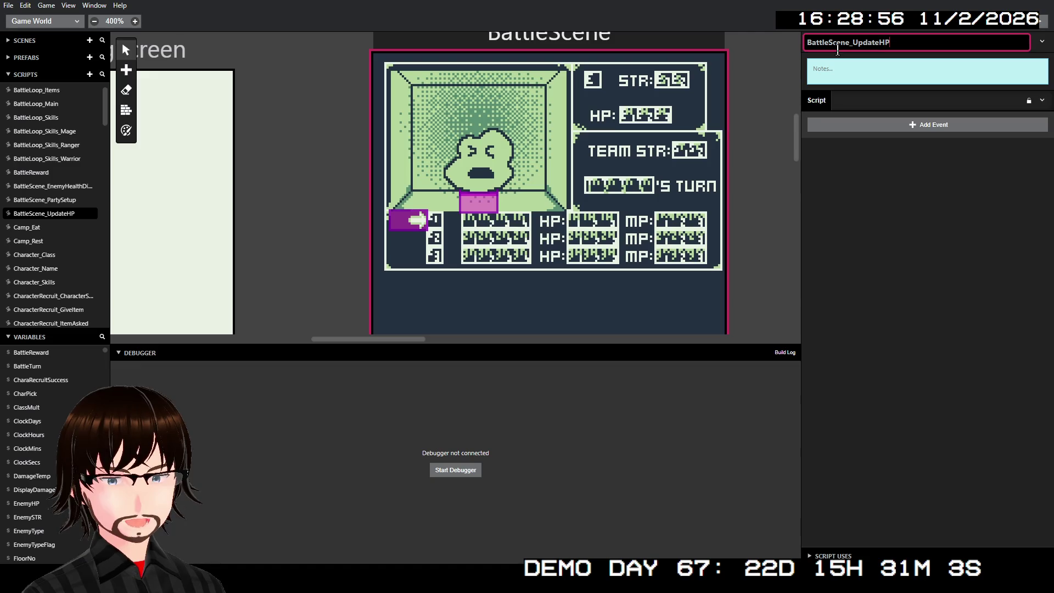
{"action": "left_click", "coordinate": [921, 153]}
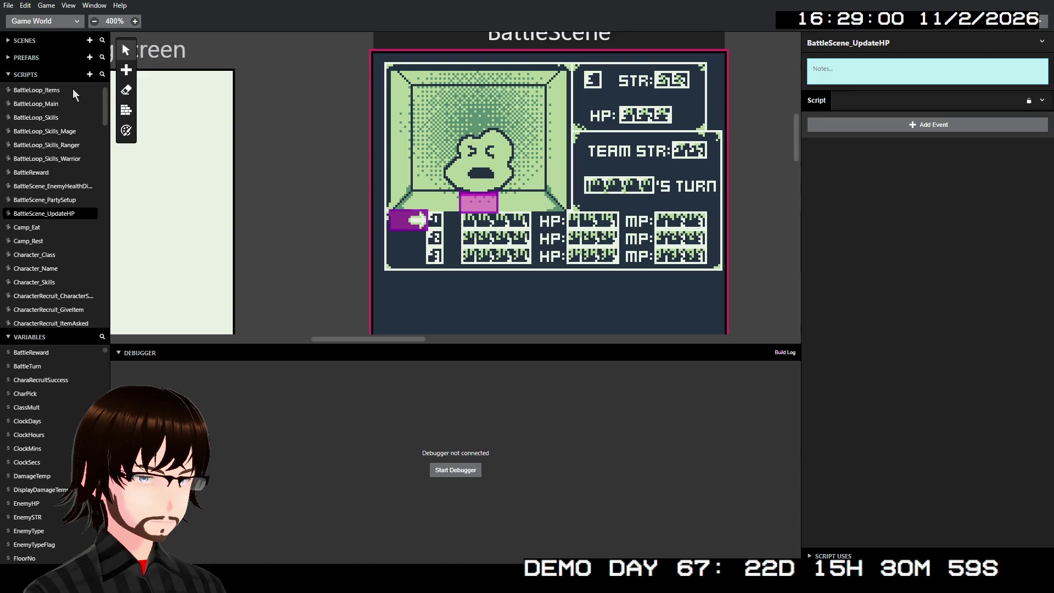
Create another script named BattleScene_UpdateMP, then return to BattleScene_UpdateHP
{"action": "left_click", "coordinate": [90, 74]}
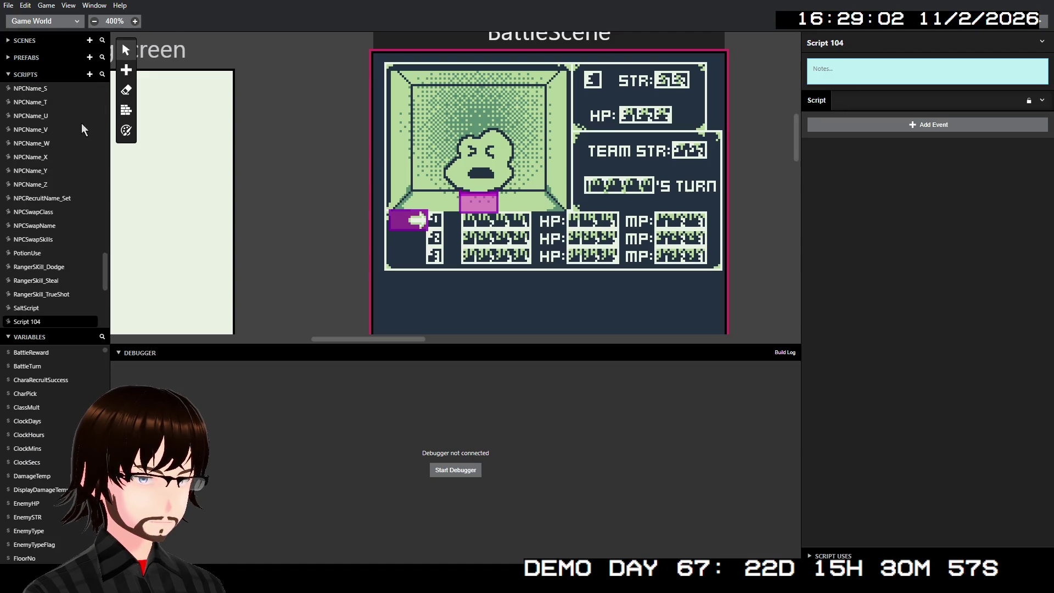
{"action": "left_click", "coordinate": [842, 47]}
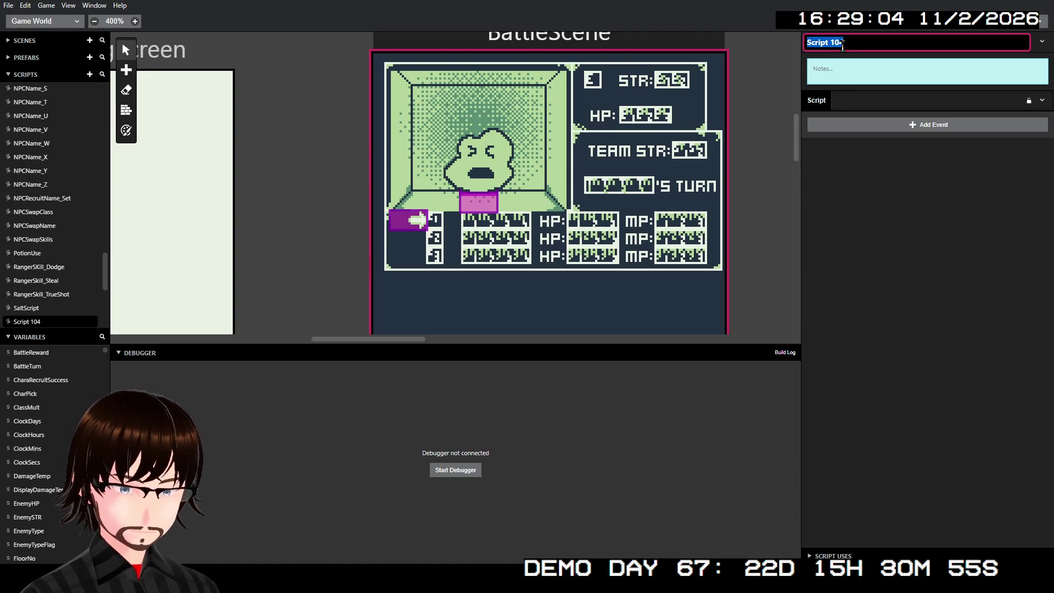
{"action": "type", "text": "BattleScene_"}
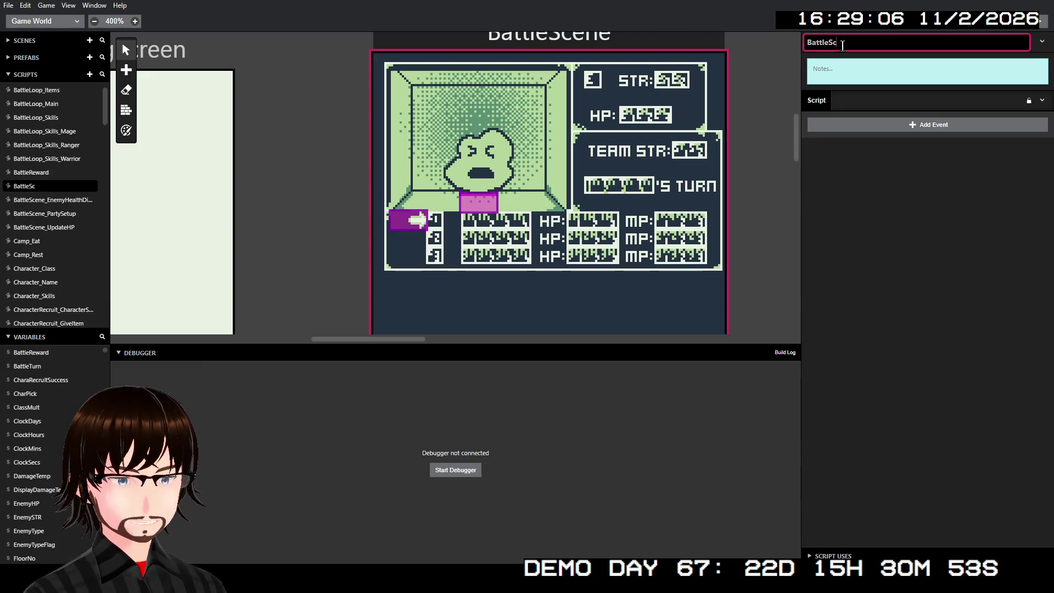
{"action": "type", "text": "Upd"}
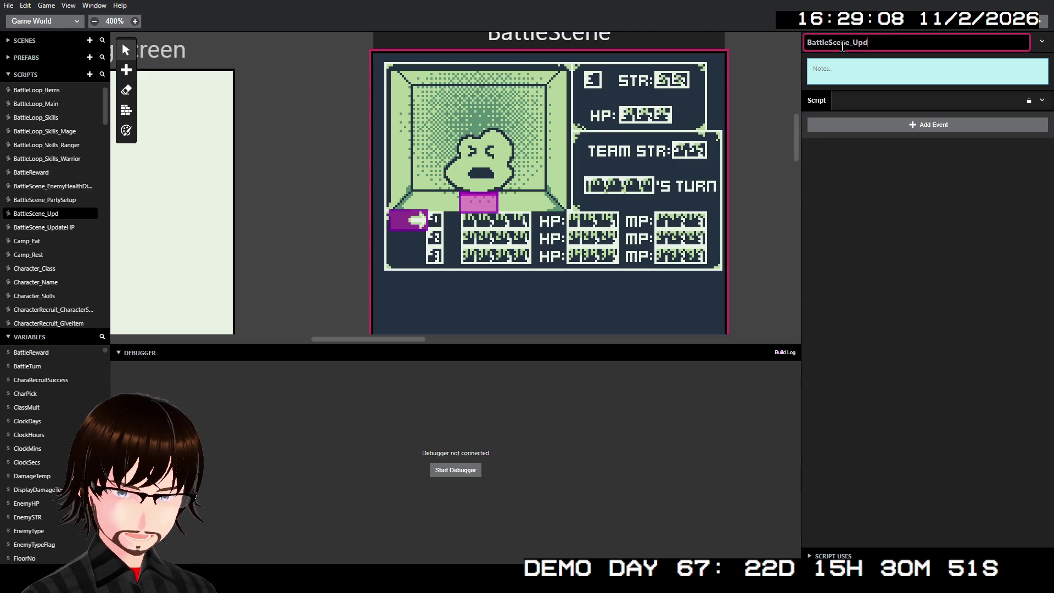
{"action": "type", "text": "ateMP"}
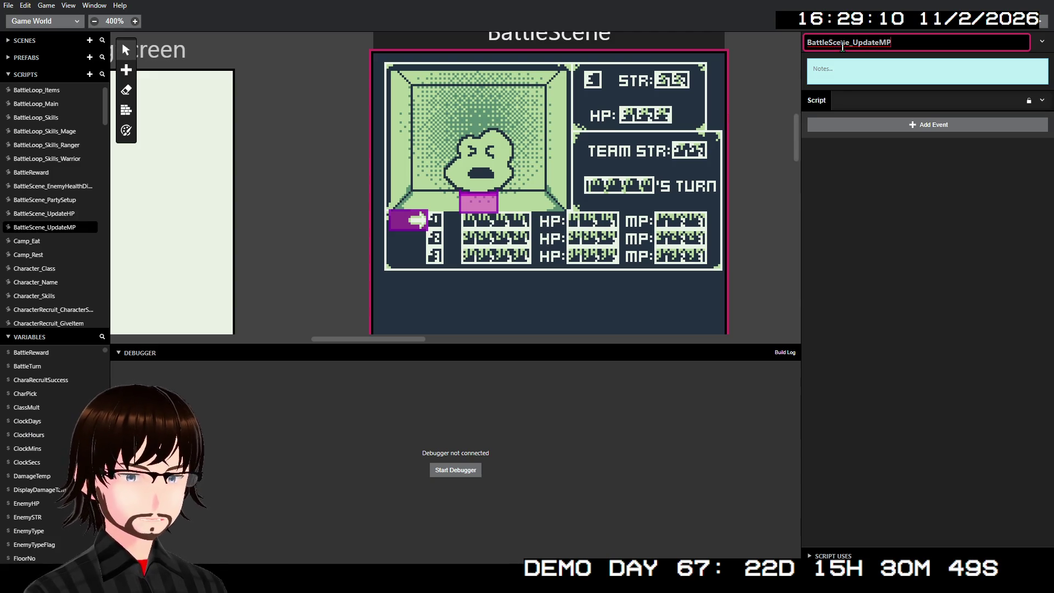
{"action": "left_click", "coordinate": [987, 205]}
{"action": "left_click", "coordinate": [63, 215]}
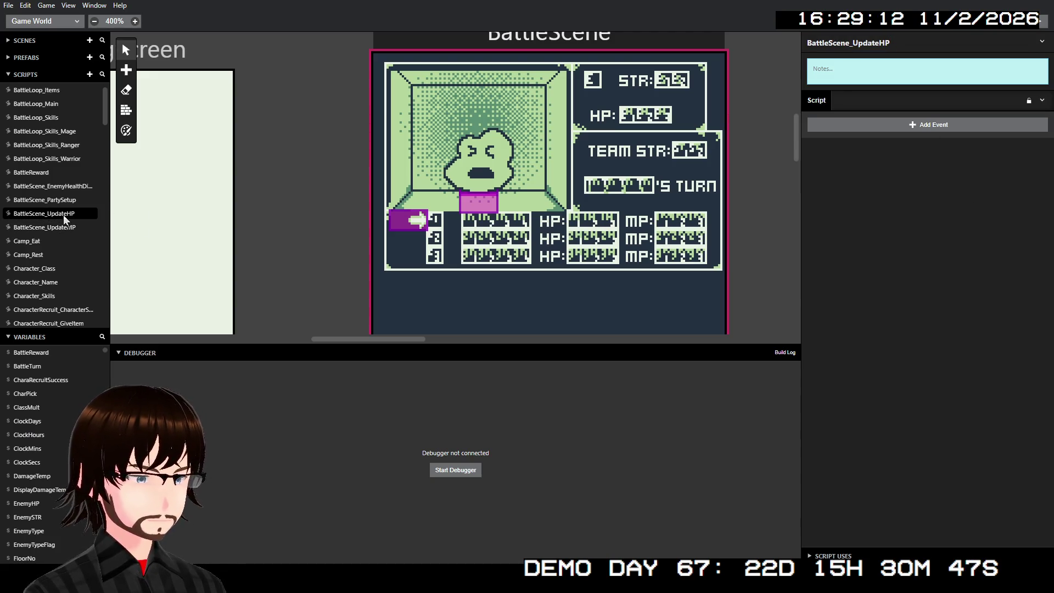
{"action": "left_click", "coordinate": [65, 228]}
{"action": "left_click", "coordinate": [61, 214]}
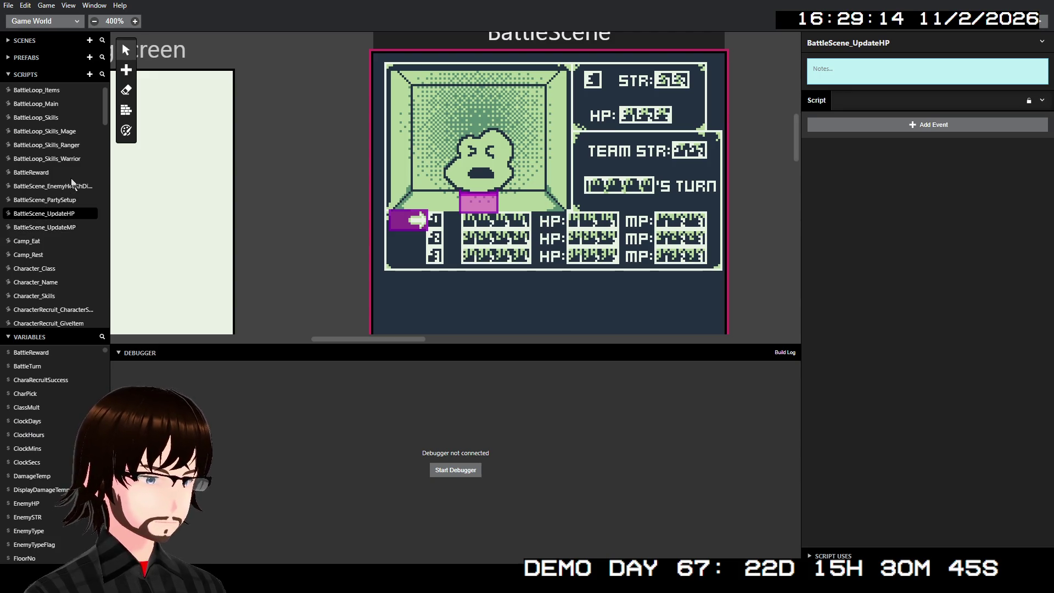
{"action": "scroll", "coordinate": [73, 176], "scroll_direction": "up", "scroll_amount": 1}
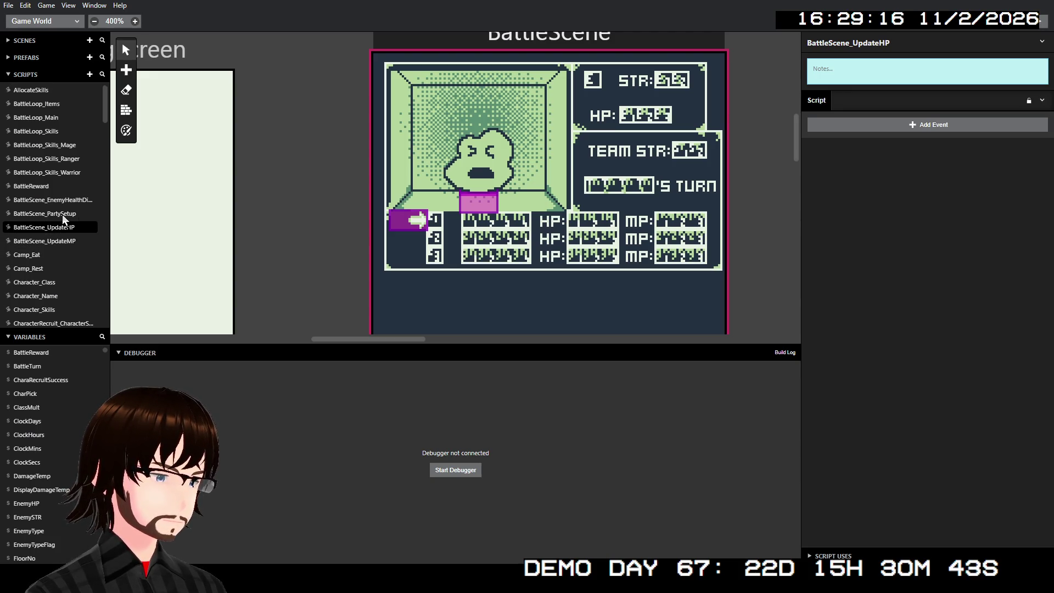
Add a Call Script event running BattleScene_UpdateHP at the end of BattleScene_PartySetup
{"action": "left_click", "coordinate": [62, 214]}
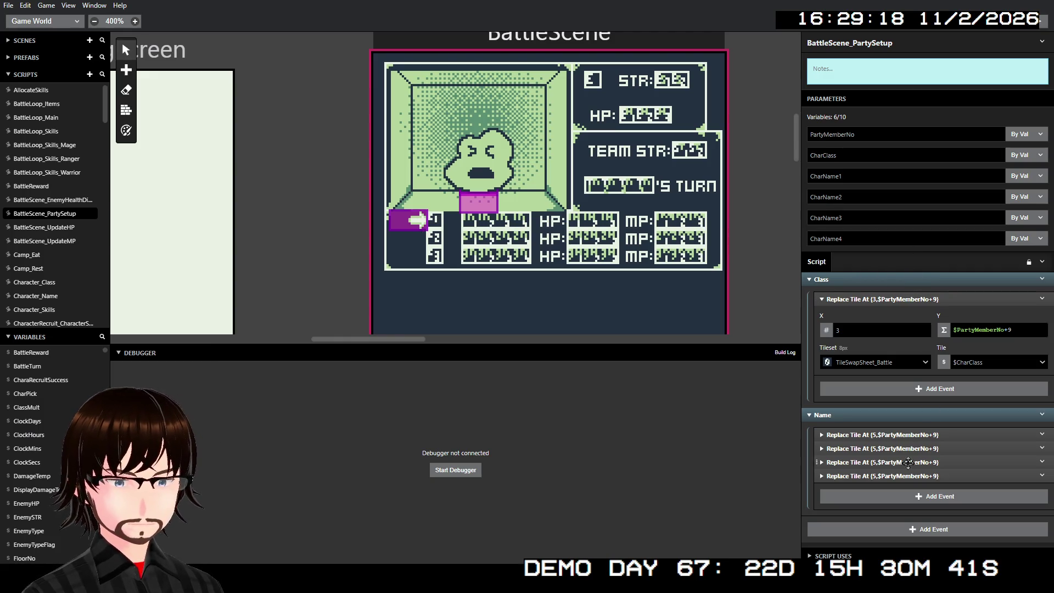
{"action": "left_click", "coordinate": [859, 534]}
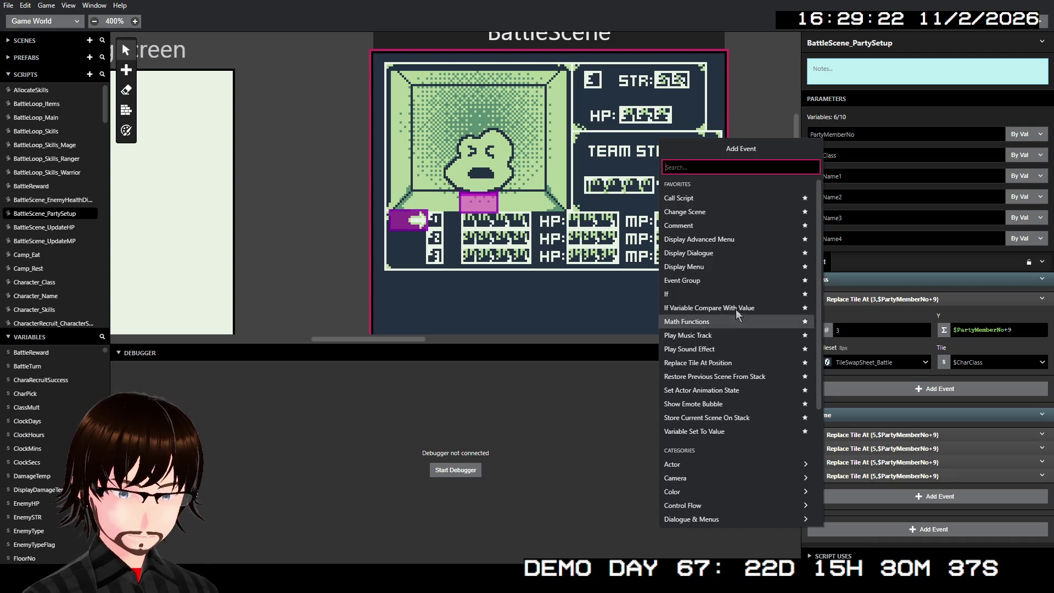
{"action": "left_click", "coordinate": [739, 199]}
{"action": "scroll", "coordinate": [926, 465], "scroll_direction": "down", "scroll_amount": 1}
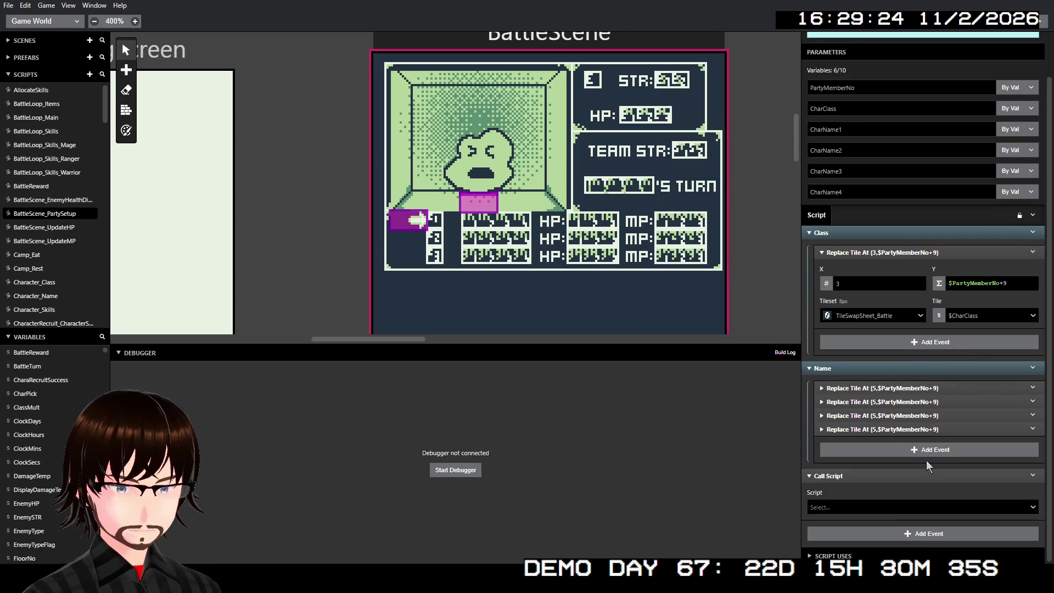
{"action": "left_click", "coordinate": [912, 513]}
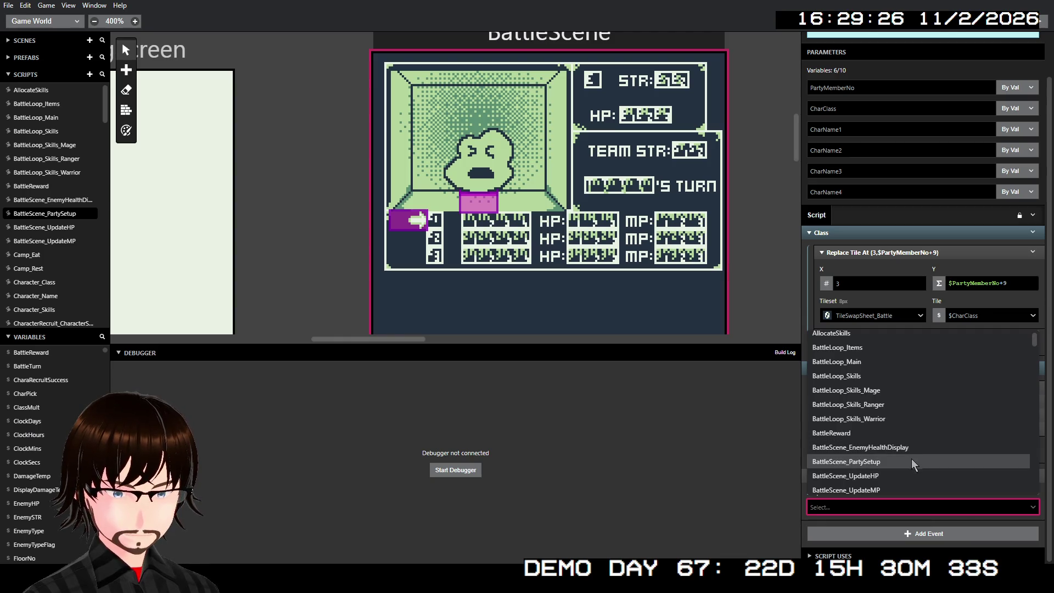
{"action": "left_click", "coordinate": [897, 476]}
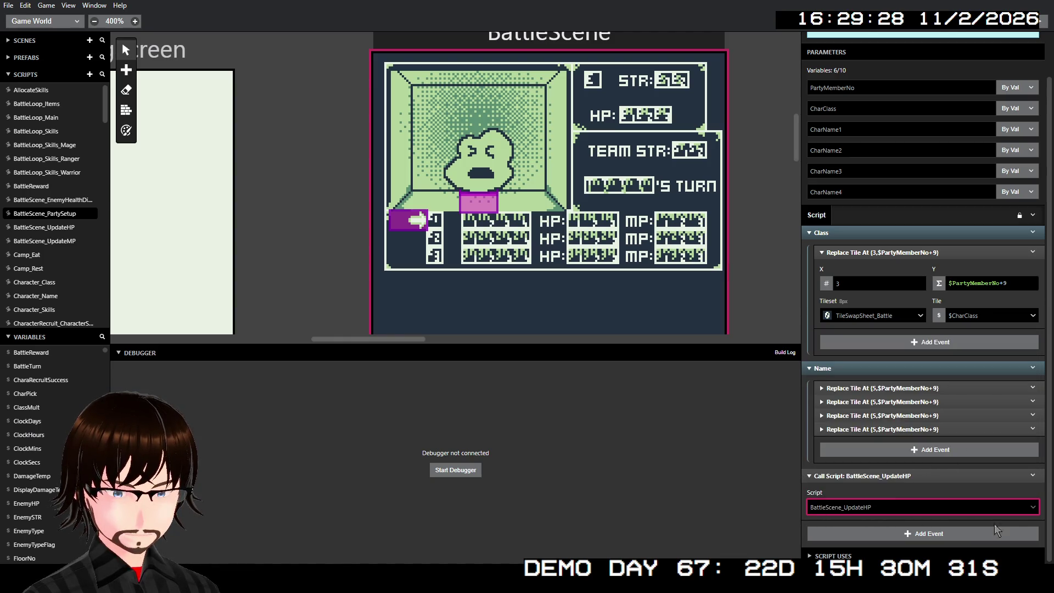
Insert a second Call Script event after it that runs BattleScene_UpdateMP
{"action": "left_click", "coordinate": [1034, 476]}
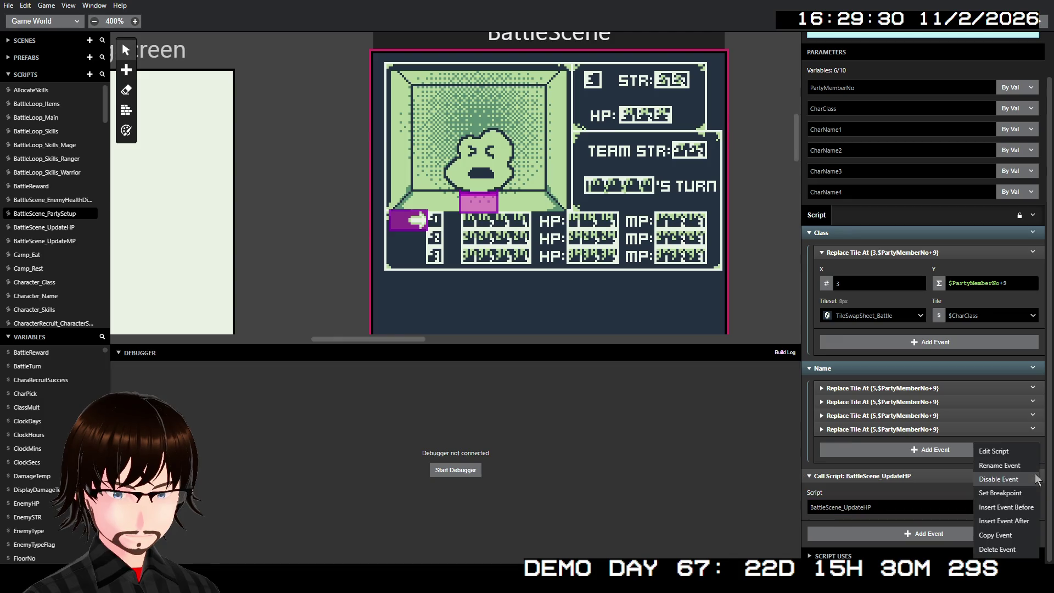
{"action": "left_click", "coordinate": [1030, 522]}
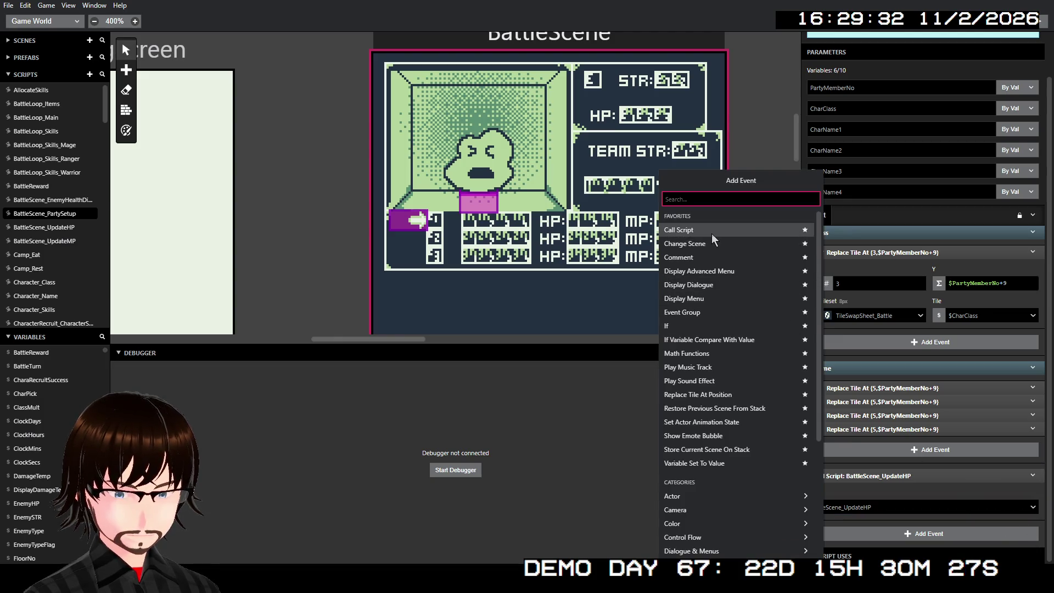
{"action": "left_click", "coordinate": [711, 233]}
{"action": "left_click", "coordinate": [892, 505]}
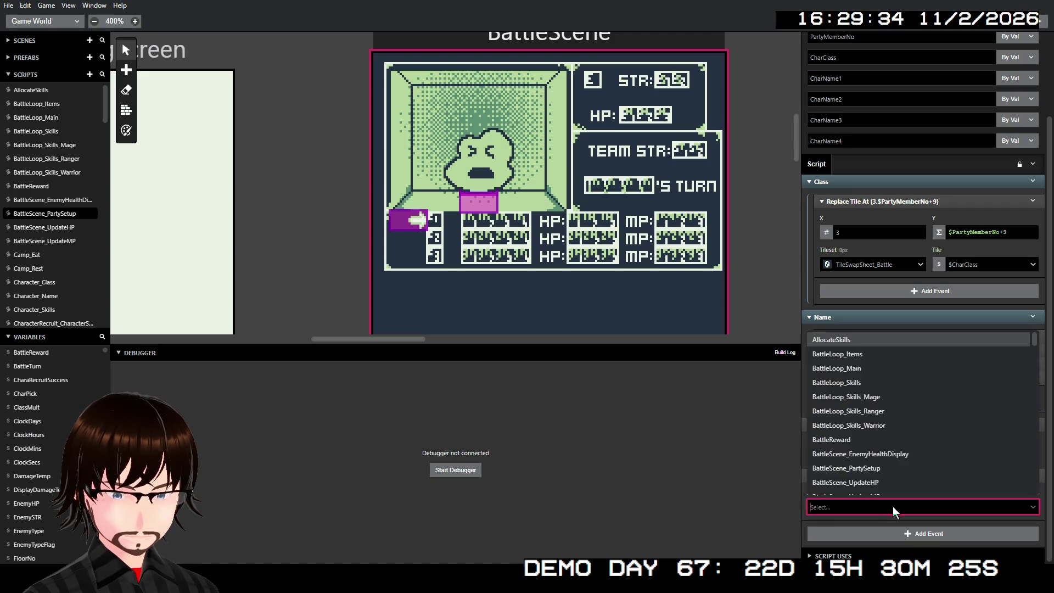
{"action": "left_click", "coordinate": [901, 490]}
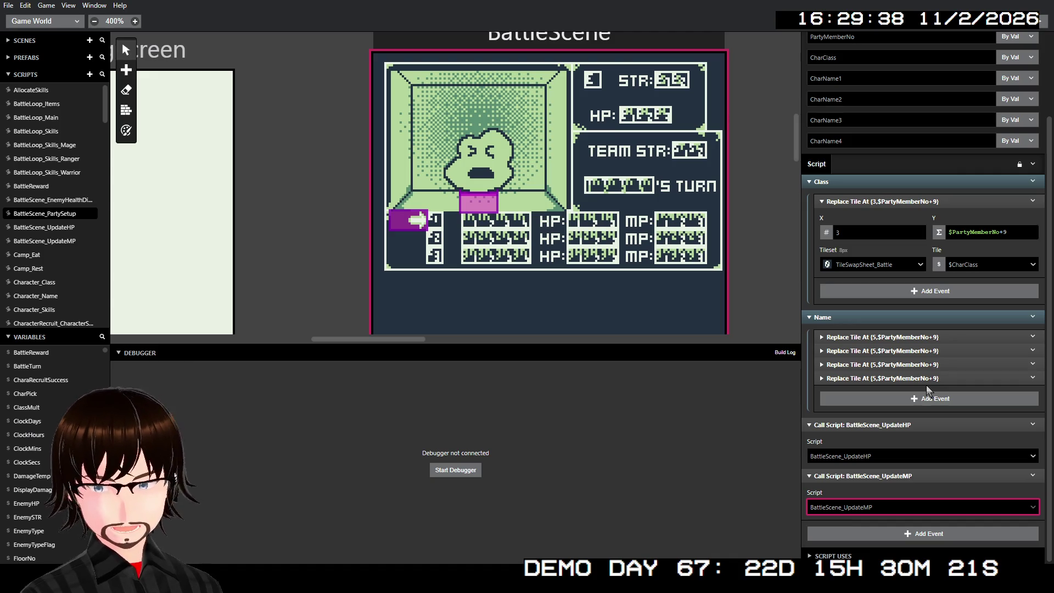
{"action": "scroll", "coordinate": [911, 291], "scroll_direction": "up", "scroll_amount": 2}
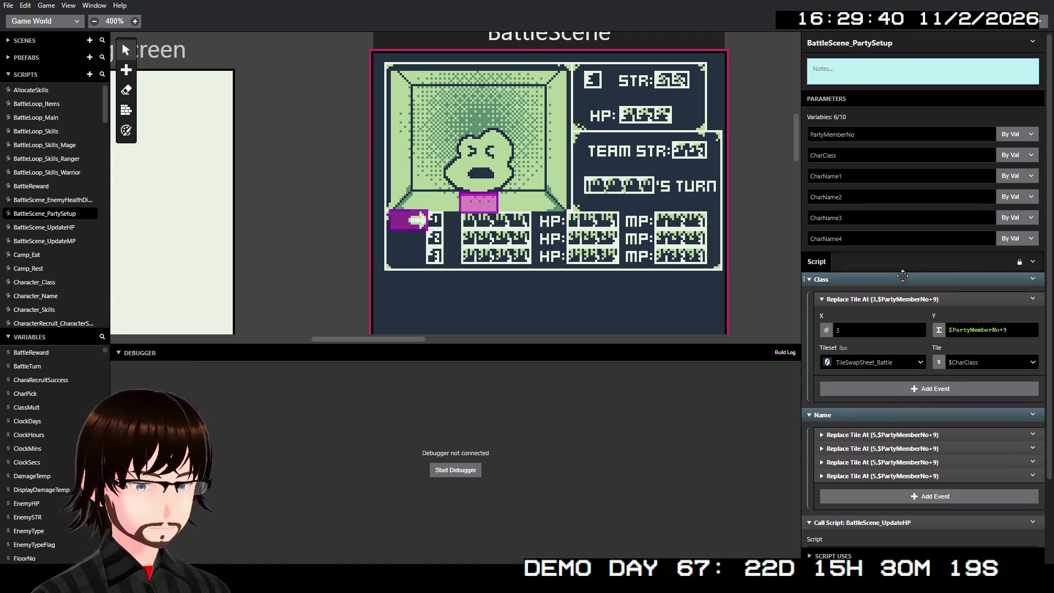
{"action": "left_click", "coordinate": [60, 229]}
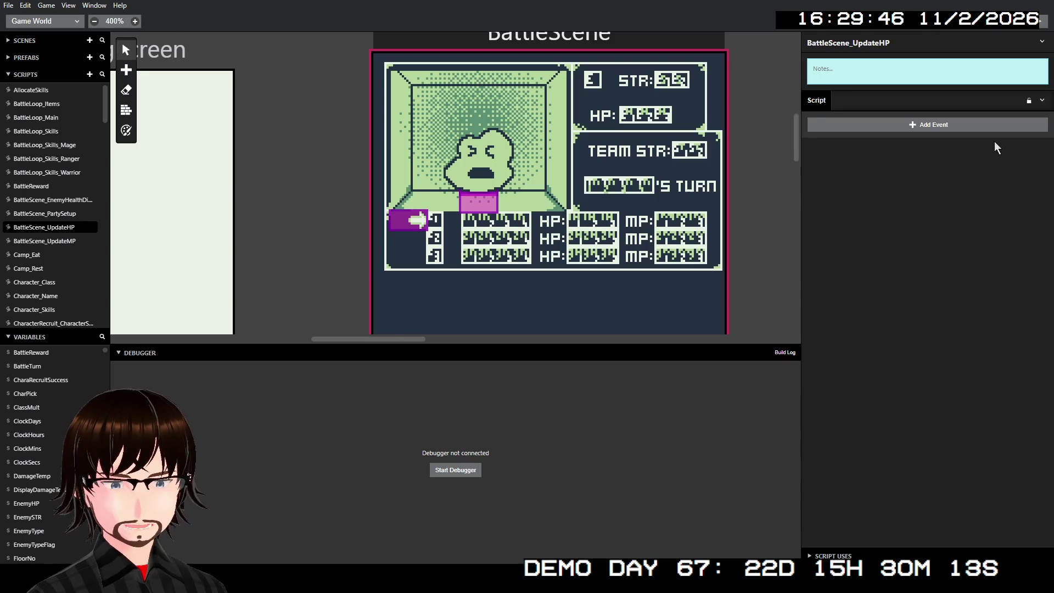
Add a Replace Tile At event to BattleScene_UpdateHP using the event search
{"action": "left_click", "coordinate": [937, 129]}
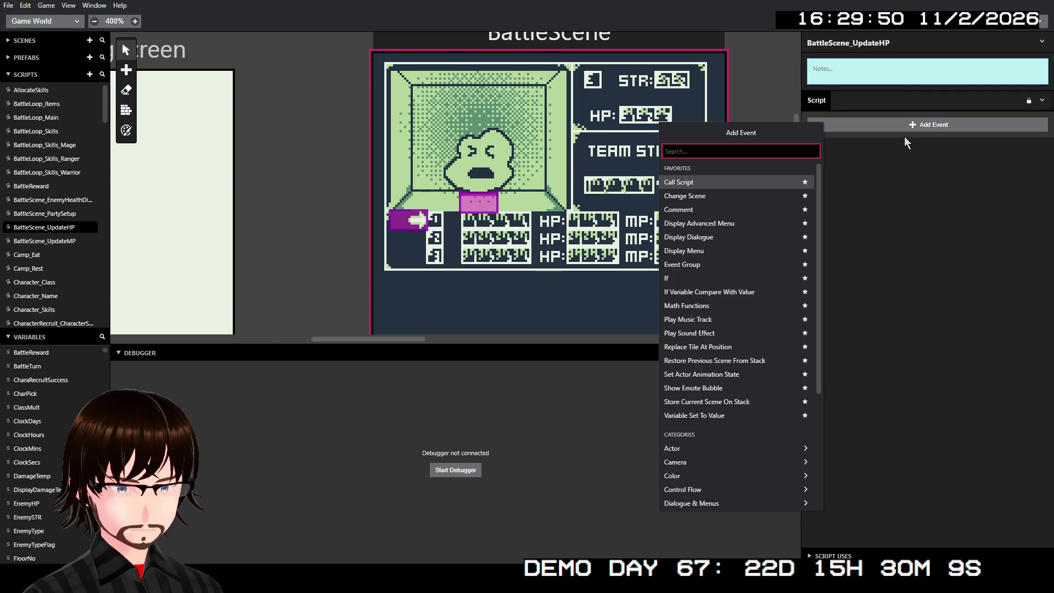
{"action": "type", "text": "sw"}
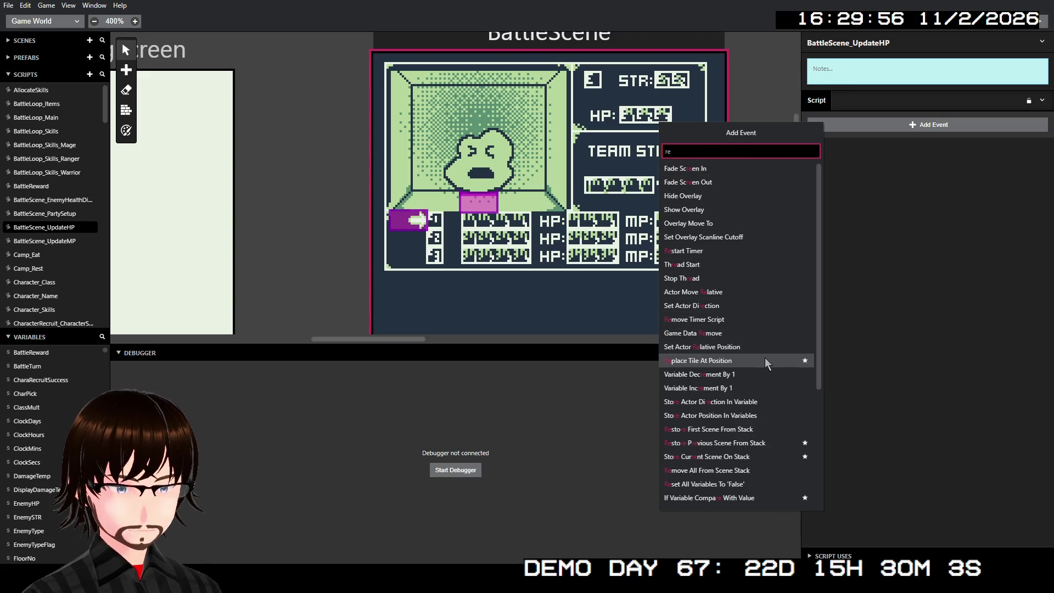
{"action": "left_click", "coordinate": [765, 360]}
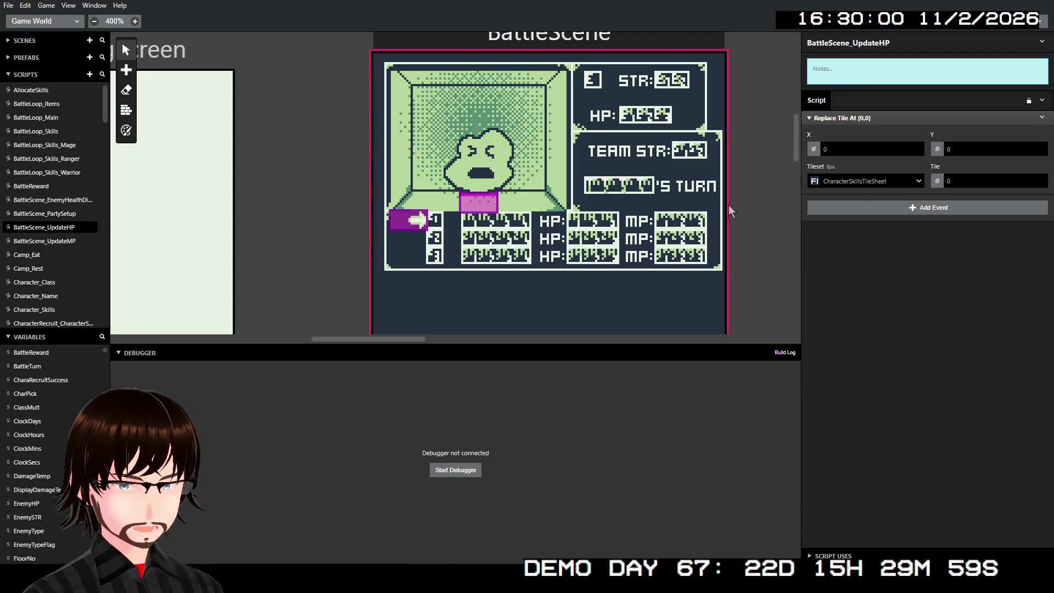
Copy the Replace Tile At (5,11), (4,11) and (3,11) events from BattleScene's PlayerHPSetup group
{"action": "left_click", "coordinate": [553, 44]}
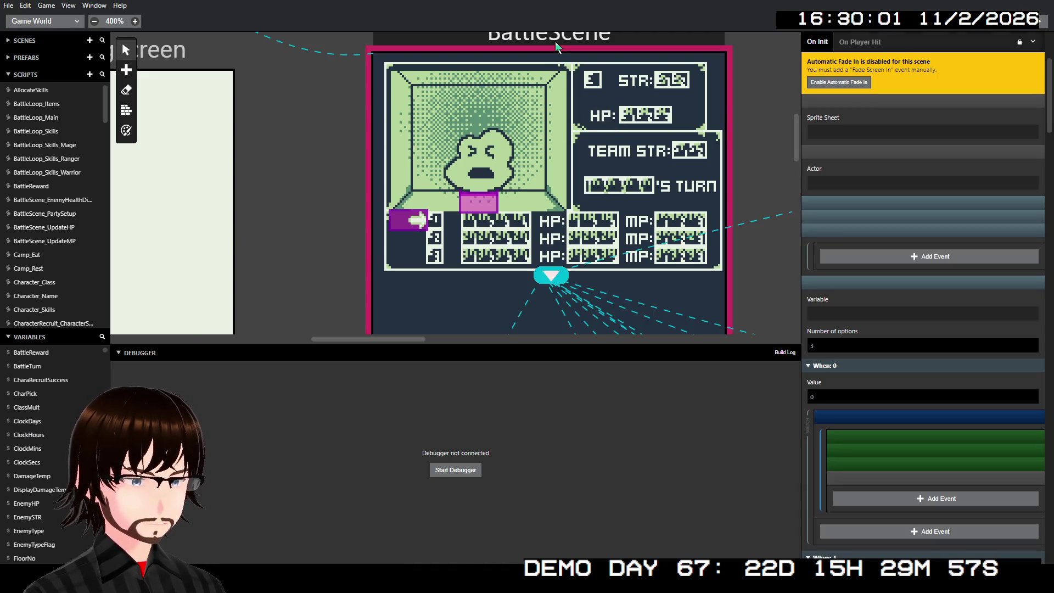
{"action": "left_click", "coordinate": [864, 437]}
{"action": "scroll", "coordinate": [887, 420], "scroll_direction": "down", "scroll_amount": 3}
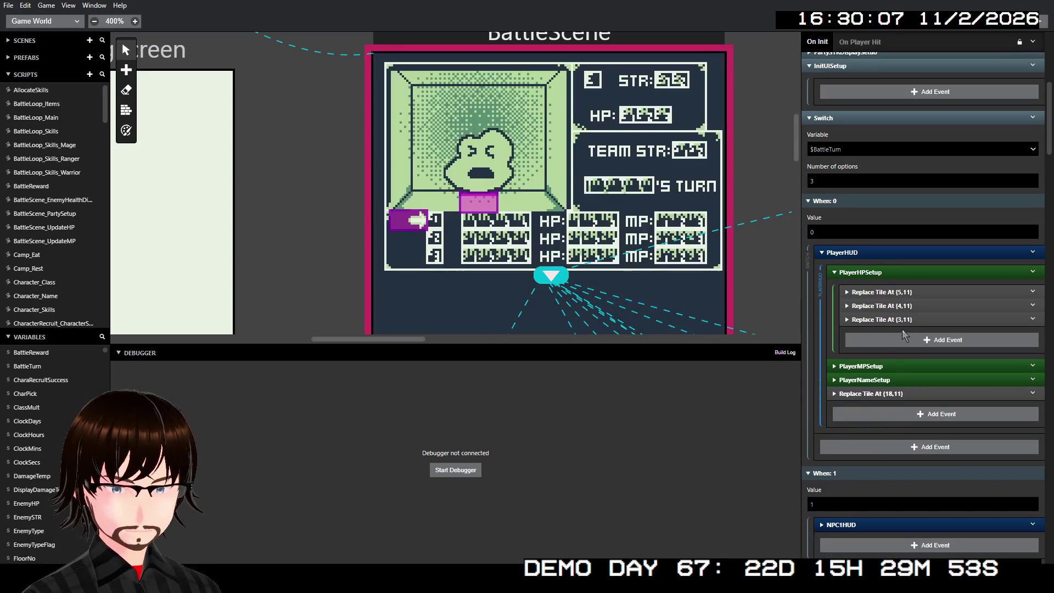
{"action": "left_click", "coordinate": [910, 291]}
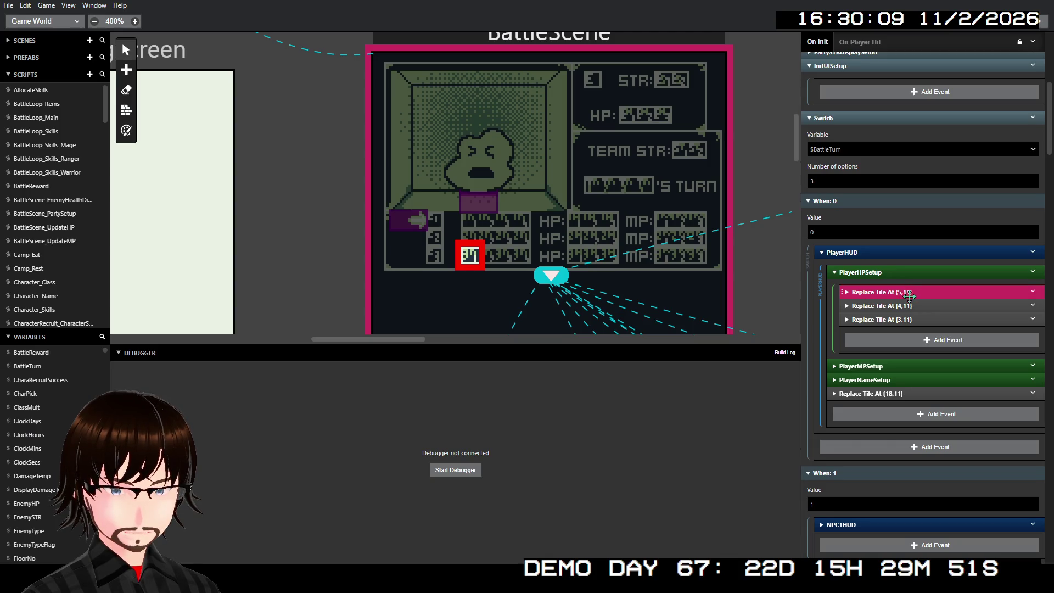
{"action": "left_click", "coordinate": [907, 306], "text": "shift"}
{"action": "left_click", "coordinate": [906, 319], "text": "shift"}
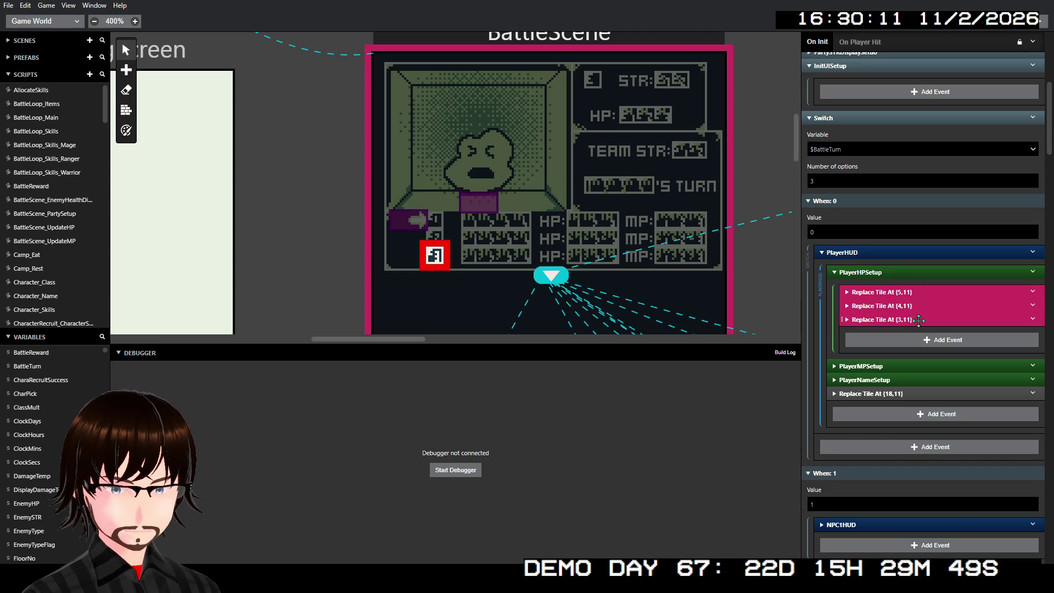
{"action": "right_click", "coordinate": [920, 319]}
{"action": "left_click", "coordinate": [945, 407]}
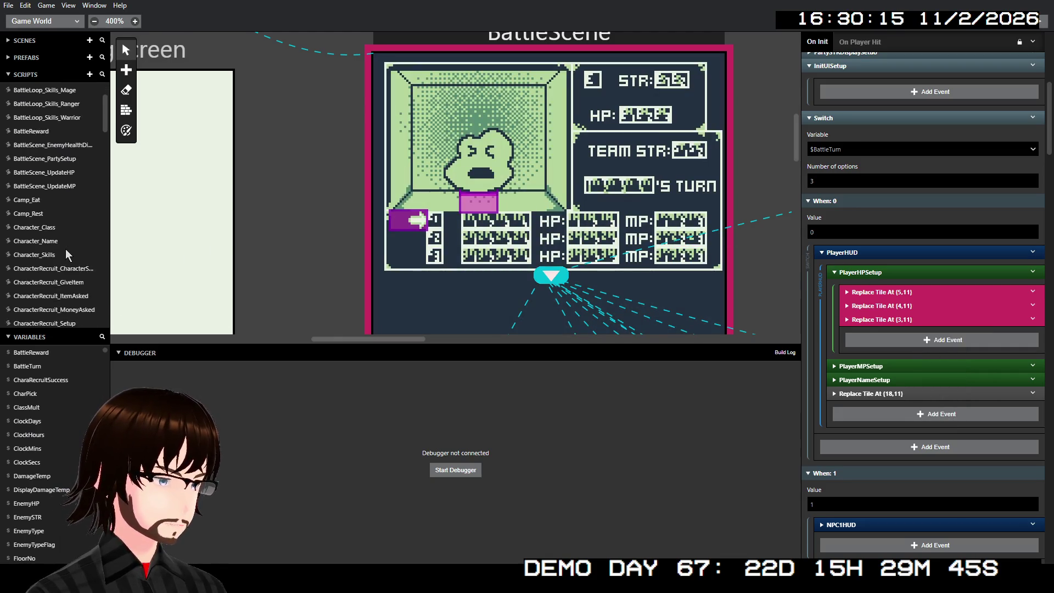
{"action": "left_click", "coordinate": [62, 229]}
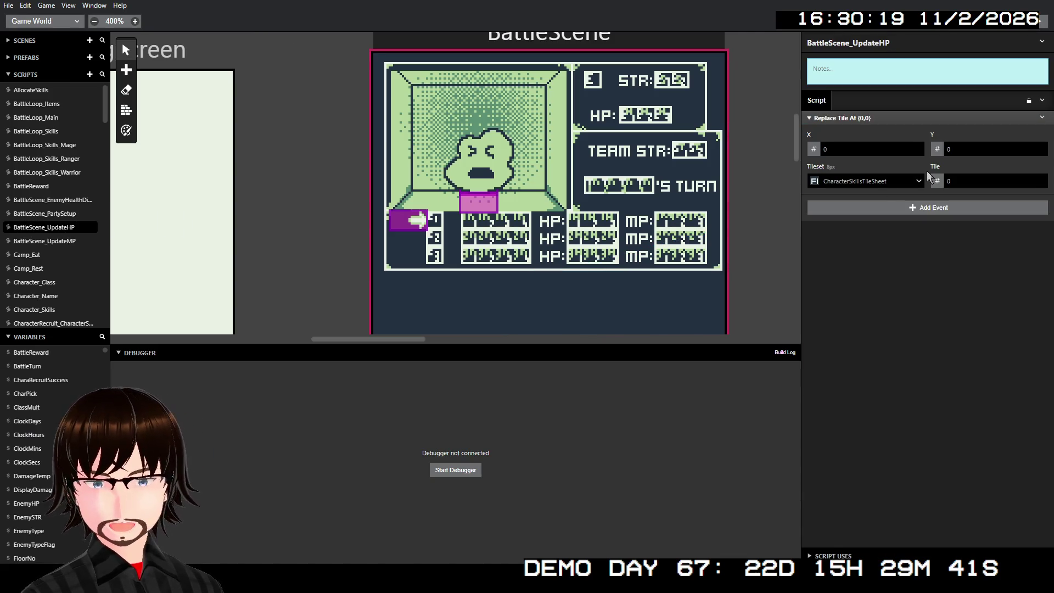
Replace the placeholder tile event with the three copied $PlayerHealth Replace Tile At events
{"action": "left_click", "coordinate": [1042, 118]}
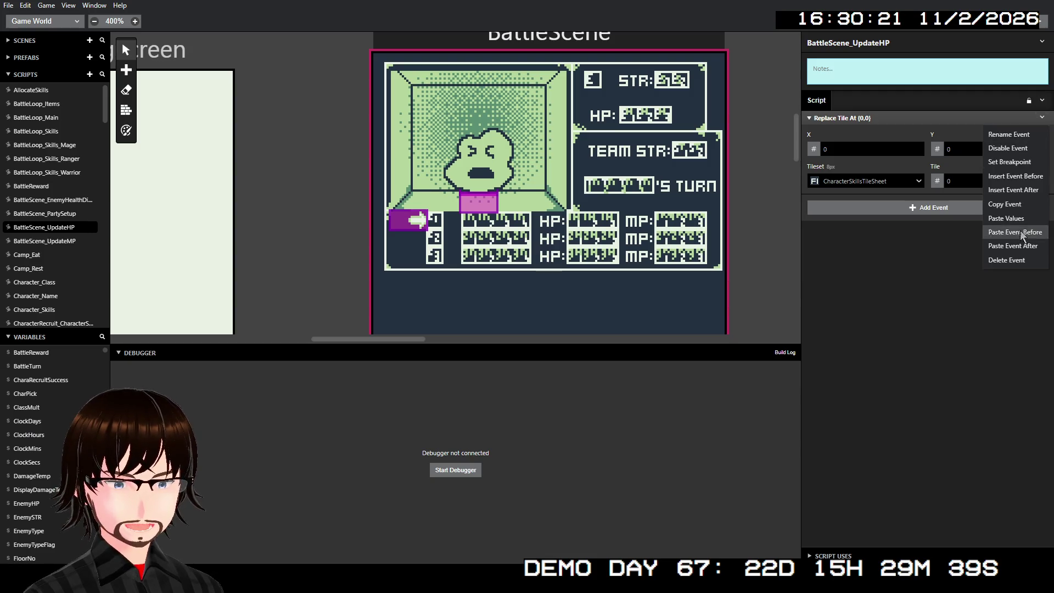
{"action": "left_click", "coordinate": [1026, 265]}
{"action": "left_click", "coordinate": [1040, 101]}
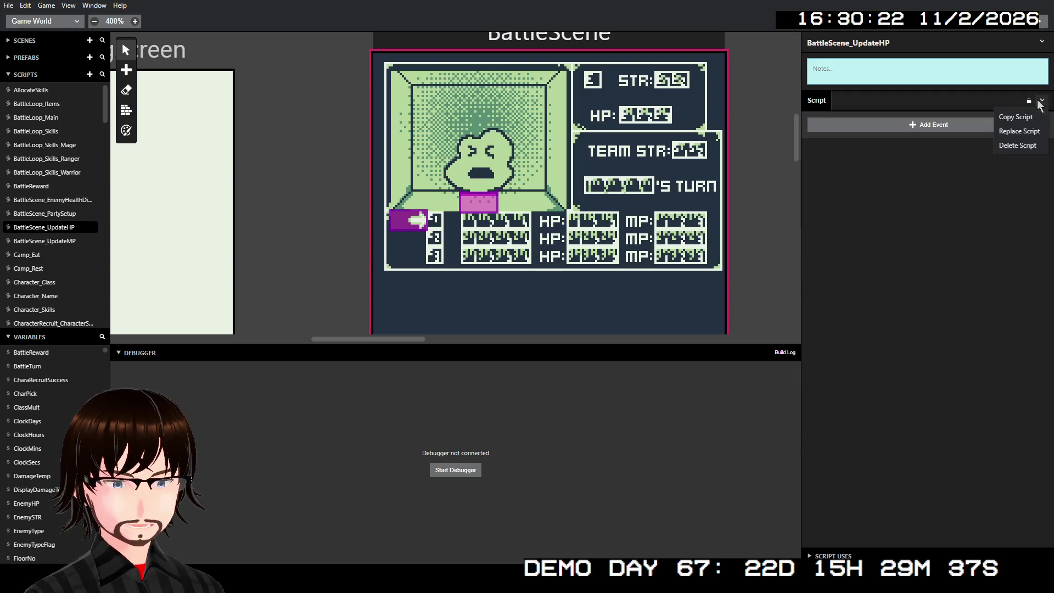
{"action": "left_click", "coordinate": [1028, 131]}
{"action": "left_click", "coordinate": [843, 119]}
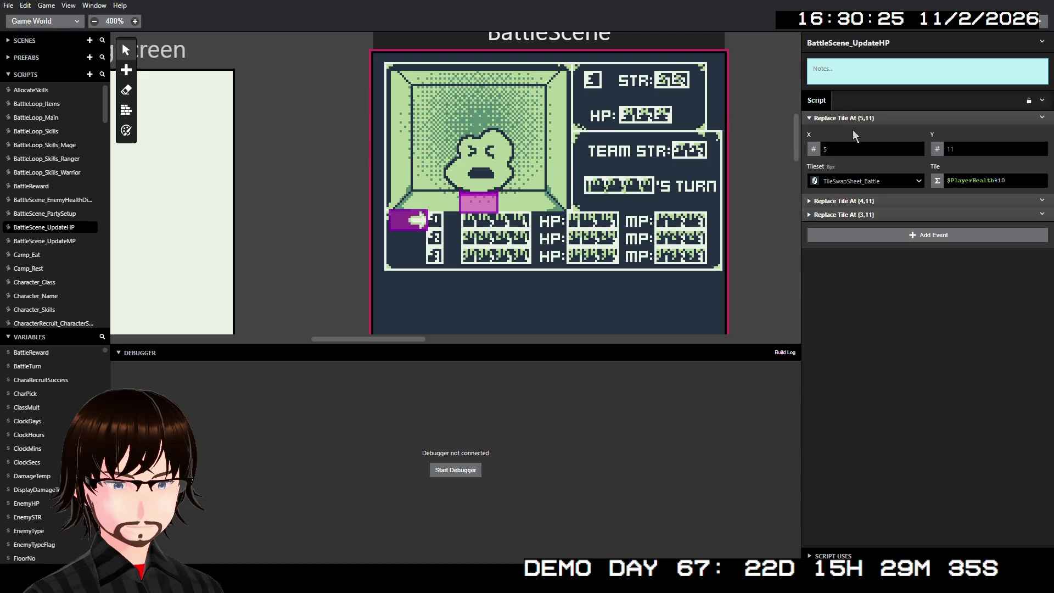
{"action": "left_click", "coordinate": [861, 201]}
{"action": "left_click", "coordinate": [865, 283]}
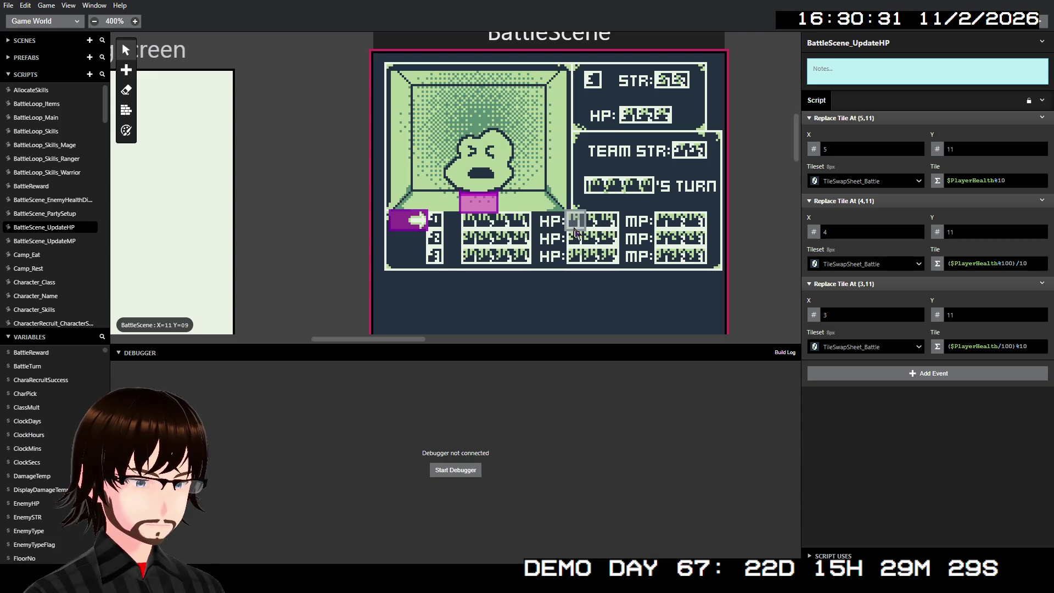
Move the three digit tiles to positions (13,9), (12,9) and (11,9)
{"action": "double_click", "coordinate": [860, 145]}
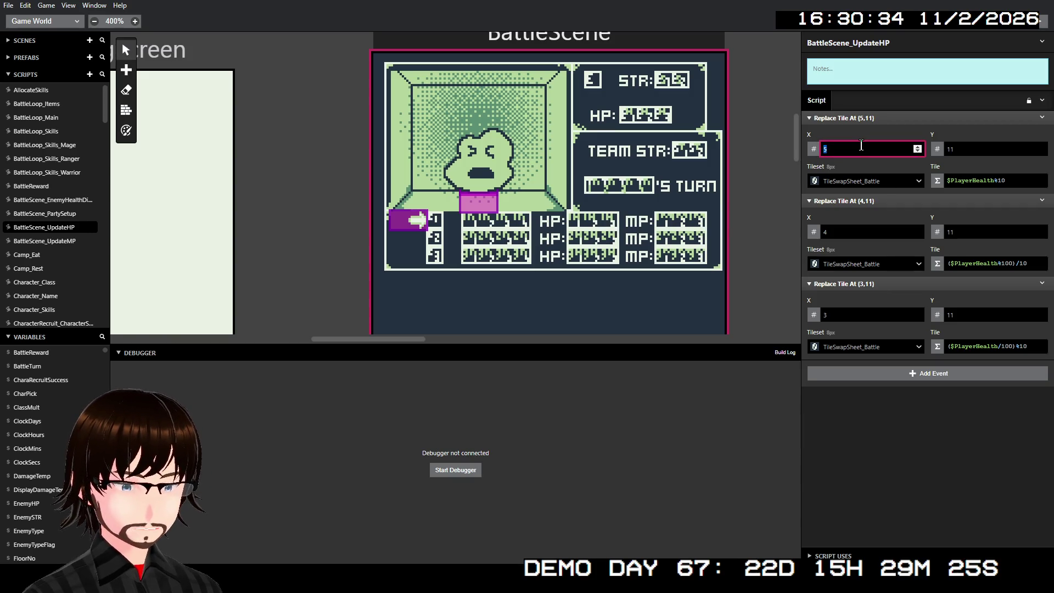
{"action": "type", "text": "13"}
{"action": "double_click", "coordinate": [967, 153]}
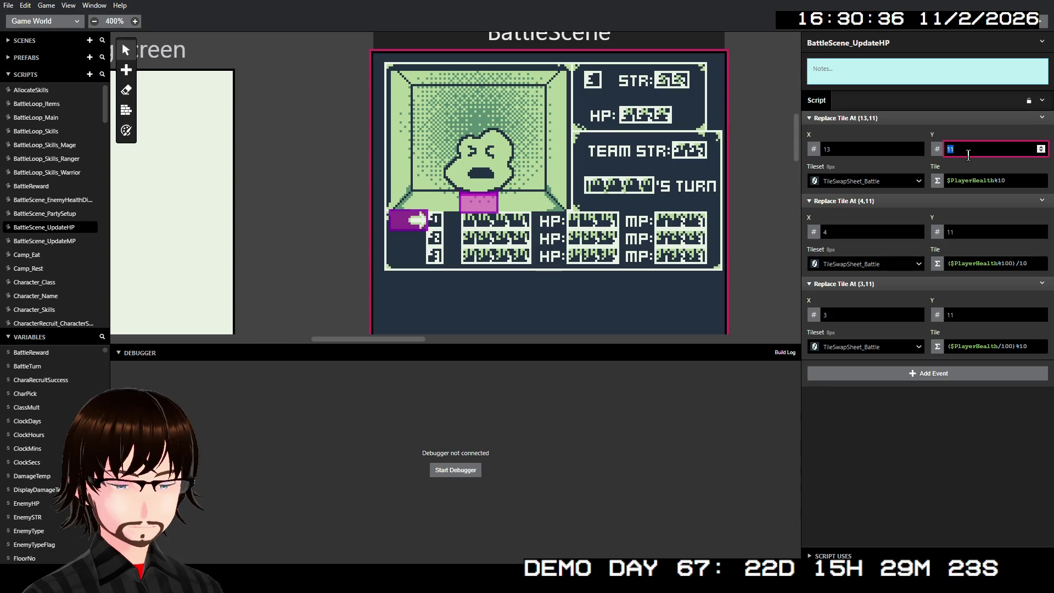
{"action": "type", "text": "9"}
{"action": "double_click", "coordinate": [966, 231]}
{"action": "type", "text": "9"}
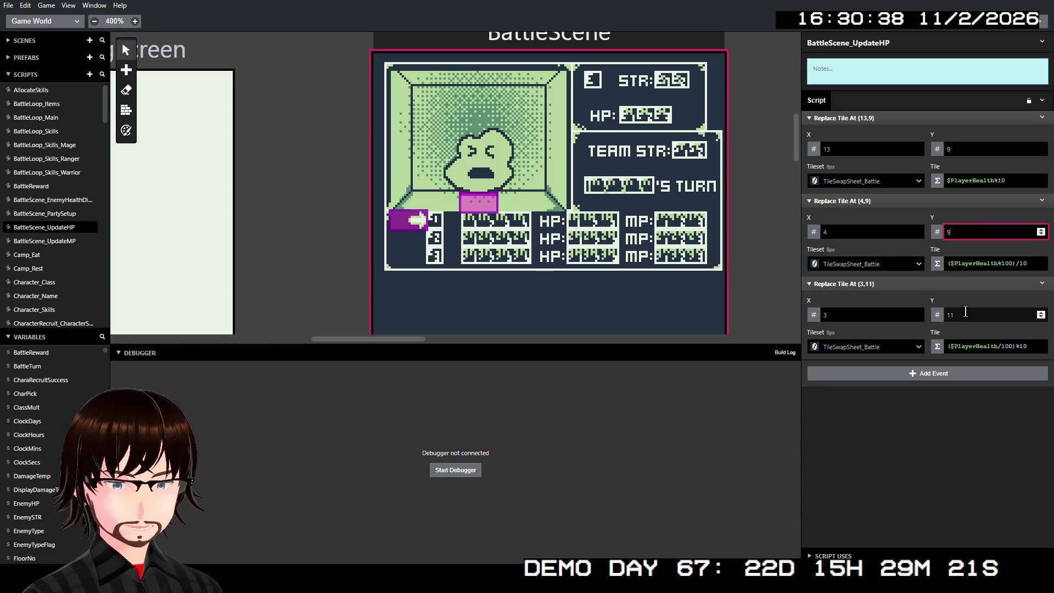
{"action": "double_click", "coordinate": [964, 315]}
{"action": "type", "text": "9"}
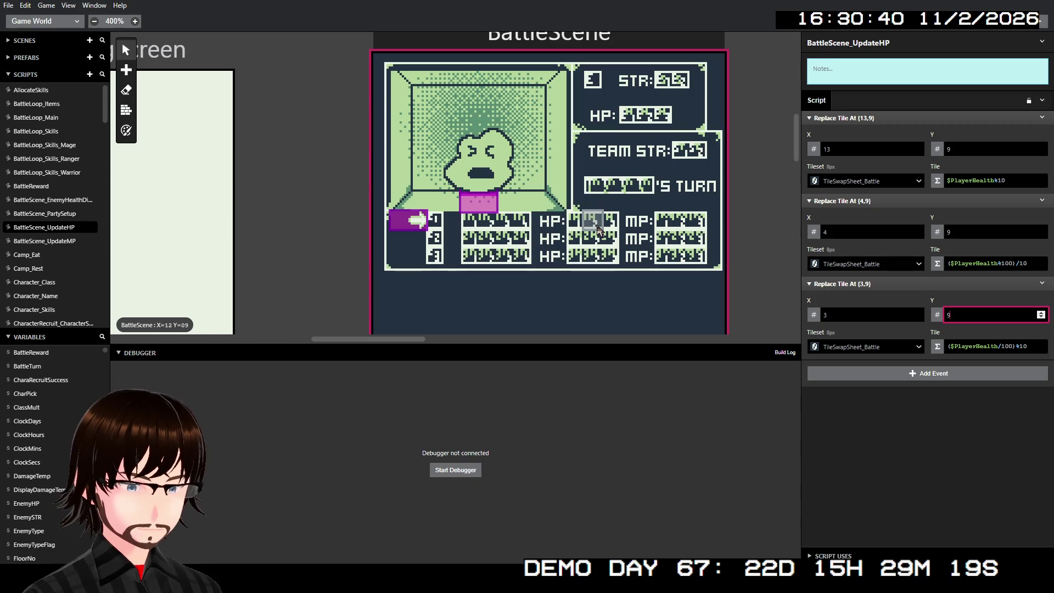
{"action": "double_click", "coordinate": [888, 232]}
{"action": "type", "text": "12"}
{"action": "double_click", "coordinate": [855, 320]}
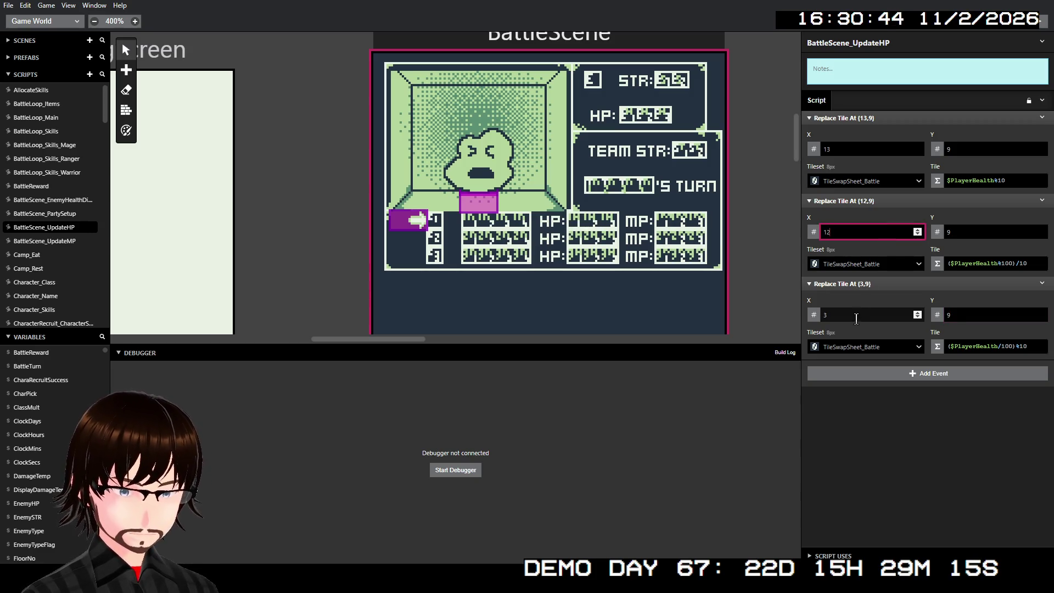
{"action": "type", "text": "11"}
{"action": "left_click", "coordinate": [881, 430]}
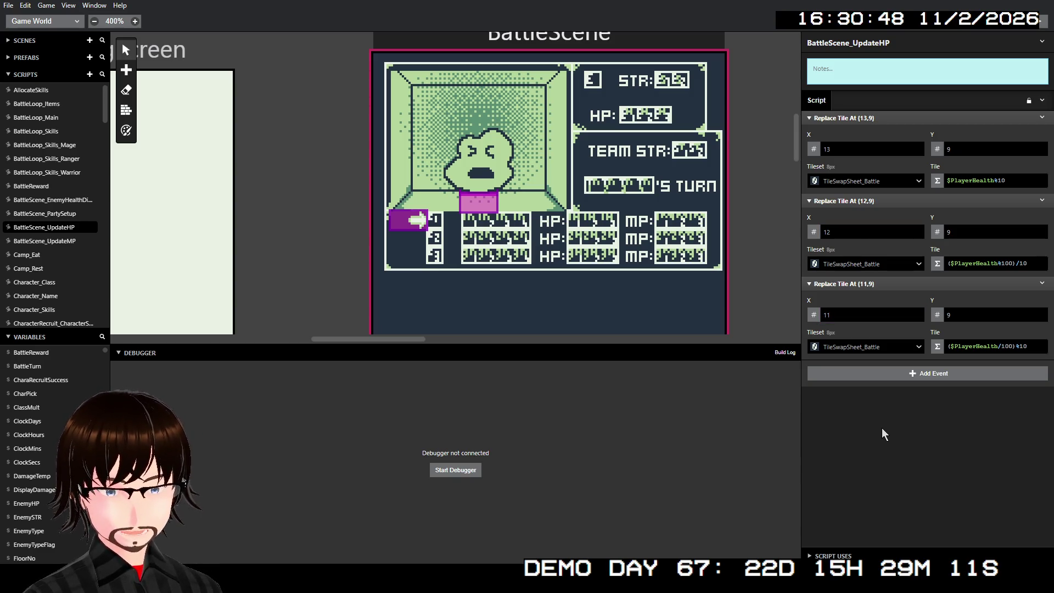
Make the first tile's Y an expression that uses a new $Variable A parameter
{"action": "left_click", "coordinate": [937, 149]}
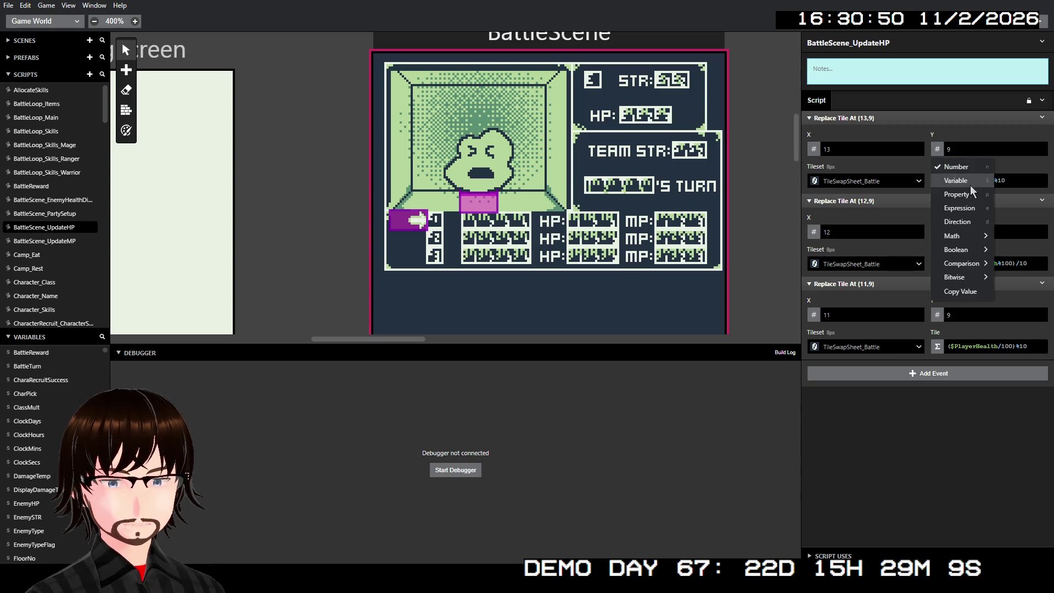
{"action": "left_click", "coordinate": [977, 203]}
{"action": "left_click", "coordinate": [983, 149]}
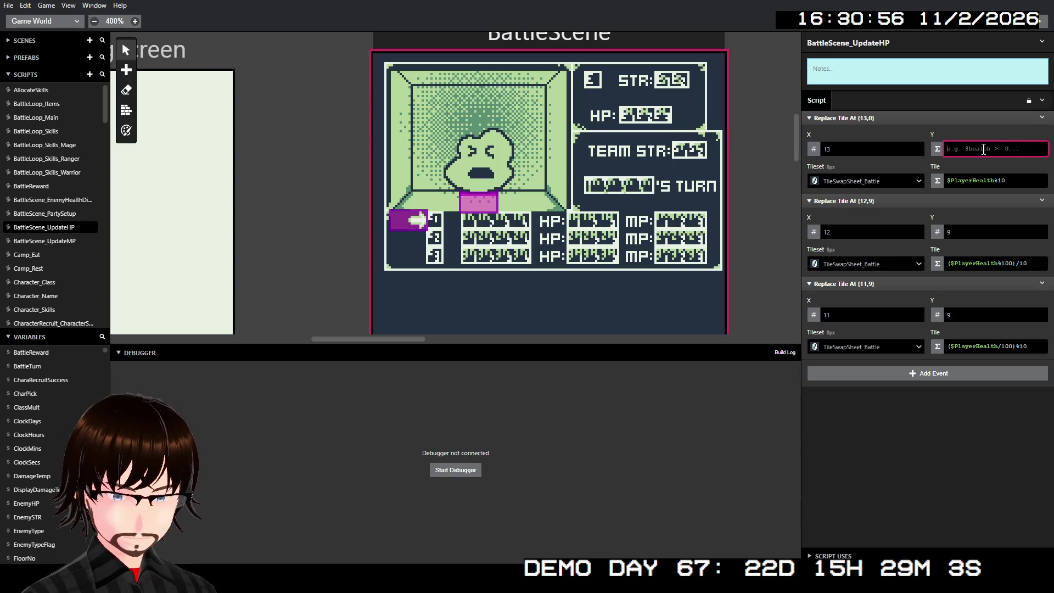
{"action": "type", "text": "$V"}
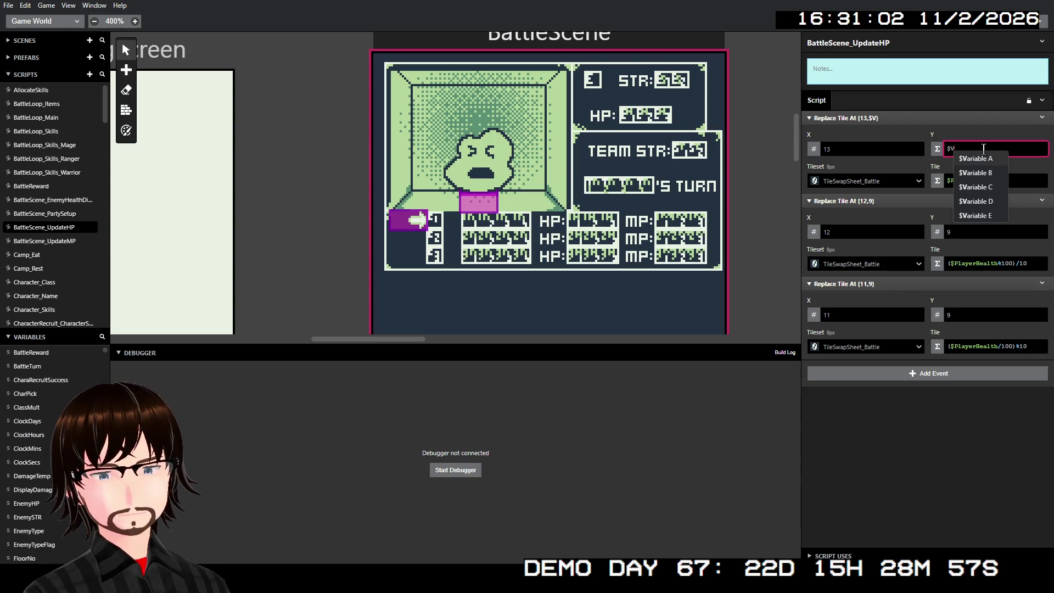
{"action": "key", "text": "Return"}
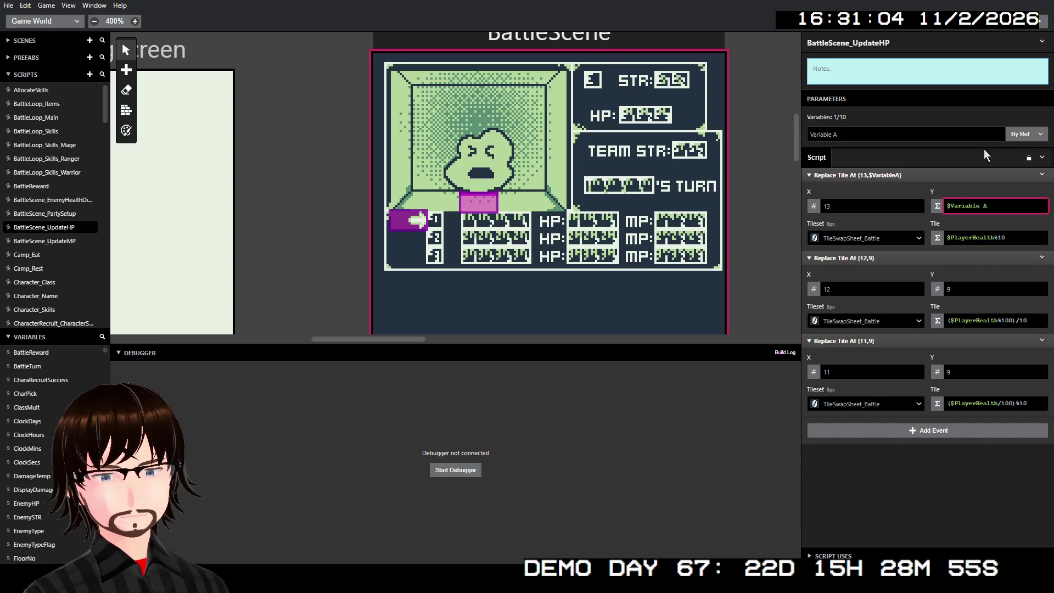
Rename the new parameter and set it to pass by value
{"action": "left_click", "coordinate": [847, 134]}
{"action": "key", "text": "ctrl+a"}
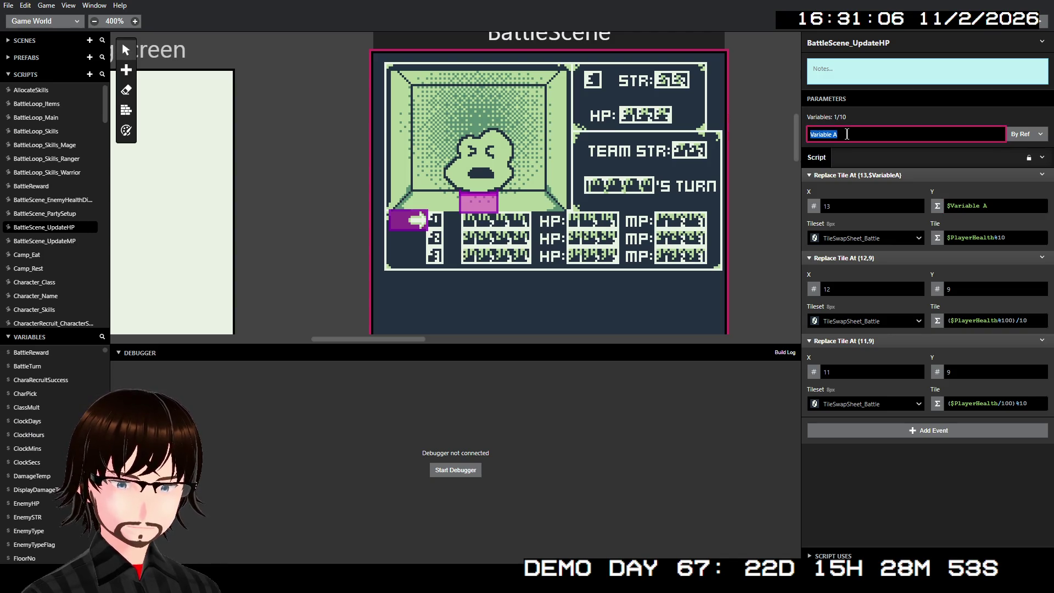
{"action": "type", "text": "Ch"}
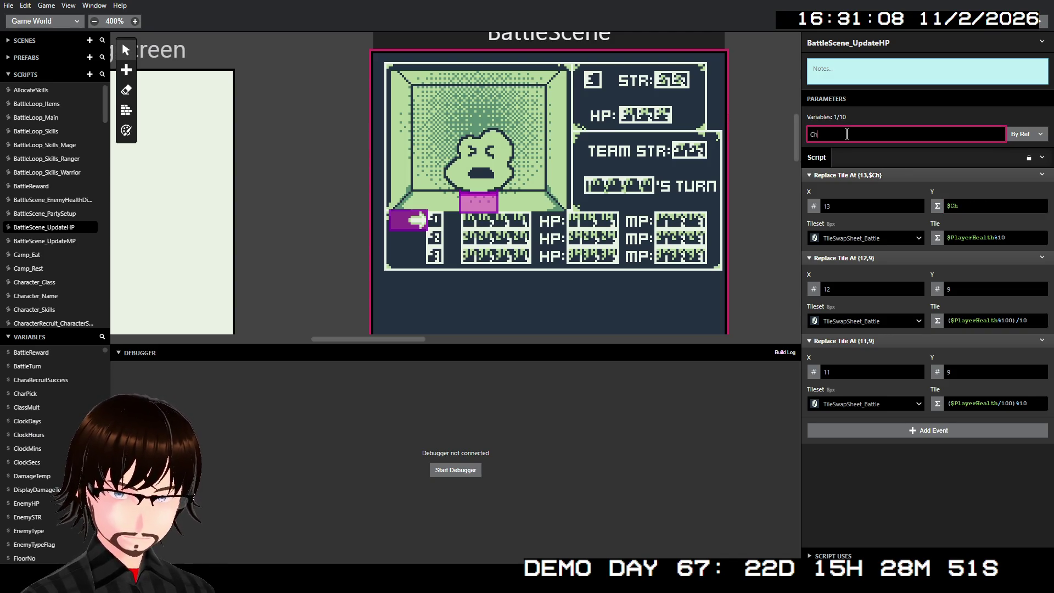
{"action": "key", "text": "BackSpace"}
{"action": "key", "text": "BackSpace"}
{"action": "type", "text": "P"}
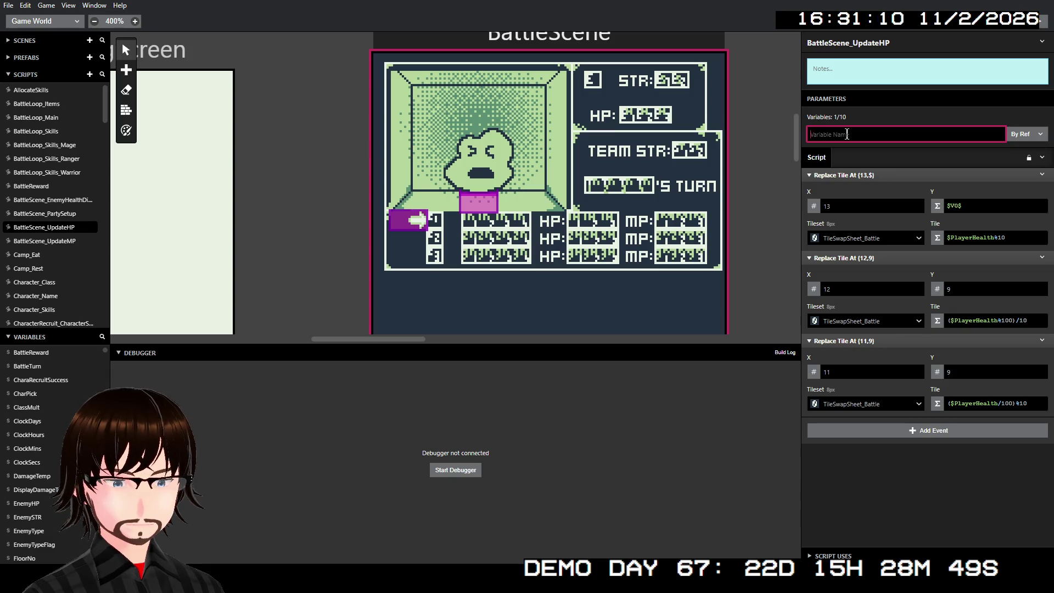
{"action": "type", "text": "arty"}
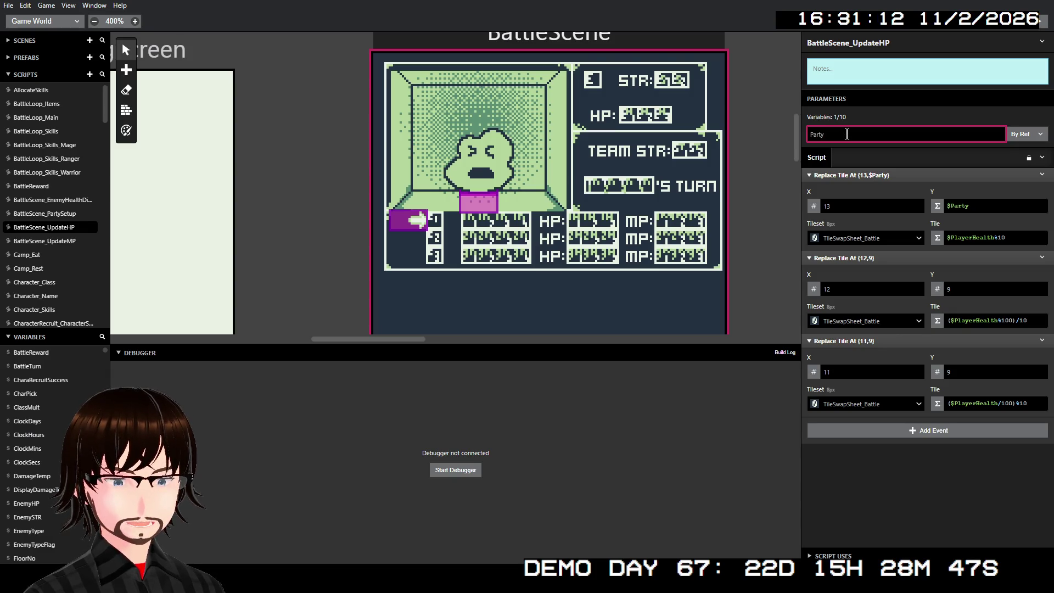
{"action": "type", "text": "N"}
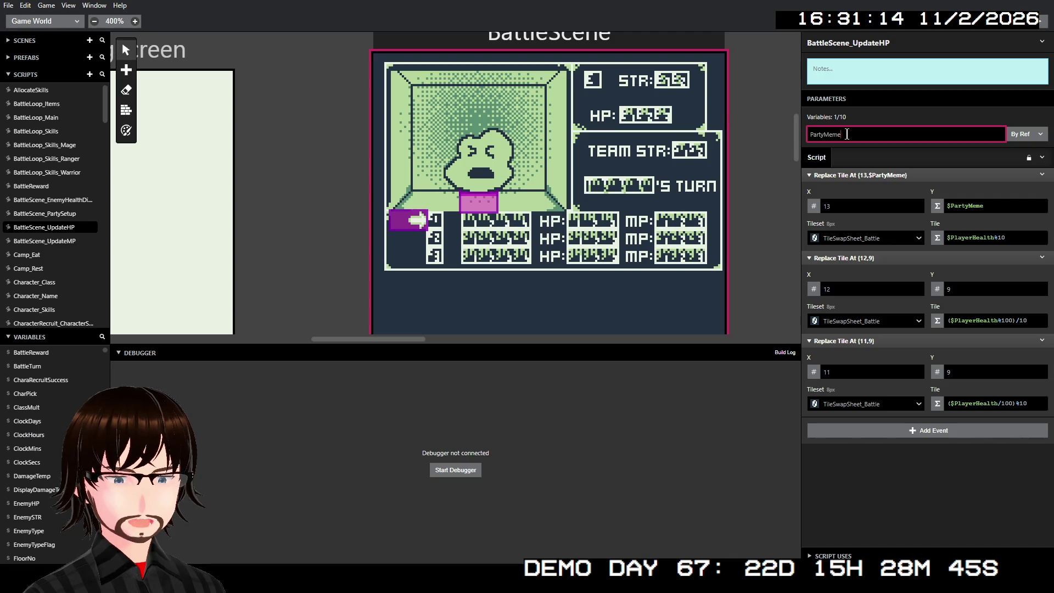
{"action": "type", "text": "berNo"}
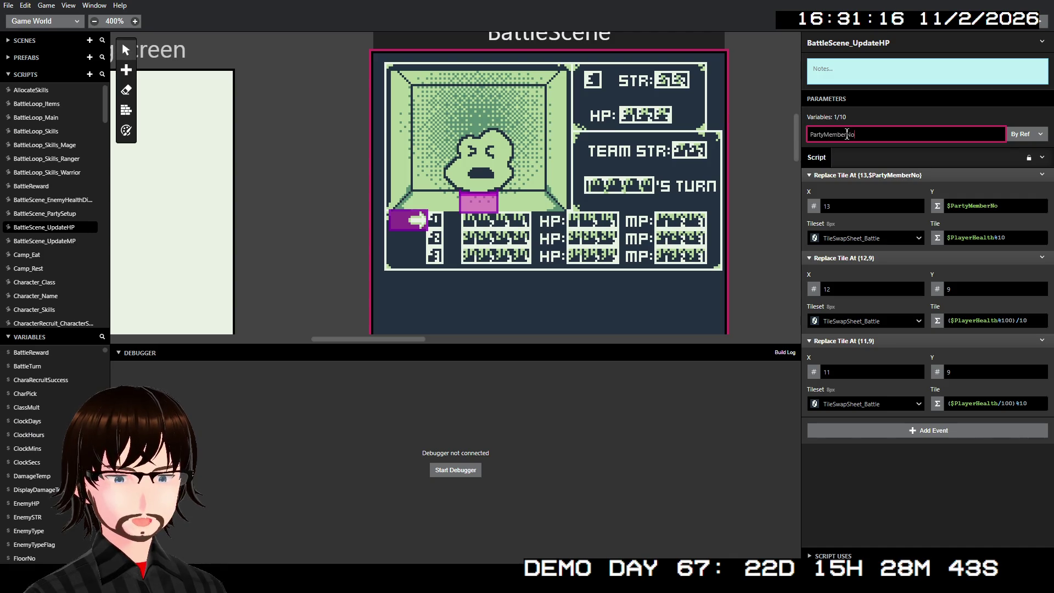
{"action": "left_click", "coordinate": [1024, 134]}
{"action": "left_click", "coordinate": [1022, 147]}
Append +9 to the Y expression and name the parameter PartyMemberNo
{"action": "left_click", "coordinate": [1012, 206]}
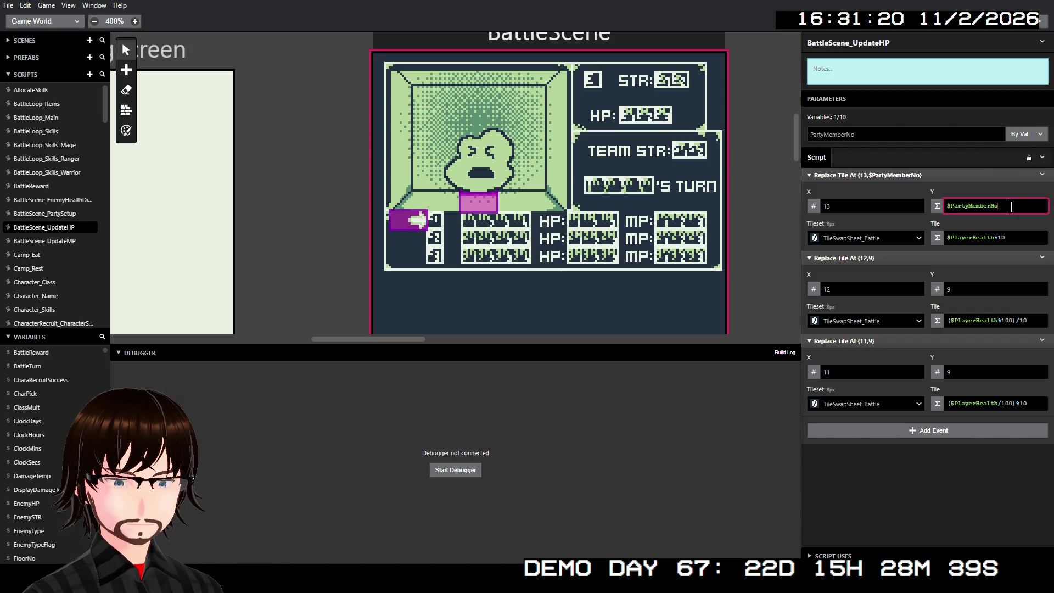
{"action": "type", "text": "+9"}
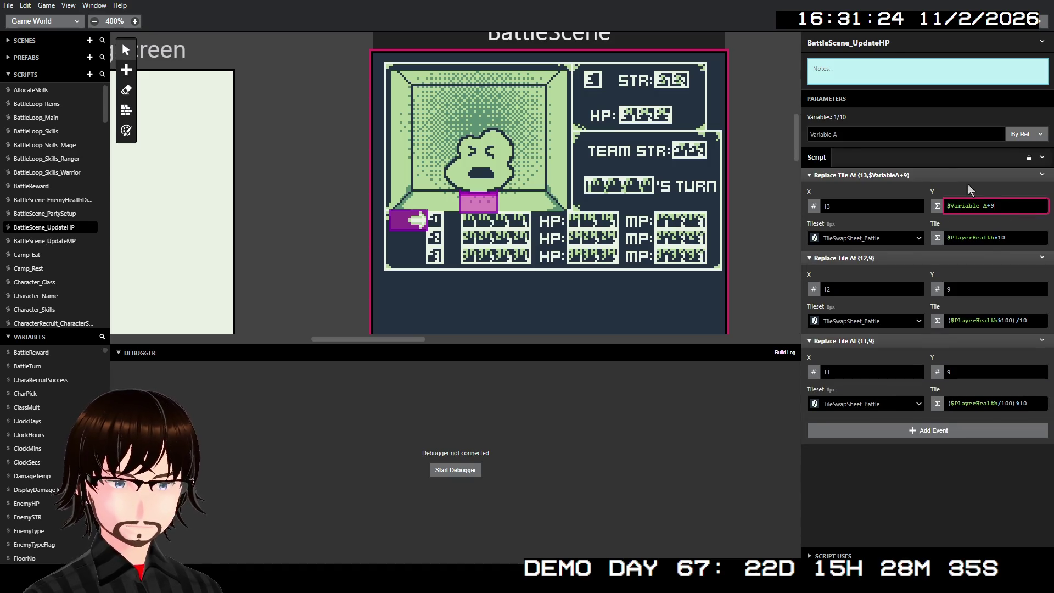
{"action": "left_click", "coordinate": [817, 134]}
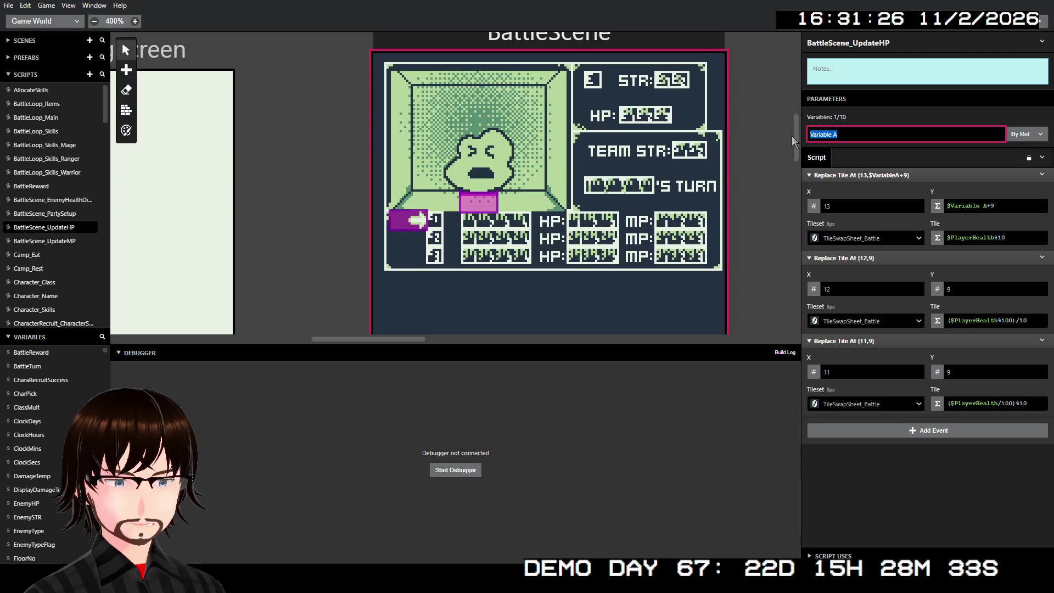
{"action": "type", "text": "Party"}
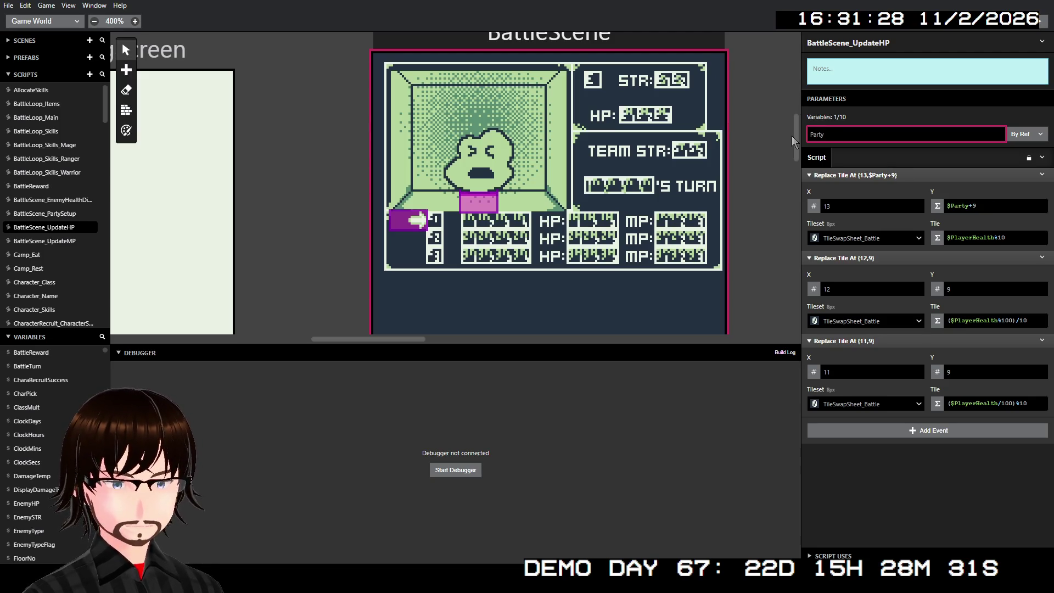
{"action": "type", "text": "Member"}
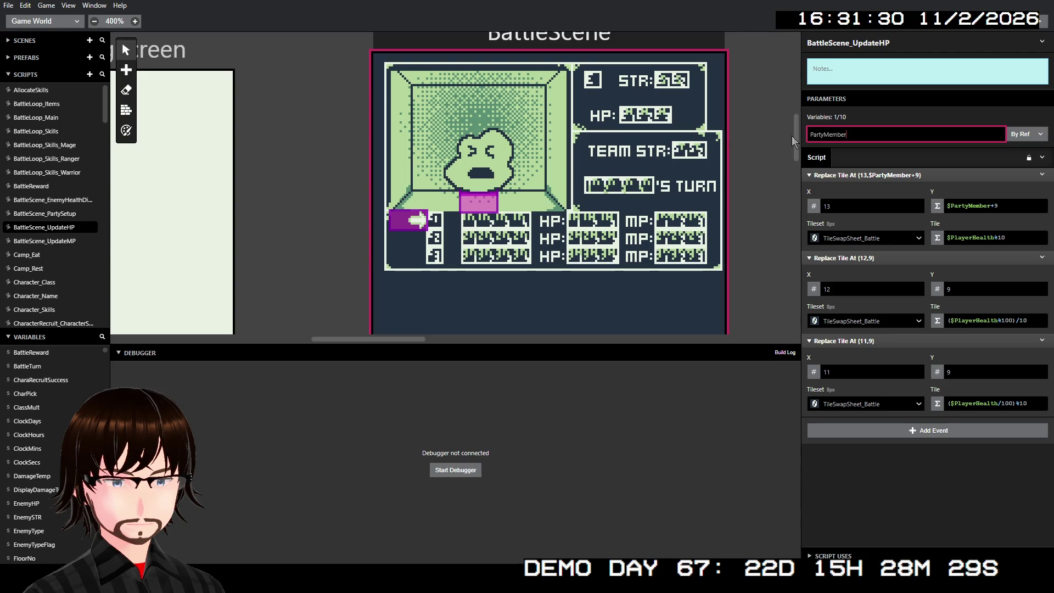
{"action": "type", "text": "No"}
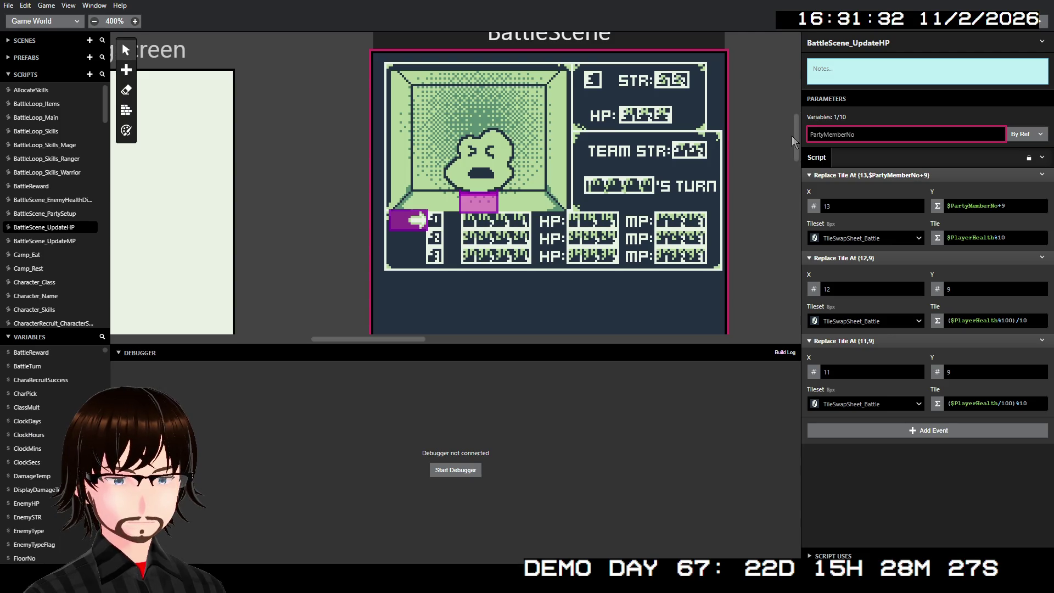
Set the second and third tiles' Y to the expression $PartyMemberNo+9
{"action": "left_click", "coordinate": [938, 289]}
{"action": "left_click", "coordinate": [963, 344]}
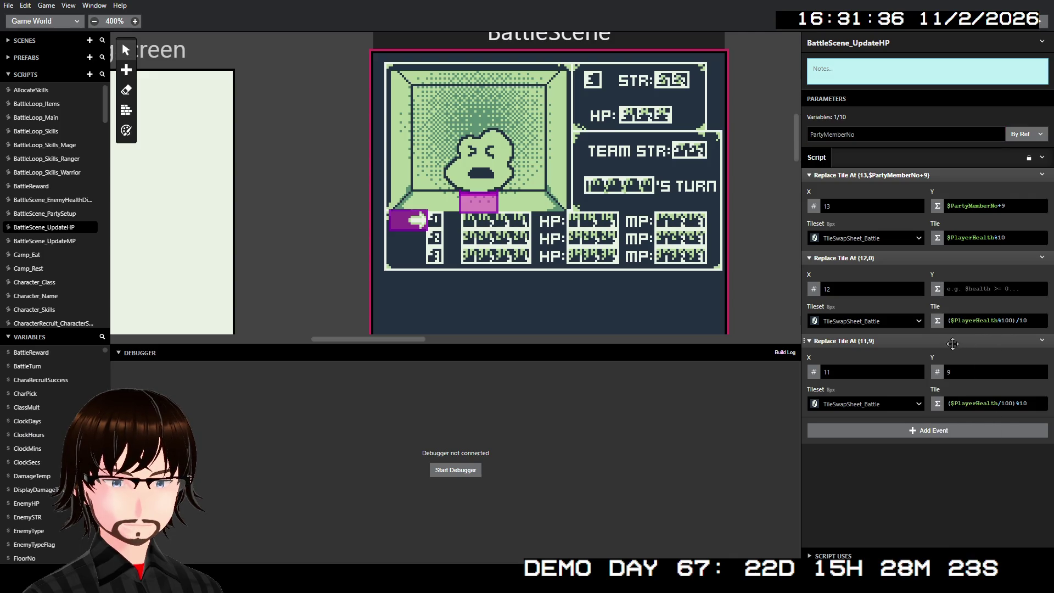
{"action": "left_click", "coordinate": [938, 372]}
{"action": "left_click", "coordinate": [963, 427]}
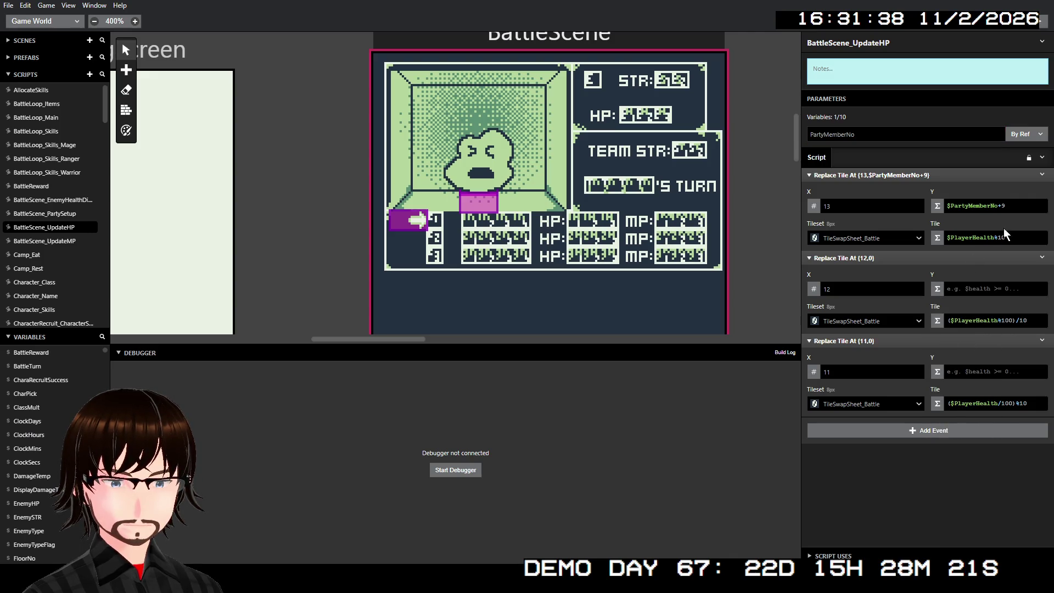
{"action": "left_click_drag", "start_coordinate": [1010, 206], "coordinate": [945, 208]}
{"action": "left_click", "coordinate": [990, 289]}
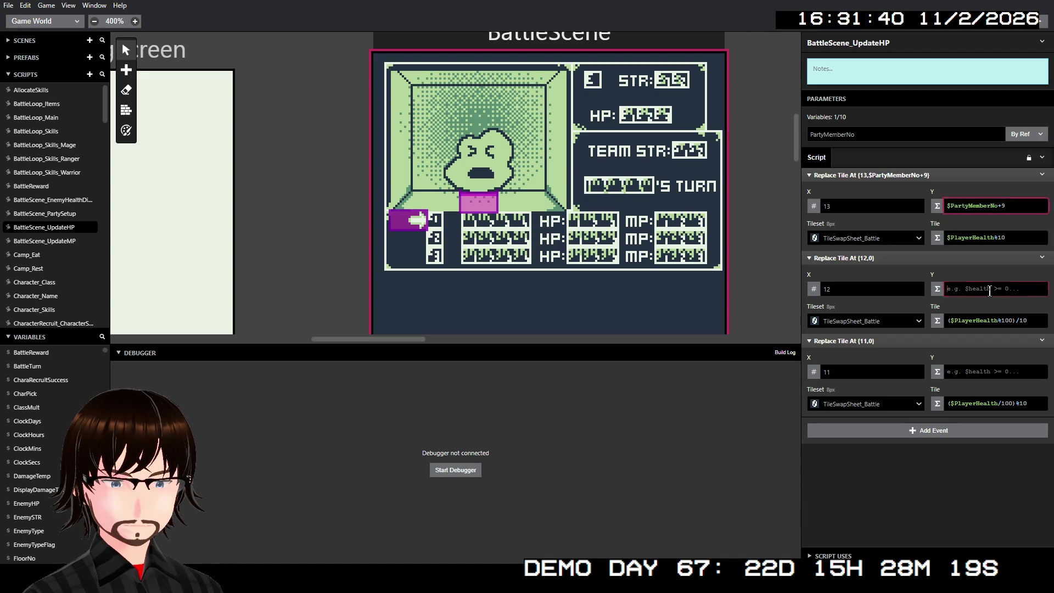
{"action": "type", "text": "$PartyMemberNo+9"}
{"action": "left_click", "coordinate": [976, 373]}
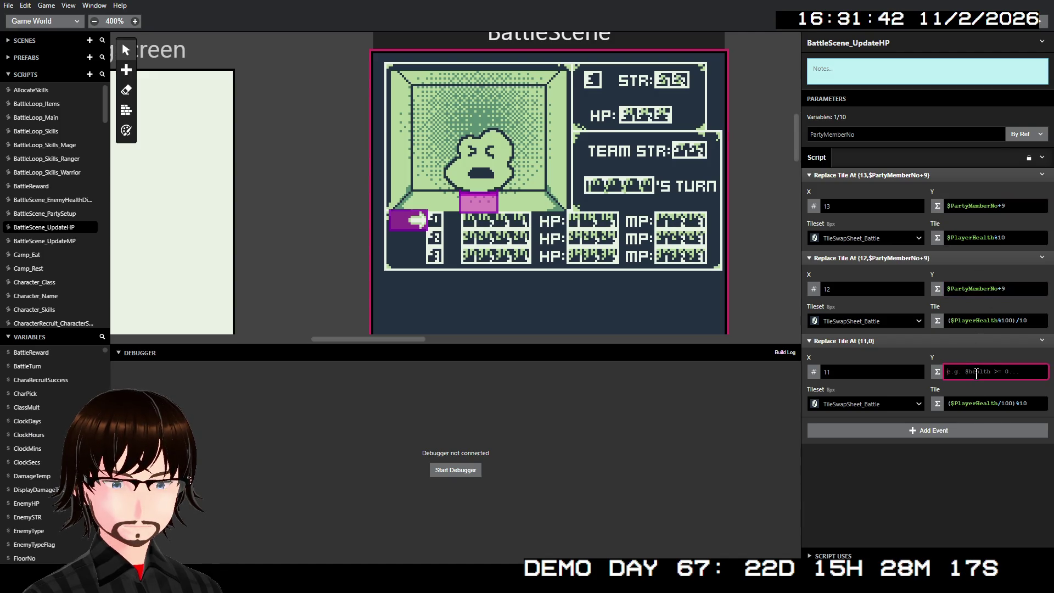
{"action": "type", "text": "$PartyMemberNo+9"}
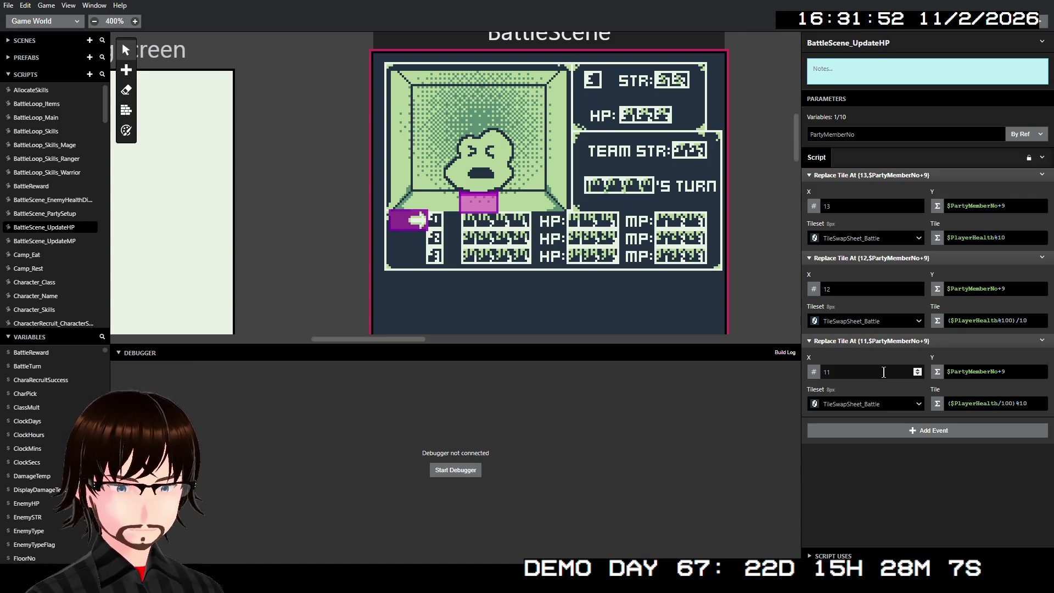
Swap $PlayerHealth in the first tile's expression for Variable B
{"action": "double_click", "coordinate": [973, 238]}
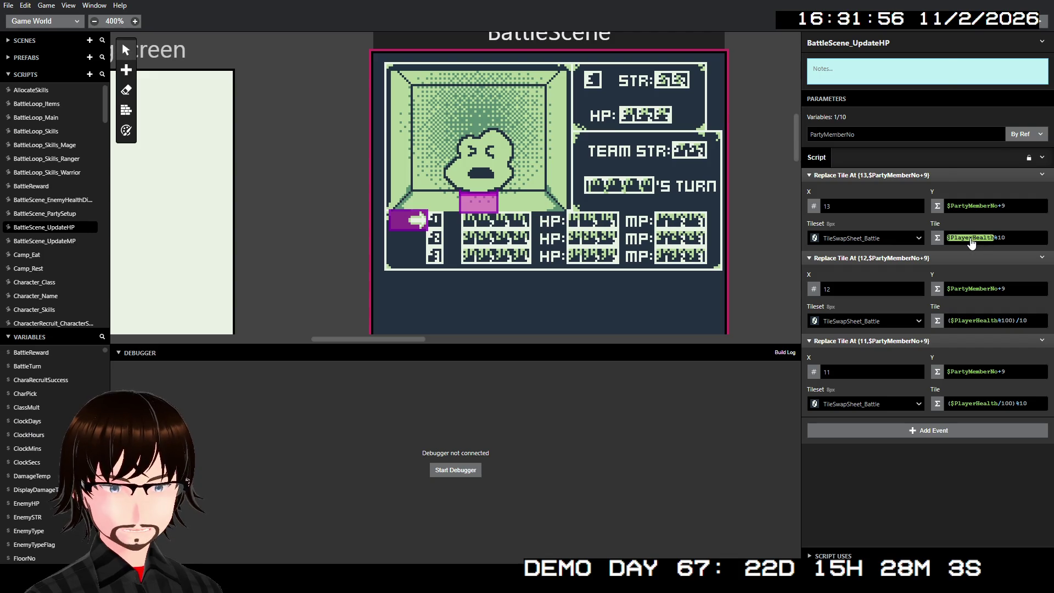
{"action": "left_click", "coordinate": [971, 242]}
{"action": "left_click", "coordinate": [876, 110]}
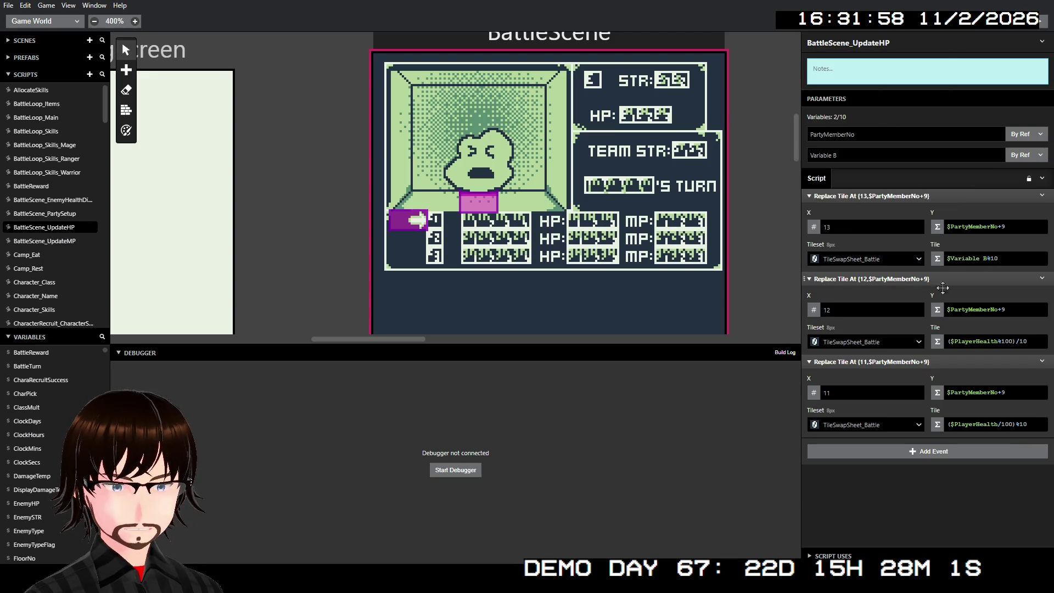
Use Variable B instead of $PlayerHealth in the second and third tile expressions
{"action": "double_click", "coordinate": [967, 341]}
{"action": "left_click", "coordinate": [966, 341]}
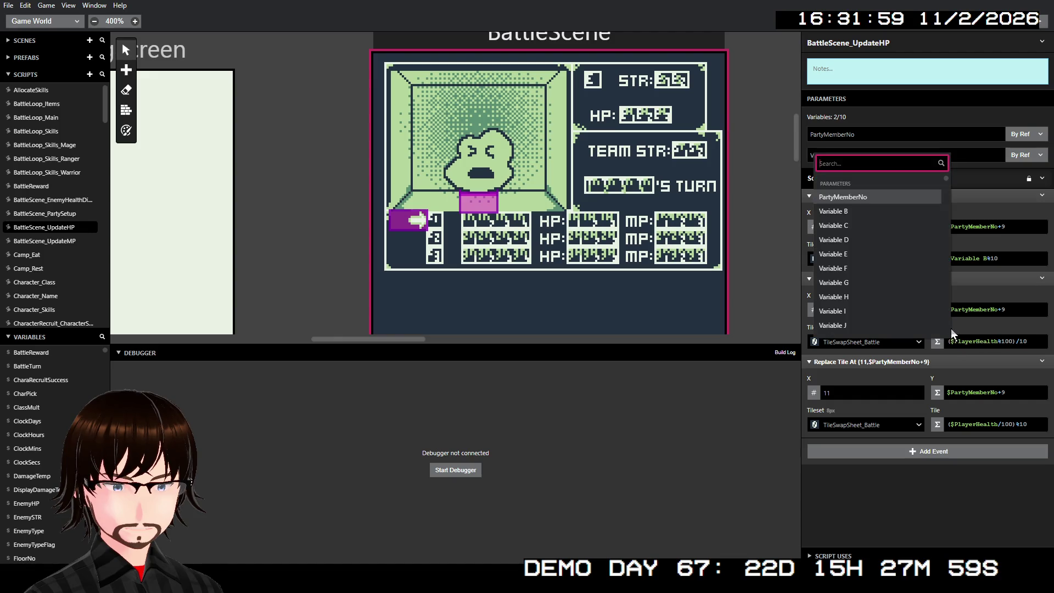
{"action": "left_click", "coordinate": [885, 211]}
{"action": "double_click", "coordinate": [966, 424]}
{"action": "left_click", "coordinate": [965, 423]}
{"action": "left_click", "coordinate": [878, 296]}
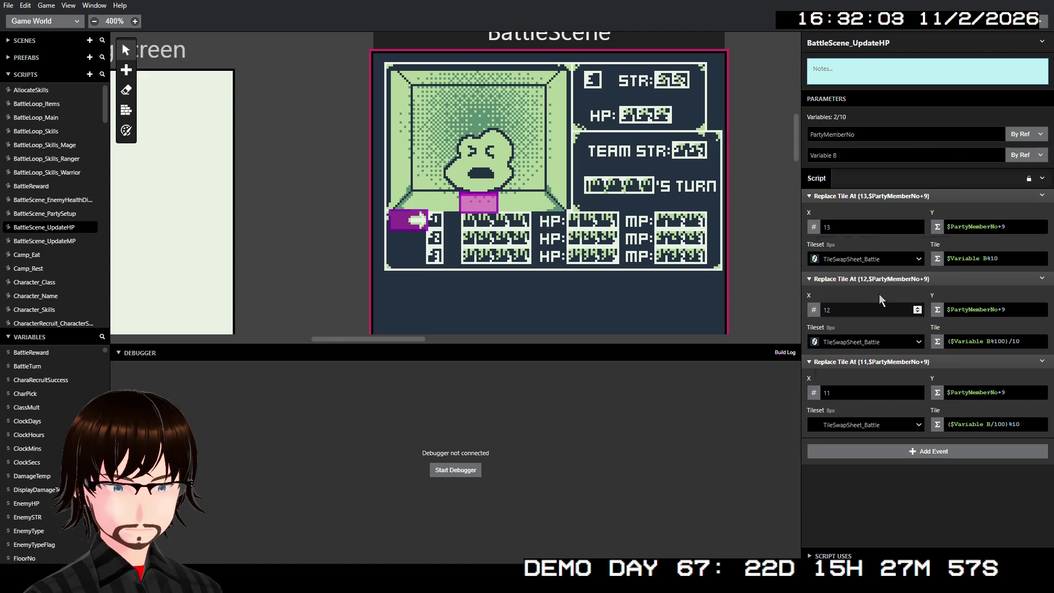
Rename the Variable B parameter to CharHP
{"action": "left_click", "coordinate": [849, 154]}
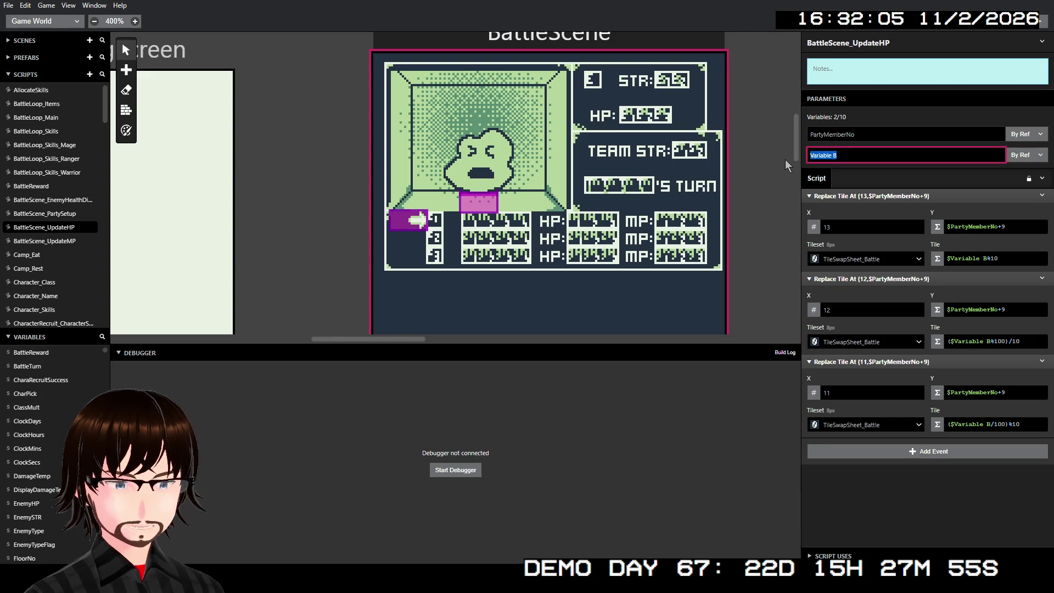
{"action": "type", "text": "Chara"}
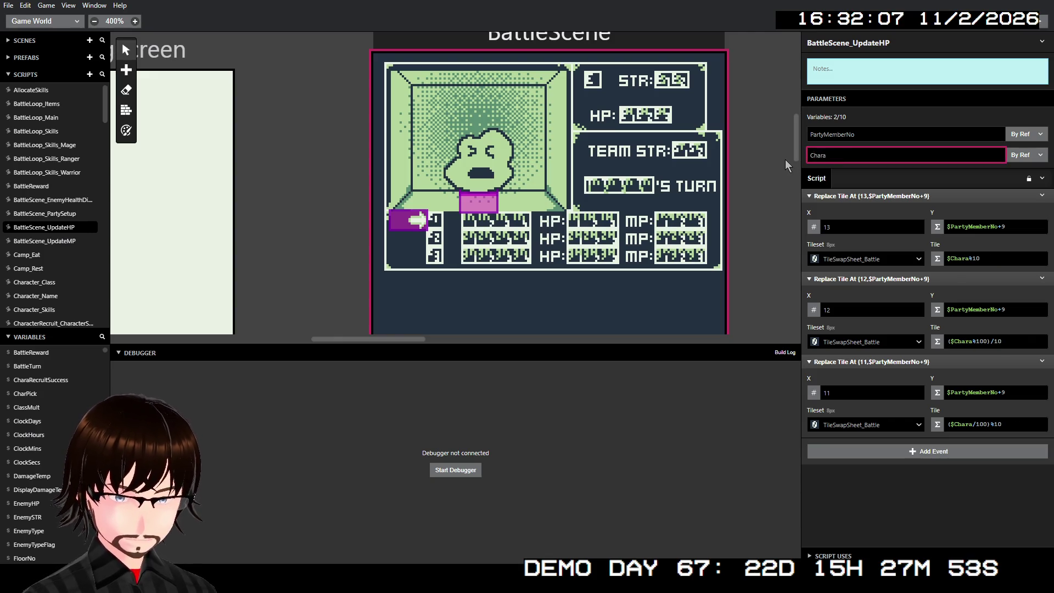
{"action": "key", "text": "BackSpace"}
{"action": "type", "text": "He"}
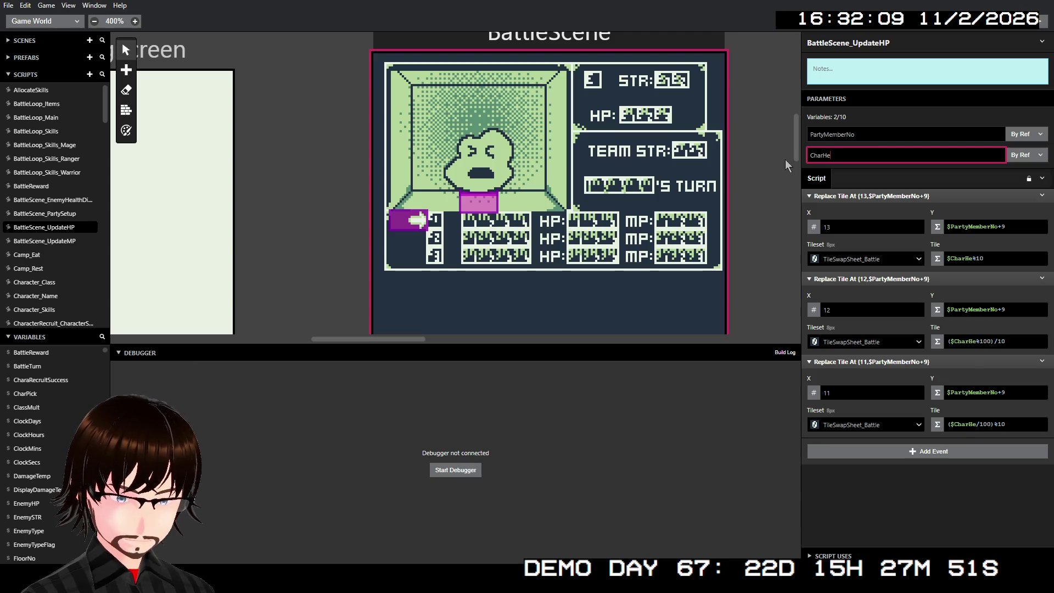
{"action": "key", "text": "BackSpace"}
{"action": "type", "text": "P"}
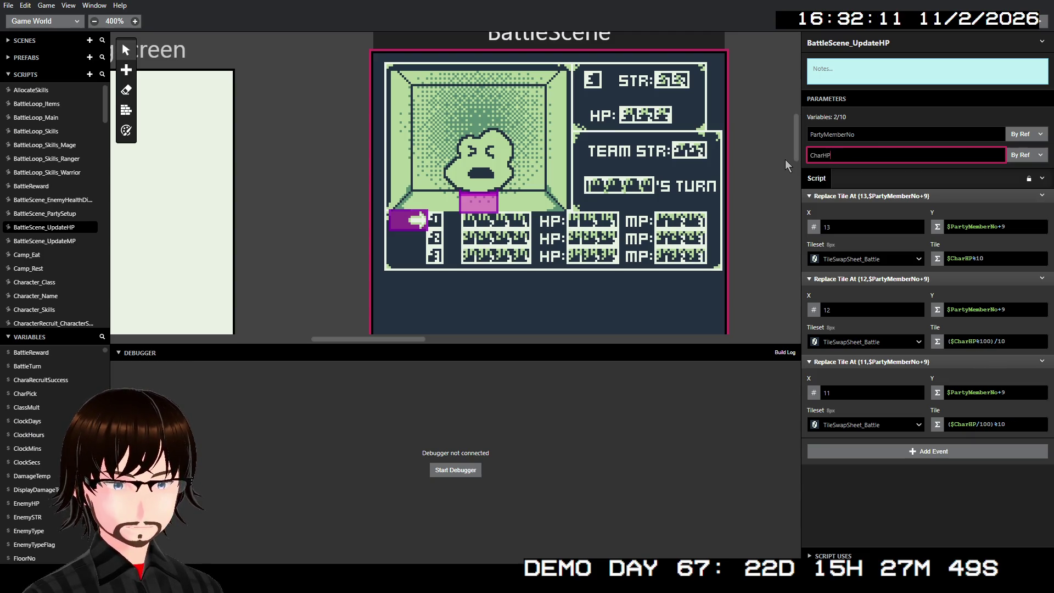
Set both PartyMemberNo and CharHP to pass by value
{"action": "left_click", "coordinate": [1023, 134]}
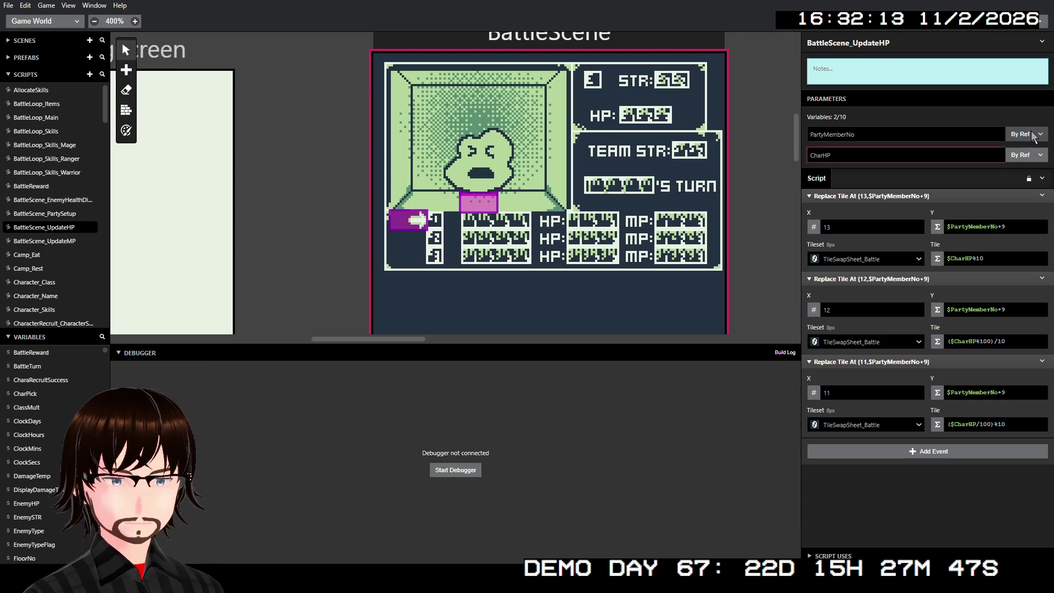
{"action": "left_click", "coordinate": [1017, 153]}
{"action": "left_click", "coordinate": [1023, 155]}
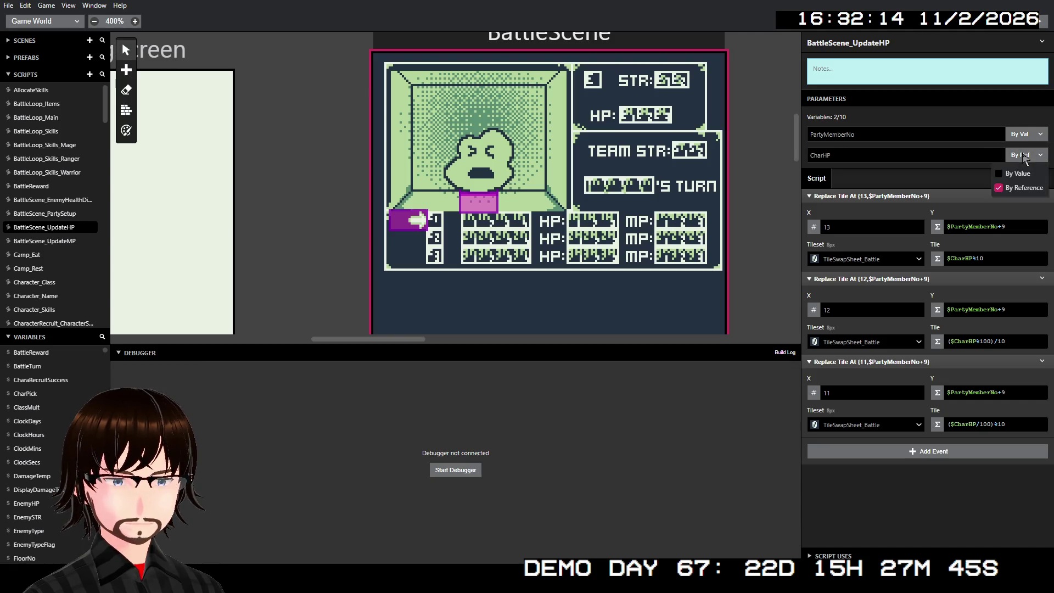
{"action": "left_click", "coordinate": [1017, 174]}
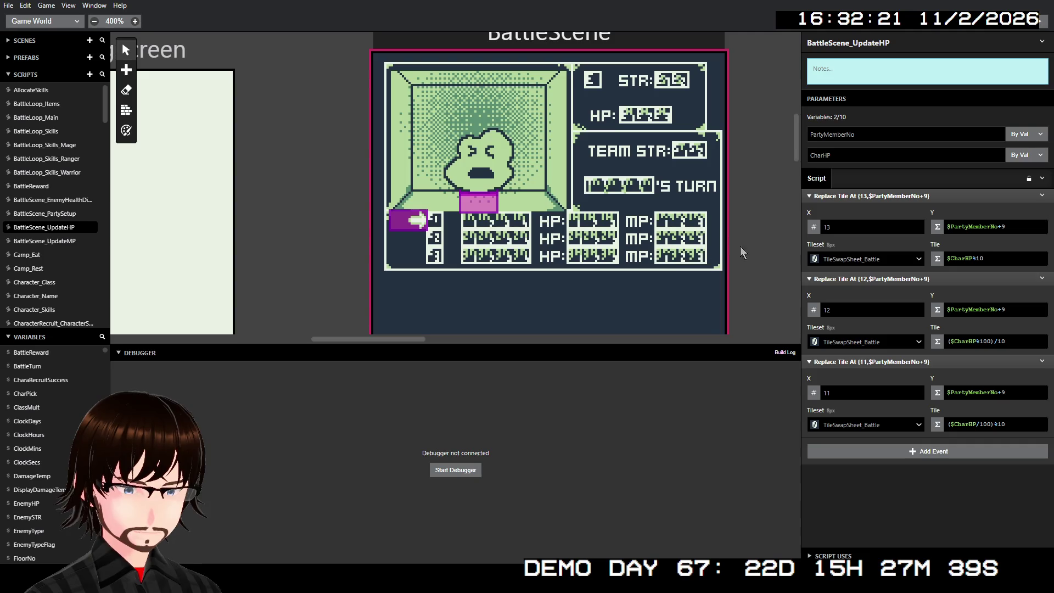
{"action": "left_click", "coordinate": [58, 242]}
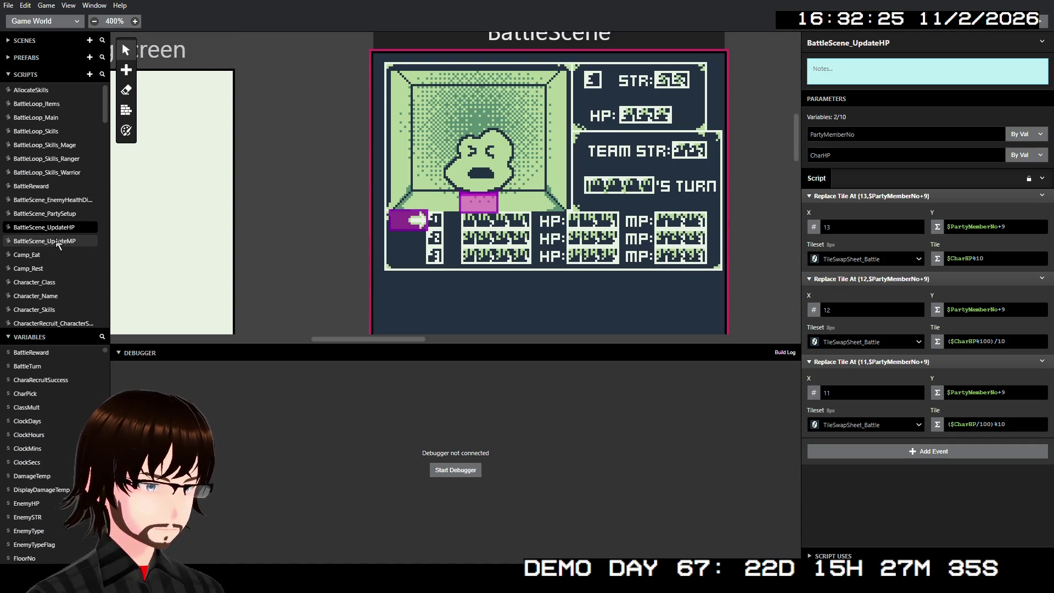
Collapse and select BattleScene_UpdateHP's three Replace Tile At events and copy them
{"action": "left_click", "coordinate": [55, 227]}
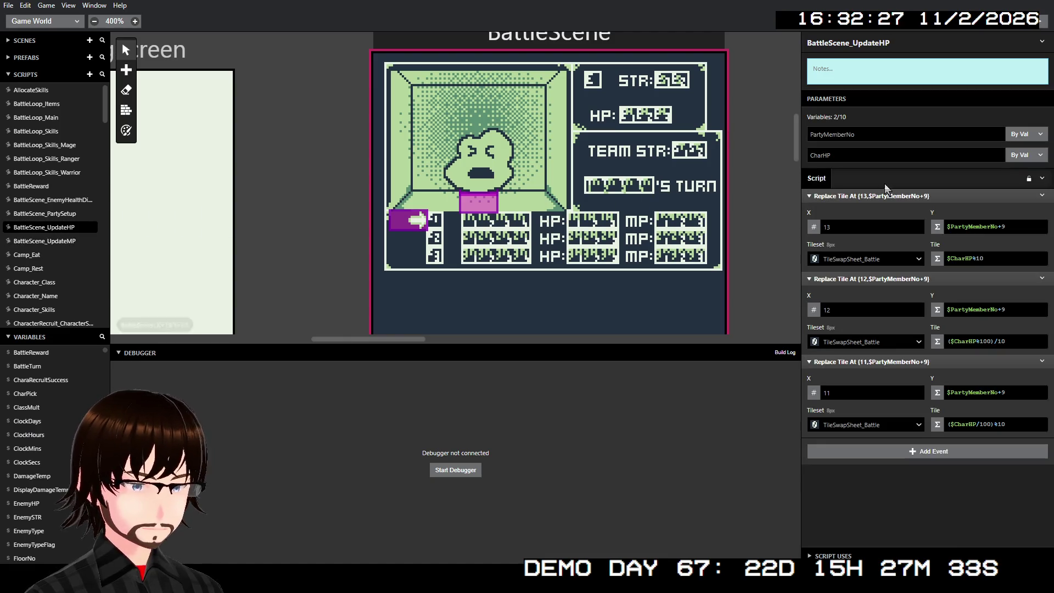
{"action": "left_click", "coordinate": [893, 196]}
{"action": "left_click", "coordinate": [892, 210]}
{"action": "left_click", "coordinate": [893, 223]}
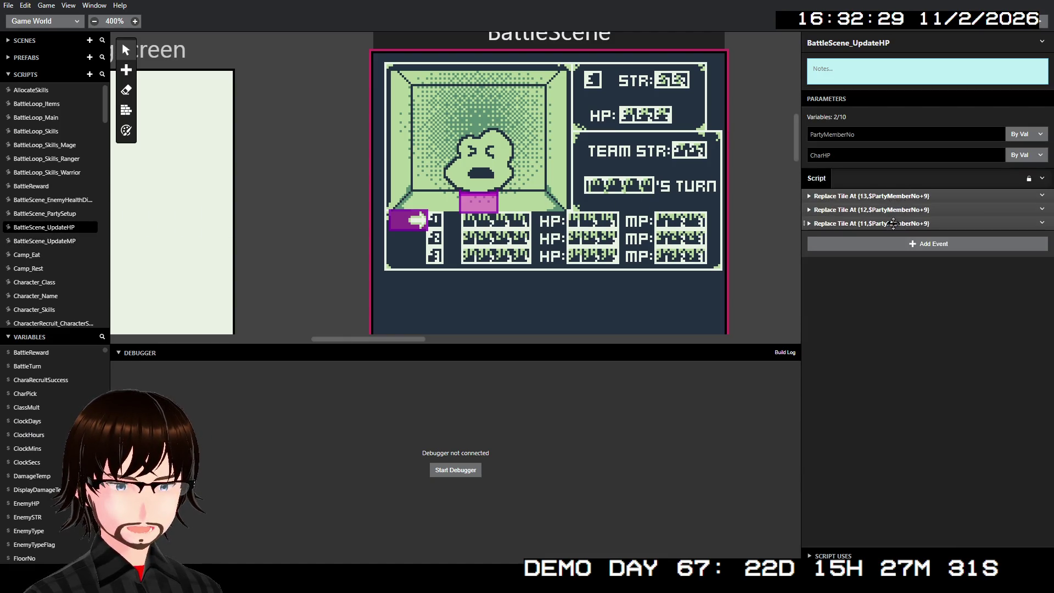
{"action": "left_click", "coordinate": [893, 223], "text": "shift"}
{"action": "left_click", "coordinate": [895, 210], "text": "shift"}
{"action": "left_click", "coordinate": [897, 196], "text": "shift"}
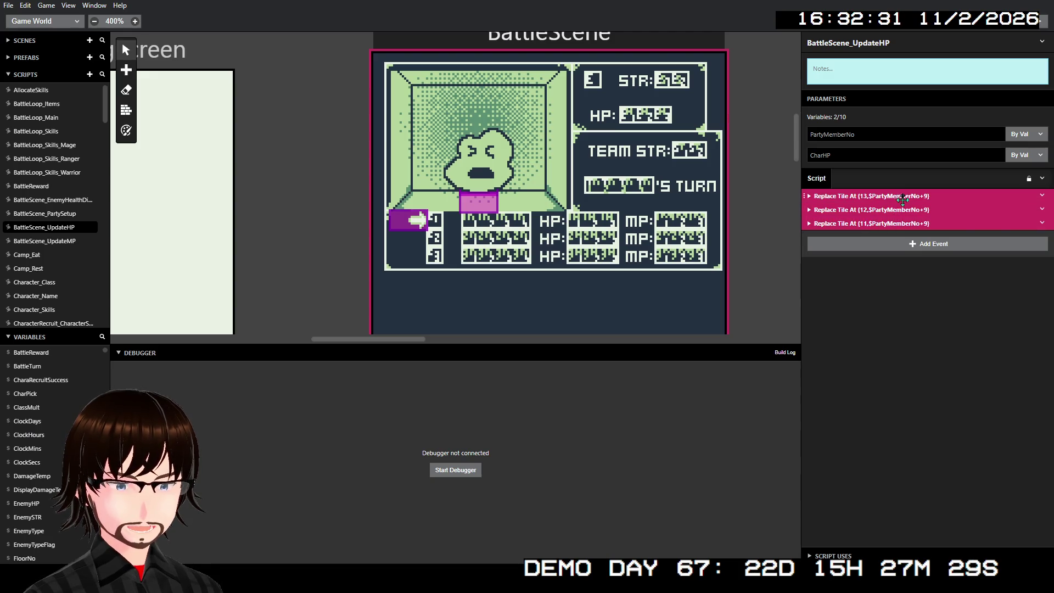
{"action": "left_click", "coordinate": [1042, 223]}
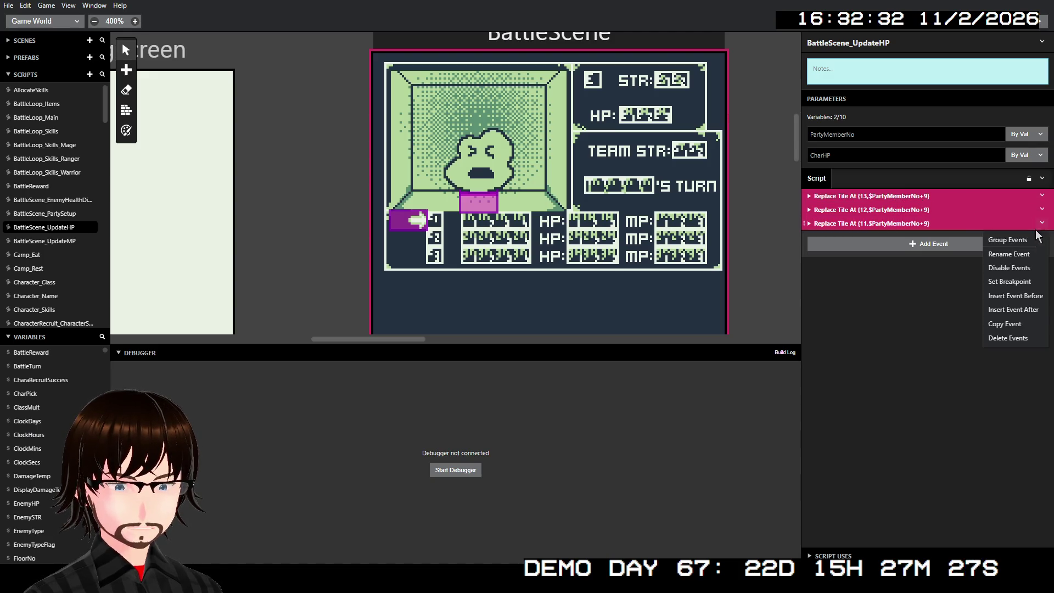
{"action": "left_click", "coordinate": [1016, 329]}
Re-expand the three Replace Tile events, then switch to BattleScene_UpdateMP
{"action": "left_click", "coordinate": [842, 195]}
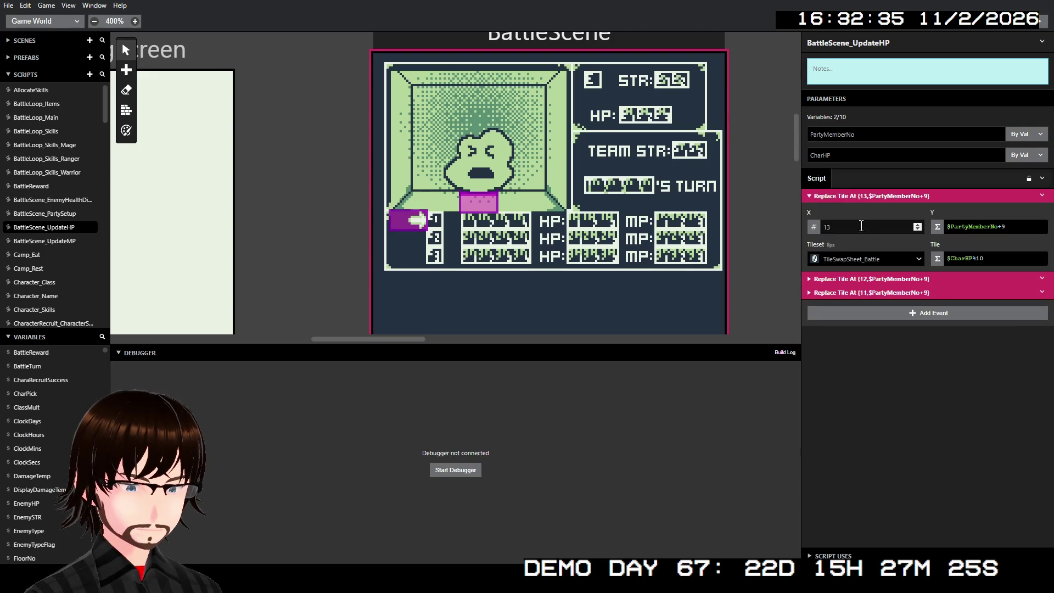
{"action": "left_click", "coordinate": [870, 279]}
{"action": "left_click", "coordinate": [878, 362]}
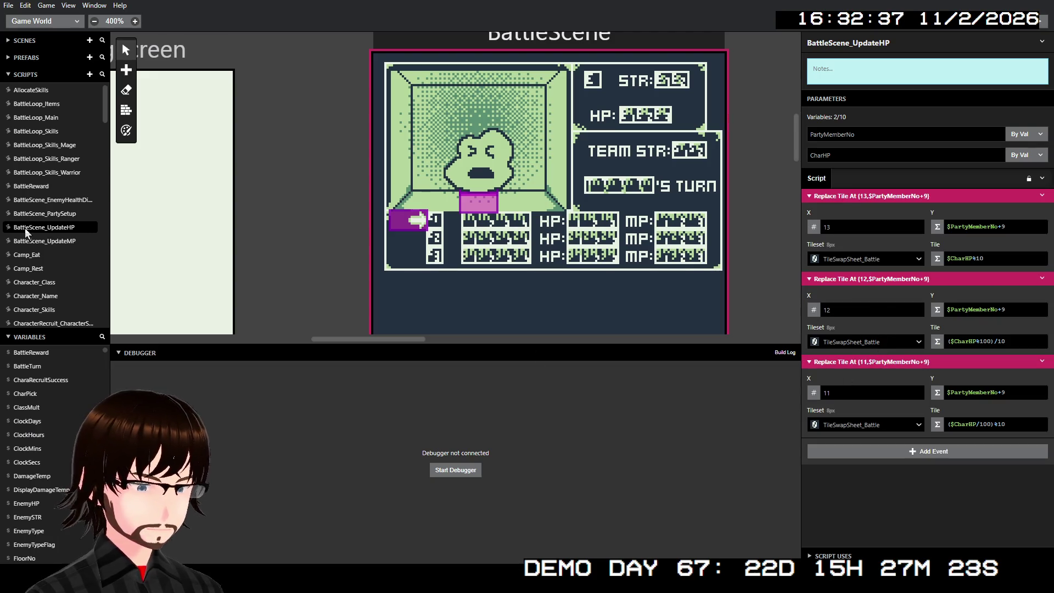
{"action": "left_click", "coordinate": [45, 240]}
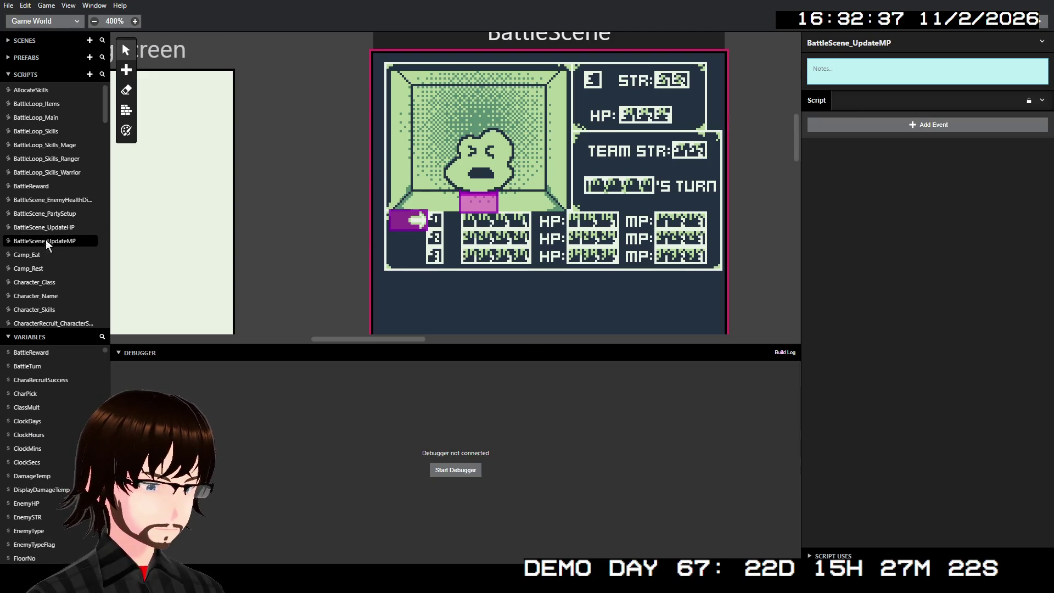
Paste the three copied Replace Tile events into BattleScene_UpdateMP and expand them
{"action": "left_click", "coordinate": [1042, 100]}
{"action": "left_click", "coordinate": [1024, 131]}
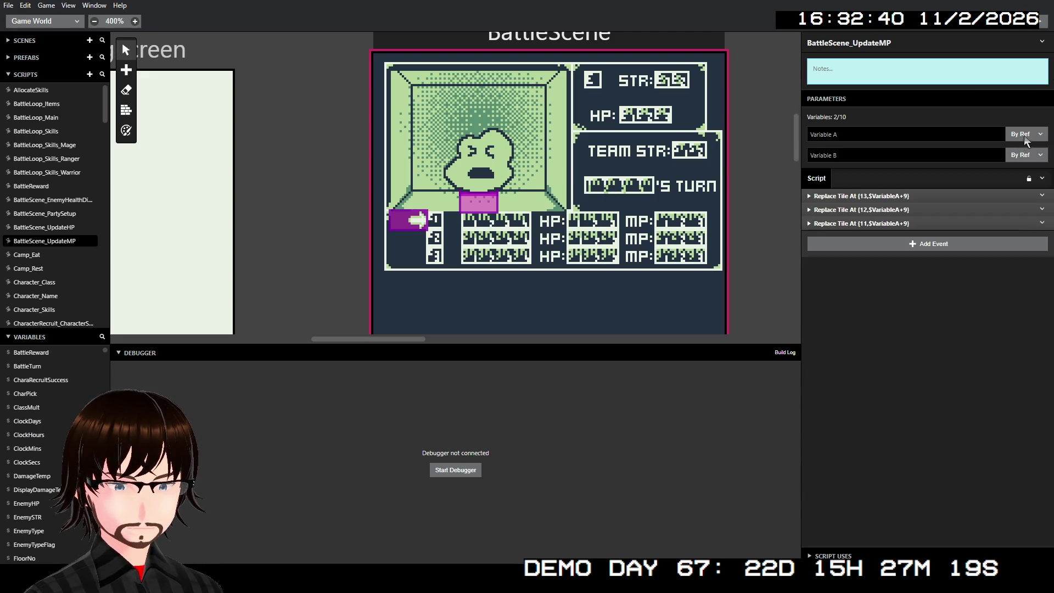
{"action": "left_click", "coordinate": [919, 198]}
{"action": "left_click", "coordinate": [918, 279]}
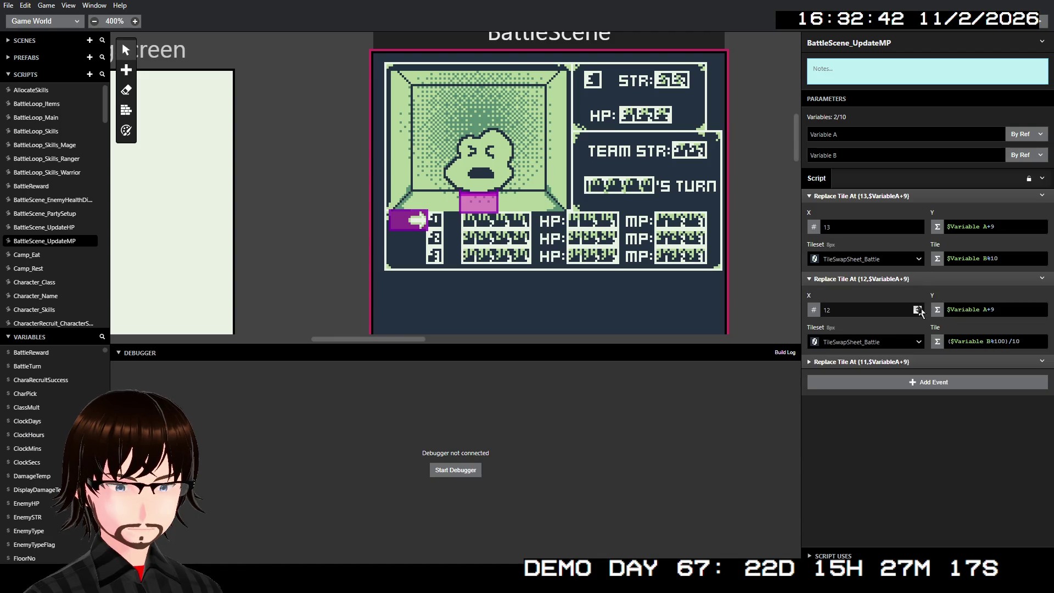
{"action": "left_click", "coordinate": [917, 362]}
Rename the parameters PartyMemberNo and CharMP, both passed by value
{"action": "left_click_drag", "start_coordinate": [840, 134], "coordinate": [796, 139]}
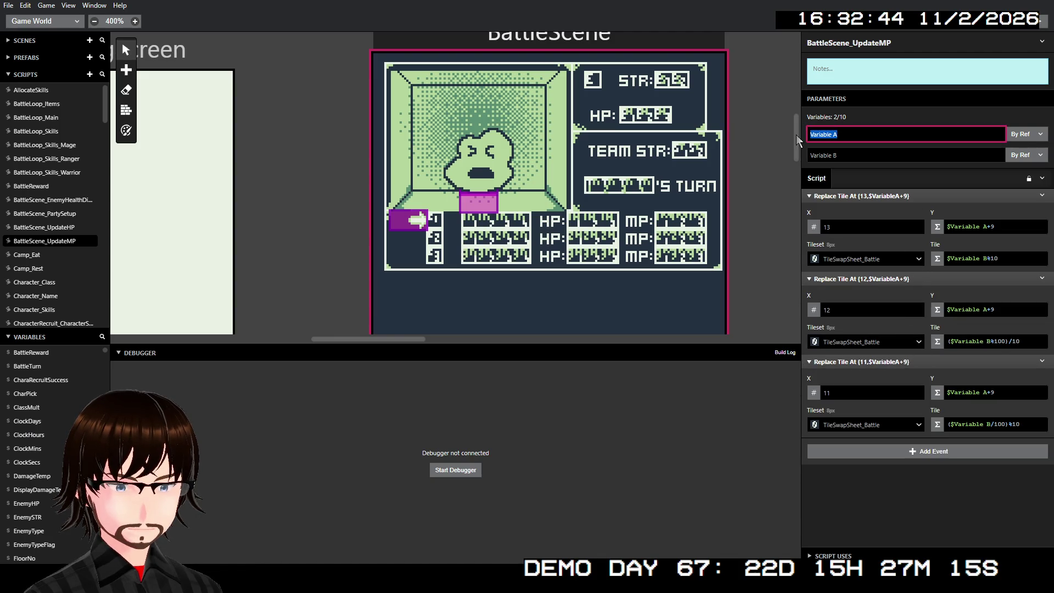
{"action": "type", "text": "Part"}
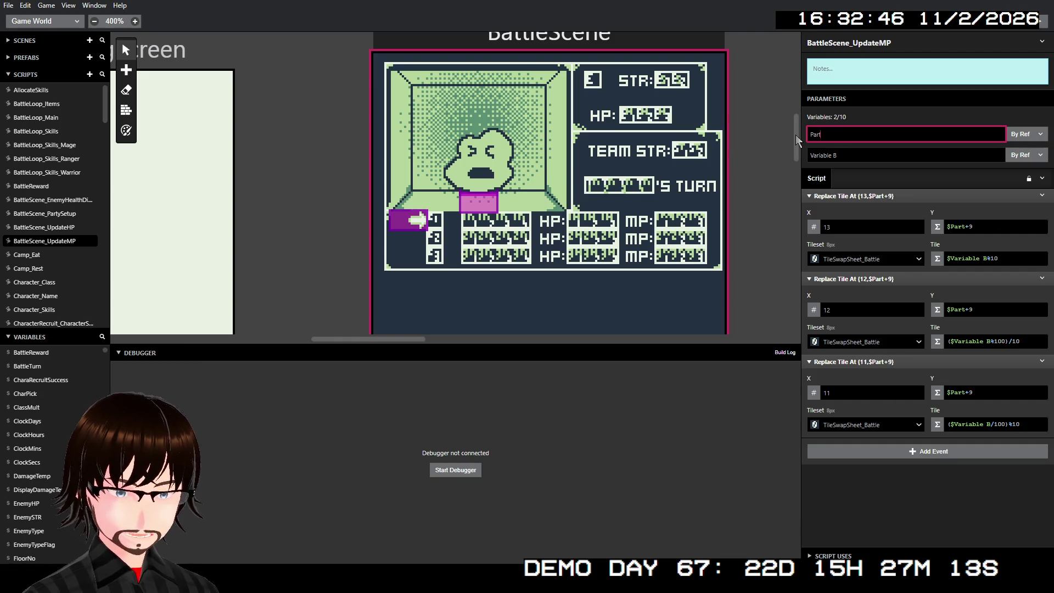
{"action": "type", "text": "yMemberNO"}
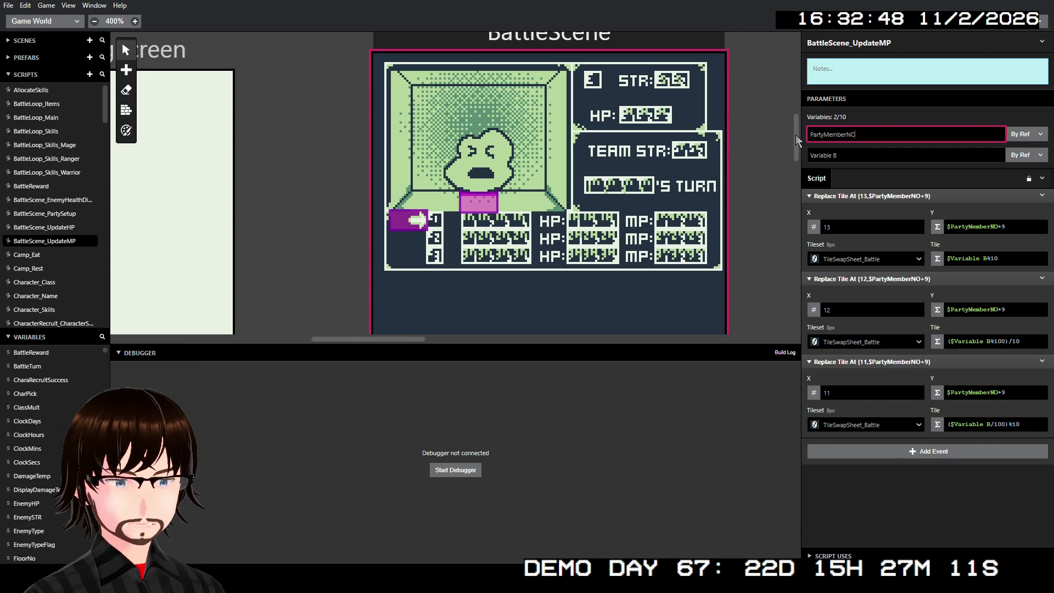
{"action": "key", "text": "BackSpace"}
{"action": "type", "text": "o"}
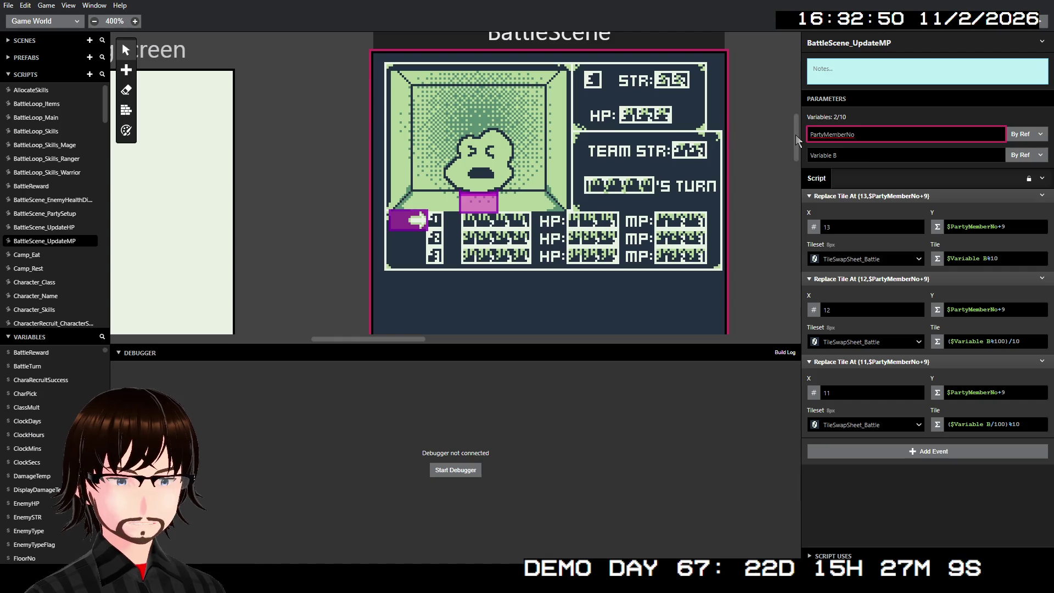
{"action": "left_click", "coordinate": [1024, 134]}
{"action": "left_click", "coordinate": [1018, 162]}
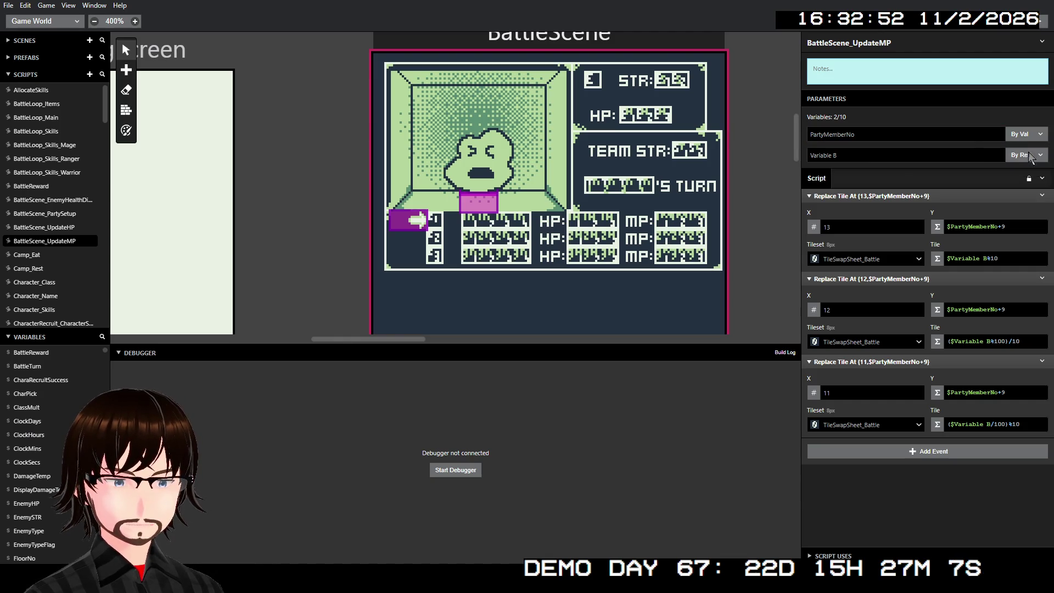
{"action": "left_click", "coordinate": [947, 159]}
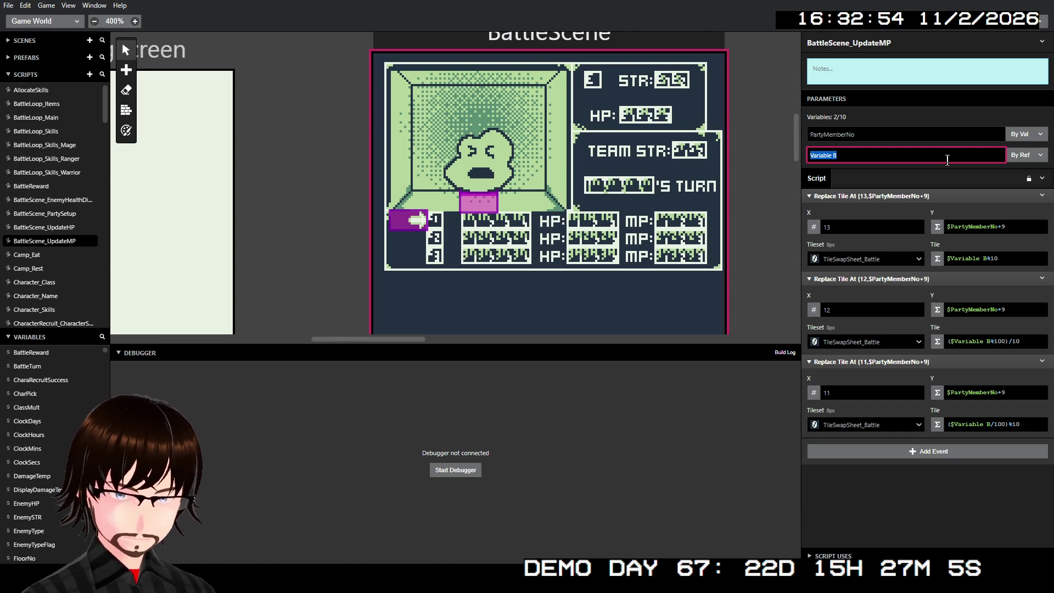
{"action": "type", "text": "CharMP"}
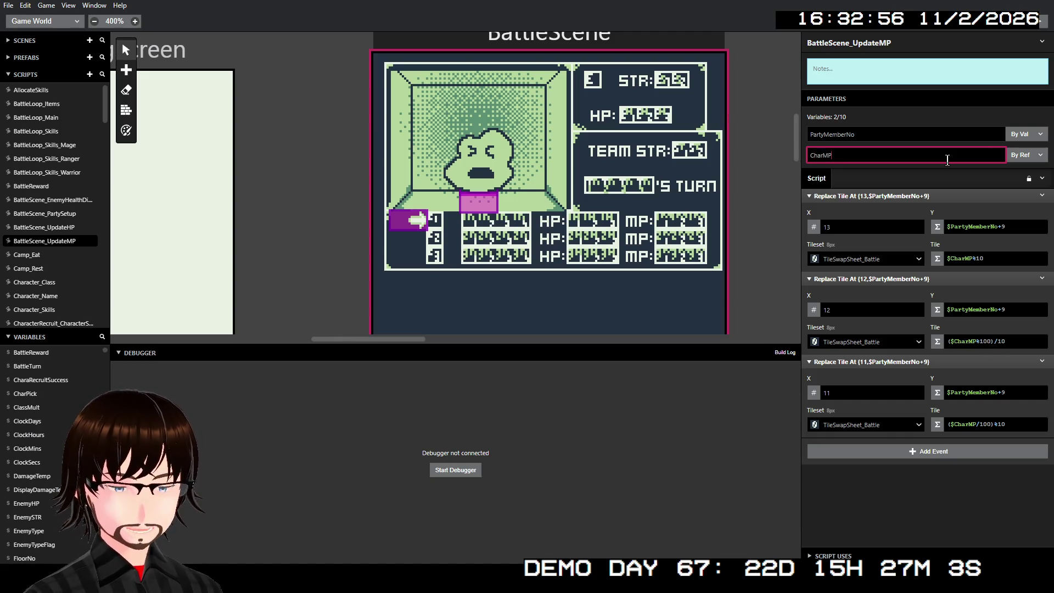
{"action": "left_click", "coordinate": [1023, 160]}
{"action": "left_click", "coordinate": [1018, 170]}
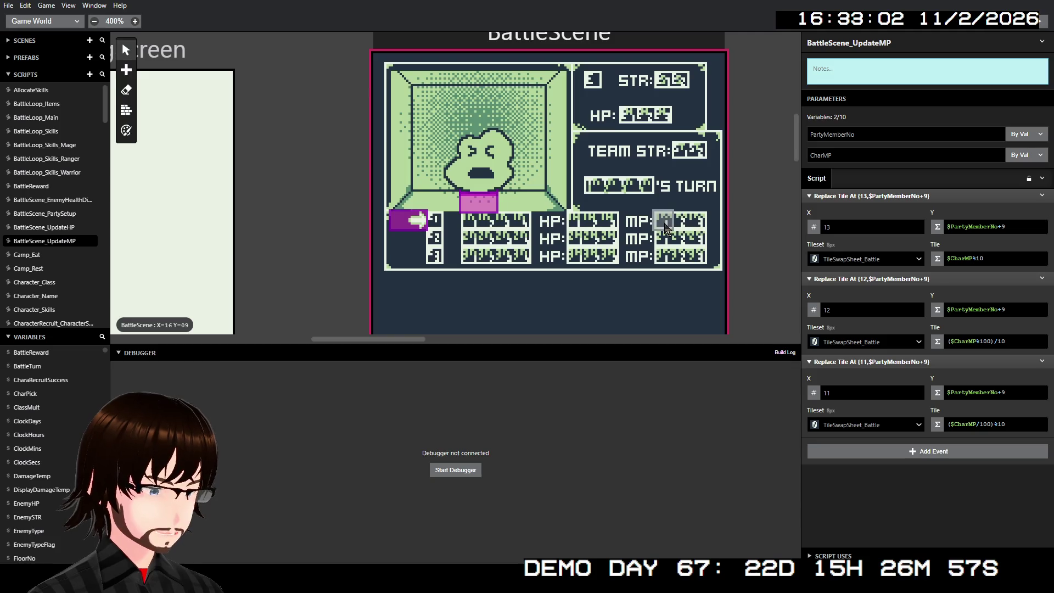
Shift the three MP digit tiles to X positions 18, 17 and 16
{"action": "left_click", "coordinate": [840, 225]}
{"action": "double_click", "coordinate": [841, 225]}
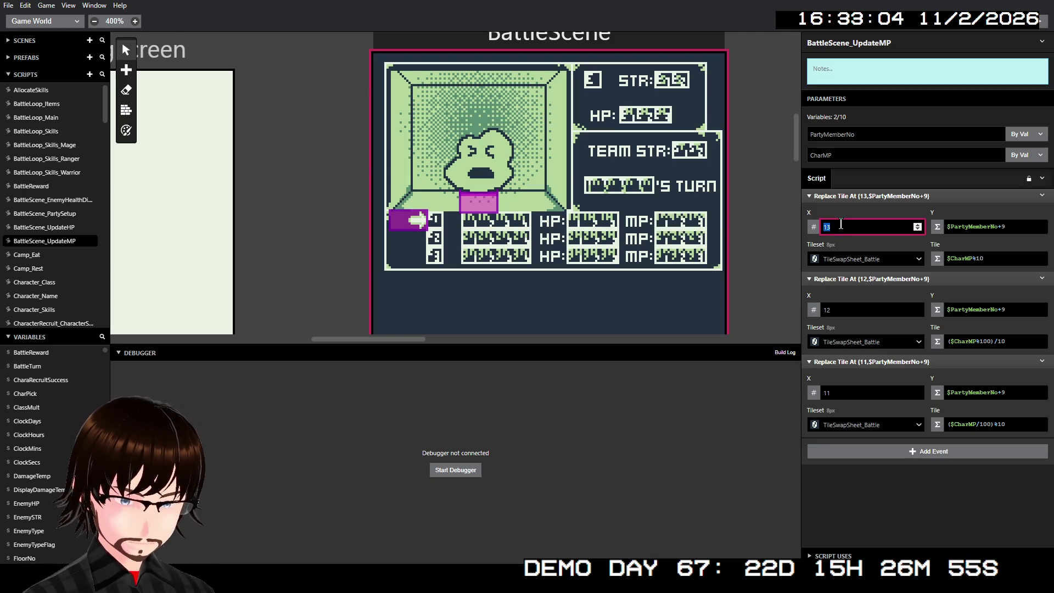
{"action": "type", "text": "18"}
{"action": "left_click", "coordinate": [839, 310]}
{"action": "double_click", "coordinate": [840, 310]}
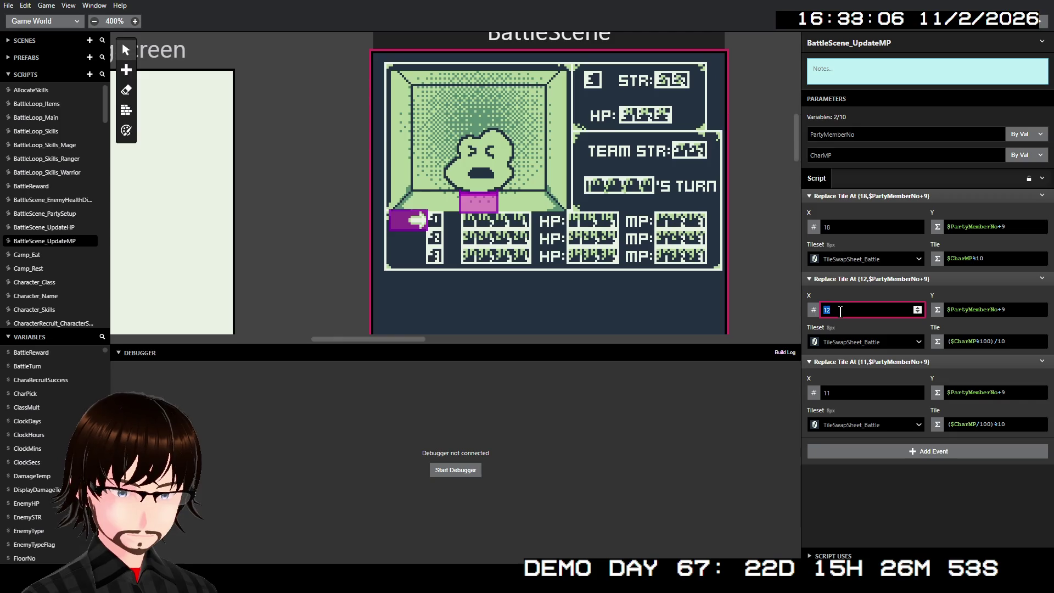
{"action": "type", "text": "17"}
{"action": "double_click", "coordinate": [845, 391]}
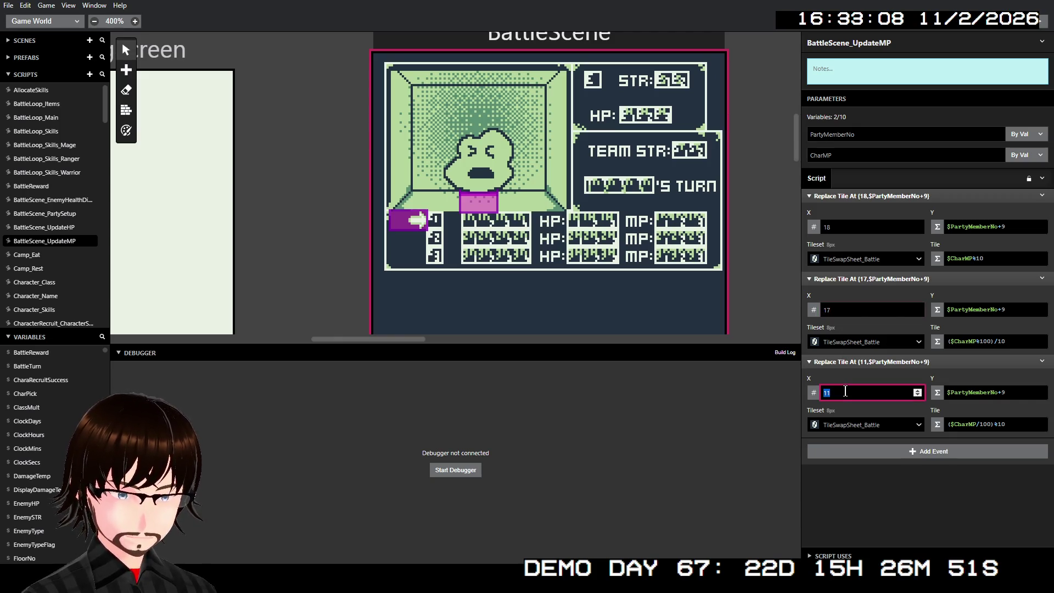
{"action": "type", "text": "16"}
{"action": "left_click", "coordinate": [856, 506]}
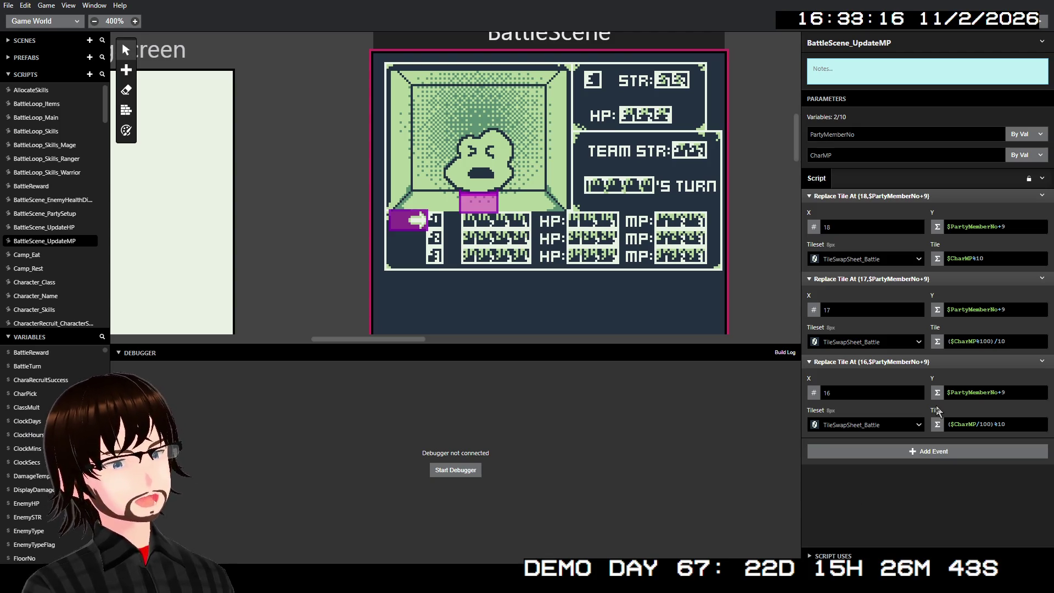
Collapse the third, second and first Replace Tile At events
{"action": "left_click", "coordinate": [916, 361]}
{"action": "left_click", "coordinate": [917, 279]}
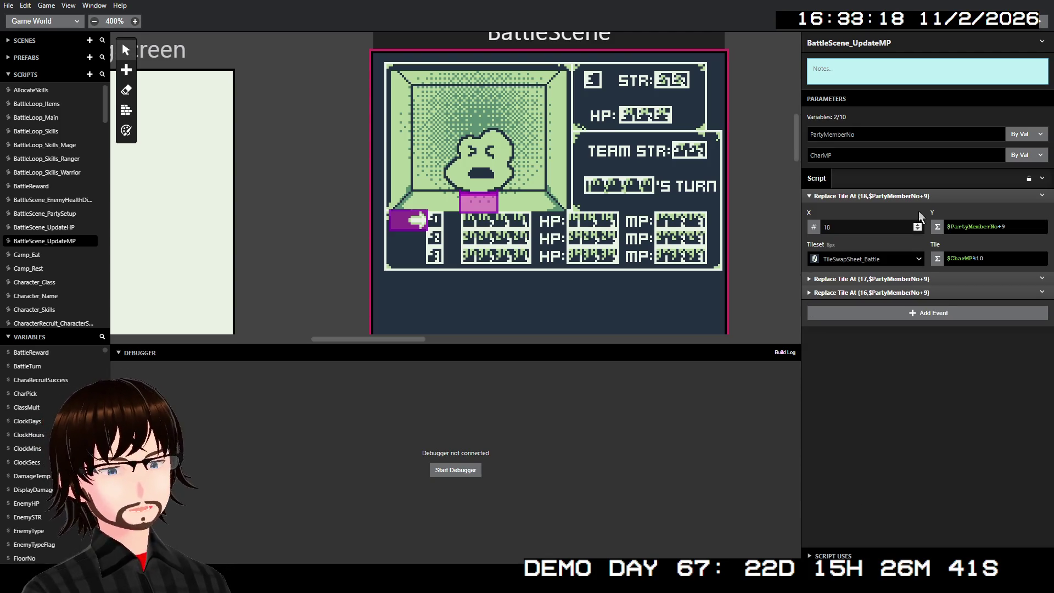
{"action": "left_click", "coordinate": [920, 195]}
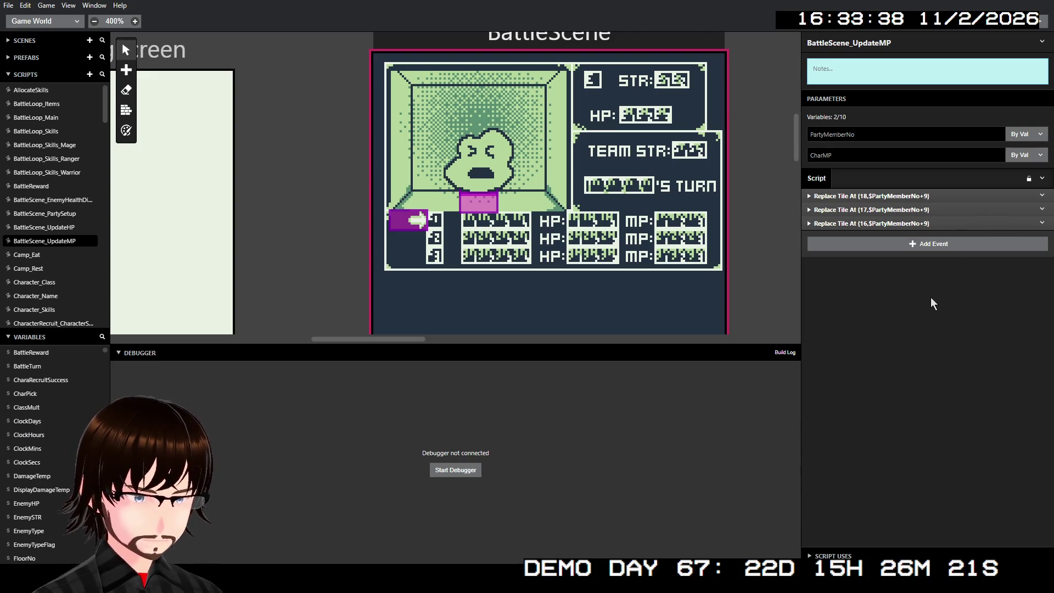
In BattleScene_PartySetup, create Variable G and Variable H parameters for the HP and MP calls
{"action": "left_click", "coordinate": [61, 229]}
{"action": "left_click", "coordinate": [67, 213]}
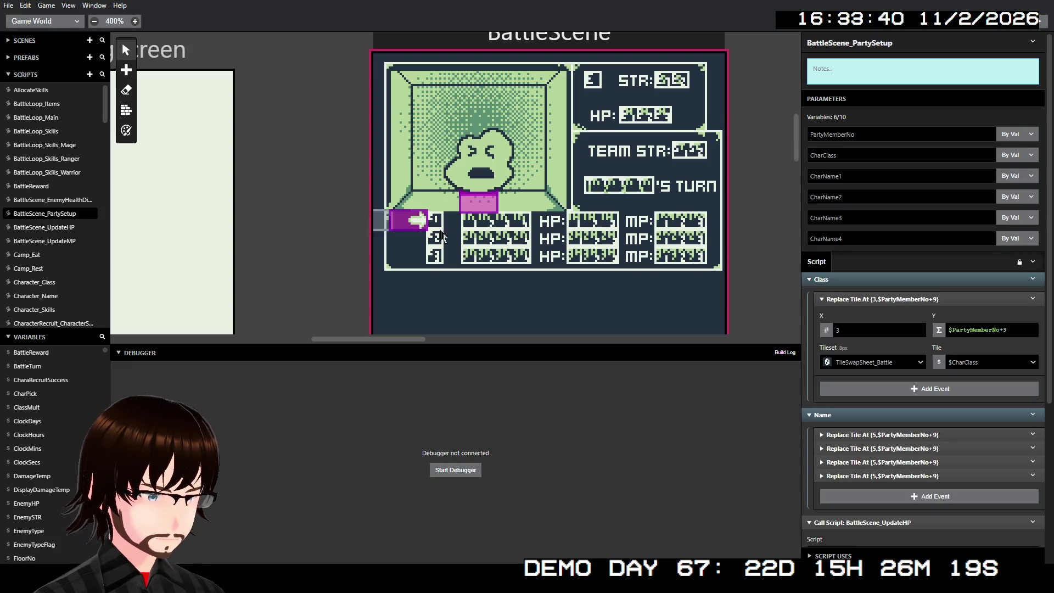
{"action": "scroll", "coordinate": [933, 357], "scroll_direction": "down", "scroll_amount": 5}
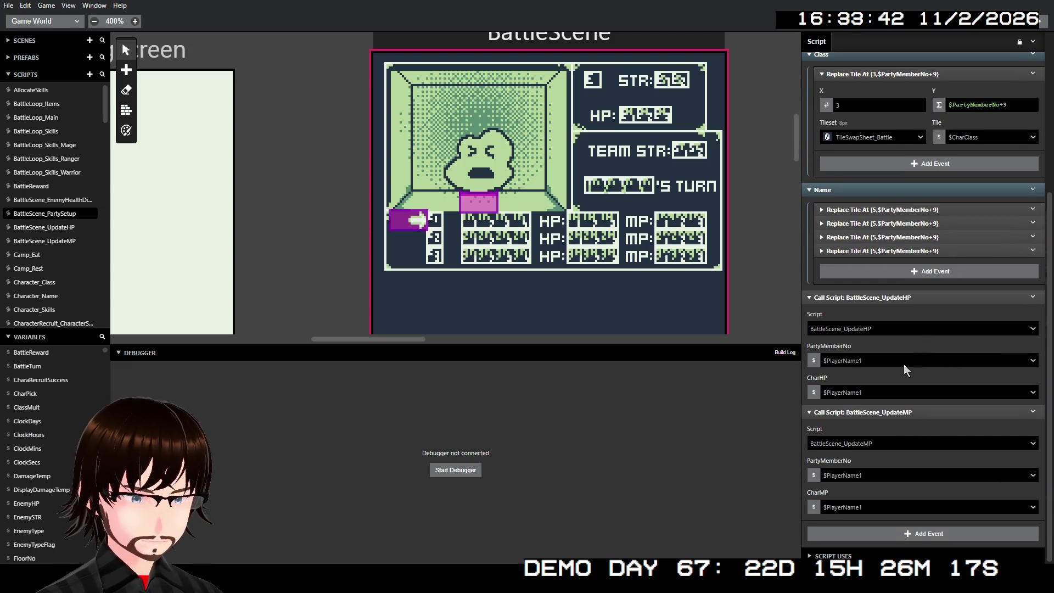
{"action": "scroll", "coordinate": [903, 364], "scroll_direction": "up", "scroll_amount": 5}
{"action": "scroll", "coordinate": [900, 355], "scroll_direction": "down", "scroll_amount": 3}
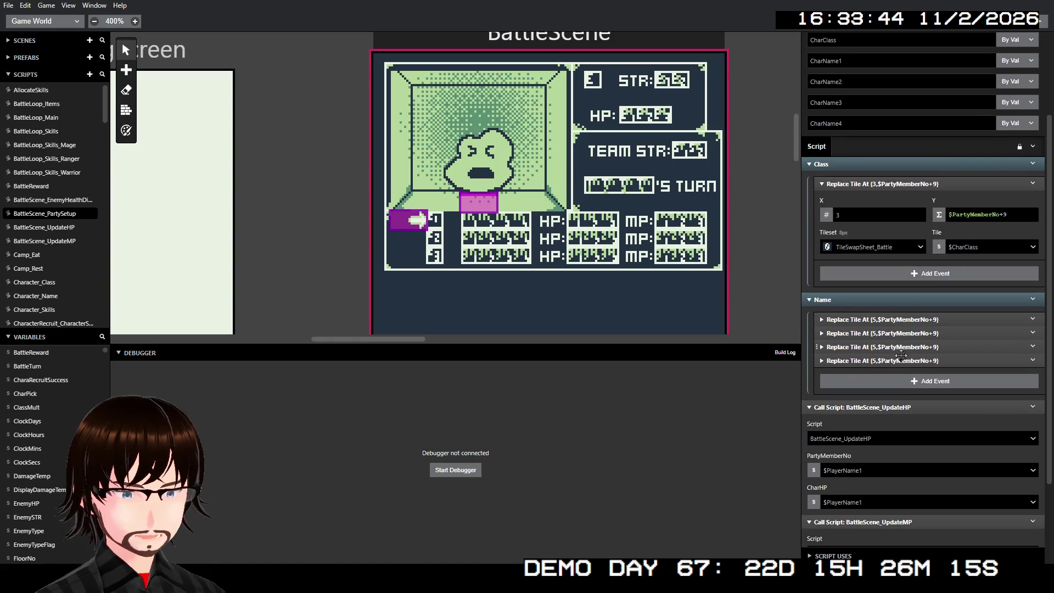
{"action": "scroll", "coordinate": [900, 362], "scroll_direction": "down", "scroll_amount": 2}
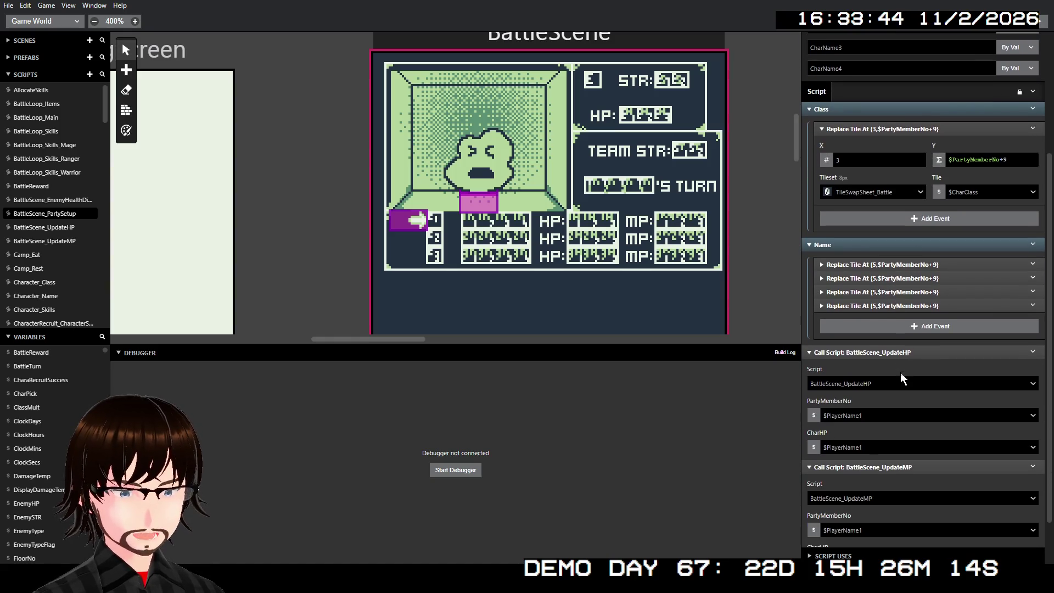
{"action": "left_click", "coordinate": [896, 411]}
{"action": "scroll", "coordinate": [889, 478], "scroll_direction": "down", "scroll_amount": 1}
{"action": "left_click", "coordinate": [875, 484]}
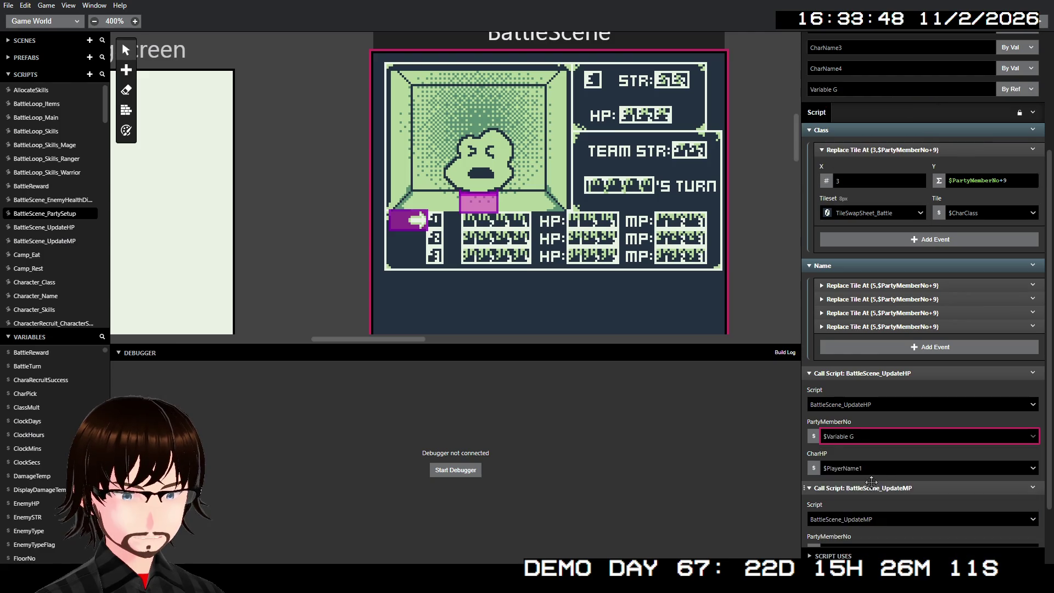
{"action": "scroll", "coordinate": [884, 472], "scroll_direction": "down", "scroll_amount": 2}
{"action": "left_click", "coordinate": [877, 476]}
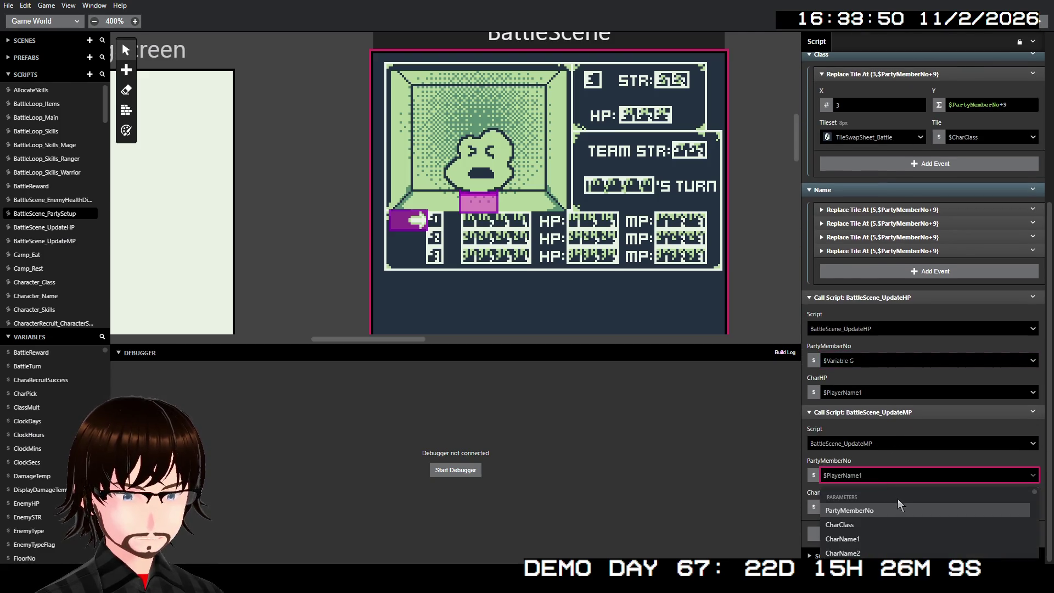
{"action": "scroll", "coordinate": [892, 522], "scroll_direction": "up", "scroll_amount": 2}
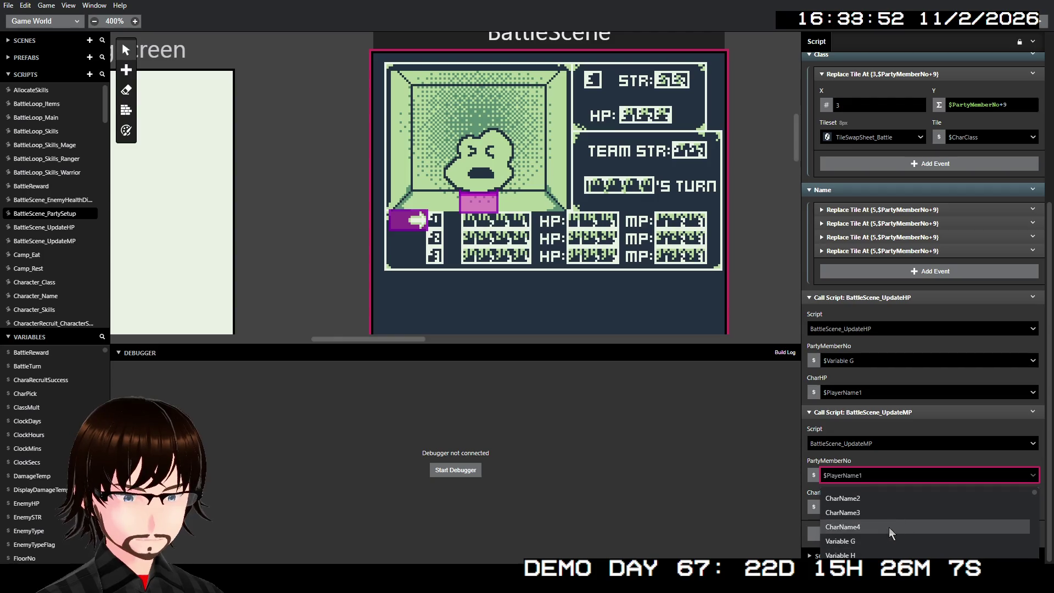
{"action": "left_click", "coordinate": [871, 555]}
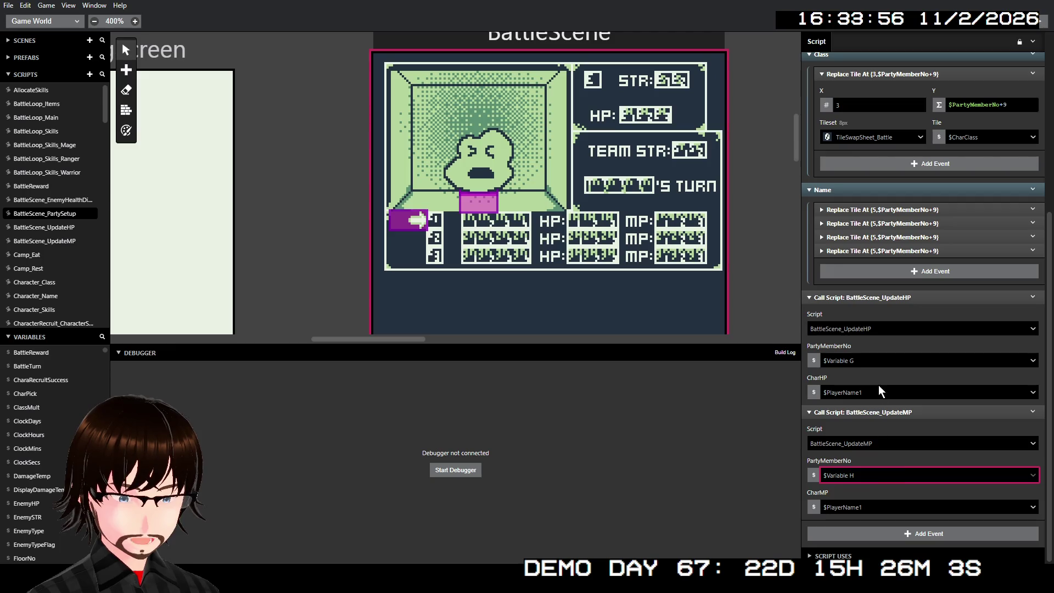
Pass $PartyMemberNo to both calls, with $Variable G as CharHP and $Variable H as CharMP
{"action": "left_click", "coordinate": [885, 361]}
{"action": "left_click", "coordinate": [872, 399]}
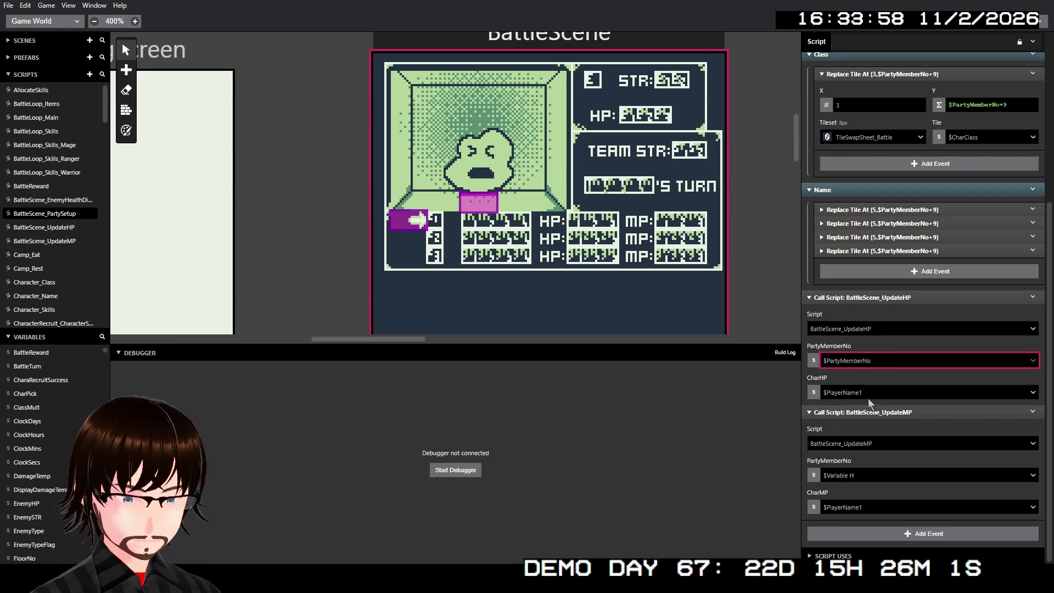
{"action": "left_click", "coordinate": [873, 473]}
{"action": "left_click", "coordinate": [877, 507]}
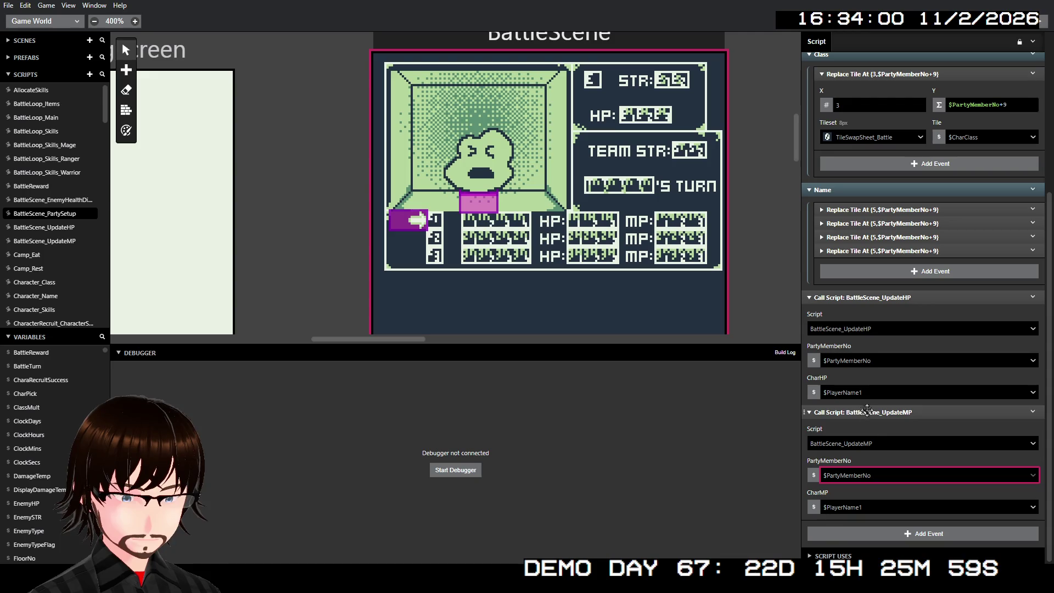
{"action": "left_click", "coordinate": [868, 393]}
{"action": "left_click", "coordinate": [870, 508]}
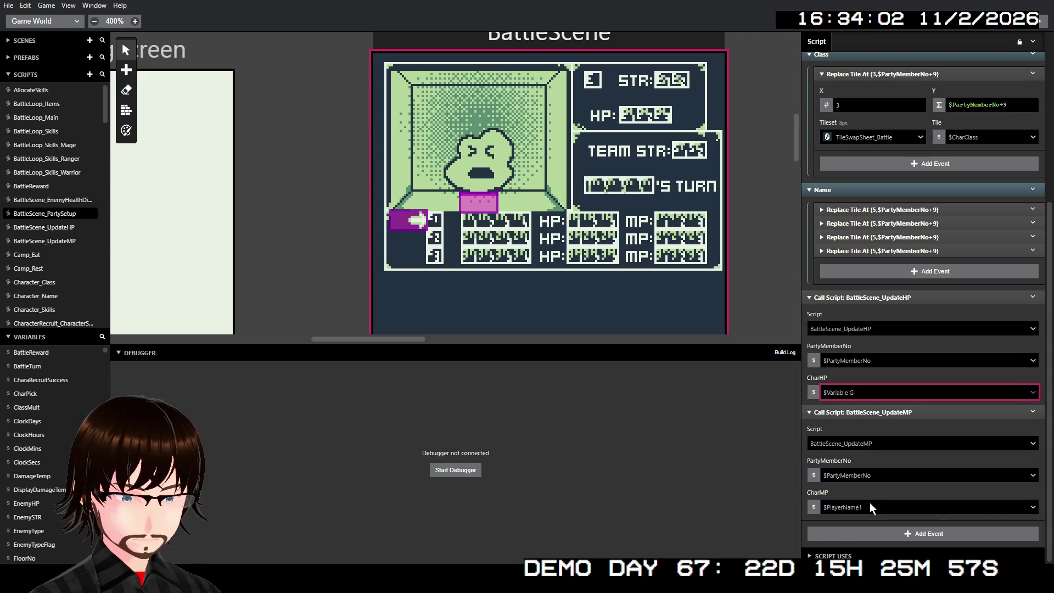
{"action": "left_click", "coordinate": [868, 504]}
{"action": "left_click", "coordinate": [861, 452]}
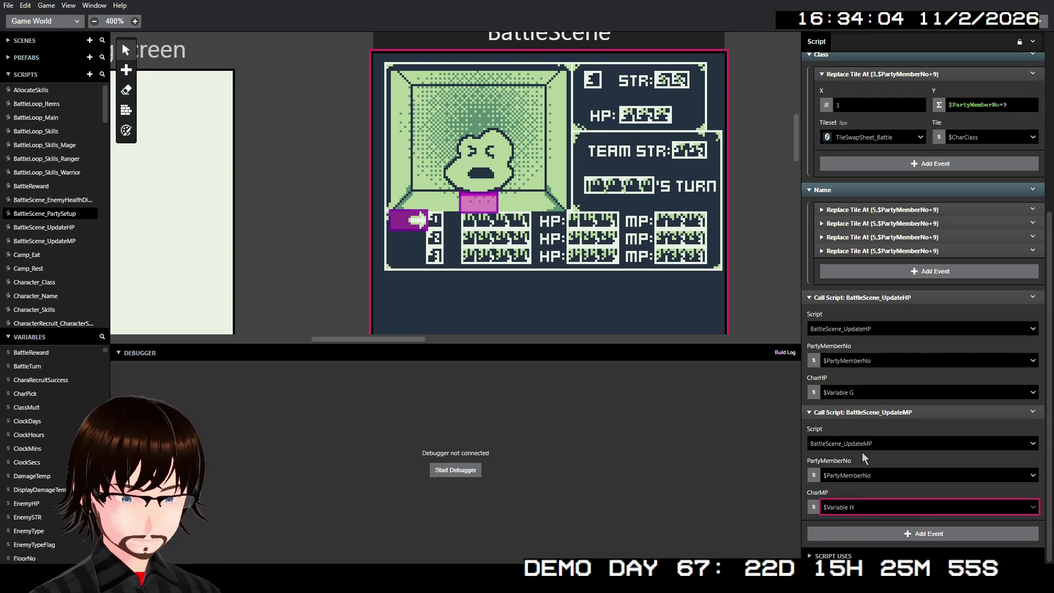
{"action": "scroll", "coordinate": [900, 219], "scroll_direction": "up", "scroll_amount": 5}
{"action": "double_click", "coordinate": [848, 260]}
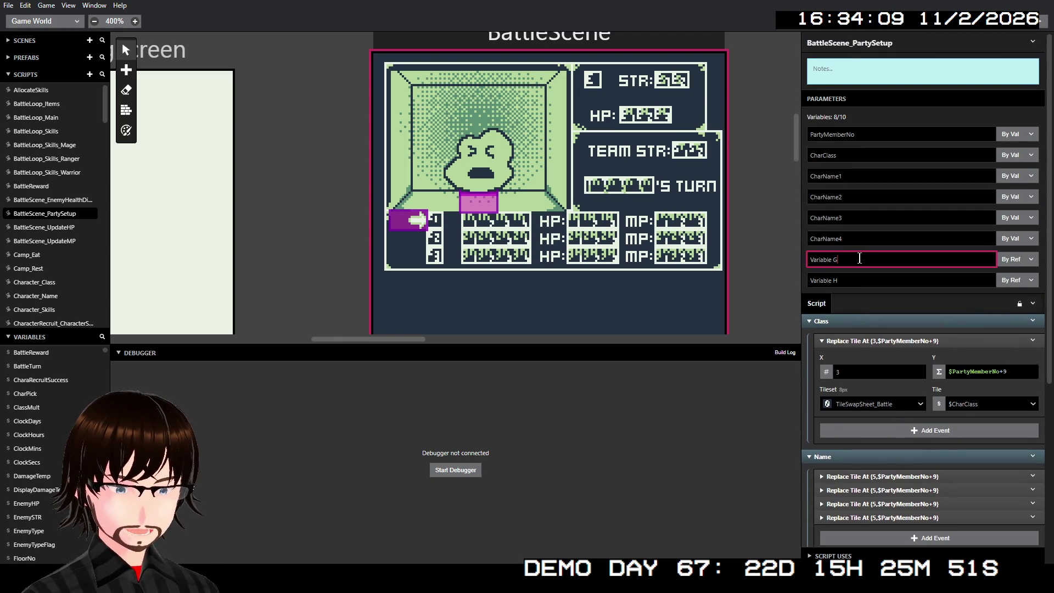
Rename Variable G to CharHP and Variable H to CharMP, both passed by value
{"action": "left_click_drag", "start_coordinate": [860, 259], "coordinate": [809, 259]}
{"action": "key", "text": "BackSpace"}
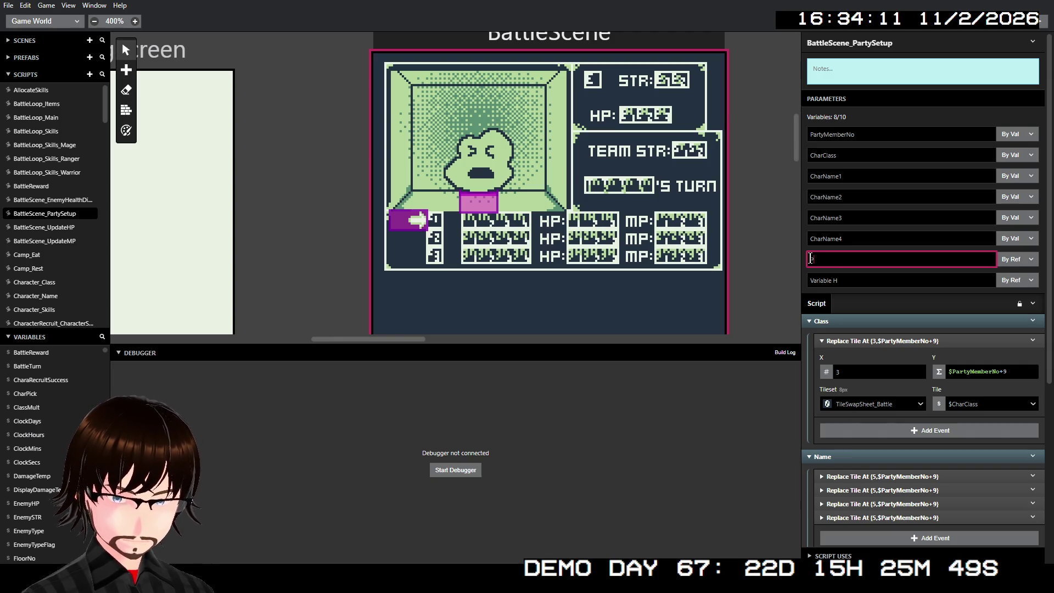
{"action": "type", "text": "CharHP"}
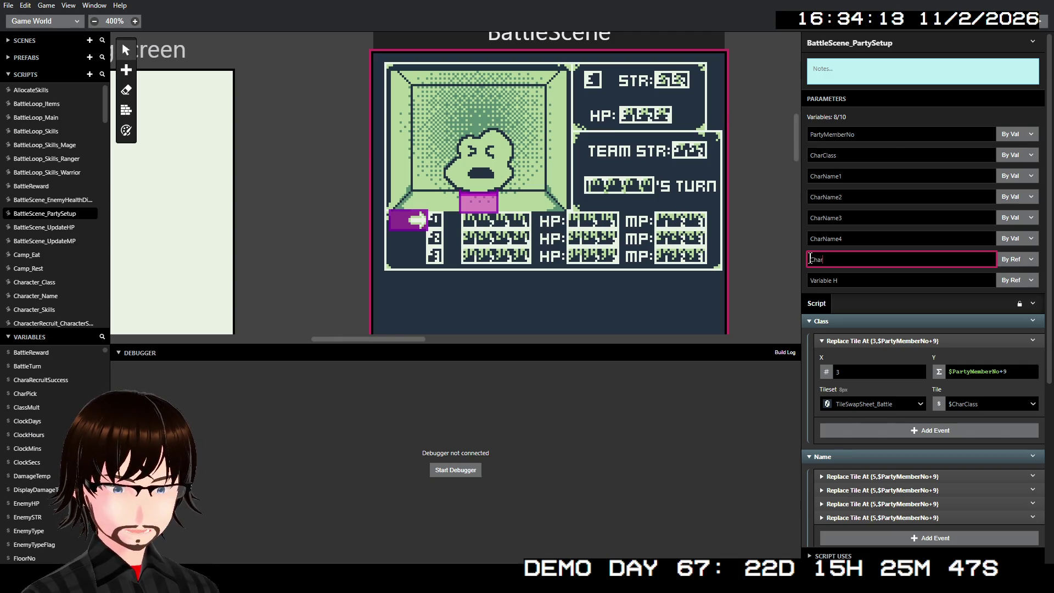
{"action": "left_click", "coordinate": [892, 273]}
{"action": "type", "text": "Char"}
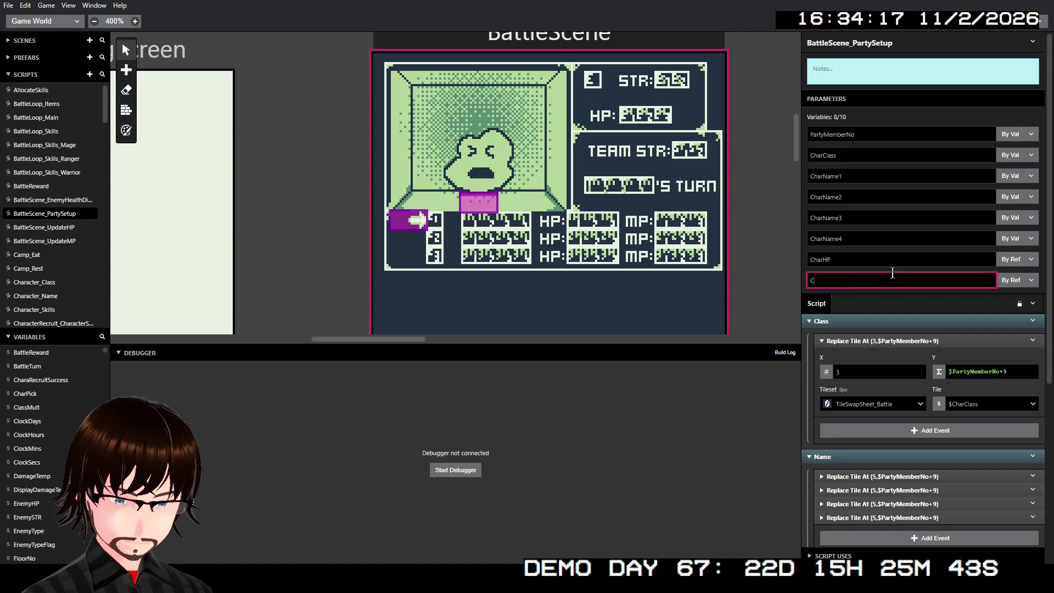
{"action": "type", "text": "MP"}
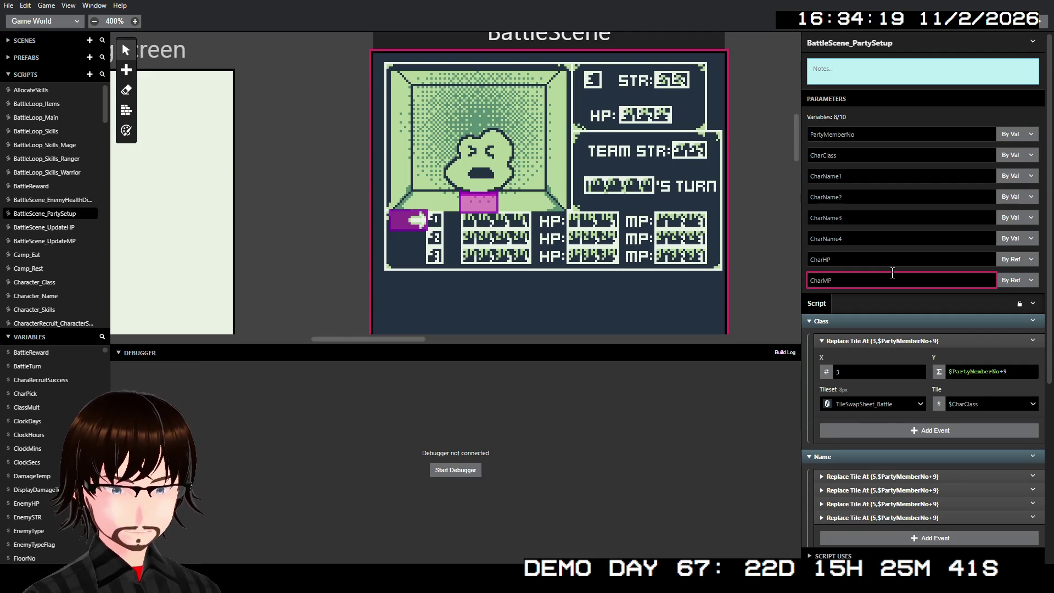
{"action": "left_click", "coordinate": [1006, 260]}
{"action": "left_click", "coordinate": [1017, 279]}
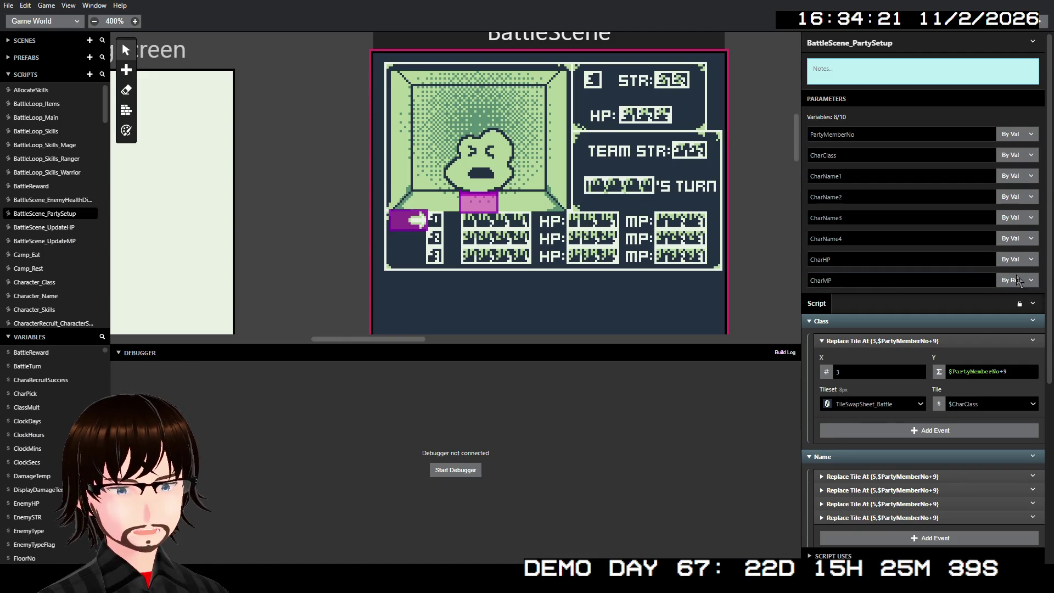
{"action": "left_click", "coordinate": [1016, 280]}
{"action": "left_click", "coordinate": [1014, 296]}
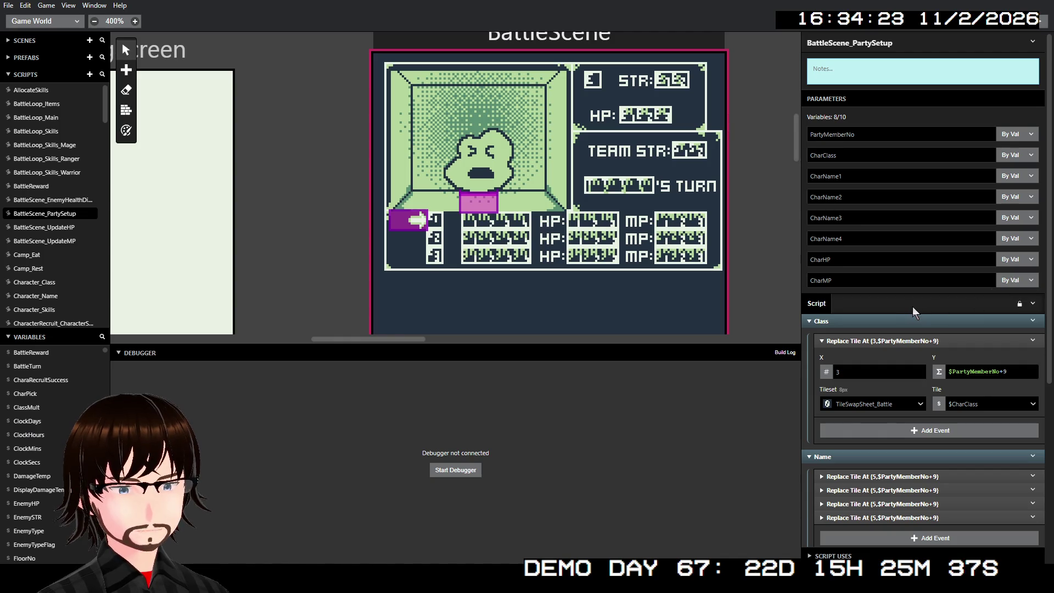
{"action": "scroll", "coordinate": [917, 307], "scroll_direction": "down", "scroll_amount": 5}
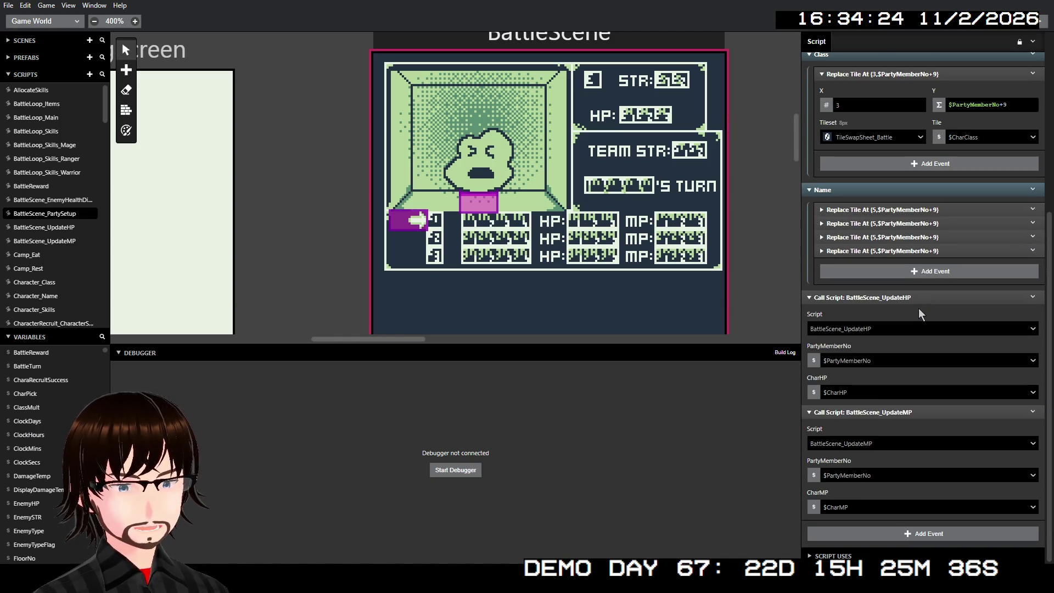
Collapse the UpdateMP and UpdateHP calls and the Name and Class groups, then select BattleScene
{"action": "left_click", "coordinate": [883, 410]}
{"action": "left_click", "coordinate": [890, 396]}
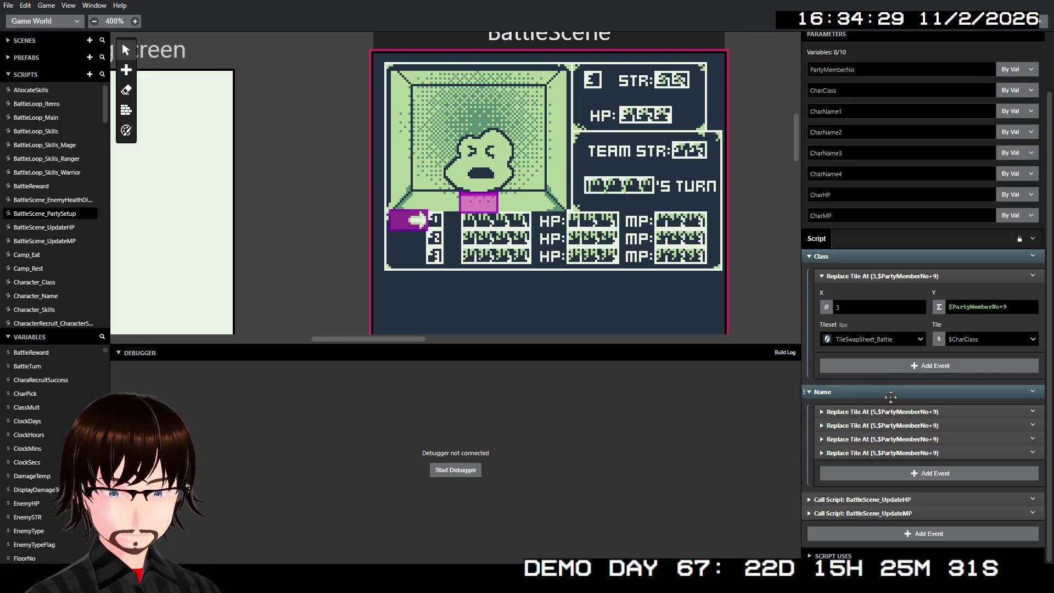
{"action": "left_click", "coordinate": [875, 392]}
{"action": "left_click", "coordinate": [873, 316]}
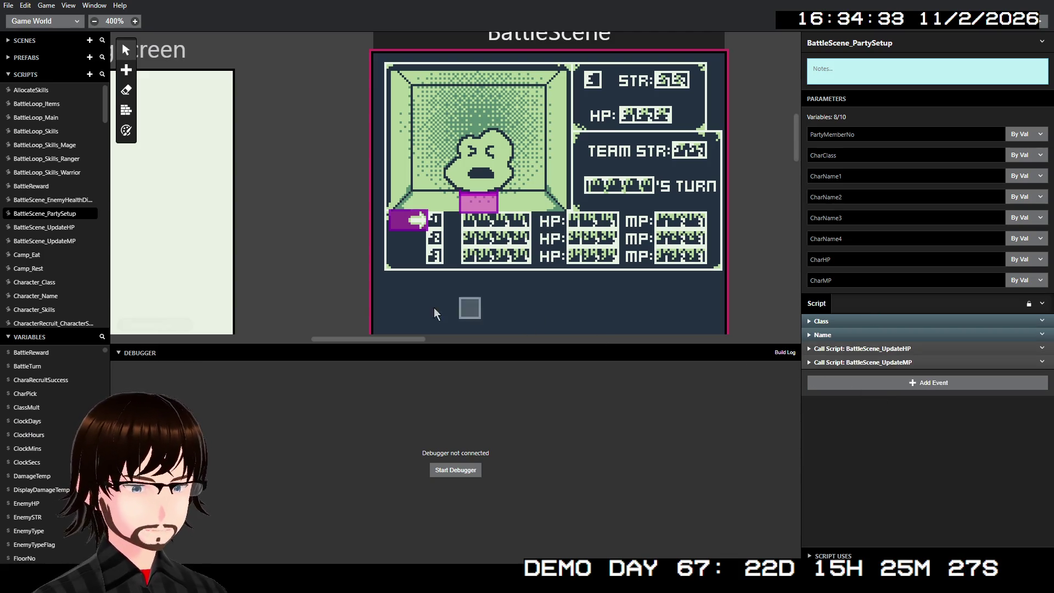
{"action": "left_click", "coordinate": [597, 41]}
Add a Call Script event running BattleScene_PartySetup to BattleScene's InitUISetup group
{"action": "scroll", "coordinate": [886, 257], "scroll_direction": "up", "scroll_amount": 4}
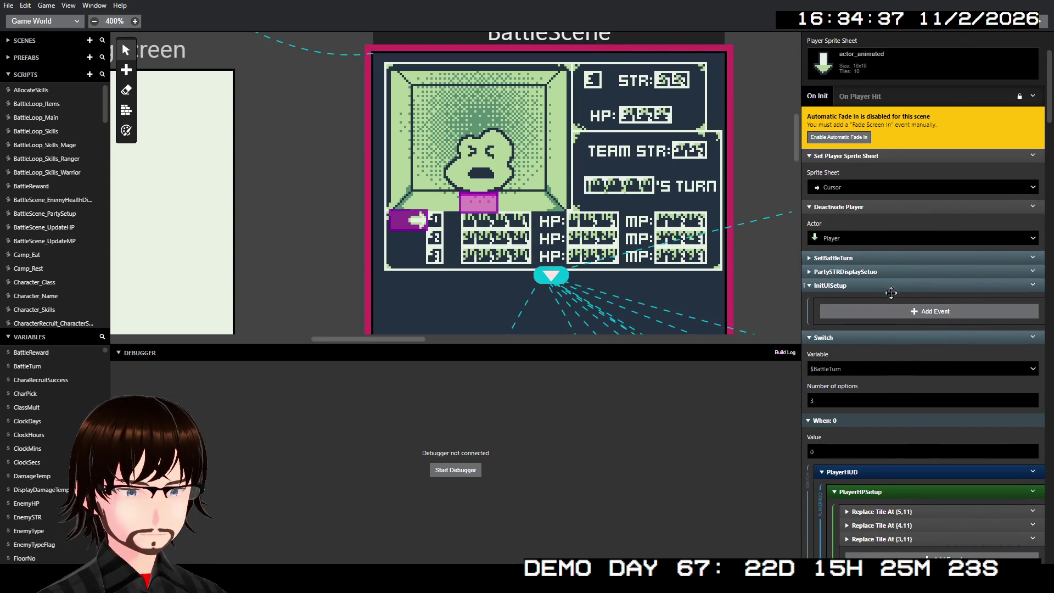
{"action": "left_click", "coordinate": [880, 309]}
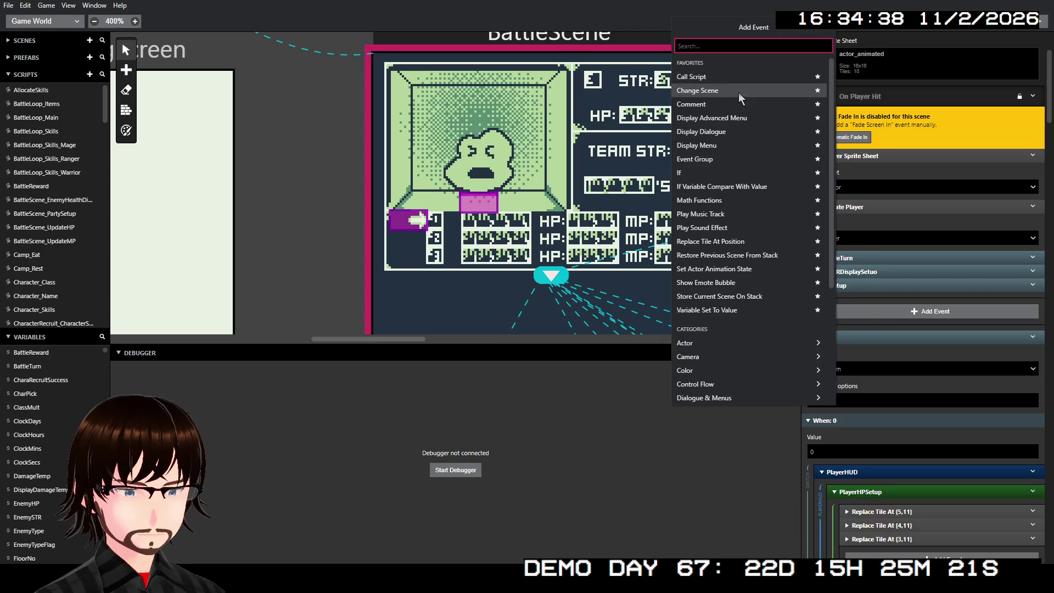
{"action": "left_click", "coordinate": [744, 81]}
{"action": "left_click", "coordinate": [877, 334]}
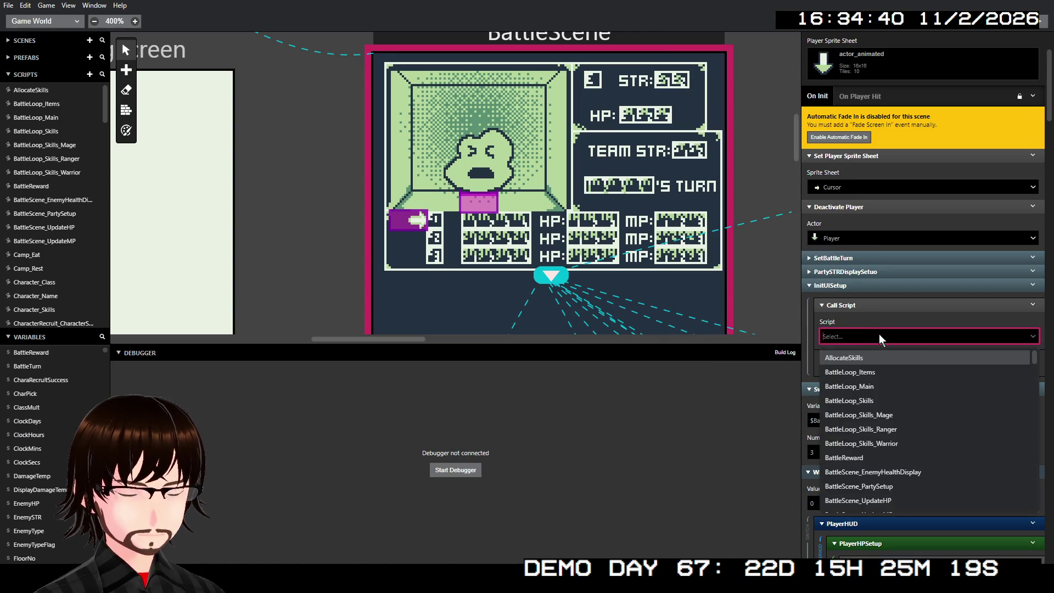
{"action": "left_click", "coordinate": [897, 486]}
{"action": "scroll", "coordinate": [912, 308], "scroll_direction": "down", "scroll_amount": 2}
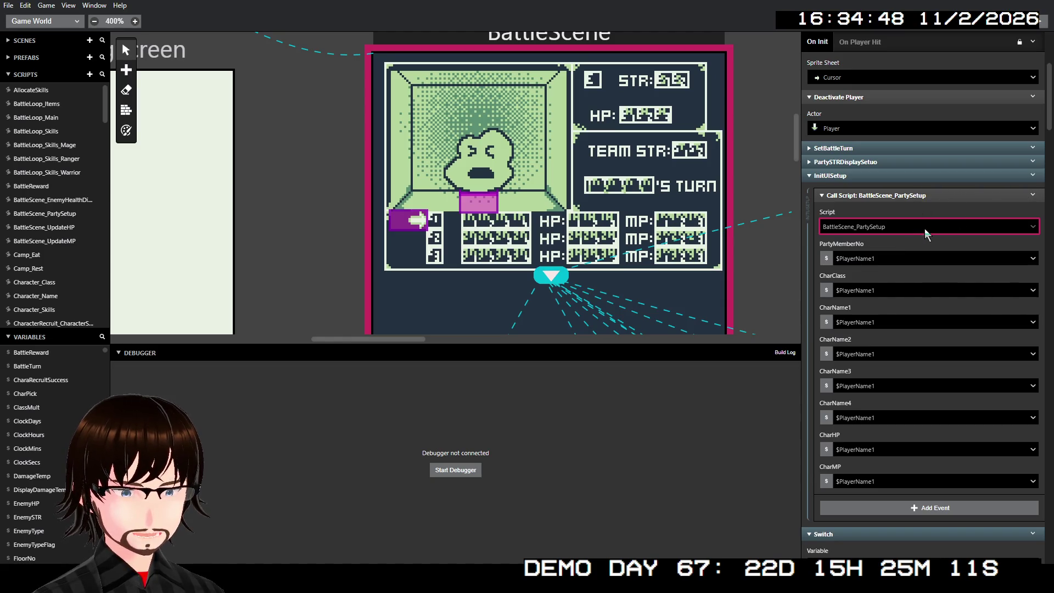
Pass PartyMemberNo as the fixed number 0 and CharClass as $PlayerClass
{"action": "left_click", "coordinate": [884, 256]}
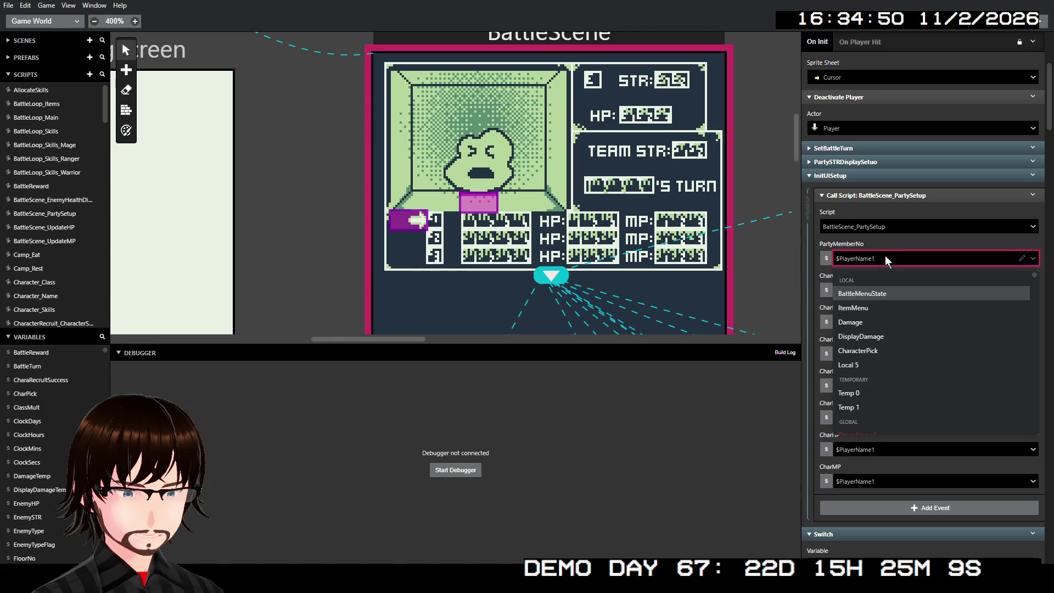
{"action": "left_click", "coordinate": [831, 259]}
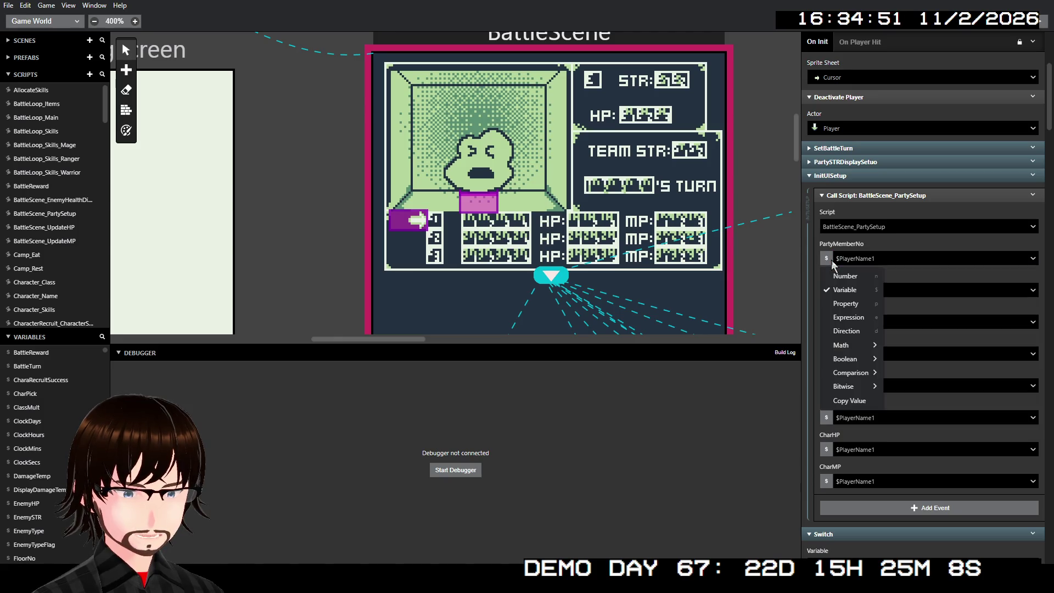
{"action": "left_click", "coordinate": [857, 278]}
{"action": "left_click", "coordinate": [851, 291]}
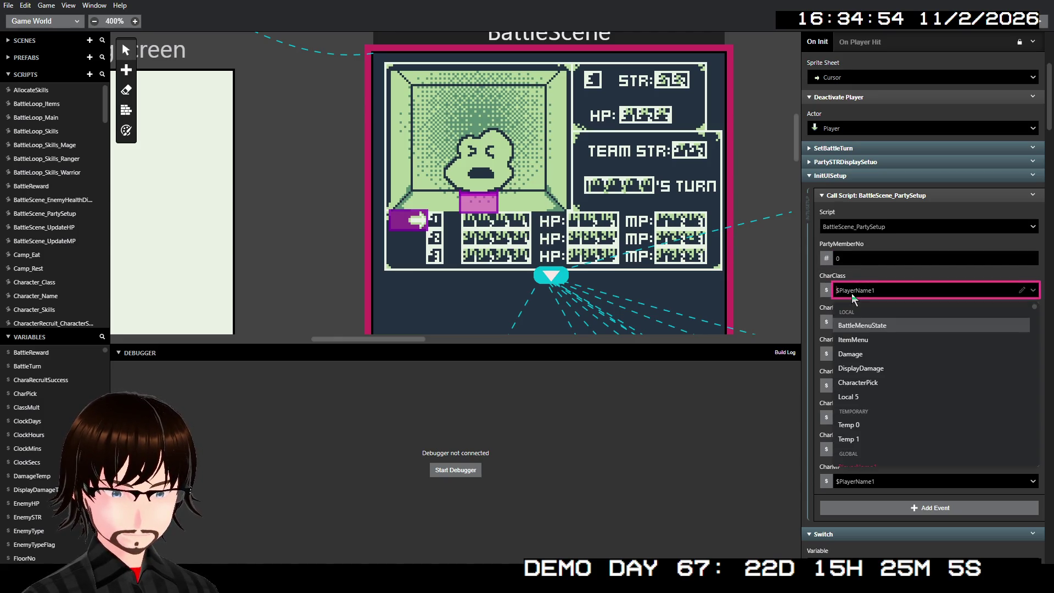
{"action": "type", "text": "pl"}
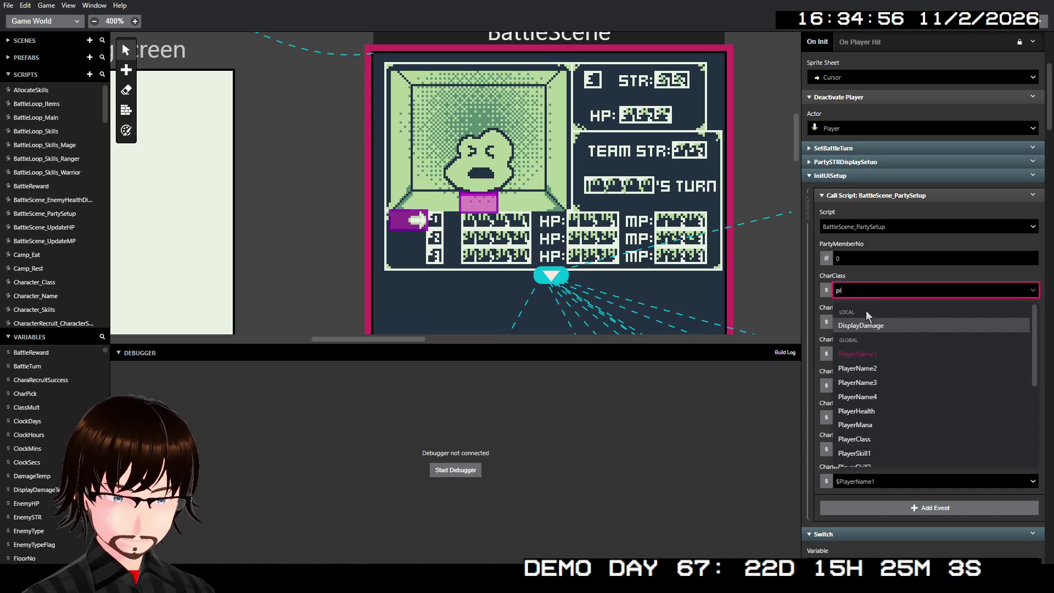
{"action": "left_click", "coordinate": [871, 440]}
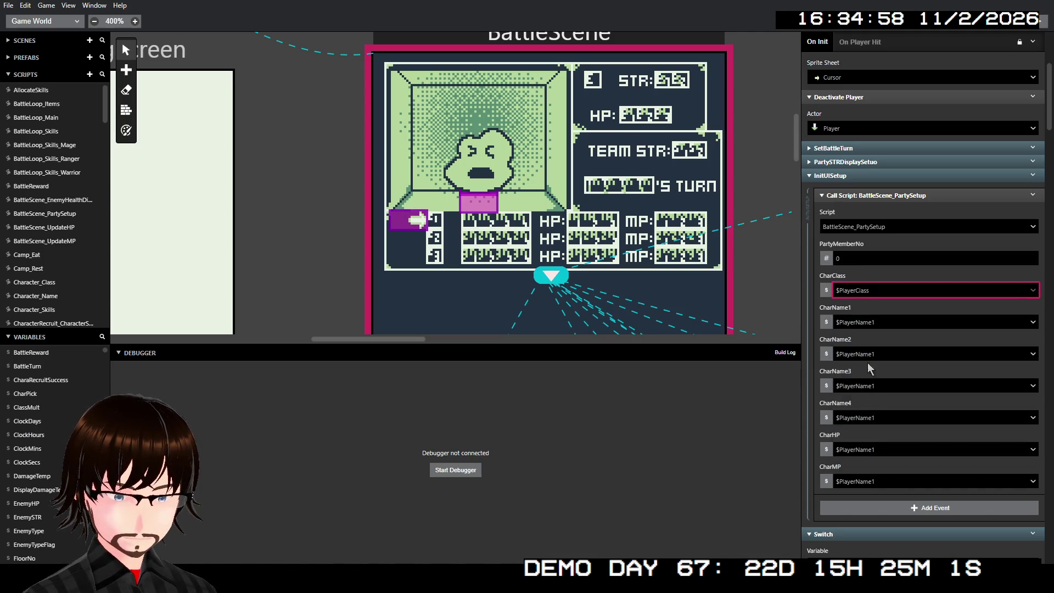
Assign $PlayerName1 through $PlayerName4 to CharName1–CharName4
{"action": "left_click", "coordinate": [880, 322]}
{"action": "type", "text": "pl"}
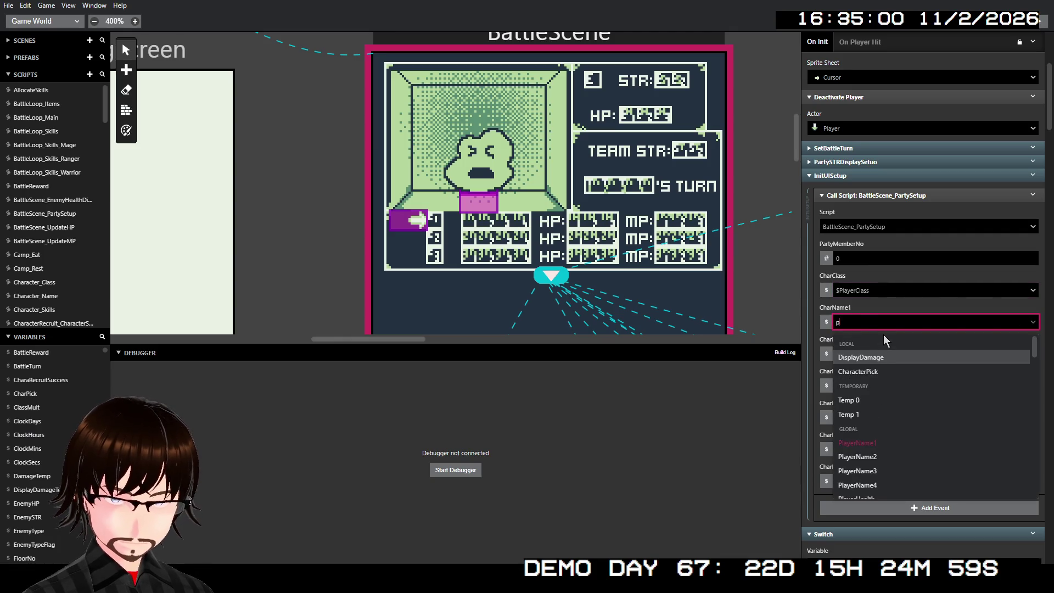
{"action": "left_click", "coordinate": [872, 390]}
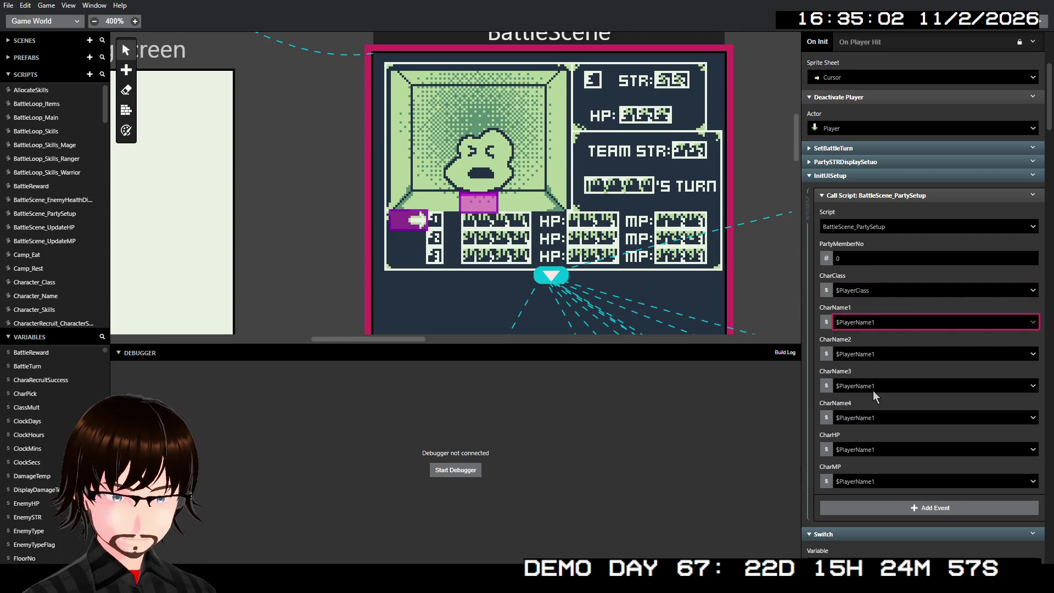
{"action": "left_click", "coordinate": [876, 355]}
{"action": "type", "text": "pl"}
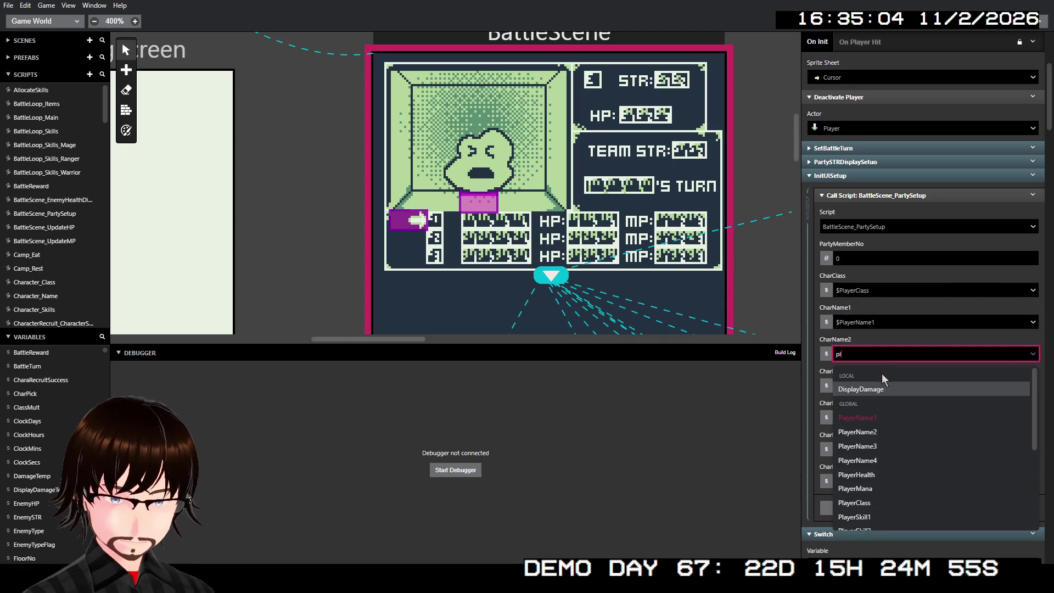
{"action": "left_click", "coordinate": [869, 432]}
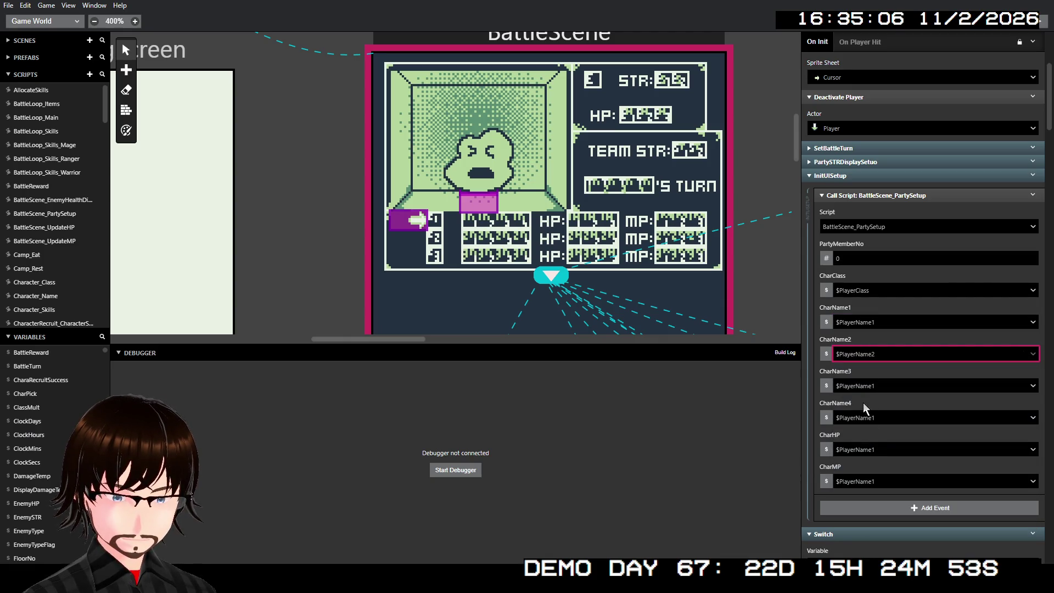
{"action": "left_click", "coordinate": [866, 386]}
{"action": "type", "text": "pl"}
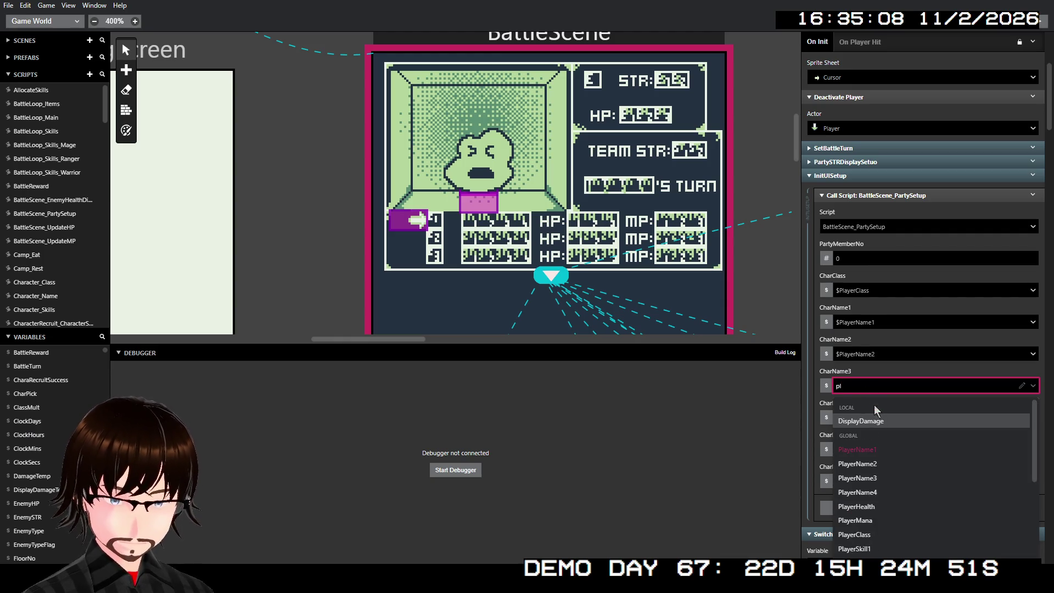
{"action": "left_click", "coordinate": [874, 477]}
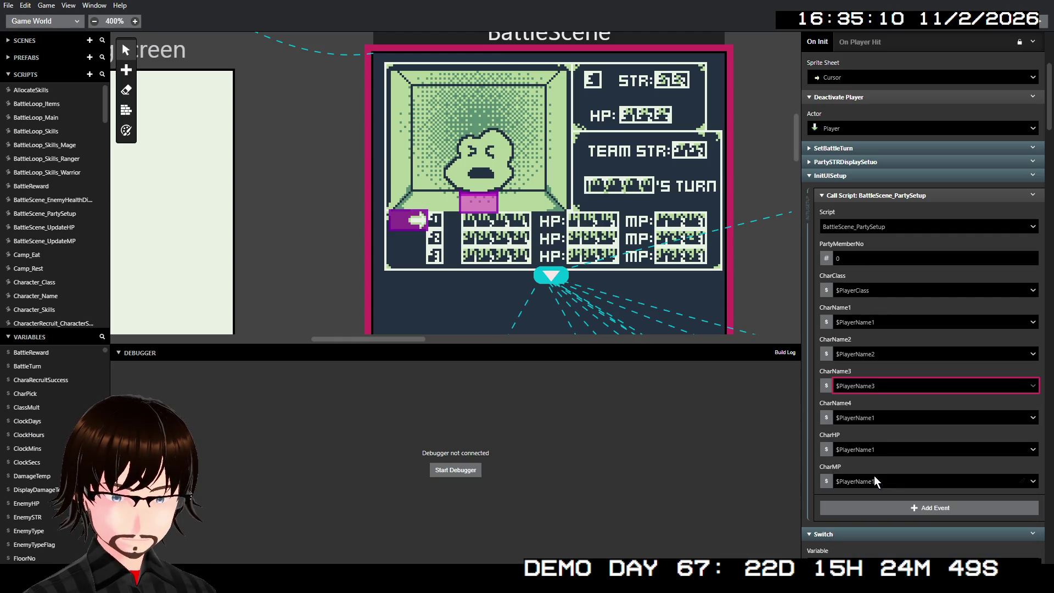
{"action": "left_click", "coordinate": [862, 416]}
{"action": "type", "text": "play"}
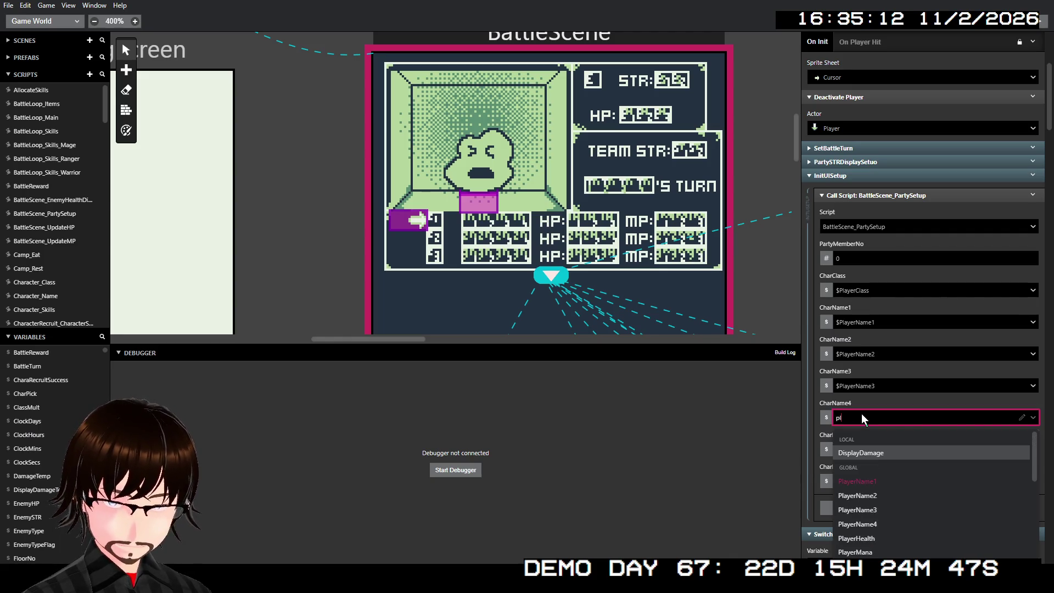
{"action": "left_click", "coordinate": [880, 525]}
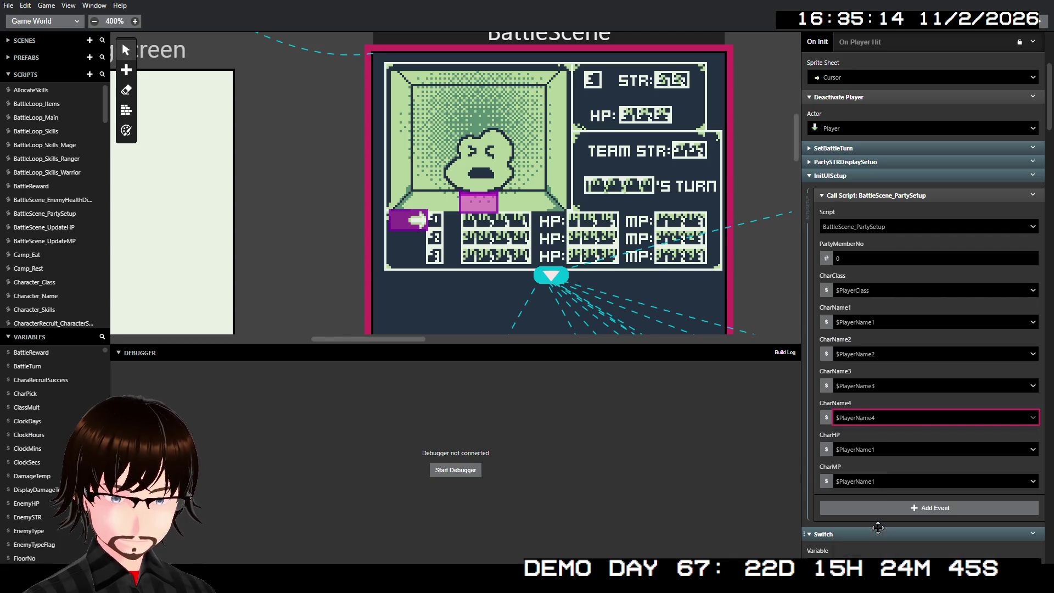
Pass $PlayerHealth as CharHP and $PlayerMana as CharMP
{"action": "left_click", "coordinate": [880, 450]}
{"action": "type", "text": "play"}
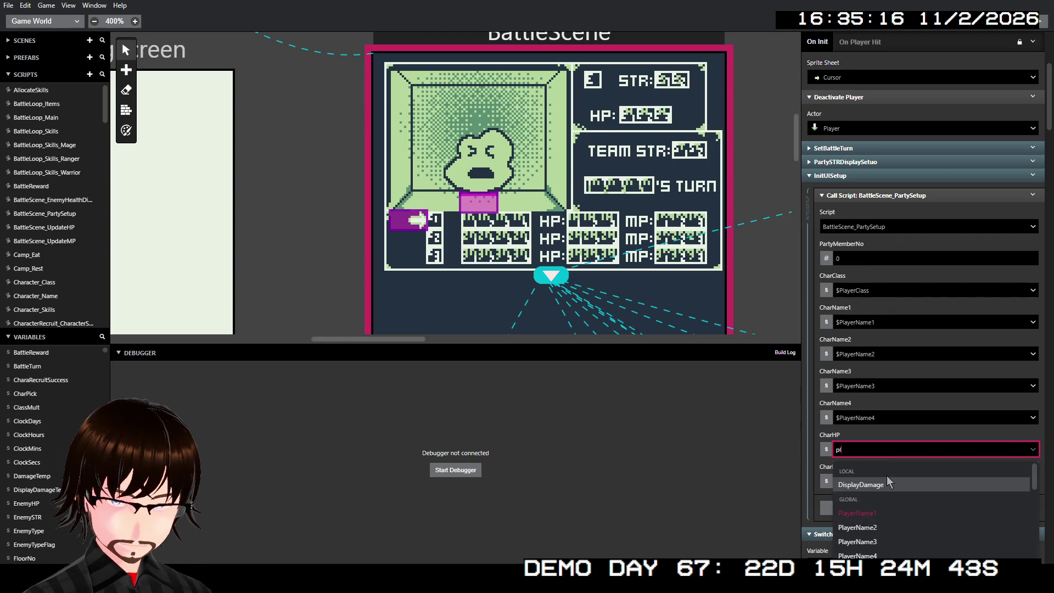
{"action": "scroll", "coordinate": [882, 515], "scroll_direction": "down", "scroll_amount": 3}
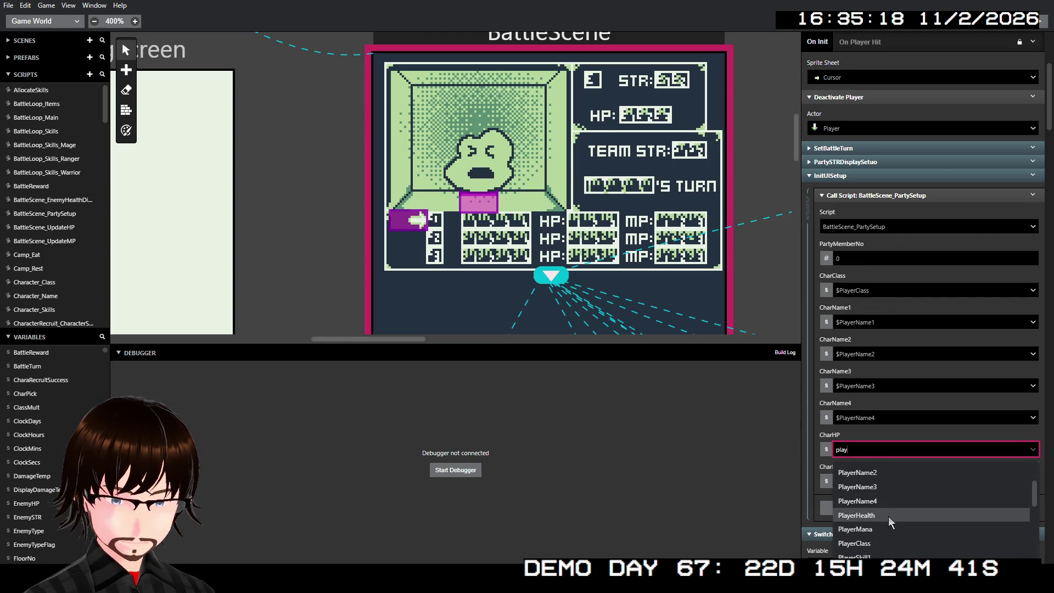
{"action": "left_click", "coordinate": [874, 512]}
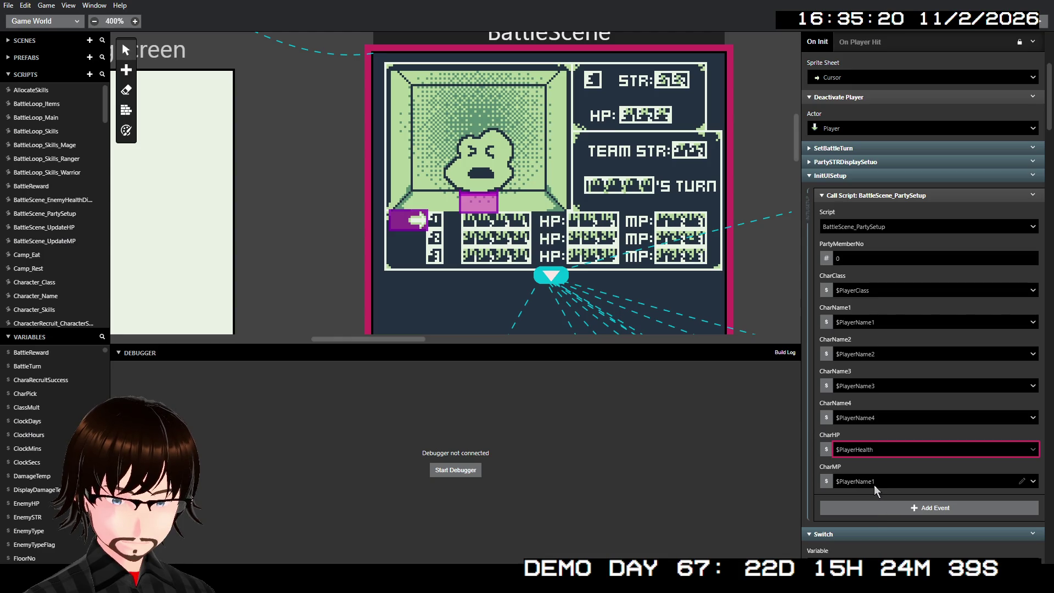
{"action": "left_click", "coordinate": [874, 485]}
{"action": "type", "text": "pl"}
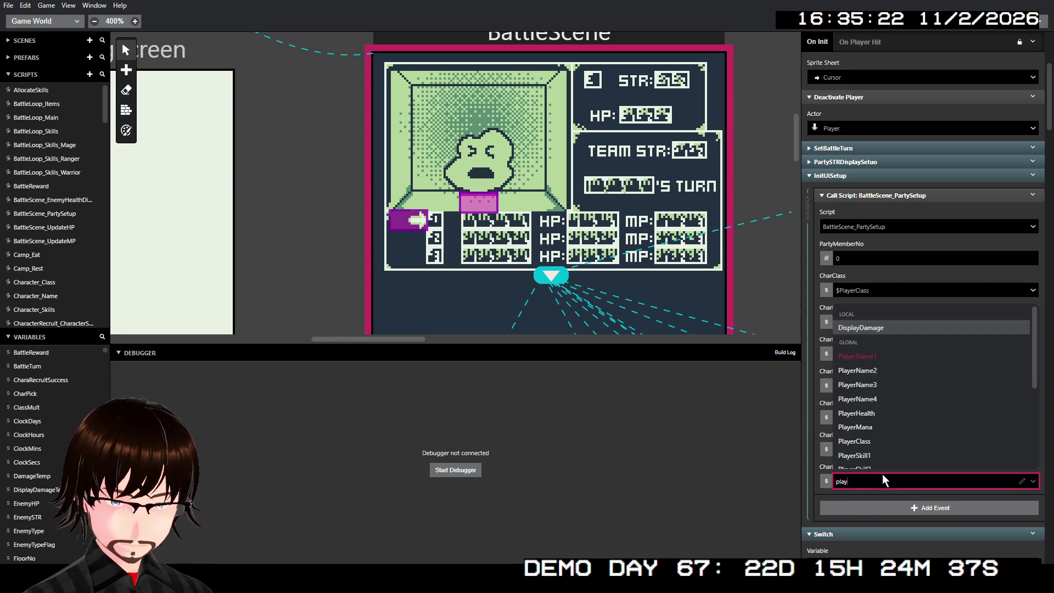
{"action": "type", "text": "ay"}
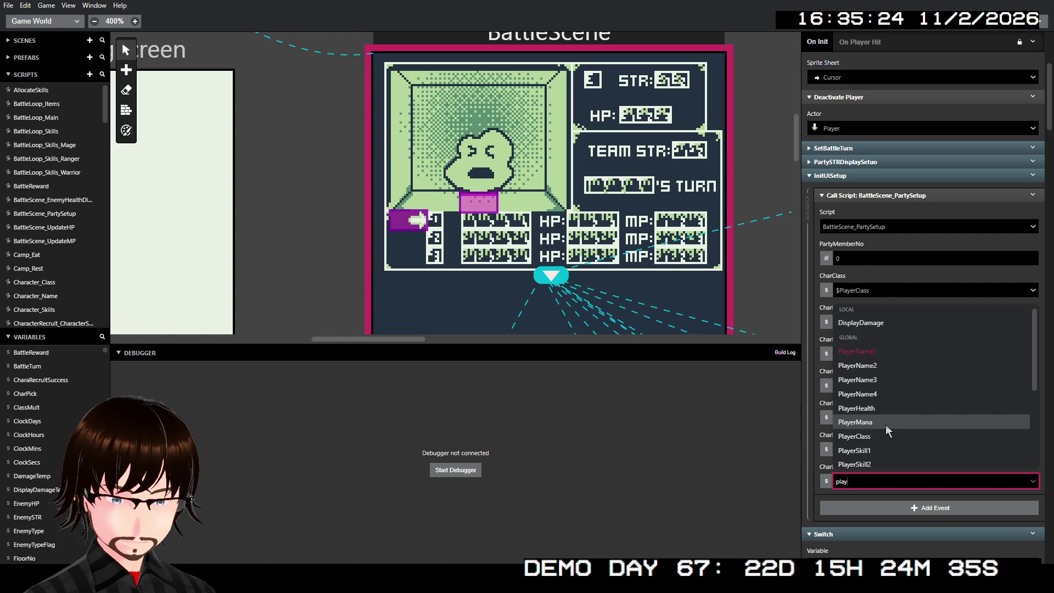
{"action": "left_click", "coordinate": [885, 424]}
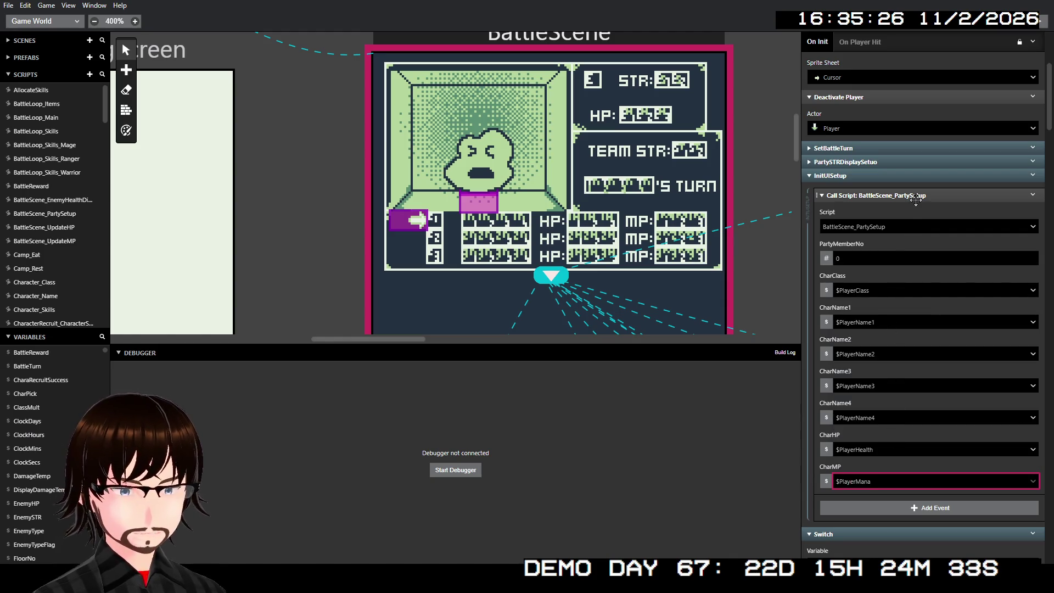
{"action": "left_click", "coordinate": [1032, 196]}
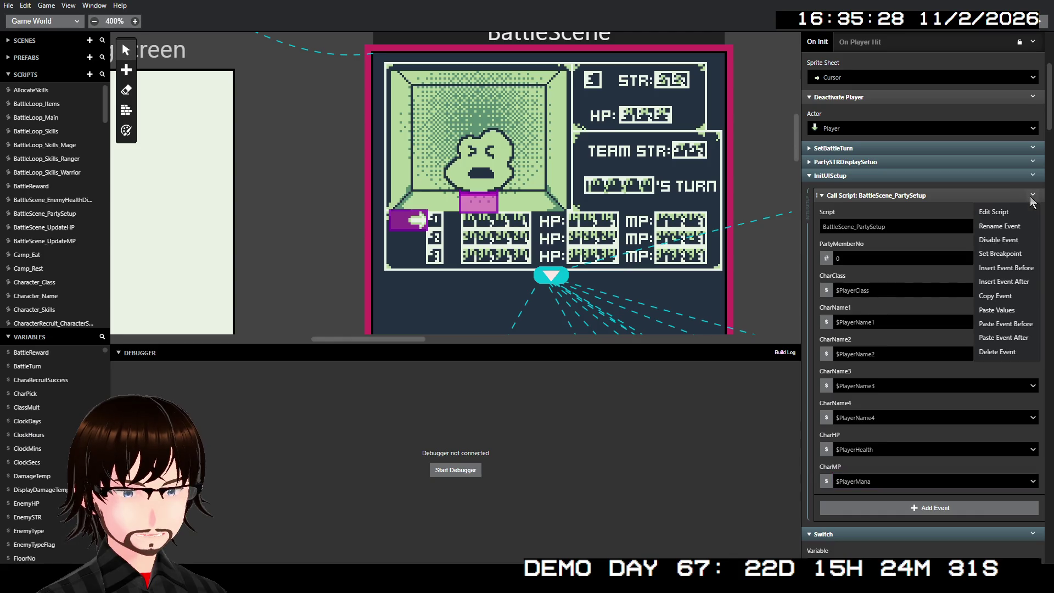
Duplicate the party setup call, set the copy's PartyMemberNo to 1, and collapse the original
{"action": "left_click", "coordinate": [1012, 299]}
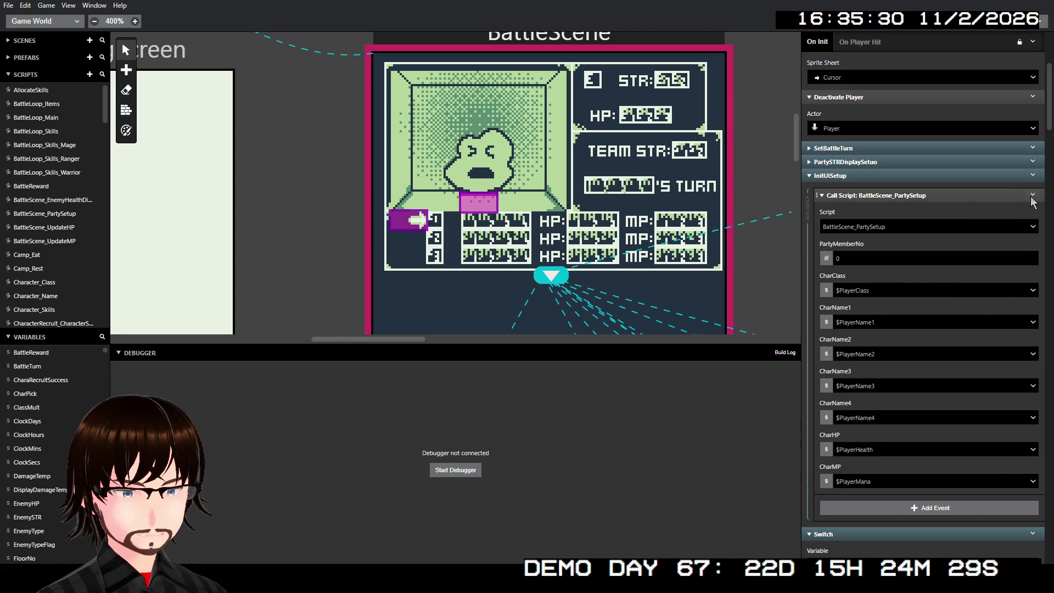
{"action": "left_click", "coordinate": [1031, 196]}
{"action": "scroll", "coordinate": [1015, 341], "scroll_direction": "down", "scroll_amount": 3}
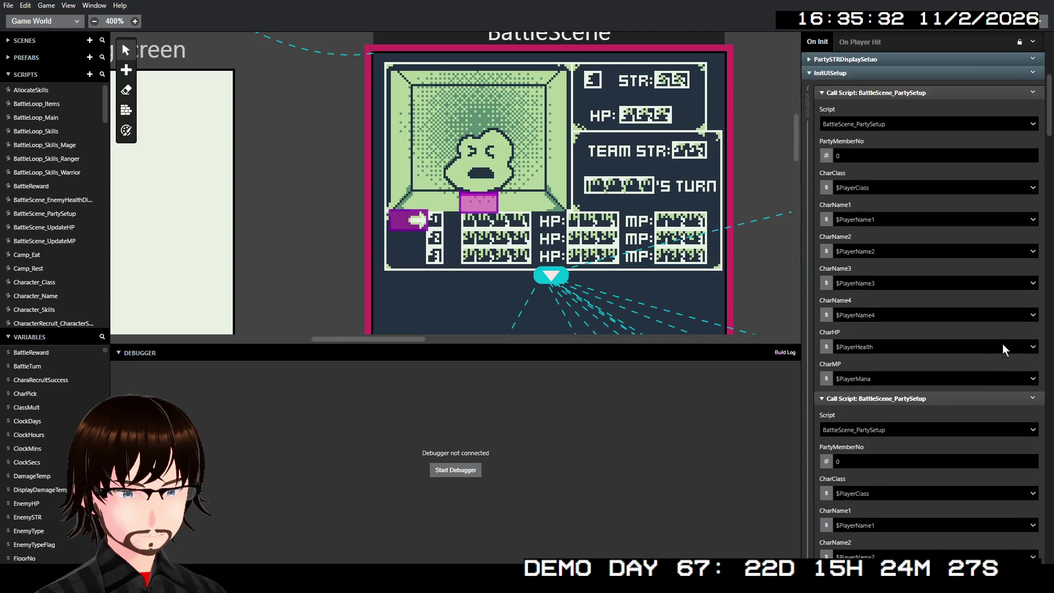
{"action": "left_click", "coordinate": [845, 400]}
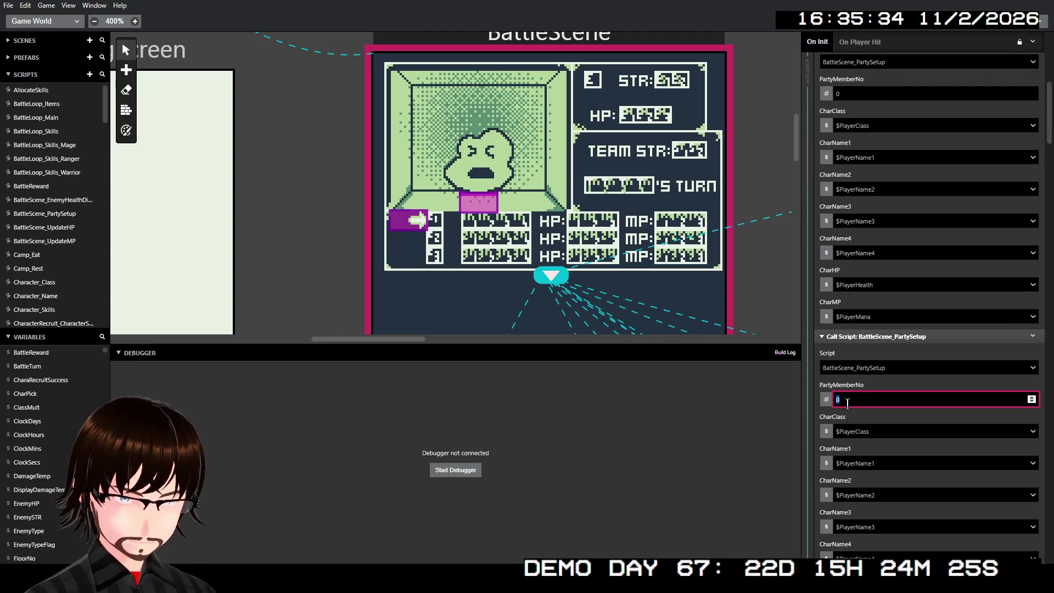
{"action": "type", "text": "1"}
{"action": "scroll", "coordinate": [928, 204], "scroll_direction": "up", "scroll_amount": 2}
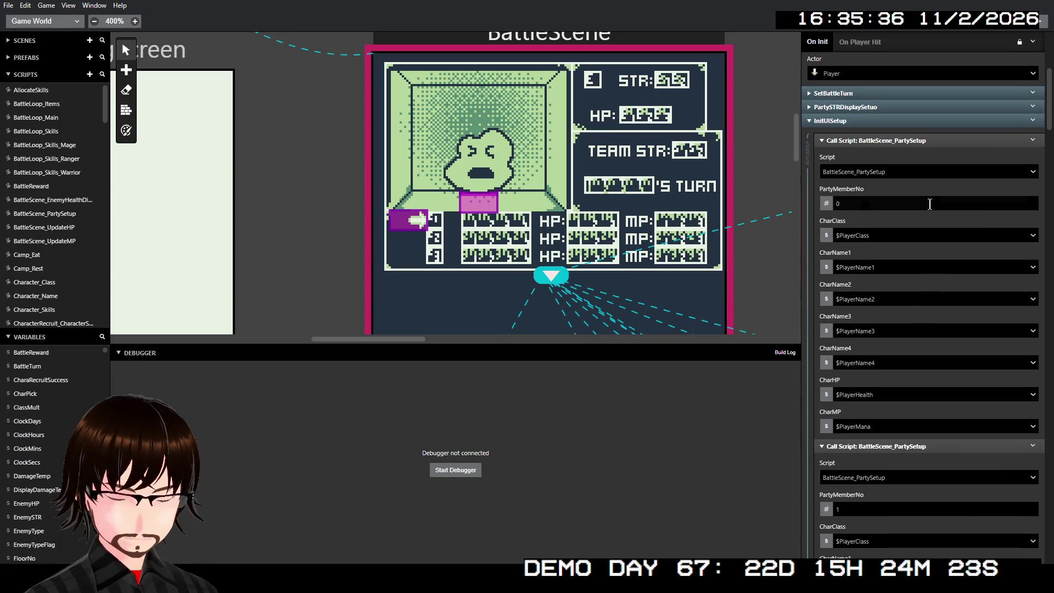
{"action": "left_click", "coordinate": [922, 141]}
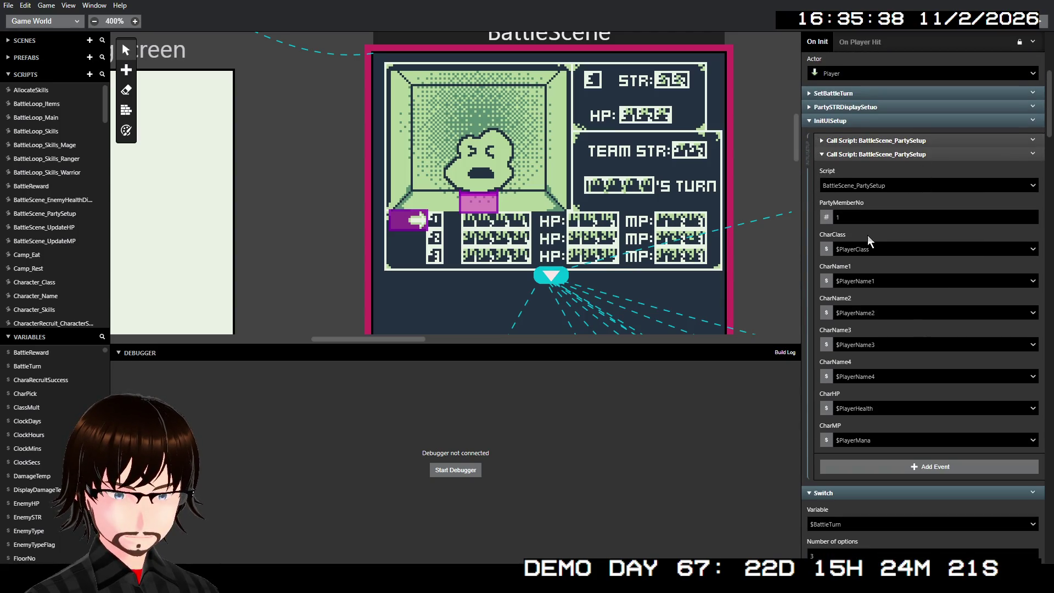
Set the second call's CharClass to $NPC1_Class and CharName1–3 to $NPC1Name1–3
{"action": "left_click", "coordinate": [869, 249]}
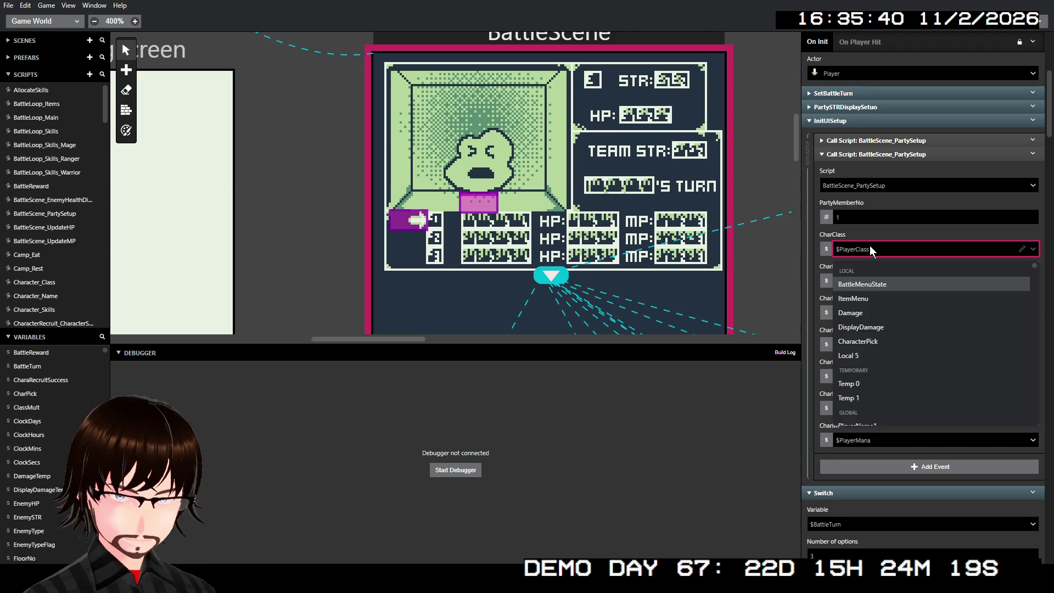
{"action": "type", "text": "NPC"}
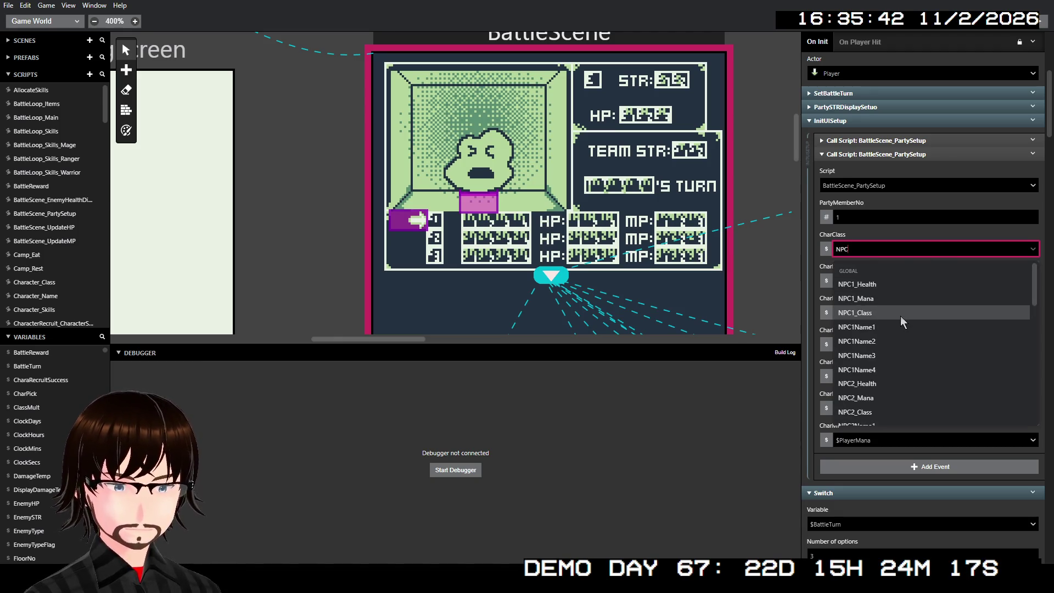
{"action": "left_click", "coordinate": [900, 313]}
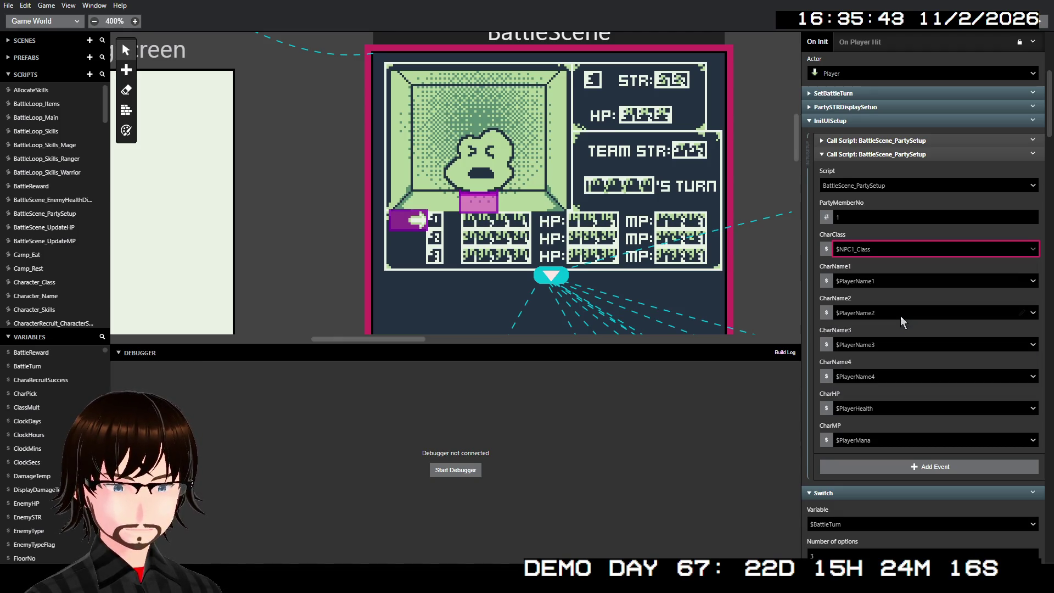
{"action": "left_click", "coordinate": [873, 282]}
{"action": "type", "text": "npc1"}
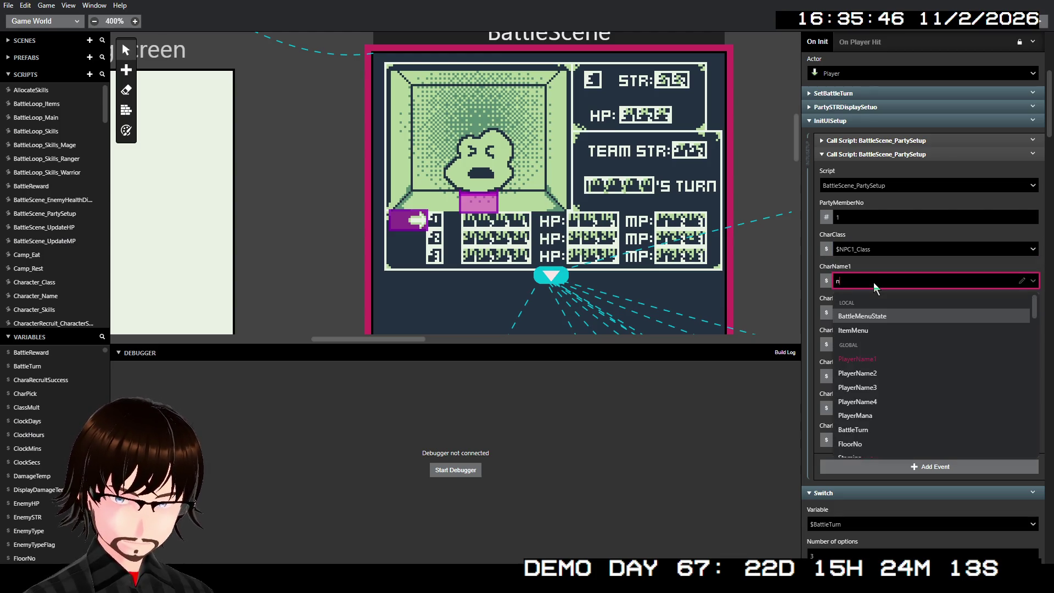
{"action": "left_click", "coordinate": [882, 356]}
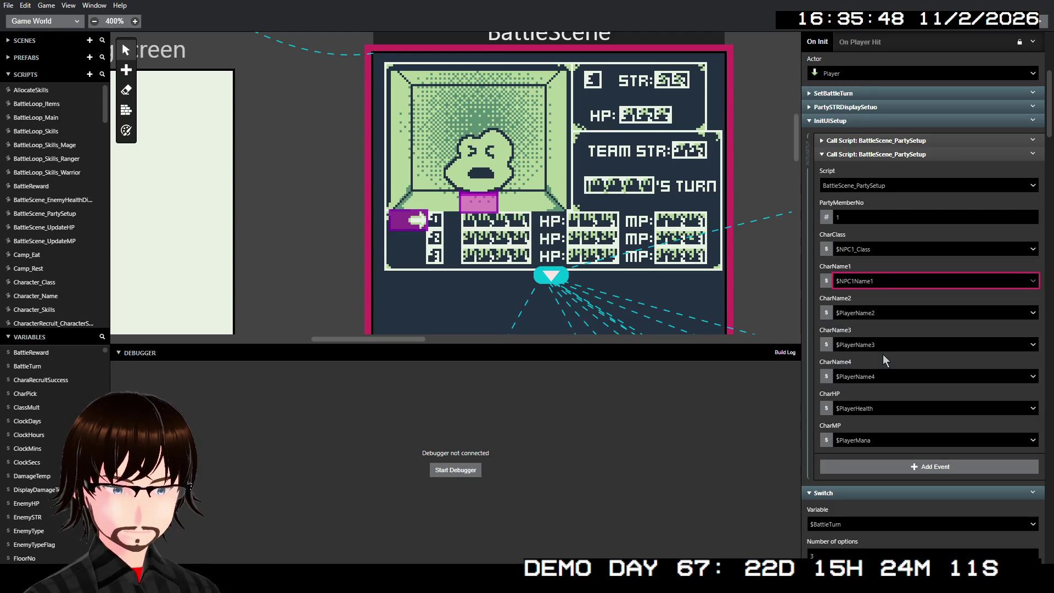
{"action": "left_click", "coordinate": [870, 314]}
{"action": "type", "text": "npc1"}
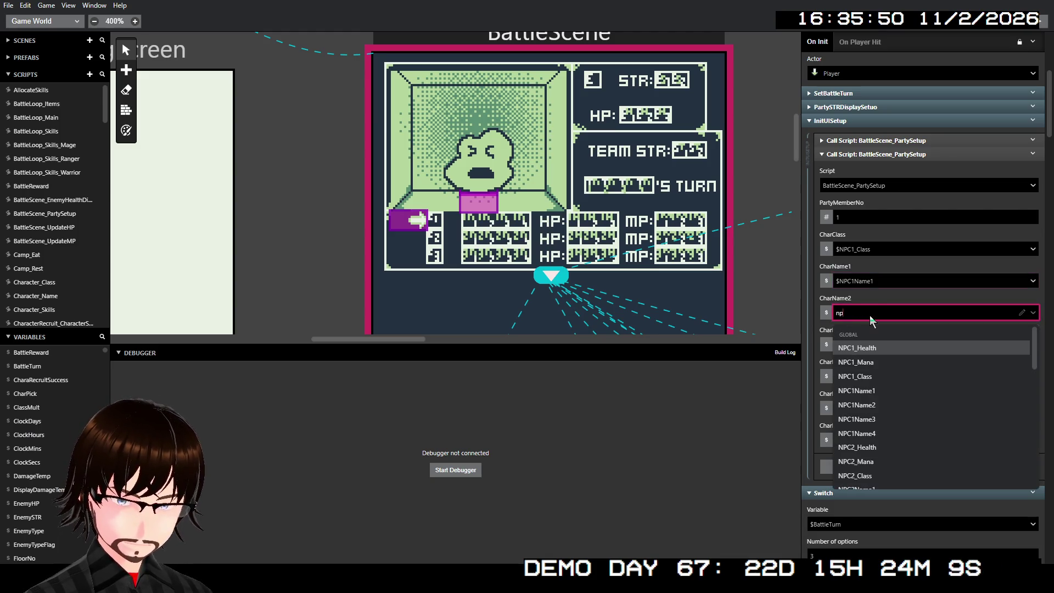
{"action": "left_click", "coordinate": [875, 404]}
{"action": "left_click", "coordinate": [871, 345]}
{"action": "type", "text": "npc"}
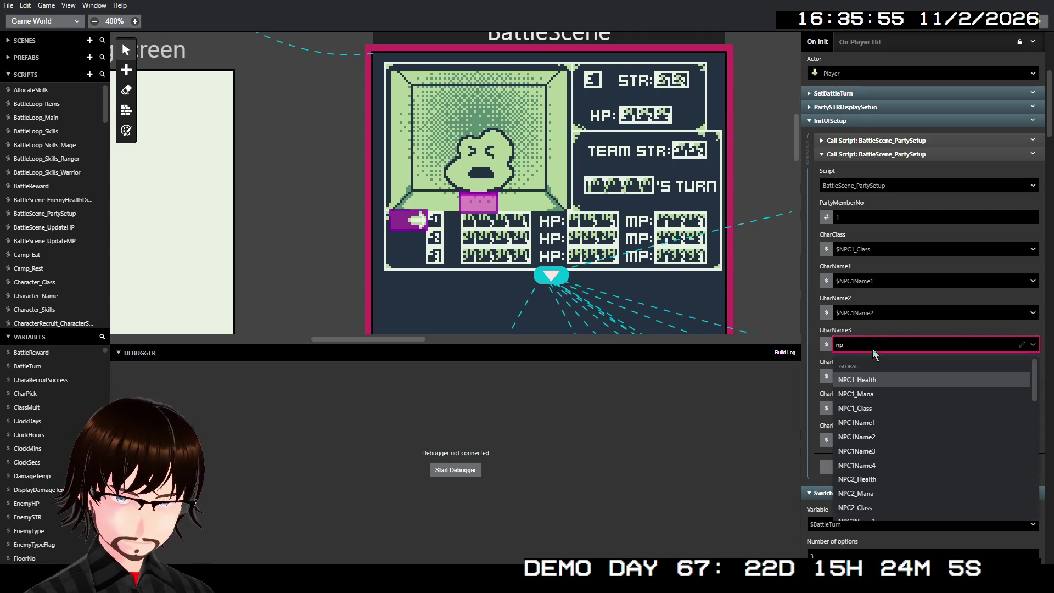
{"action": "left_click", "coordinate": [880, 448]}
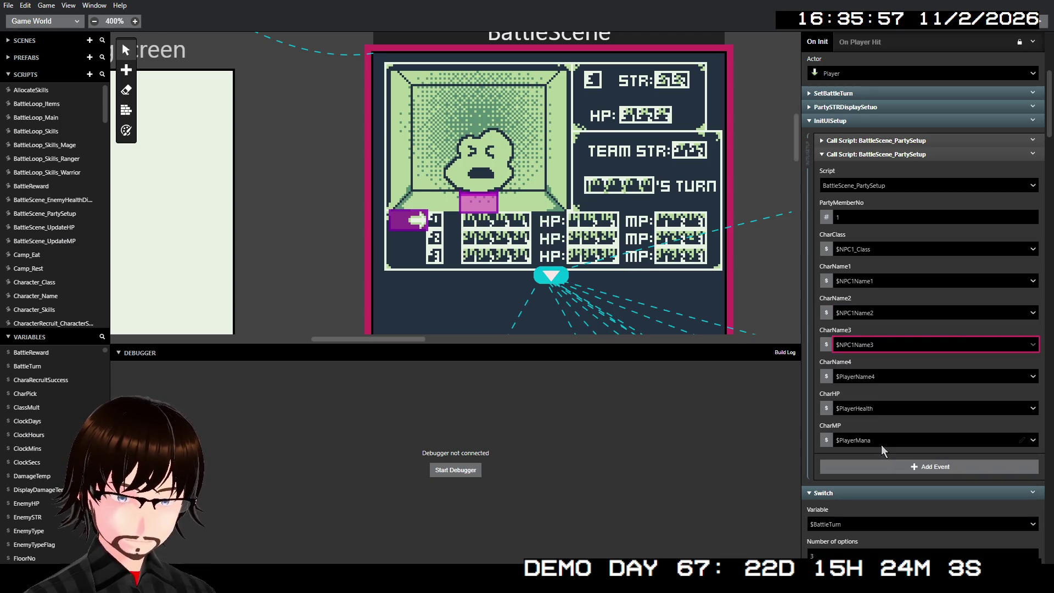
Set CharName4 to $NPC1Name4, CharHP to $NPC1_Health and CharMP to $NPC1_Mana
{"action": "left_click", "coordinate": [868, 378]}
{"action": "type", "text": "npc1"}
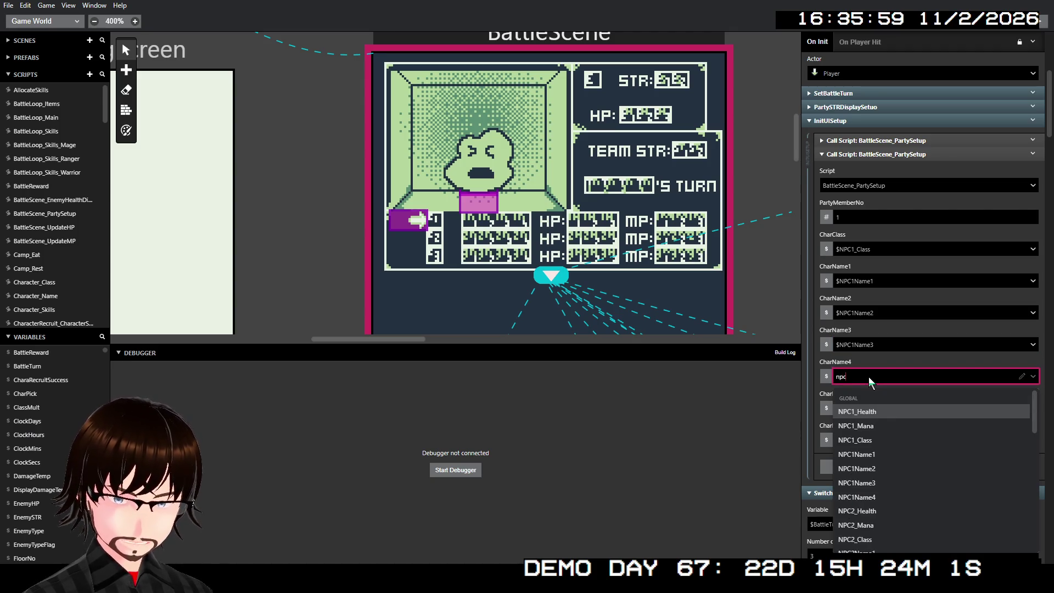
{"action": "left_click", "coordinate": [878, 492]}
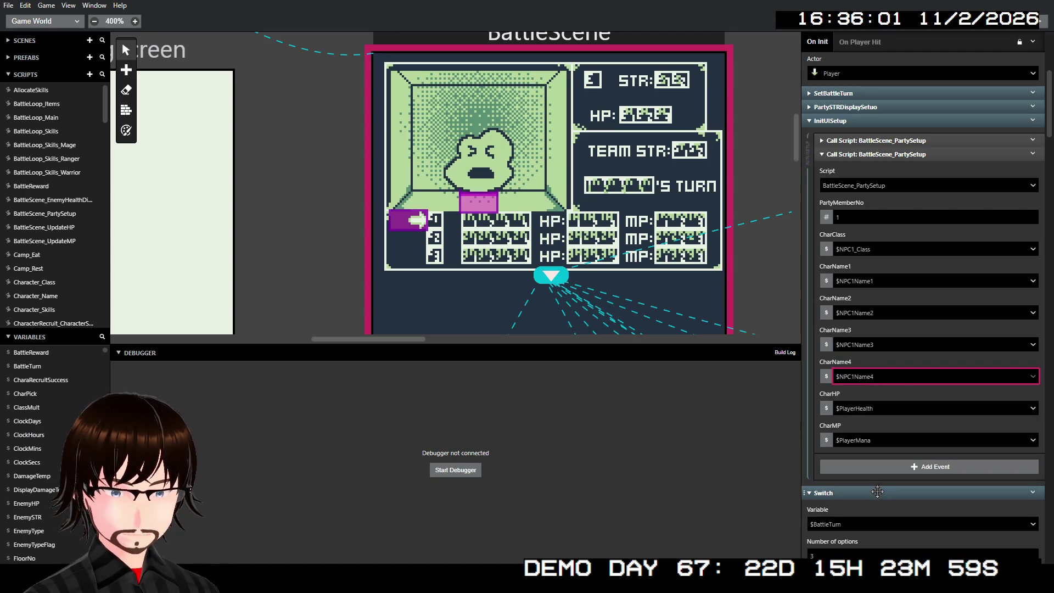
{"action": "left_click", "coordinate": [861, 409]}
{"action": "type", "text": "npc1"}
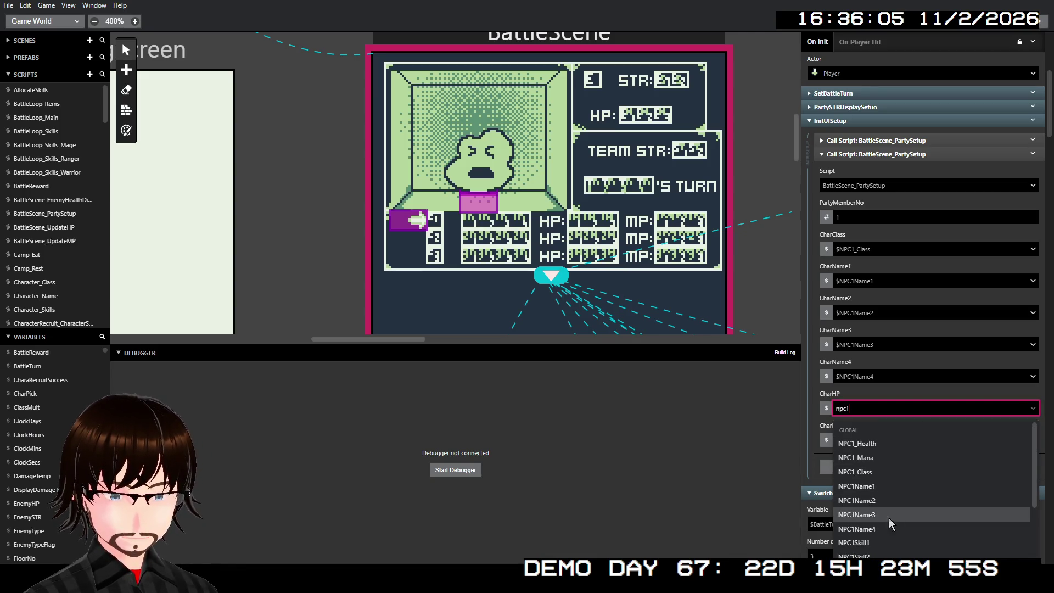
{"action": "left_click", "coordinate": [881, 443]}
{"action": "left_click", "coordinate": [883, 439]}
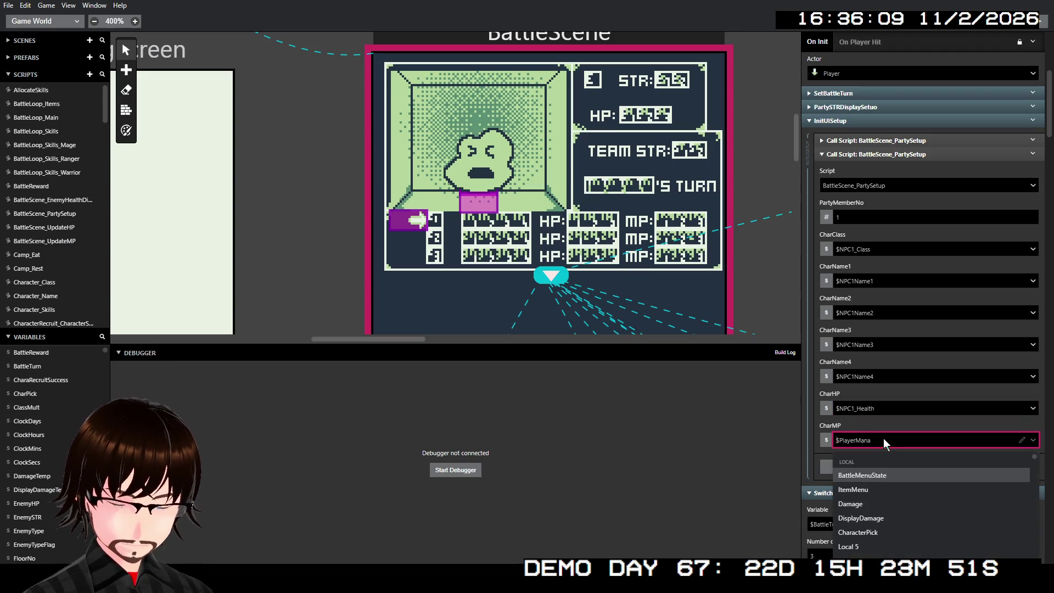
{"action": "type", "text": "npc"}
{"action": "left_click", "coordinate": [882, 489]}
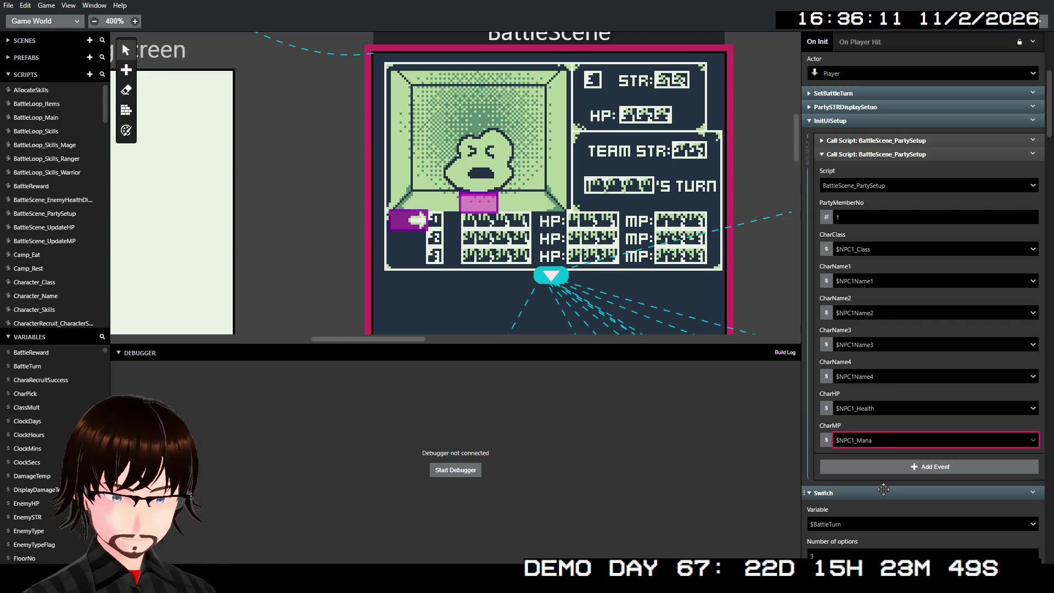
Insert a third PartySetup call below the second and collapse the second call
{"action": "left_click", "coordinate": [1030, 154]}
{"action": "left_click", "coordinate": [1005, 297]}
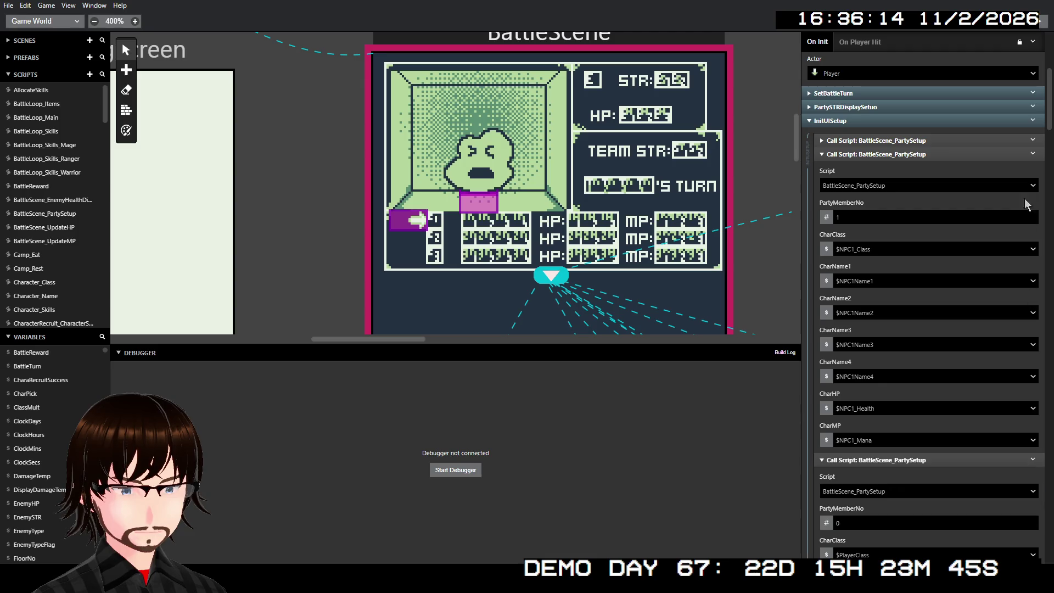
{"action": "left_click", "coordinate": [1015, 153]}
Change the third call's PartyMemberNo to 2 and CharClass to $NPC2_Class
{"action": "left_click", "coordinate": [869, 231]}
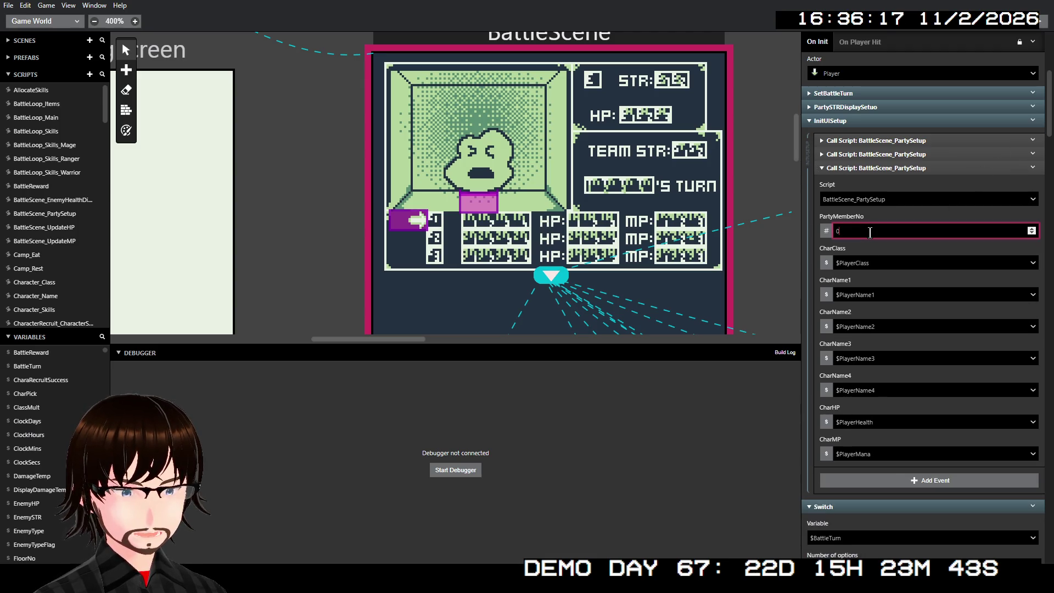
{"action": "double_click", "coordinate": [869, 230]}
{"action": "type", "text": "2"}
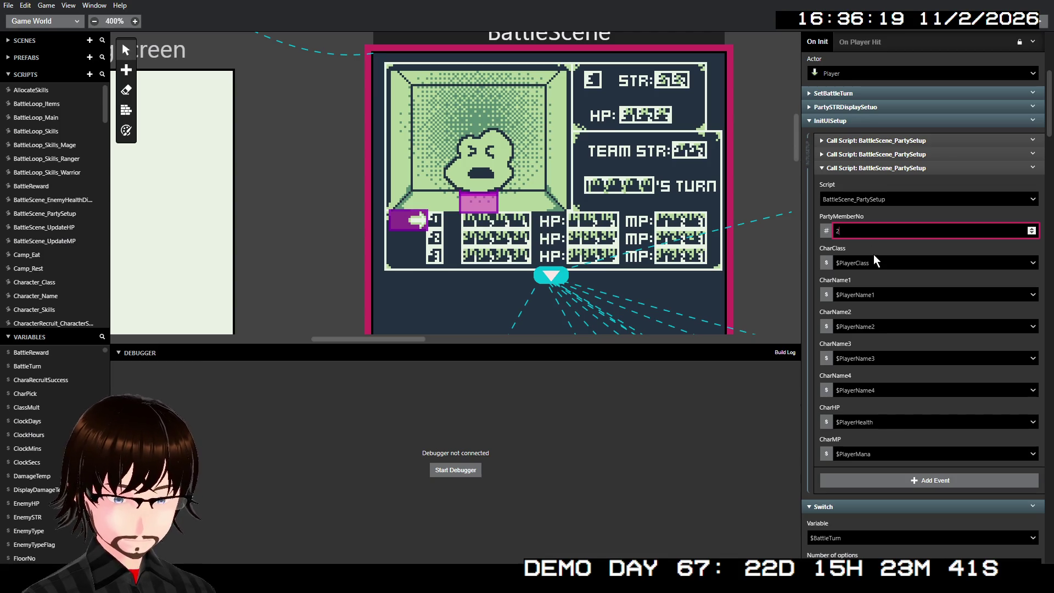
{"action": "left_click", "coordinate": [884, 268]}
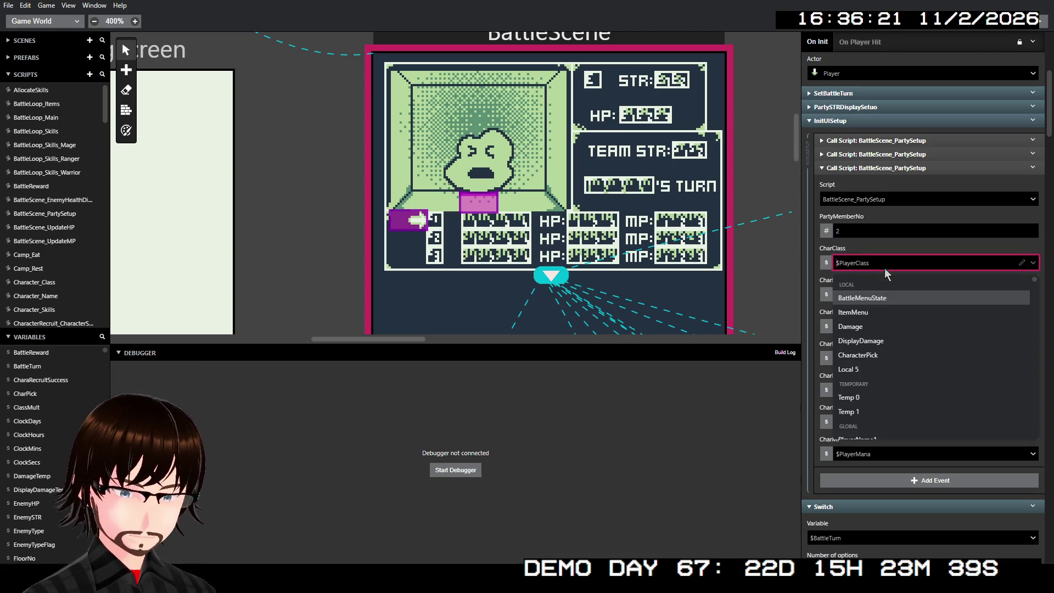
{"action": "type", "text": "npc"}
{"action": "scroll", "coordinate": [987, 285], "scroll_direction": "down", "scroll_amount": 2}
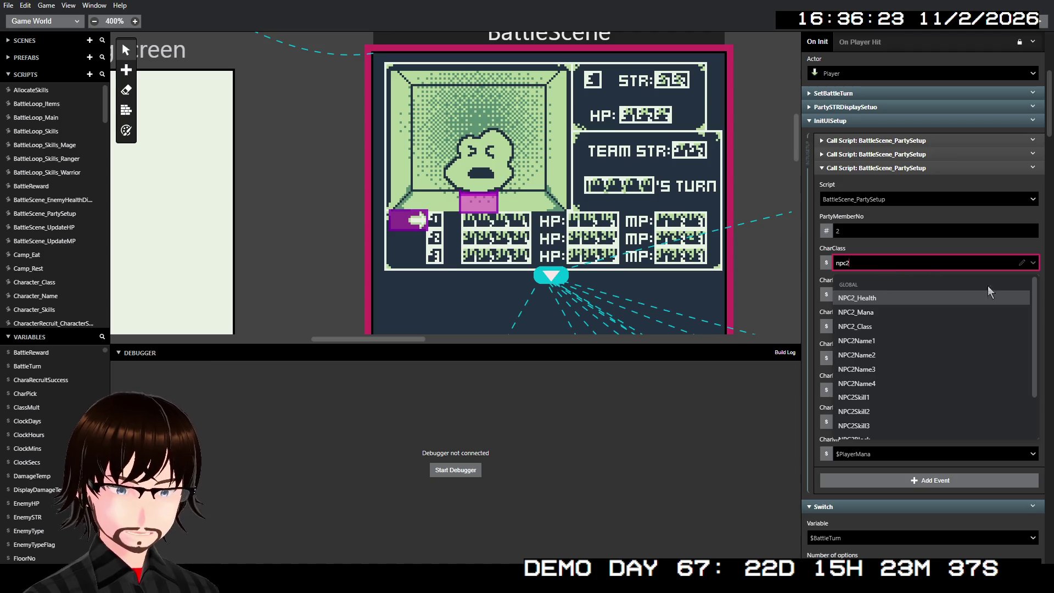
{"action": "left_click", "coordinate": [894, 332]}
Set the name slots to $NPC2Name1, $NPC1Name2, $NPC2Name3 and $NPC2Name4
{"action": "left_click", "coordinate": [882, 297]}
{"action": "type", "text": "npc2"}
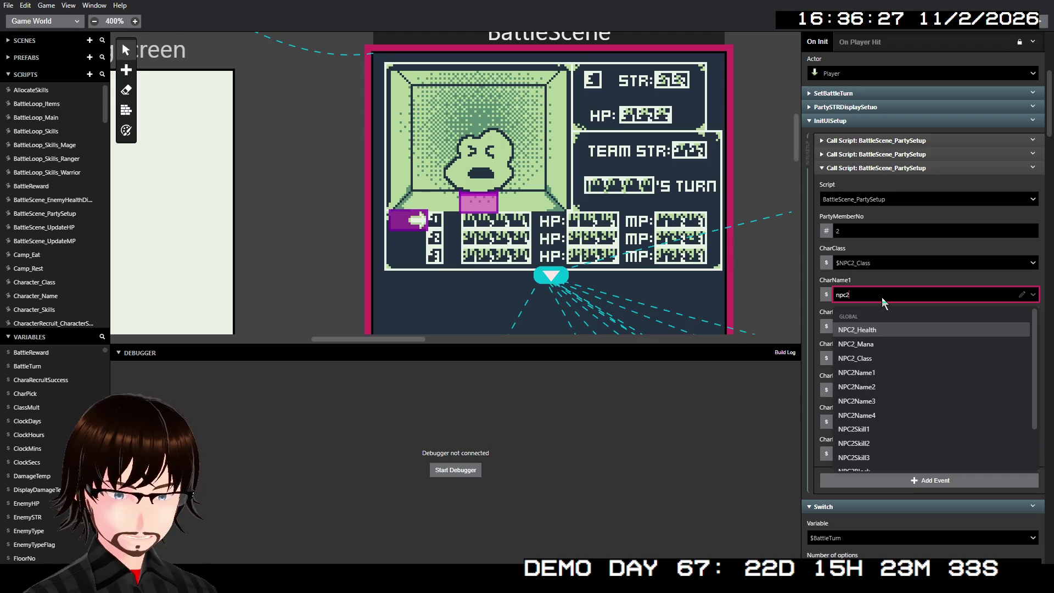
{"action": "scroll", "coordinate": [878, 351], "scroll_direction": "down", "scroll_amount": 2}
{"action": "left_click", "coordinate": [878, 337]}
{"action": "left_click", "coordinate": [878, 326]}
{"action": "type", "text": "npc"}
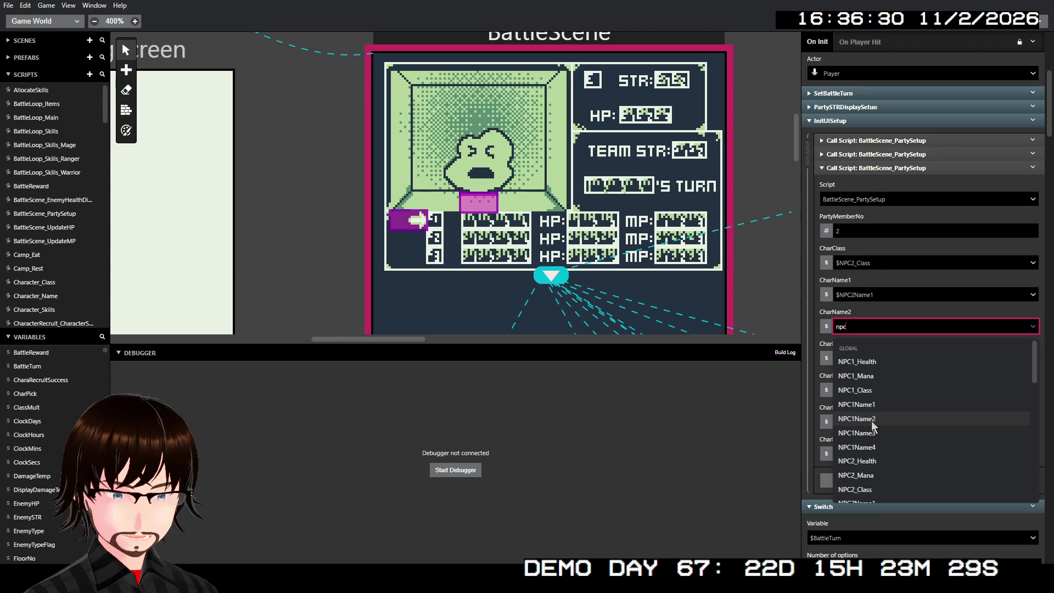
{"action": "left_click", "coordinate": [876, 418]}
{"action": "left_click", "coordinate": [863, 360]}
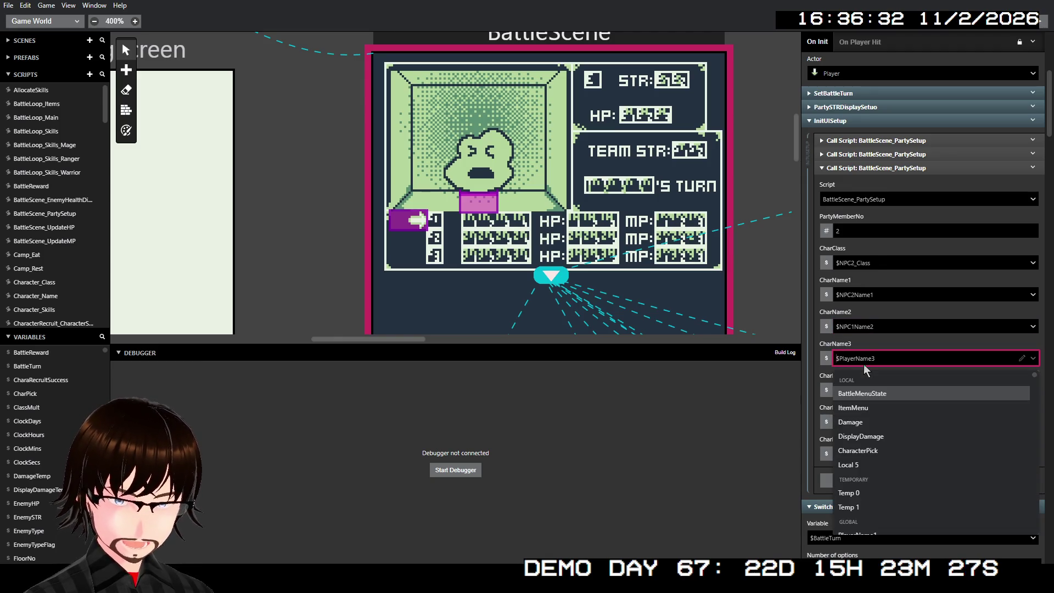
{"action": "type", "text": "npc2"}
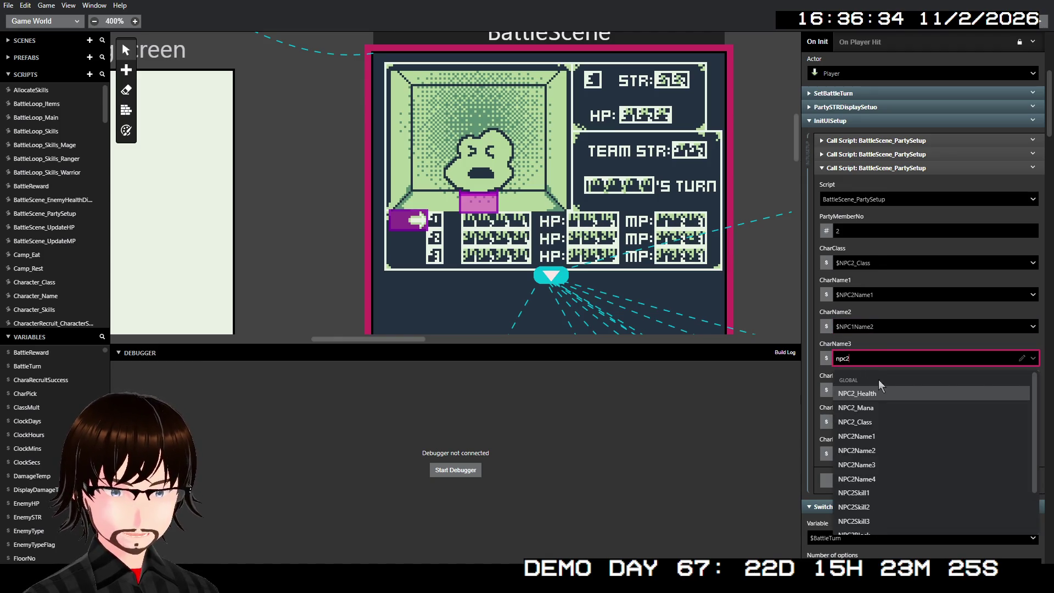
{"action": "left_click", "coordinate": [881, 461]}
{"action": "left_click", "coordinate": [884, 396]}
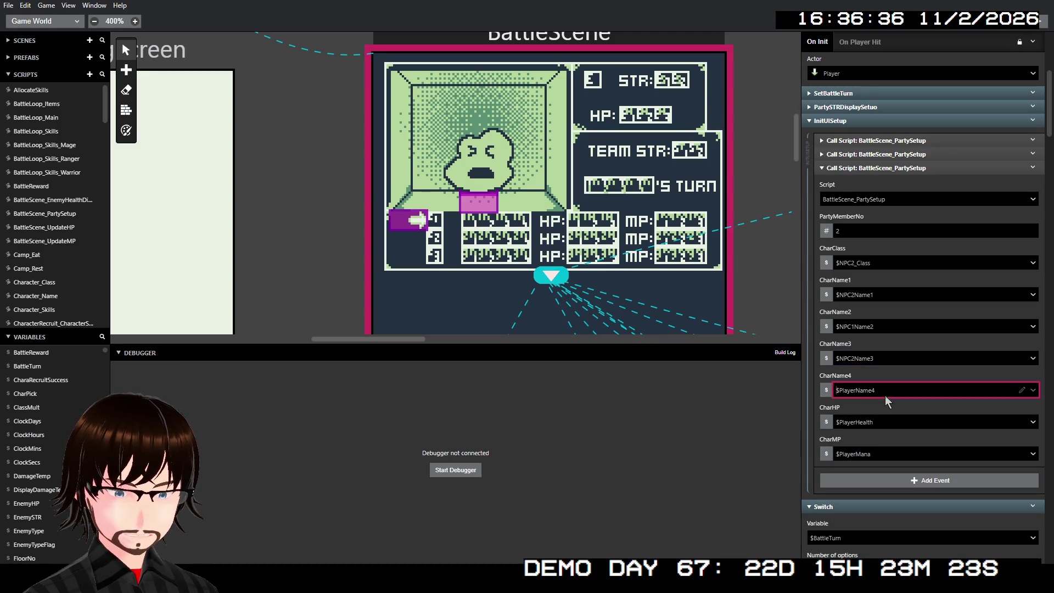
{"action": "type", "text": "npc2"}
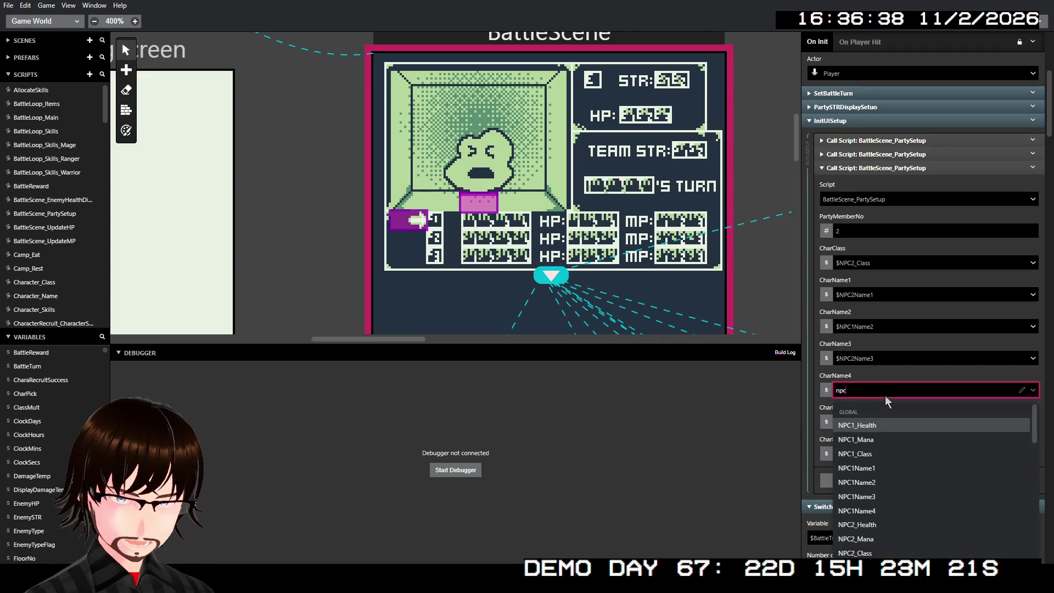
{"action": "left_click", "coordinate": [880, 511]}
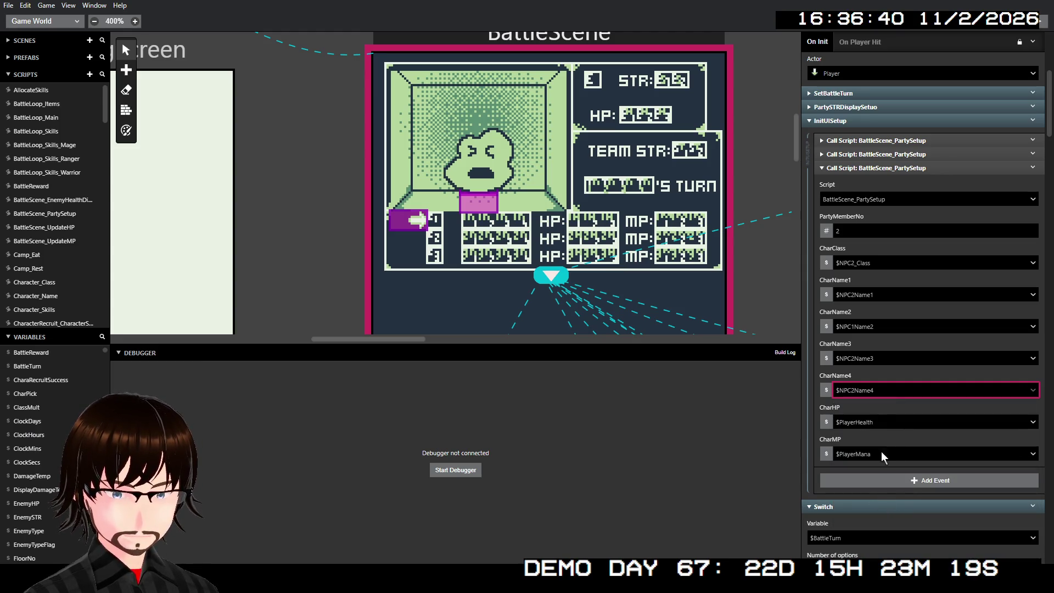
Set CharHP to $NPC2_Health and CharMP to $NPC2_Mana, then collapse the call
{"action": "left_click", "coordinate": [880, 421]}
{"action": "type", "text": "npc2"}
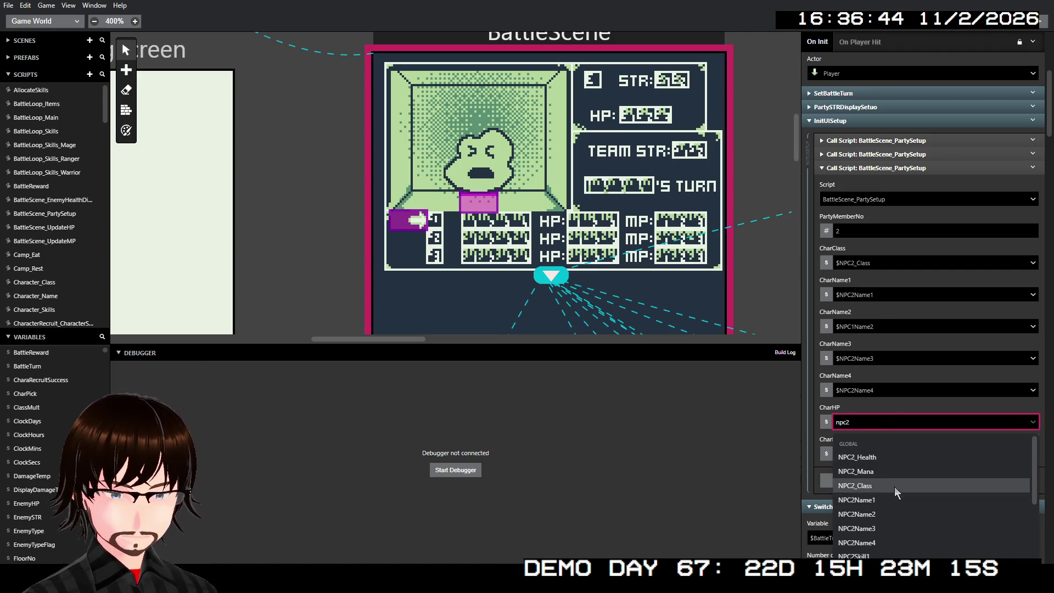
{"action": "left_click", "coordinate": [890, 460]}
{"action": "left_click", "coordinate": [890, 459]}
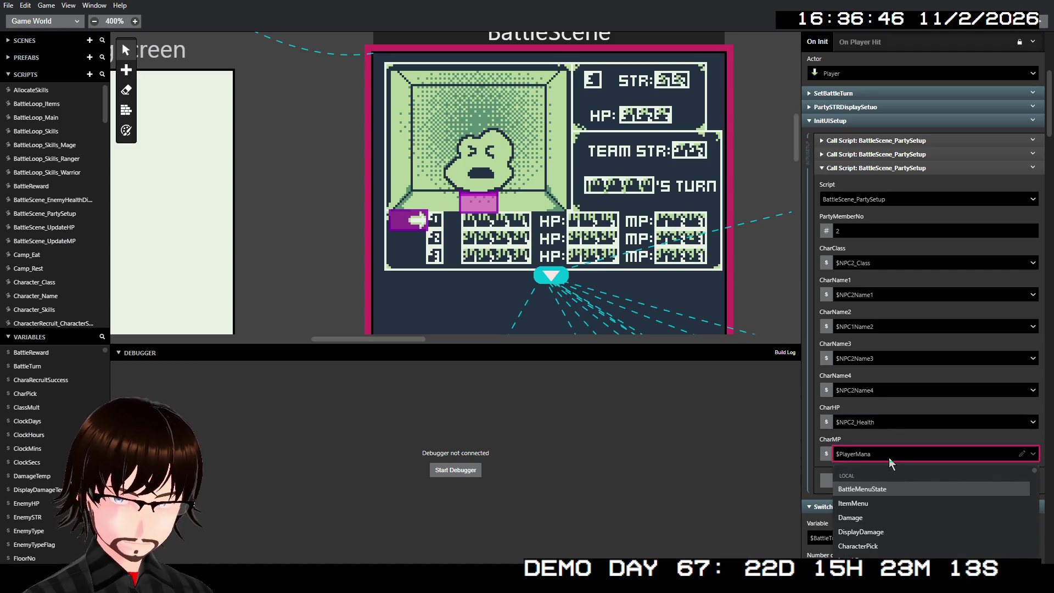
{"action": "type", "text": "npc2"}
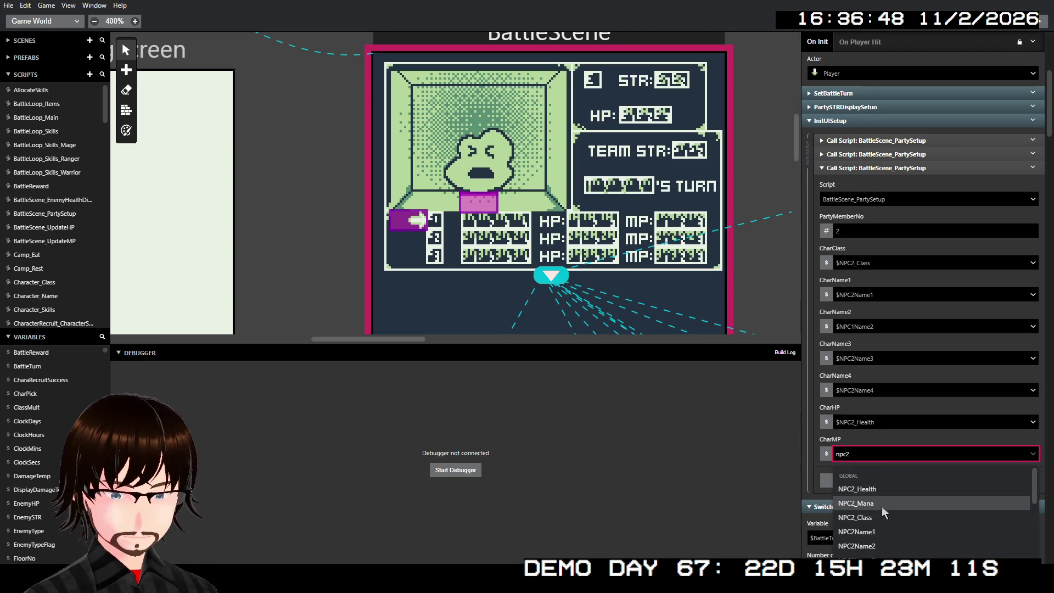
{"action": "left_click", "coordinate": [881, 503]}
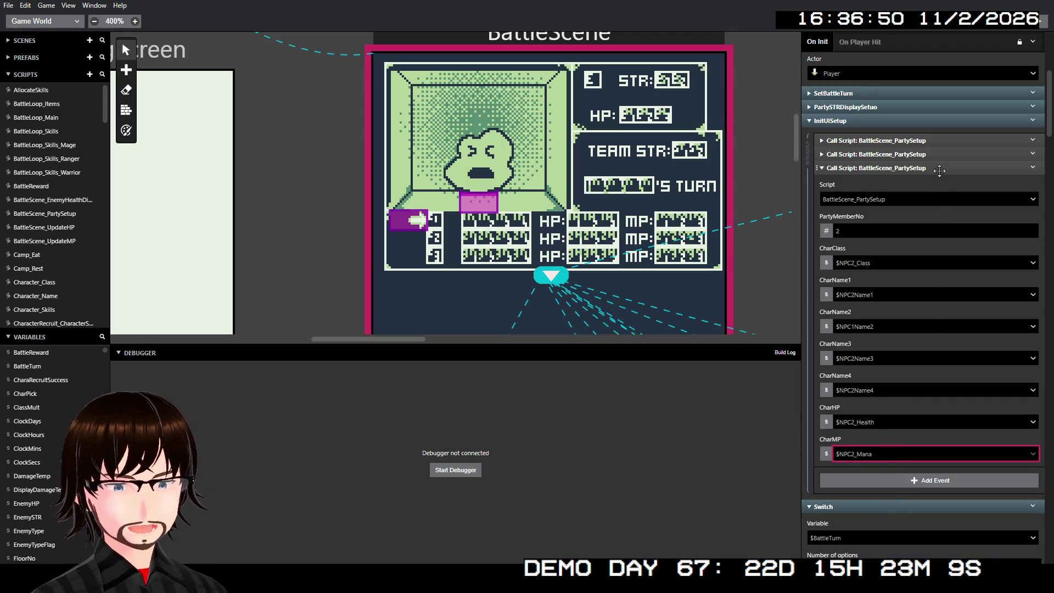
{"action": "left_click", "coordinate": [939, 170]}
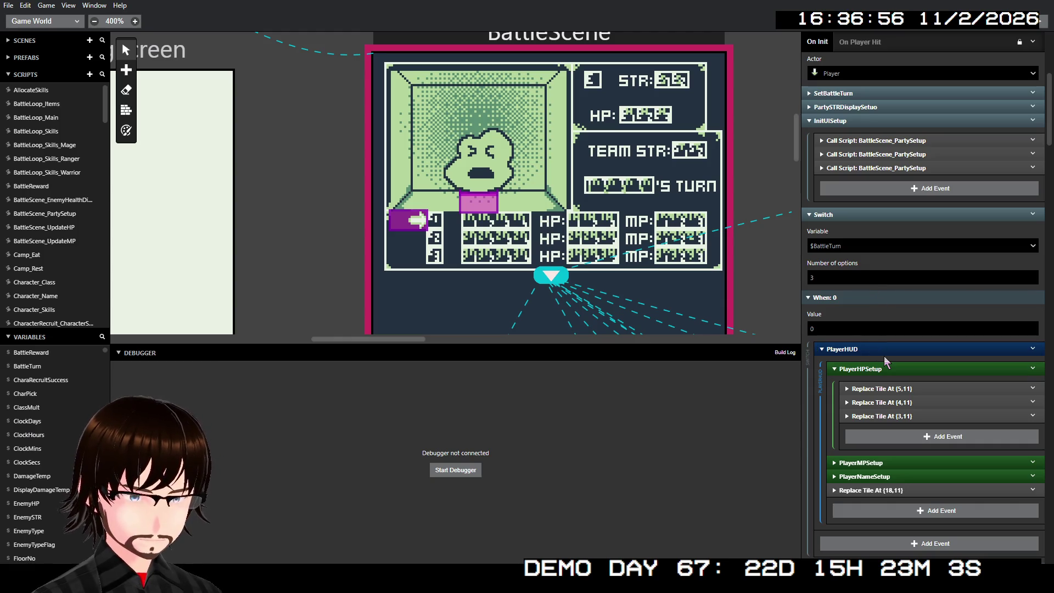
Delete the PlayerHUD group from the $BattleTurn switch's When: 0 case
{"action": "scroll", "coordinate": [883, 355], "scroll_direction": "down", "scroll_amount": 4}
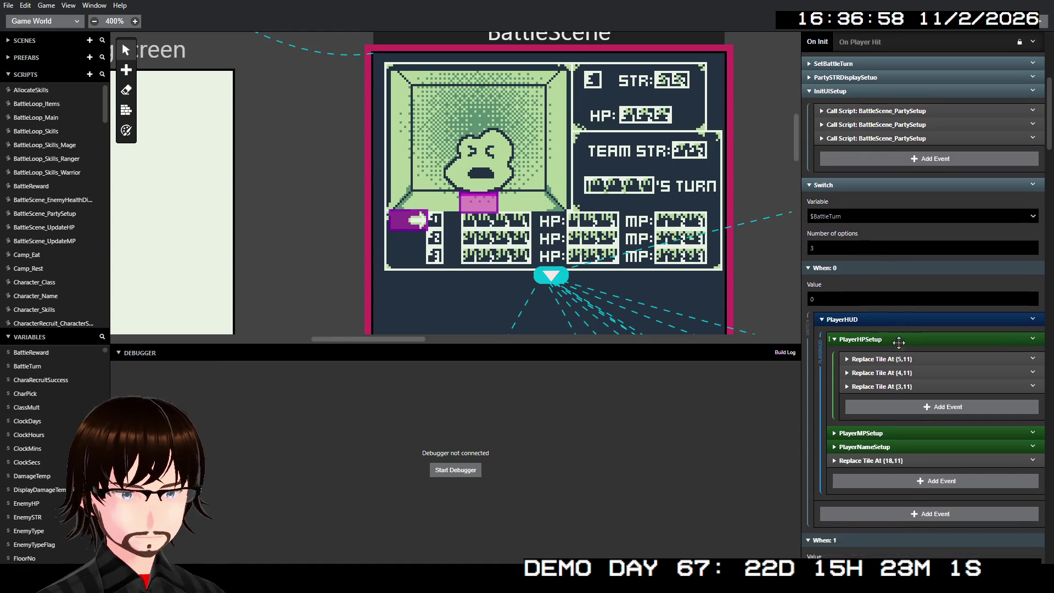
{"action": "scroll", "coordinate": [891, 428], "scroll_direction": "up", "scroll_amount": 2}
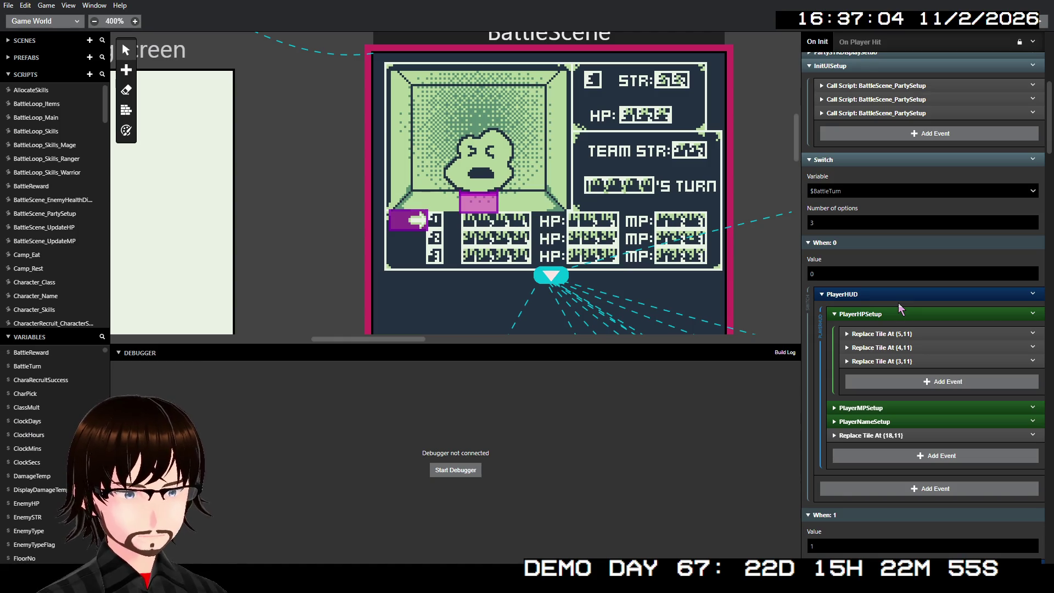
{"action": "left_click", "coordinate": [898, 296]}
{"action": "left_click", "coordinate": [898, 295]}
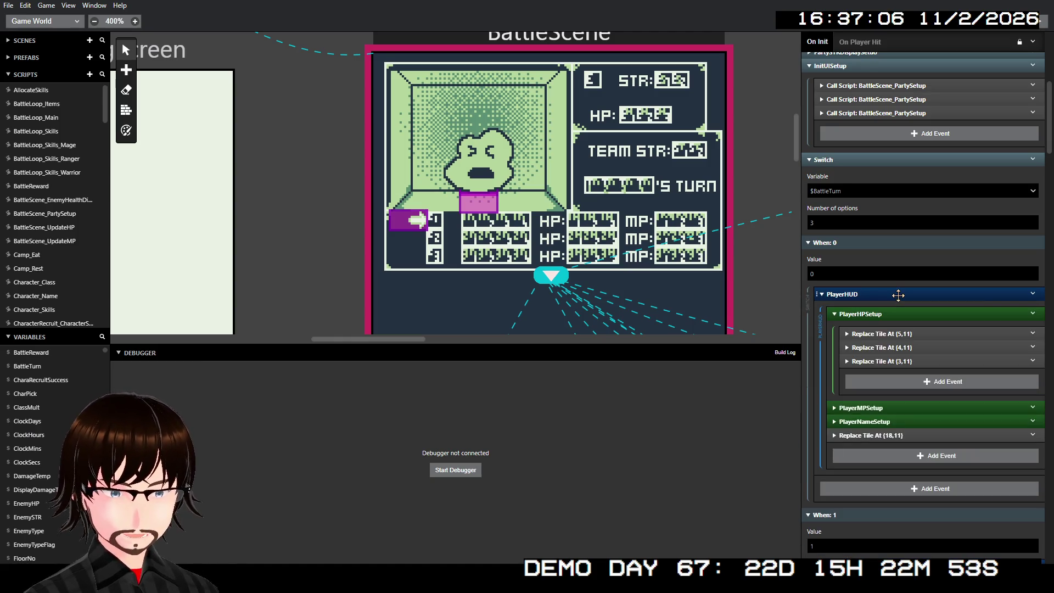
{"action": "left_click", "coordinate": [1032, 313]}
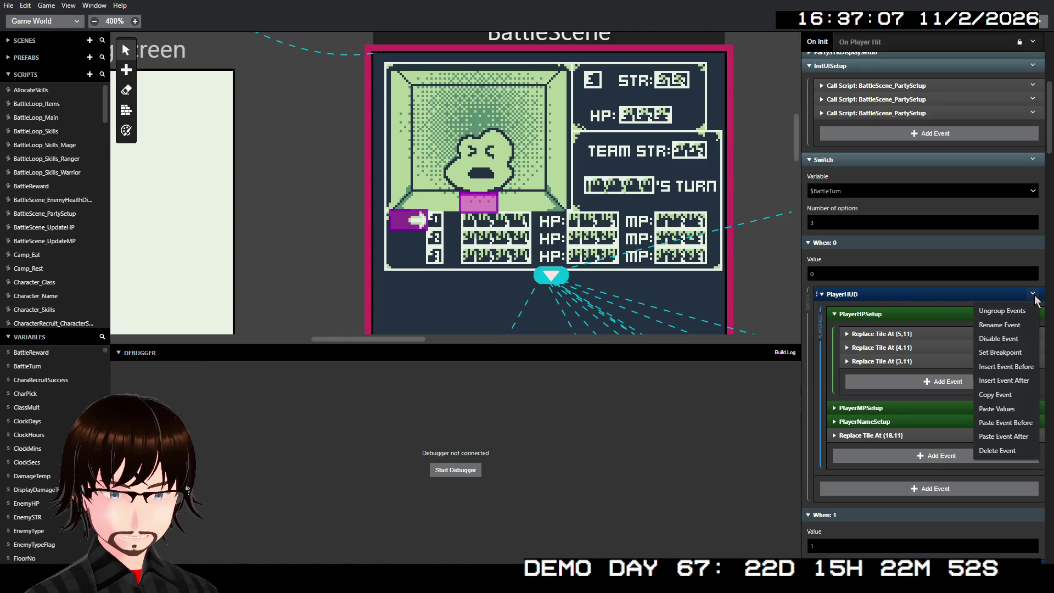
{"action": "left_click", "coordinate": [1030, 451]}
{"action": "left_click", "coordinate": [1033, 377]}
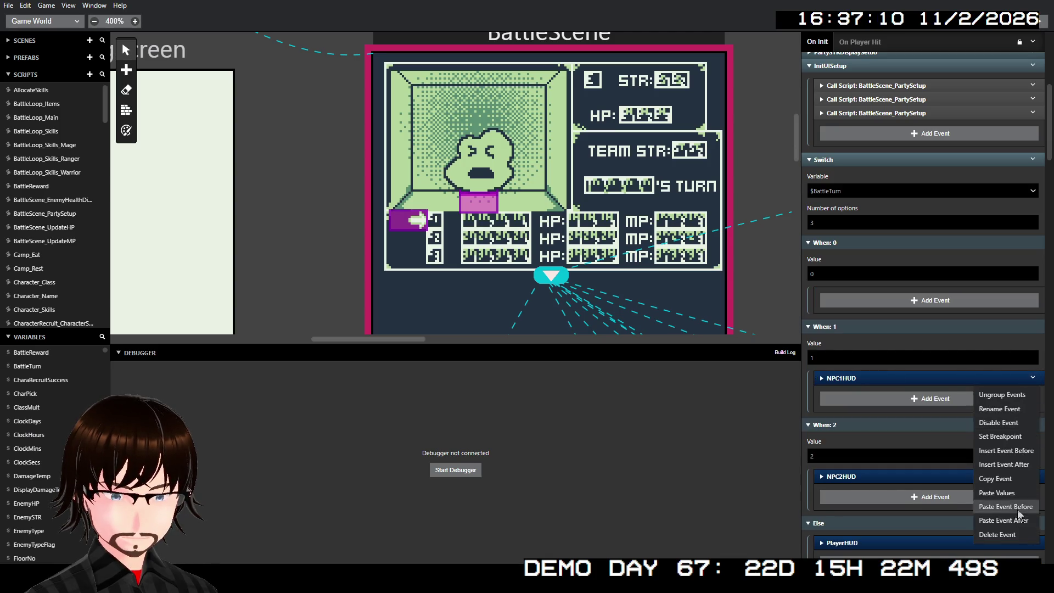